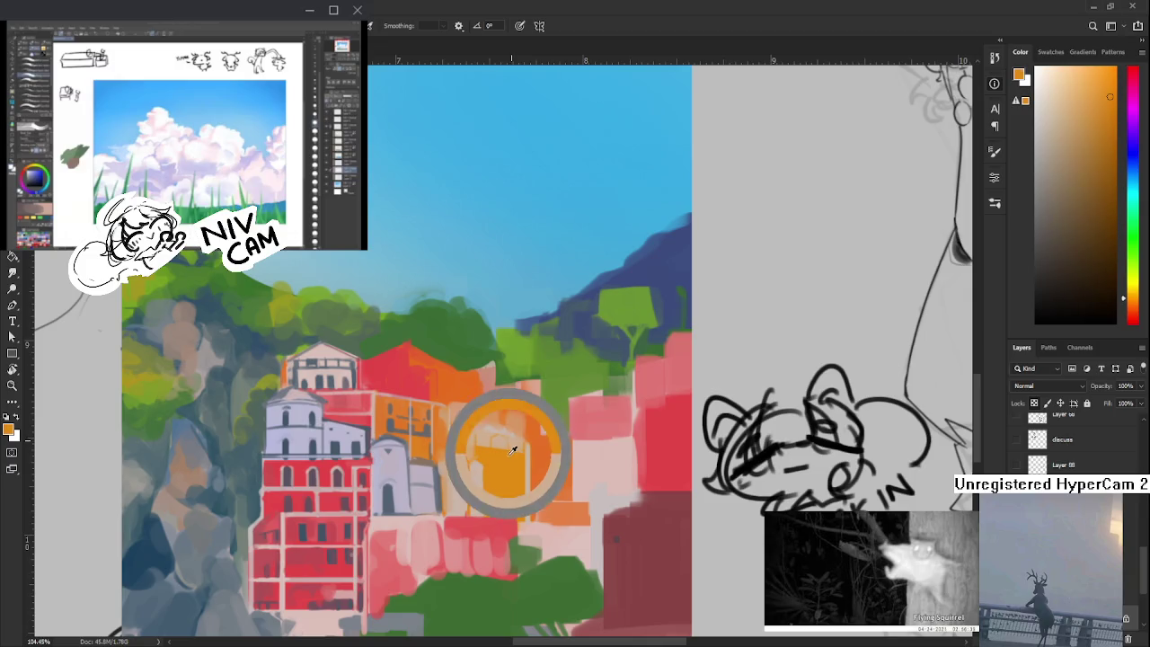
- Sample orange and light peach tones from the middle buildings for facade column details
{"action": "left_click", "coordinate": [514, 440], "text": "alt"}
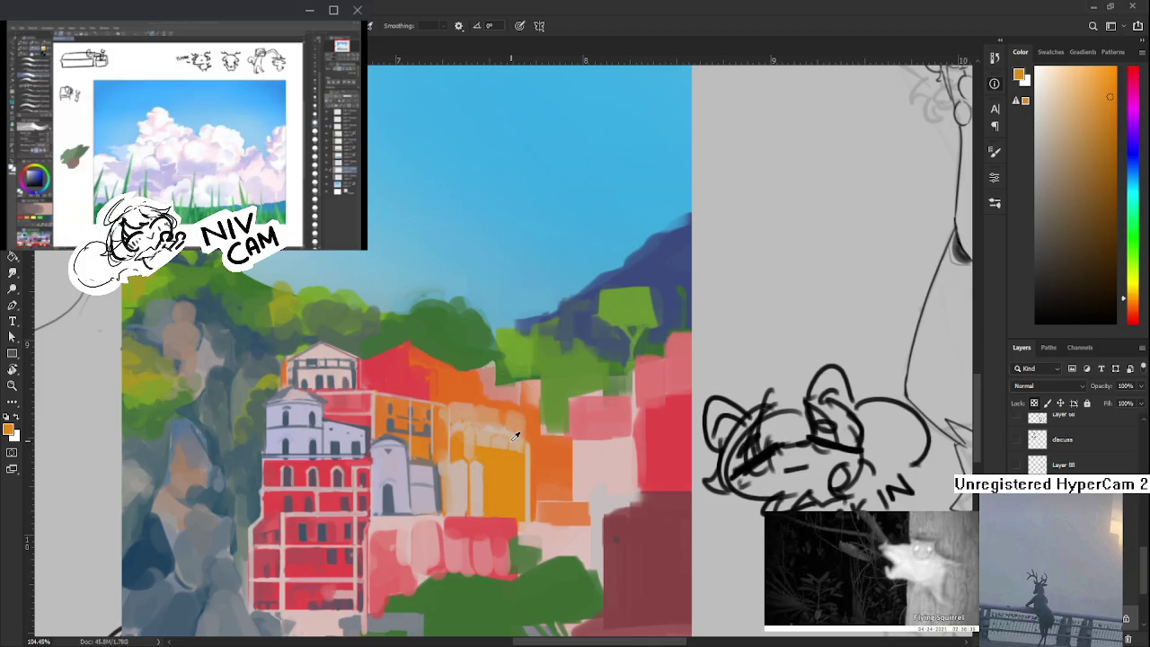
{"action": "left_click", "coordinate": [503, 444], "text": "alt"}
{"action": "left_click", "coordinate": [509, 441], "text": "alt"}
{"action": "left_click", "coordinate": [516, 441], "text": "alt"}
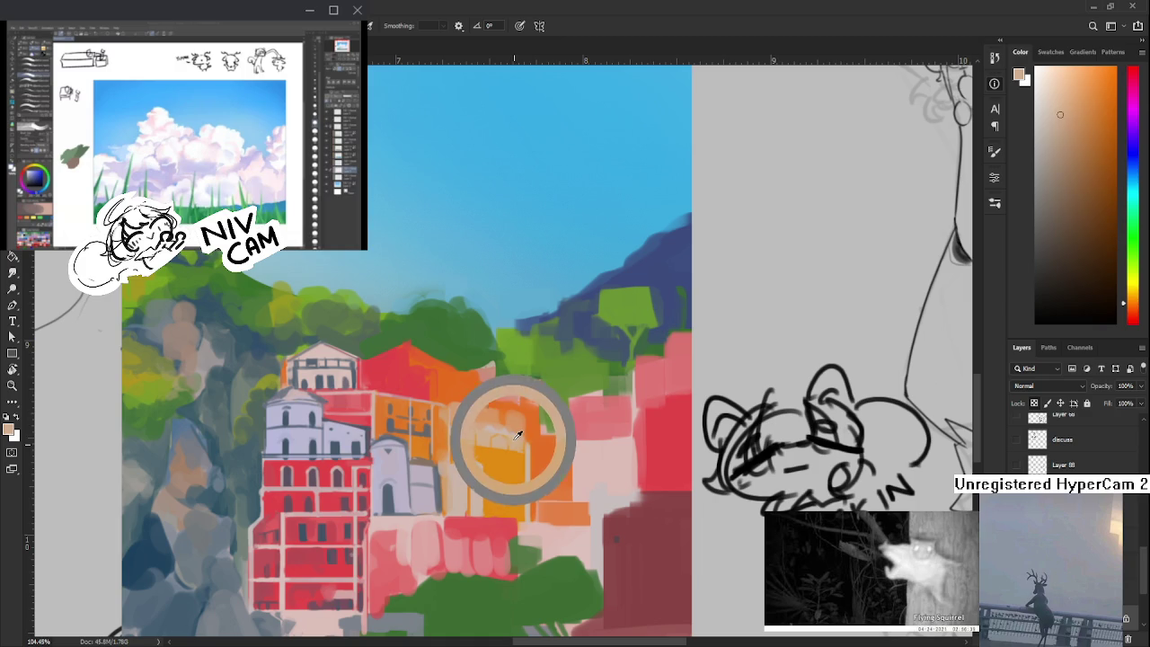
{"action": "left_click", "coordinate": [519, 446], "text": "alt"}
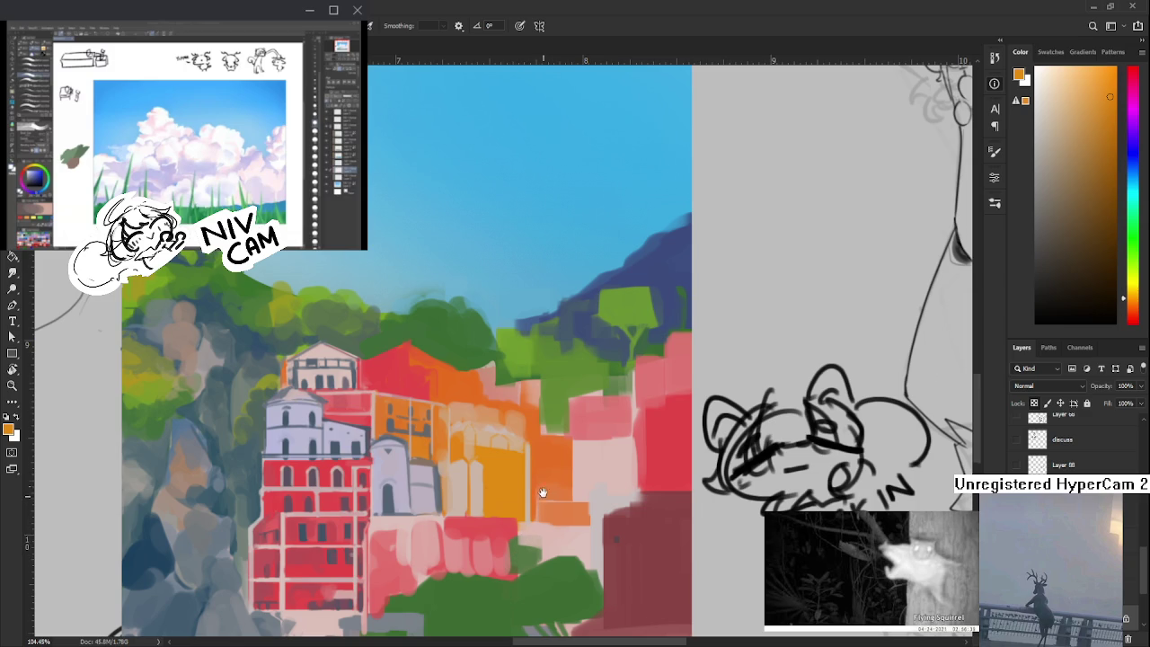
{"action": "left_click_drag", "start_coordinate": [542, 494], "coordinate": [552, 467]}
{"action": "left_click", "coordinate": [488, 438], "text": "alt"}
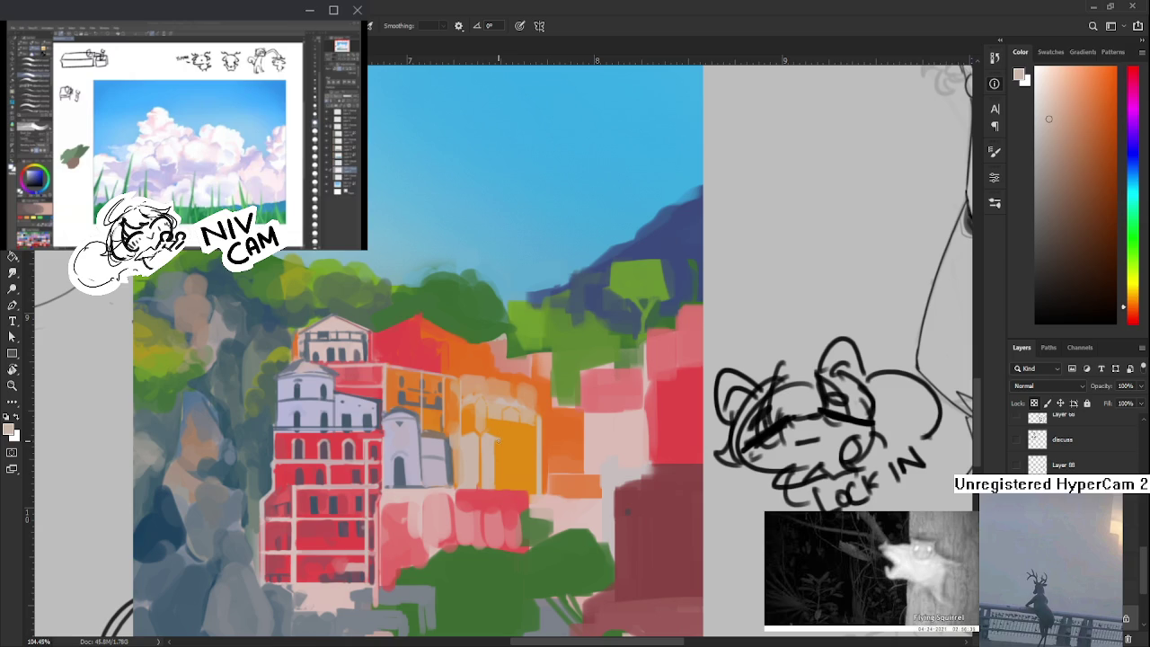
- Paint a thin beige vertical line on the orange wall, then sample red, grey-blue and peach
{"action": "mouse_move", "coordinate": [497, 441]}
{"action": "left_mouse_down"}
{"action": "mouse_move", "coordinate": [499, 476]}
{"action": "mouse_move", "coordinate": [498, 452]}
{"action": "left_mouse_up"}
{"action": "left_click", "coordinate": [499, 488], "text": "alt"}
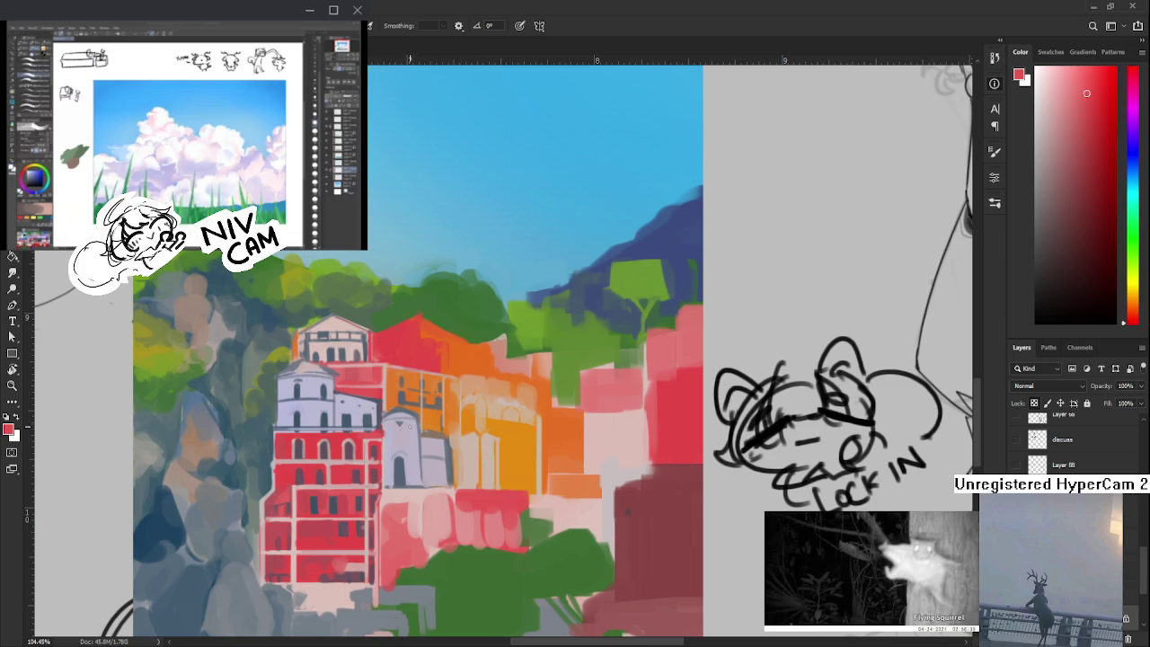
{"action": "left_click", "coordinate": [404, 454], "text": "alt"}
{"action": "left_click", "coordinate": [406, 458], "text": "alt"}
{"action": "left_click", "coordinate": [406, 461], "text": "alt"}
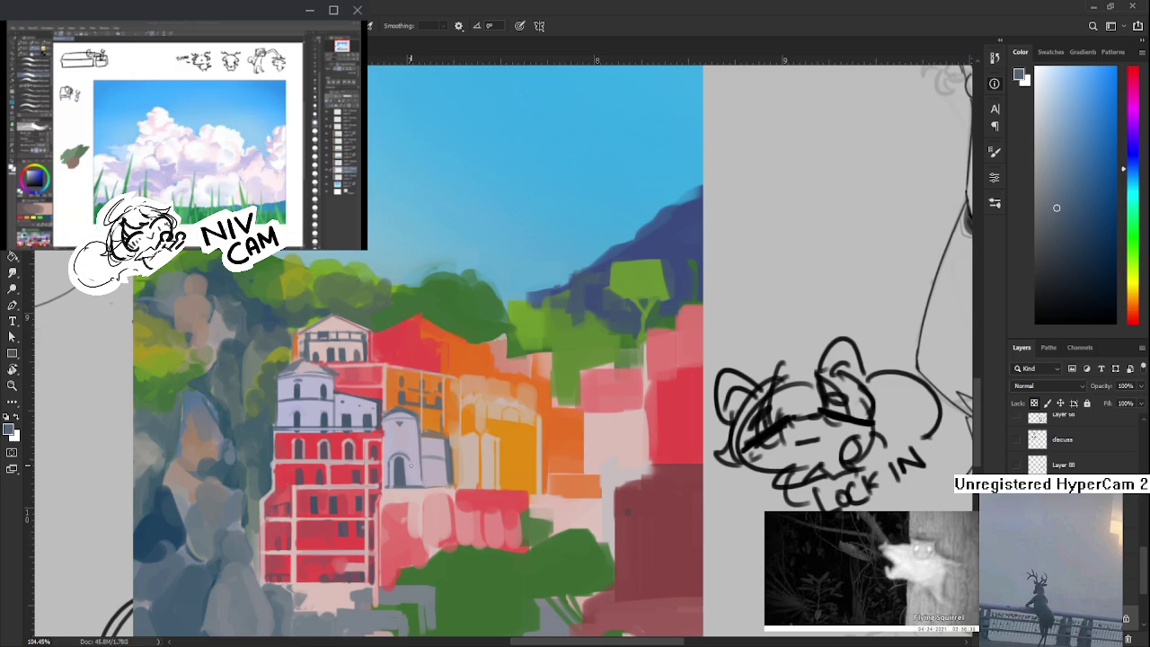
{"action": "left_click_drag", "start_coordinate": [441, 482], "coordinate": [463, 416]}
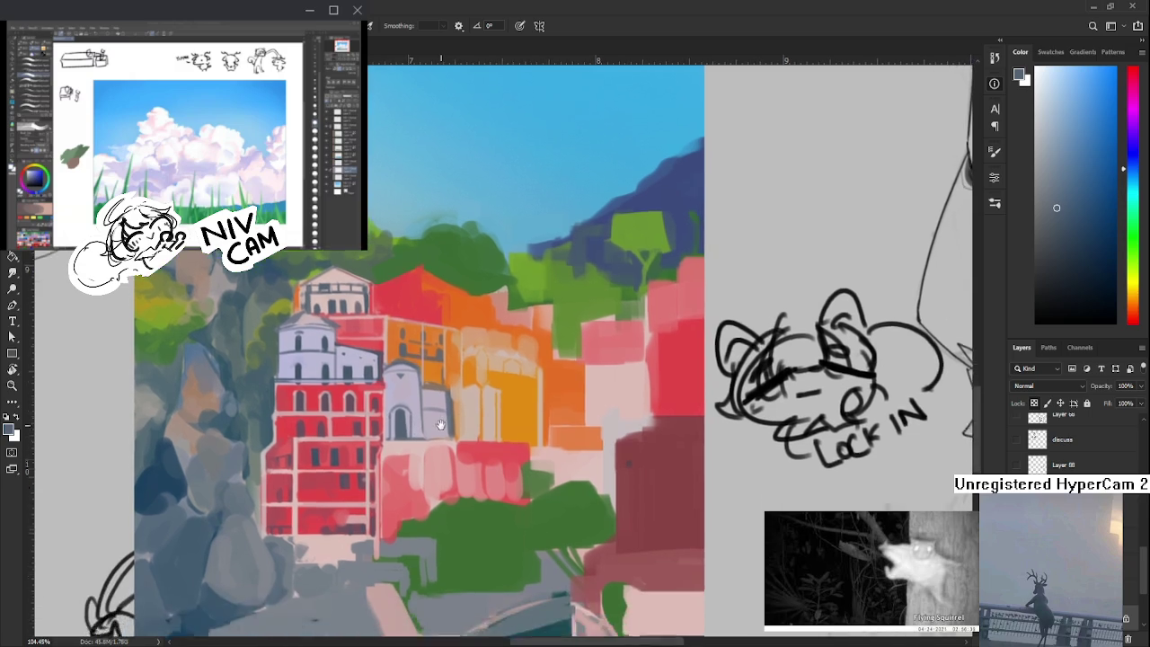
- Sample peach, grey-blue and orange tones along the lavender church's edge
{"action": "left_click", "coordinate": [463, 416], "text": "alt"}
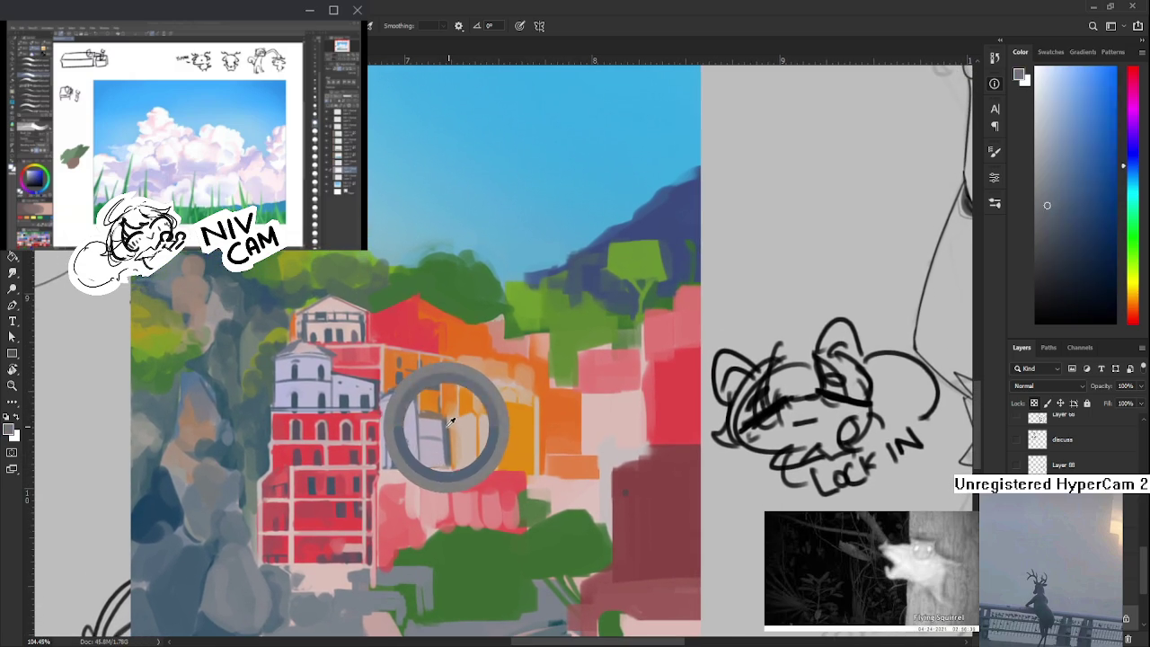
{"action": "left_click", "coordinate": [454, 418], "text": "alt"}
{"action": "left_click", "coordinate": [447, 419], "text": "alt"}
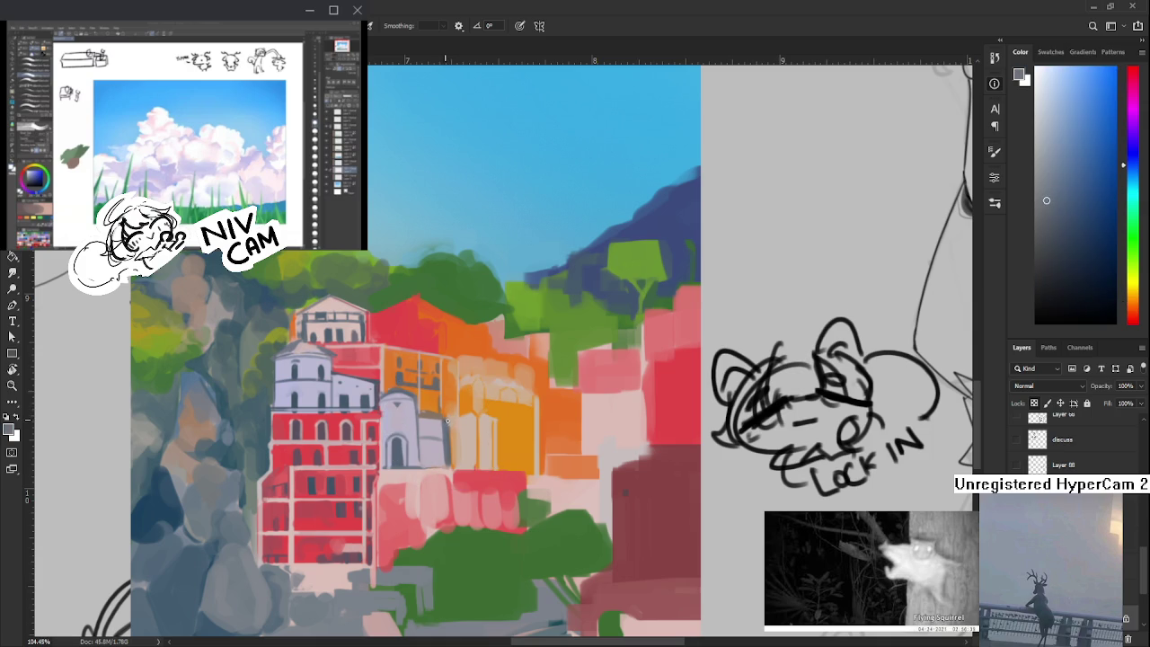
{"action": "left_click", "coordinate": [452, 420], "text": "alt"}
{"action": "left_click", "coordinate": [456, 416], "text": "alt"}
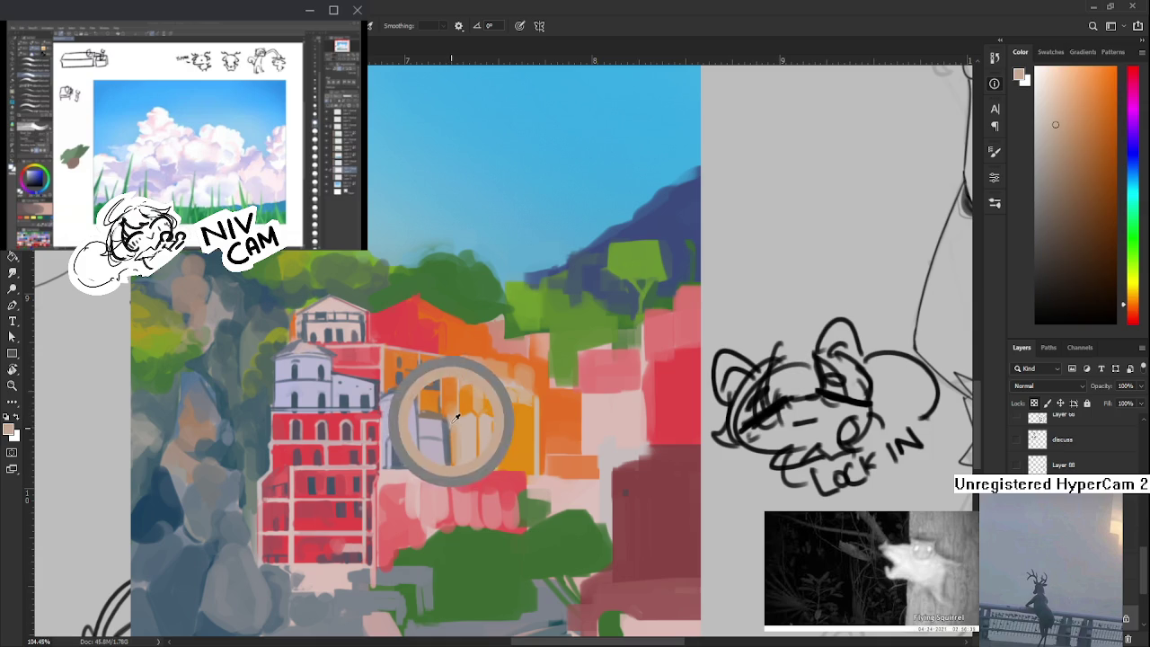
{"action": "left_click", "coordinate": [453, 430], "text": "alt"}
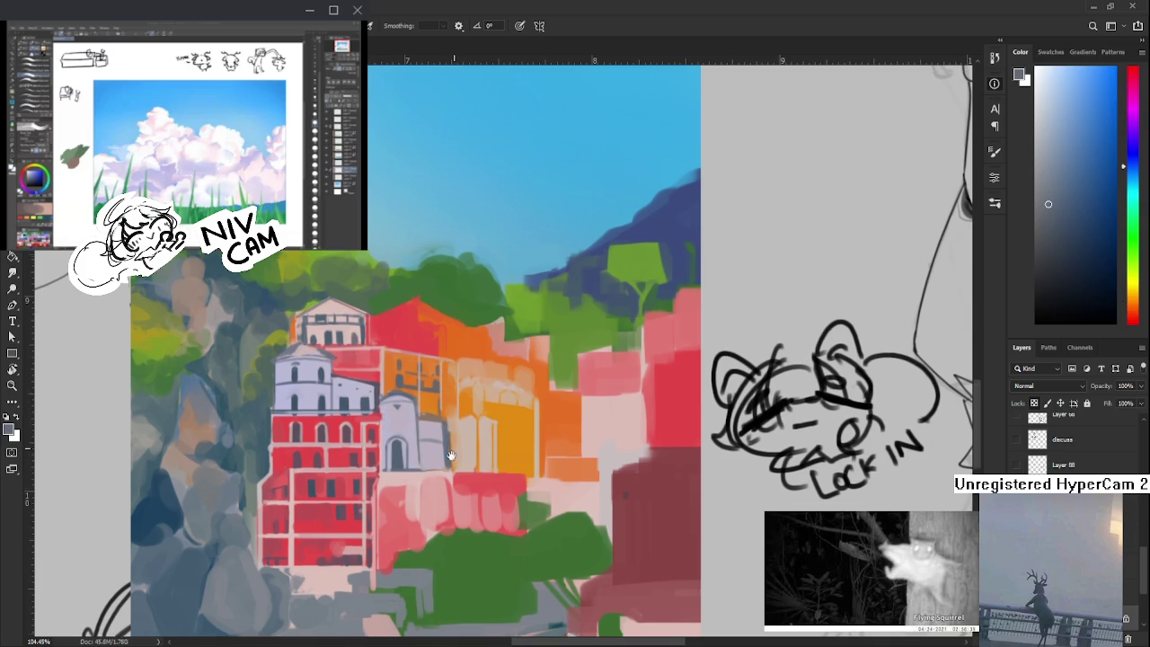
{"action": "left_click_drag", "start_coordinate": [454, 447], "coordinate": [452, 472]}
{"action": "left_click", "coordinate": [446, 447], "text": "alt"}
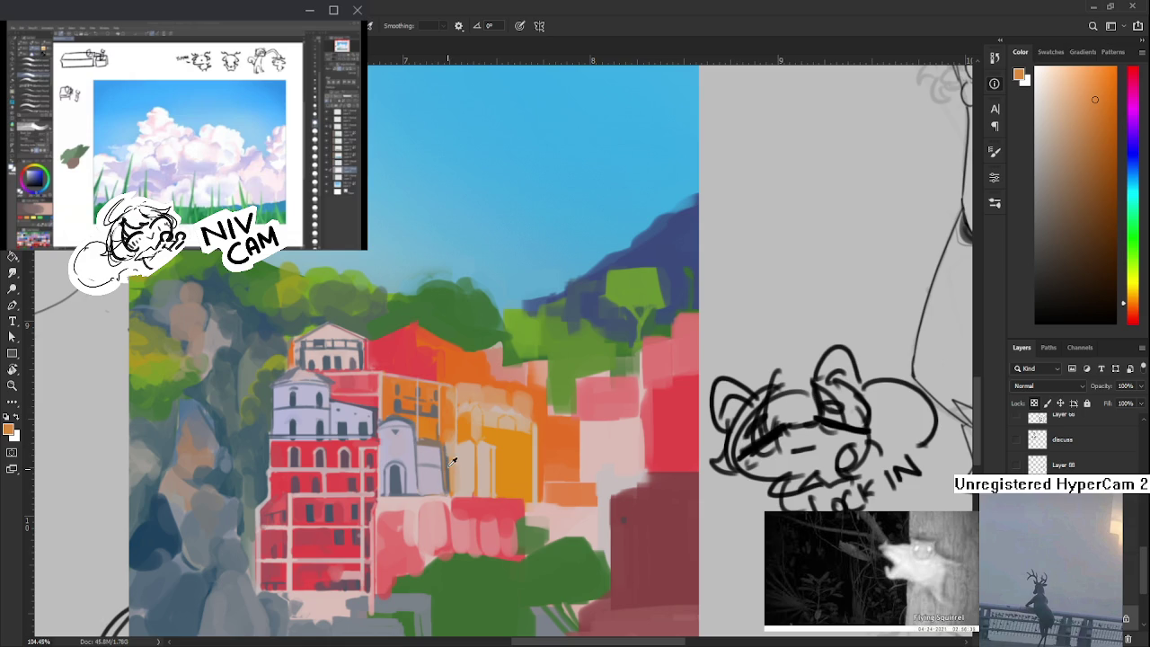
- Sample light tan, purple and dark orange-brown tones to shade the neighbouring wall
{"action": "left_click", "coordinate": [453, 460], "text": "alt"}
{"action": "left_click", "coordinate": [450, 442], "text": "alt"}
{"action": "left_click", "coordinate": [425, 435], "text": "alt"}
{"action": "left_click", "coordinate": [430, 438], "text": "alt"}
{"action": "left_click", "coordinate": [429, 448], "text": "alt"}
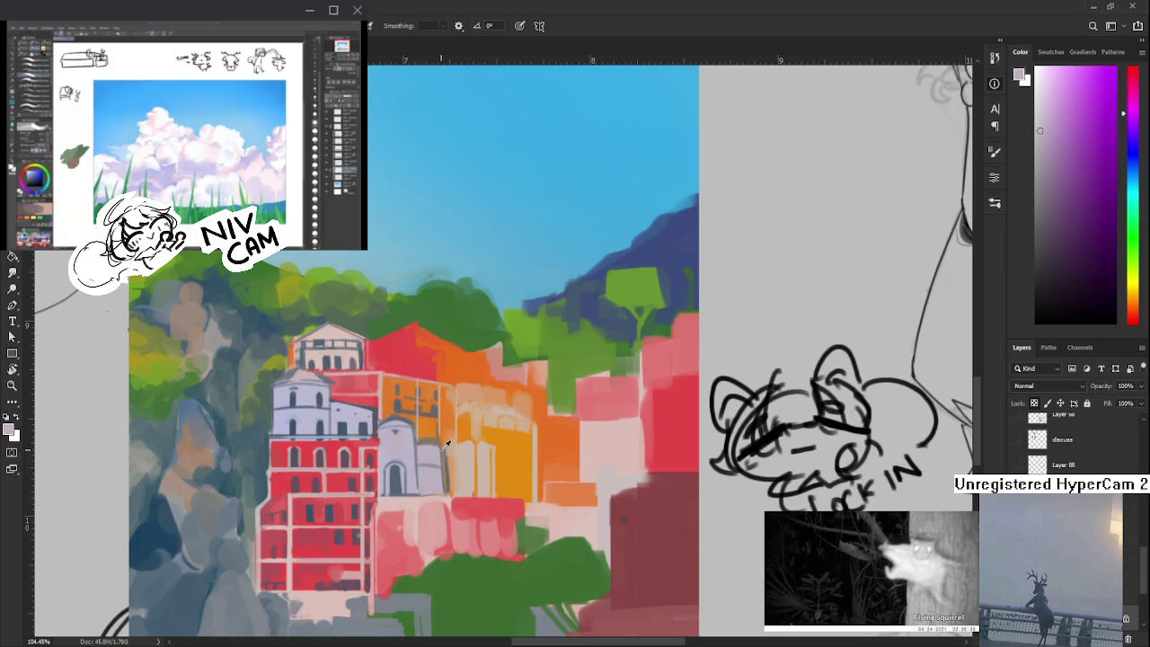
{"action": "left_click", "coordinate": [433, 439], "text": "alt"}
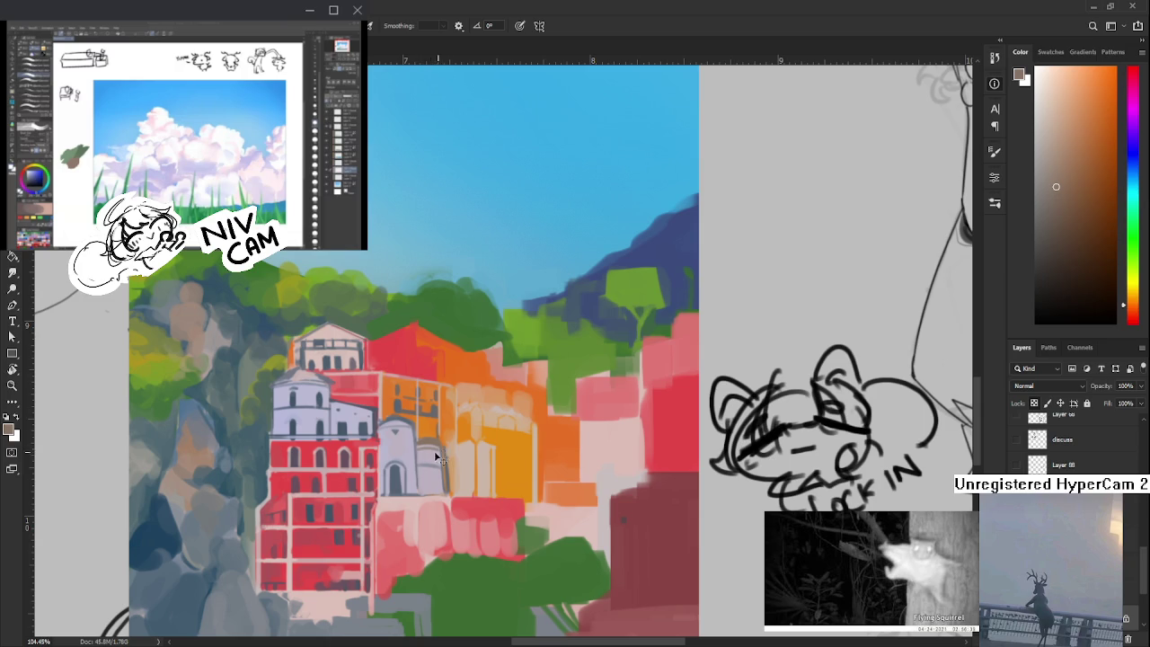
{"action": "left_click", "coordinate": [440, 443], "text": "alt"}
{"action": "scroll", "coordinate": [510, 444], "scroll_direction": "down", "scroll_amount": 5}
- Zoom out and back in, then pan so the full village painting is visible
{"action": "scroll", "coordinate": [511, 444], "scroll_direction": "down", "scroll_amount": 5}
{"action": "scroll", "coordinate": [511, 444], "scroll_direction": "down", "scroll_amount": 5}
{"action": "scroll", "coordinate": [510, 443], "scroll_direction": "down", "scroll_amount": 2}
{"action": "scroll", "coordinate": [510, 444], "scroll_direction": "up", "scroll_amount": 3}
{"action": "scroll", "coordinate": [517, 436], "scroll_direction": "up", "scroll_amount": 4}
{"action": "scroll", "coordinate": [523, 425], "scroll_direction": "up", "scroll_amount": 4}
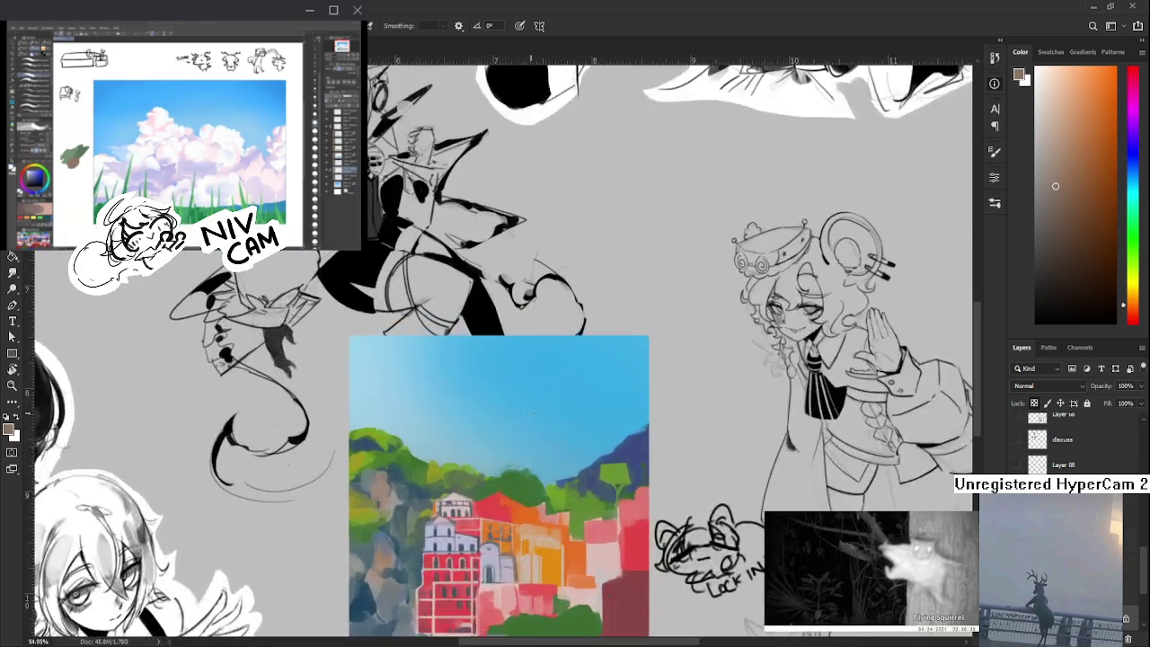
{"action": "scroll", "coordinate": [530, 414], "scroll_direction": "up", "scroll_amount": 2}
{"action": "mouse_move", "coordinate": [531, 414]}
{"action": "left_mouse_down"}
{"action": "mouse_move", "coordinate": [441, 311]}
{"action": "mouse_move", "coordinate": [424, 198]}
{"action": "mouse_move", "coordinate": [471, 183]}
{"action": "left_mouse_up"}
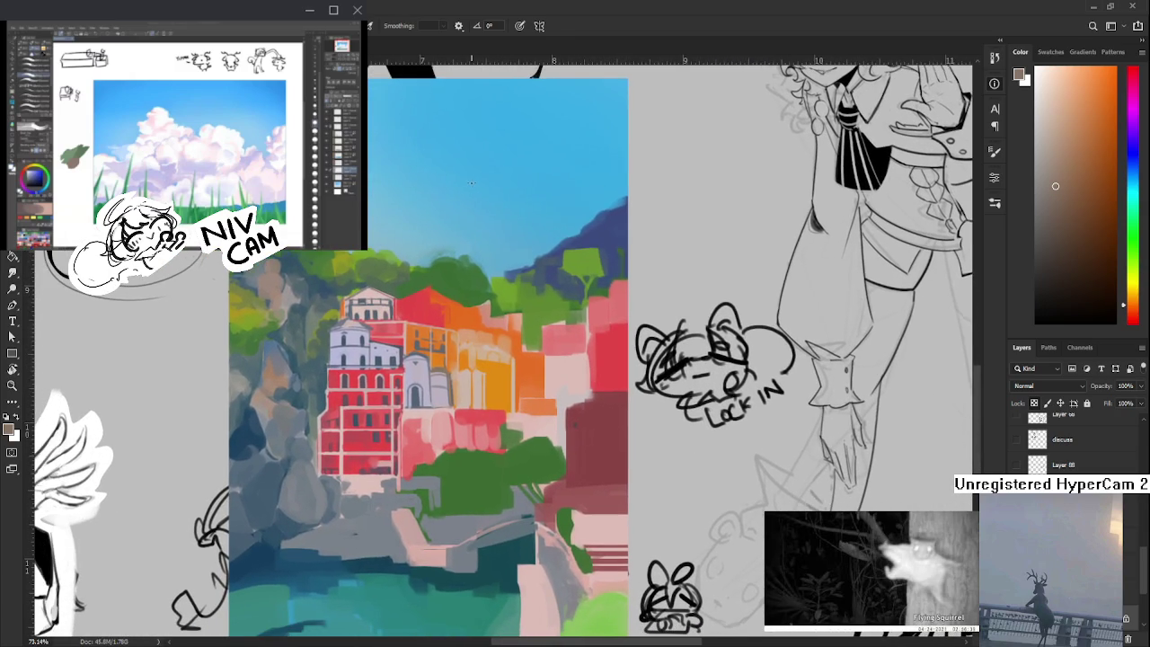
- Sample light orange, pale blue-grey and lavender tones from the village buildings
{"action": "left_click", "coordinate": [462, 395], "text": "alt"}
{"action": "left_click", "coordinate": [458, 370], "text": "alt"}
{"action": "left_click", "coordinate": [458, 377], "text": "alt"}
{"action": "left_click_drag", "start_coordinate": [460, 400], "coordinate": [415, 395]}
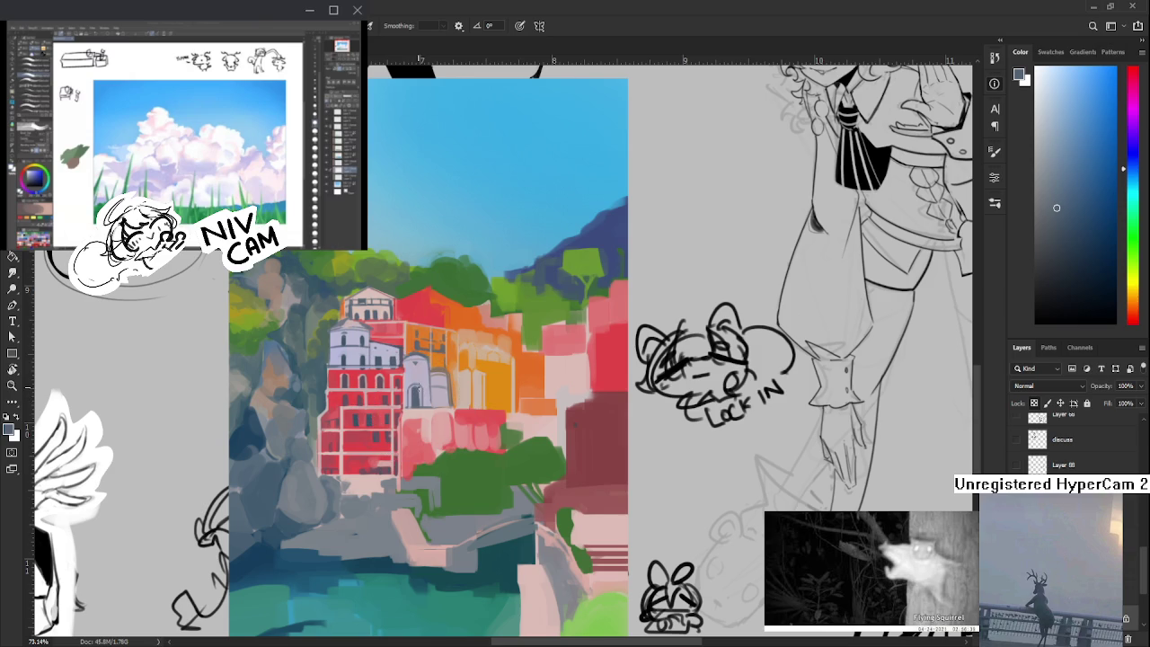
{"action": "left_click", "coordinate": [416, 393], "text": "alt"}
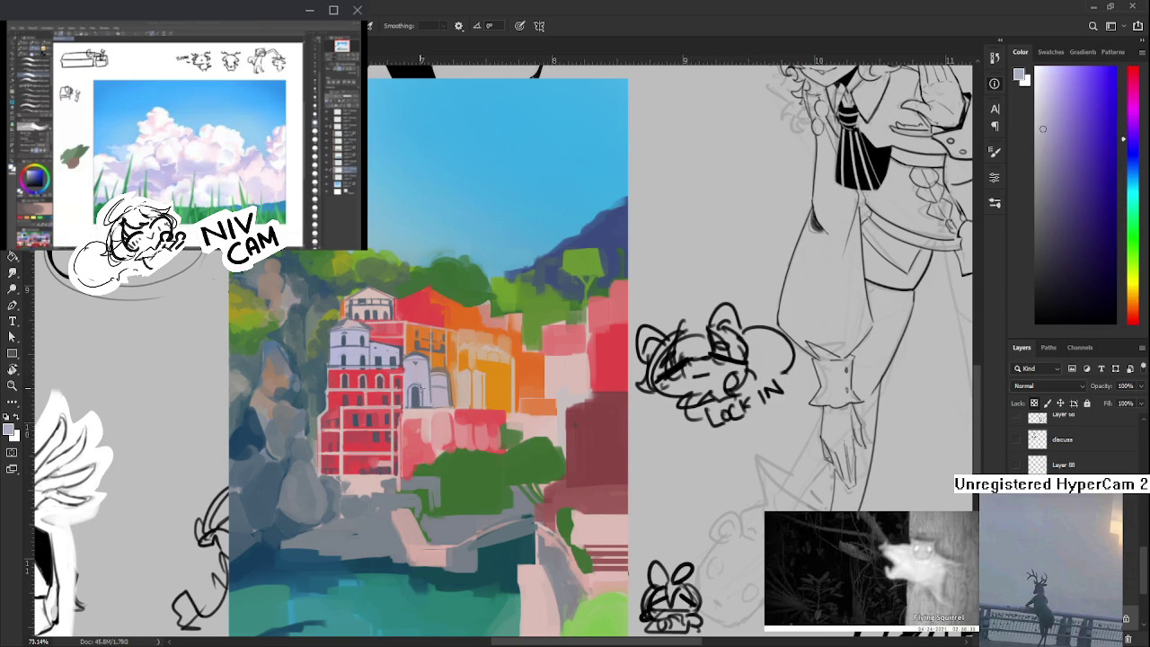
{"action": "left_click", "coordinate": [415, 392], "text": "alt"}
{"action": "left_click", "coordinate": [415, 393], "text": "alt"}
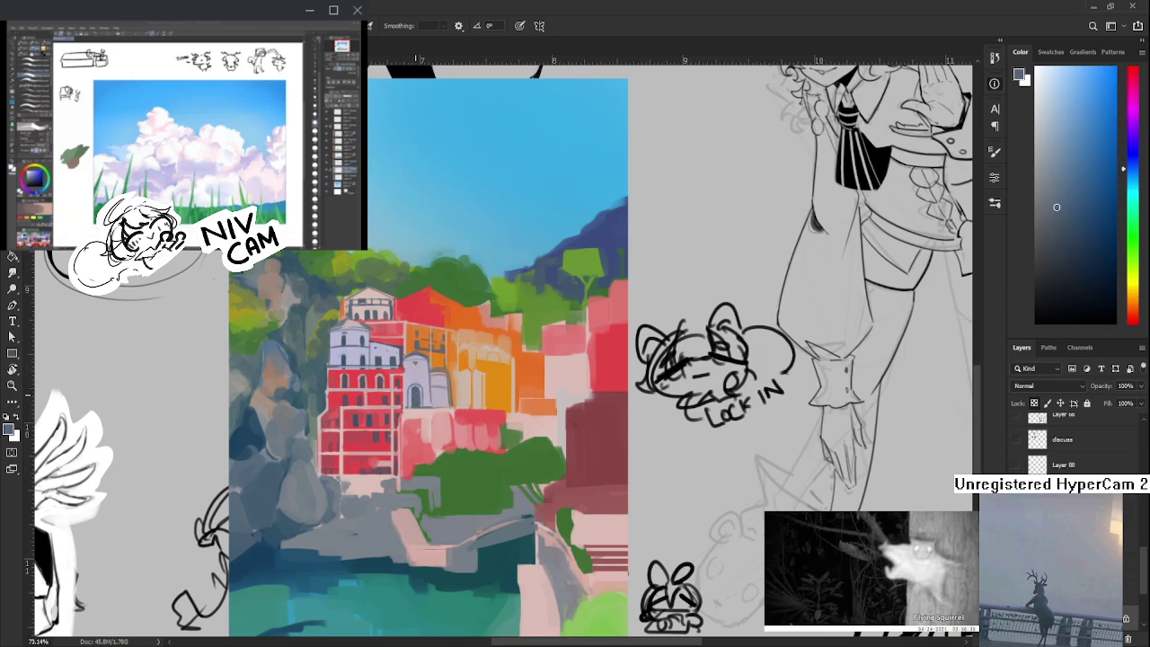
{"action": "left_click", "coordinate": [417, 396], "text": "alt"}
{"action": "scroll", "coordinate": [419, 405], "scroll_direction": "up", "scroll_amount": 2}
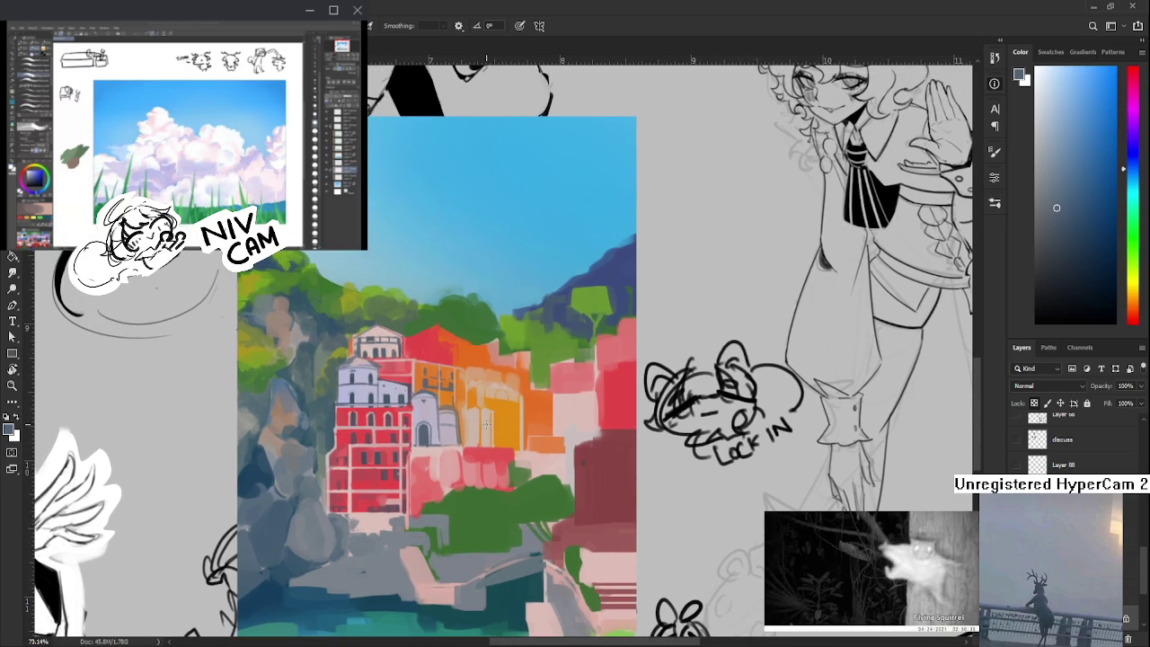
- Sample light blue-grey, pale lavender and dark blue-grey tones from the church
{"action": "scroll", "coordinate": [493, 424], "scroll_direction": "up", "scroll_amount": 2}
{"action": "scroll", "coordinate": [442, 438], "scroll_direction": "up", "scroll_amount": 1}
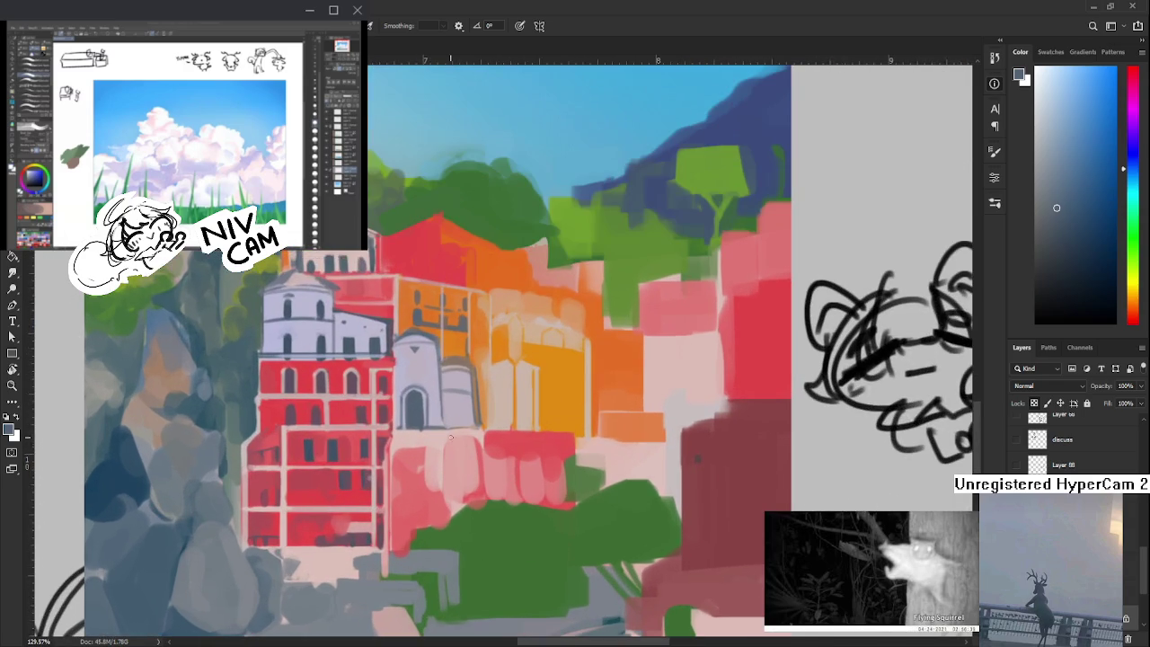
{"action": "scroll", "coordinate": [457, 428], "scroll_direction": "down", "scroll_amount": 1}
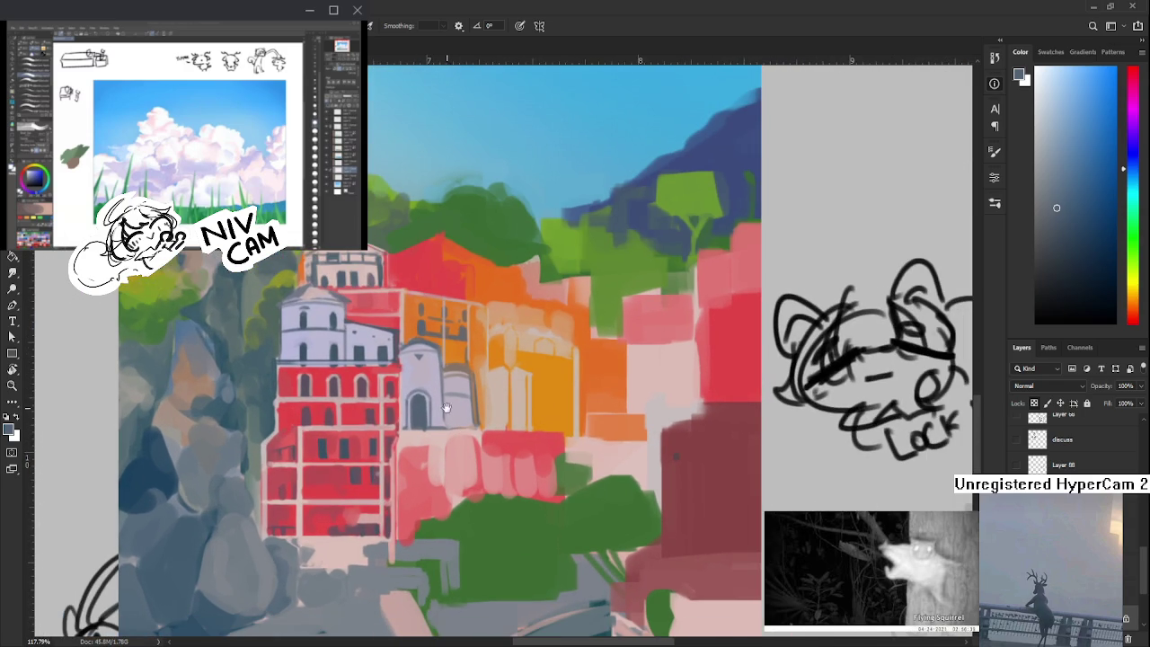
{"action": "left_click", "coordinate": [440, 399], "text": "alt"}
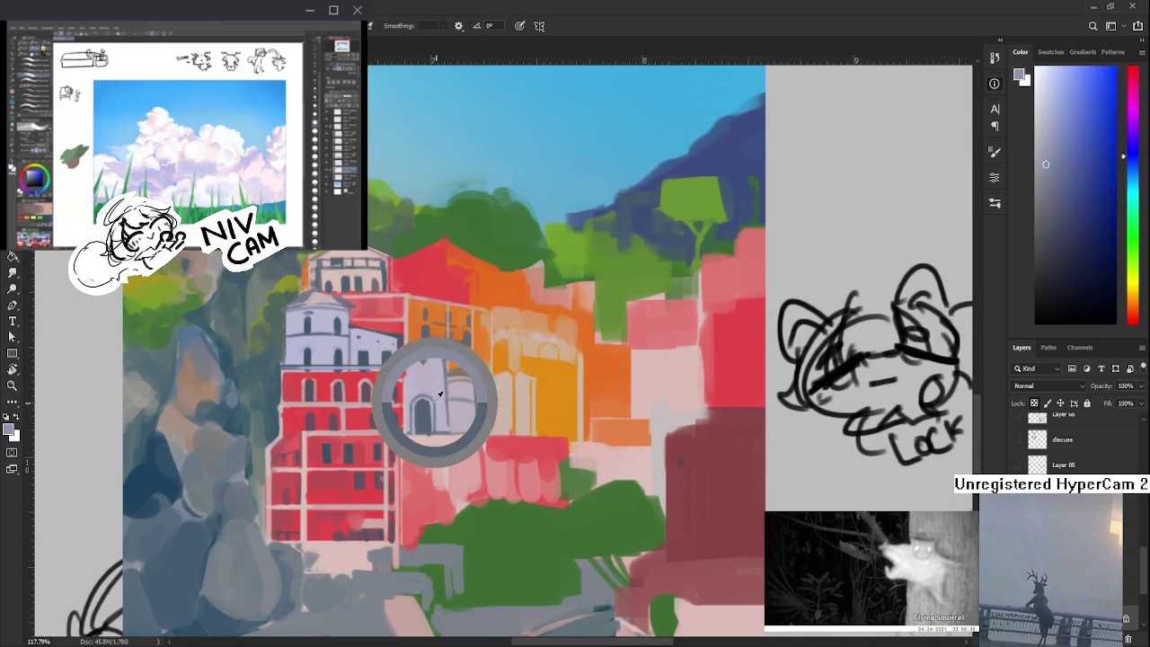
{"action": "left_click_drag", "start_coordinate": [440, 399], "coordinate": [431, 401]}
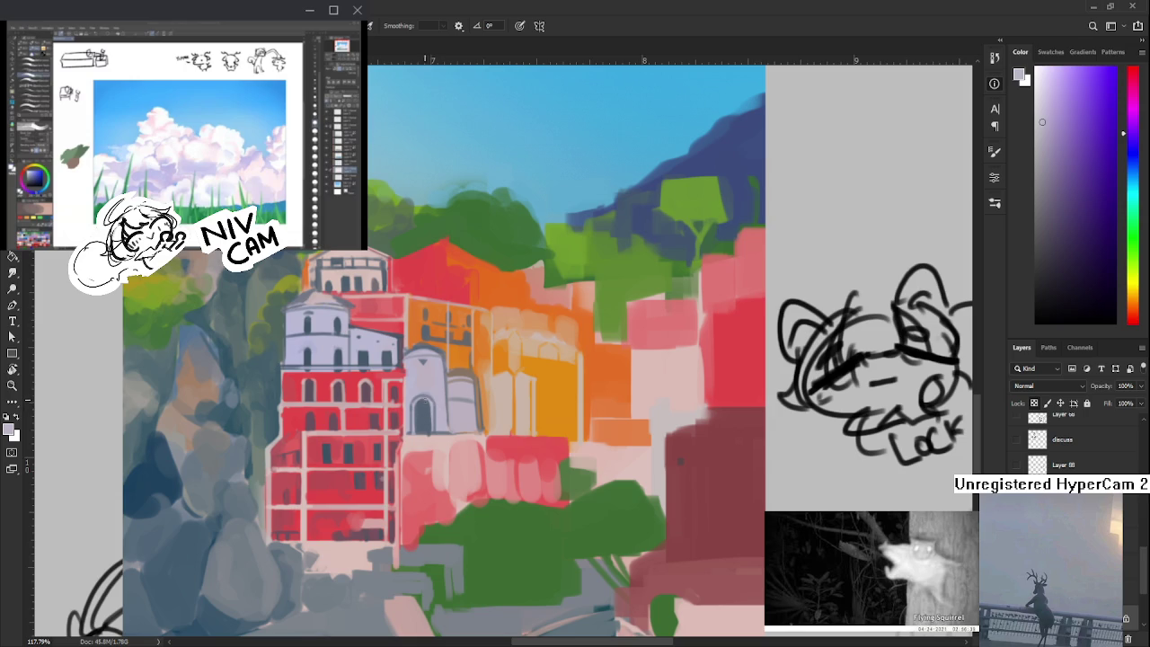
{"action": "left_click", "coordinate": [430, 403], "text": "alt"}
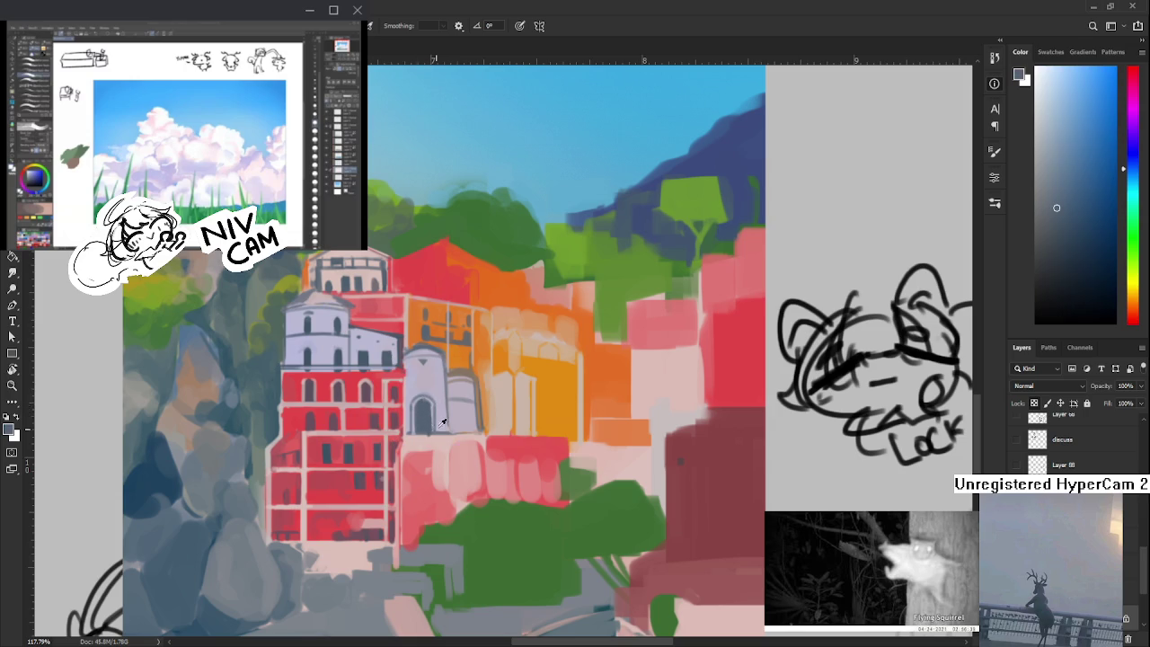
{"action": "left_click", "coordinate": [432, 412], "text": "alt"}
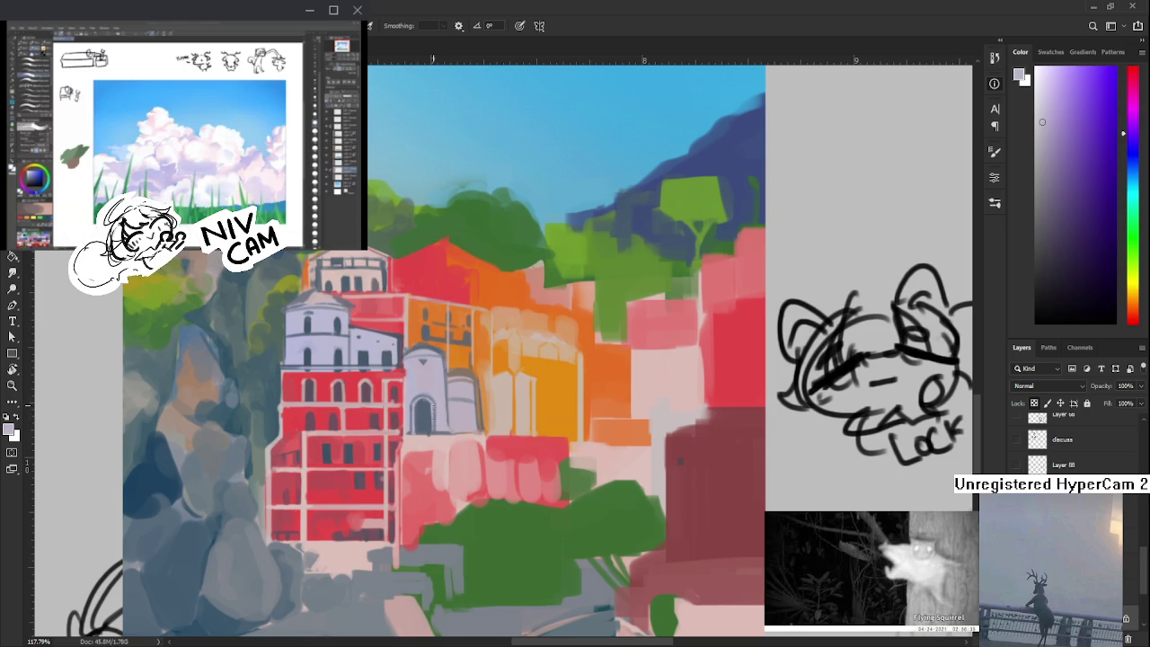
{"action": "left_click", "coordinate": [430, 410], "text": "alt"}
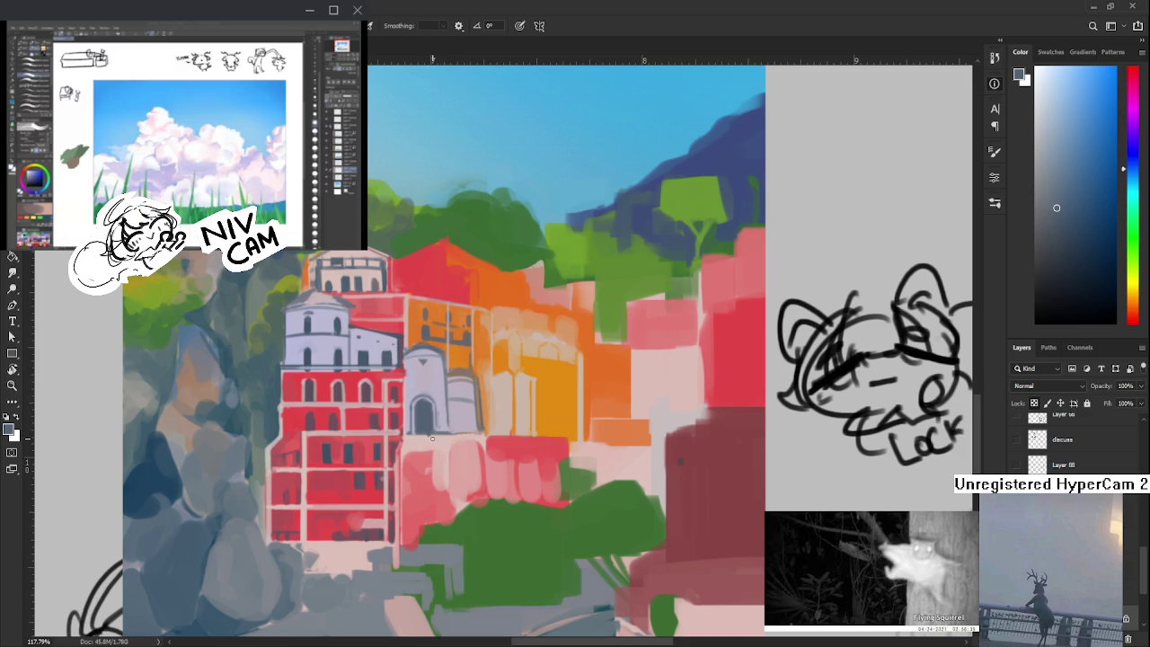
- Move to the upper village and sample the pale building's roof pinks
{"action": "mouse_move", "coordinate": [467, 401]}
{"action": "left_mouse_down"}
{"action": "mouse_move", "coordinate": [476, 417]}
{"action": "mouse_move", "coordinate": [431, 491]}
{"action": "mouse_move", "coordinate": [472, 467]}
{"action": "mouse_move", "coordinate": [522, 516]}
{"action": "left_mouse_up"}
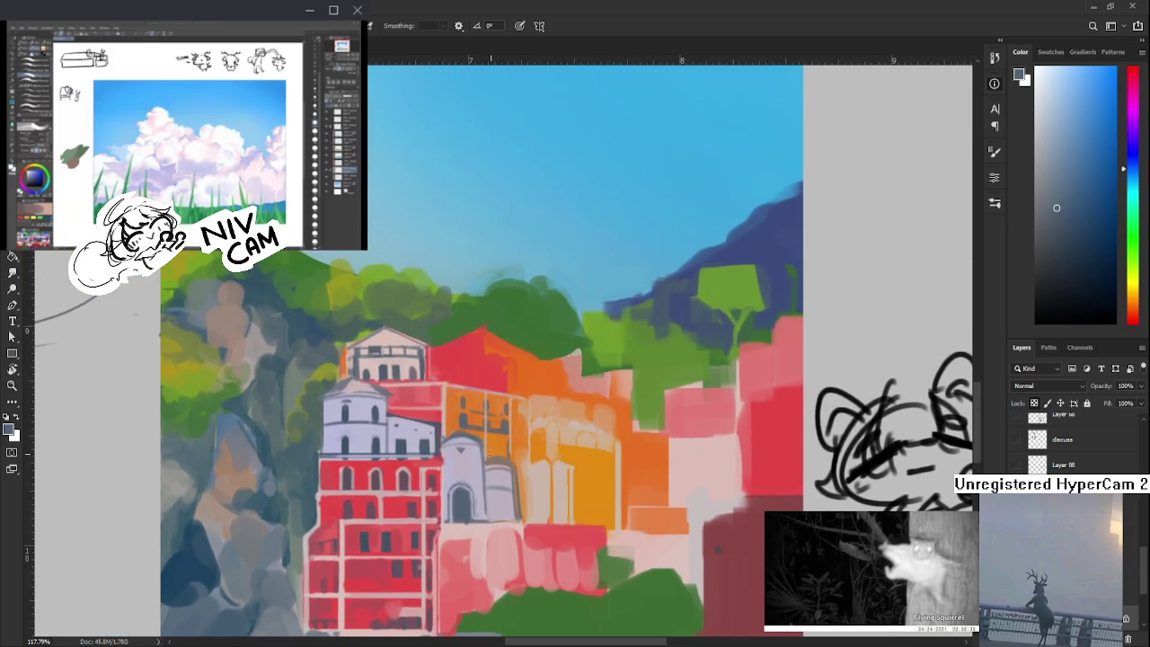
{"action": "left_click", "coordinate": [414, 370], "text": "alt"}
{"action": "left_click_drag", "start_coordinate": [414, 370], "coordinate": [409, 366]}
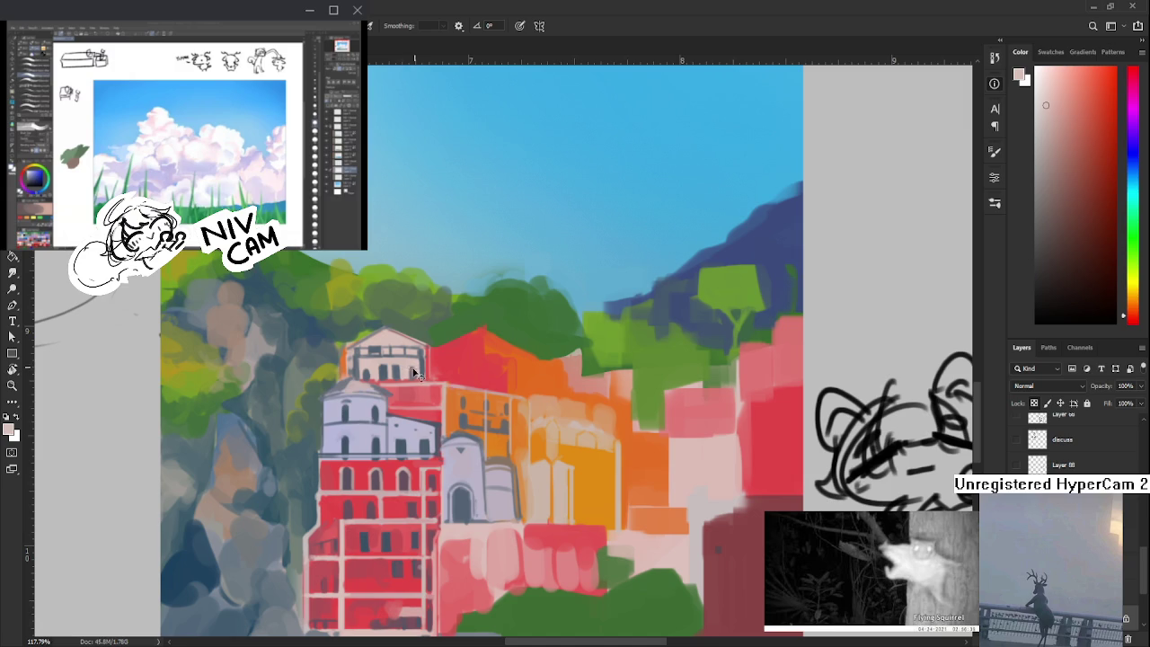
{"action": "left_click", "coordinate": [418, 369], "text": "alt"}
{"action": "left_click", "coordinate": [404, 354], "text": "alt"}
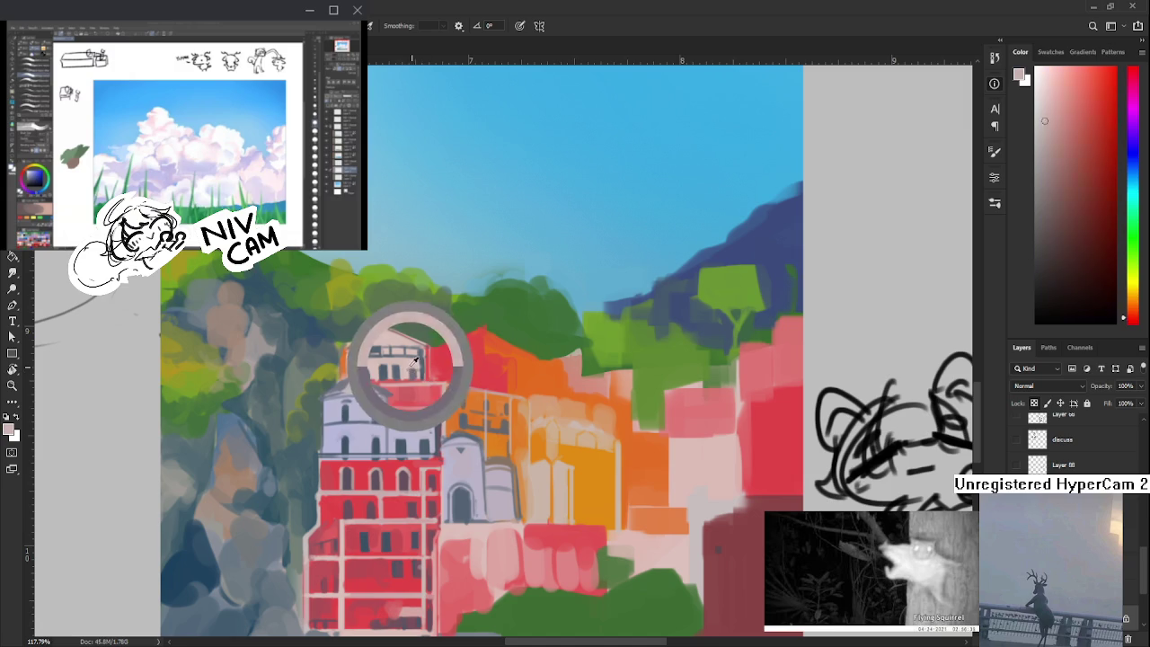
{"action": "left_click", "coordinate": [383, 358], "text": "alt"}
{"action": "left_click", "coordinate": [364, 370], "text": "alt"}
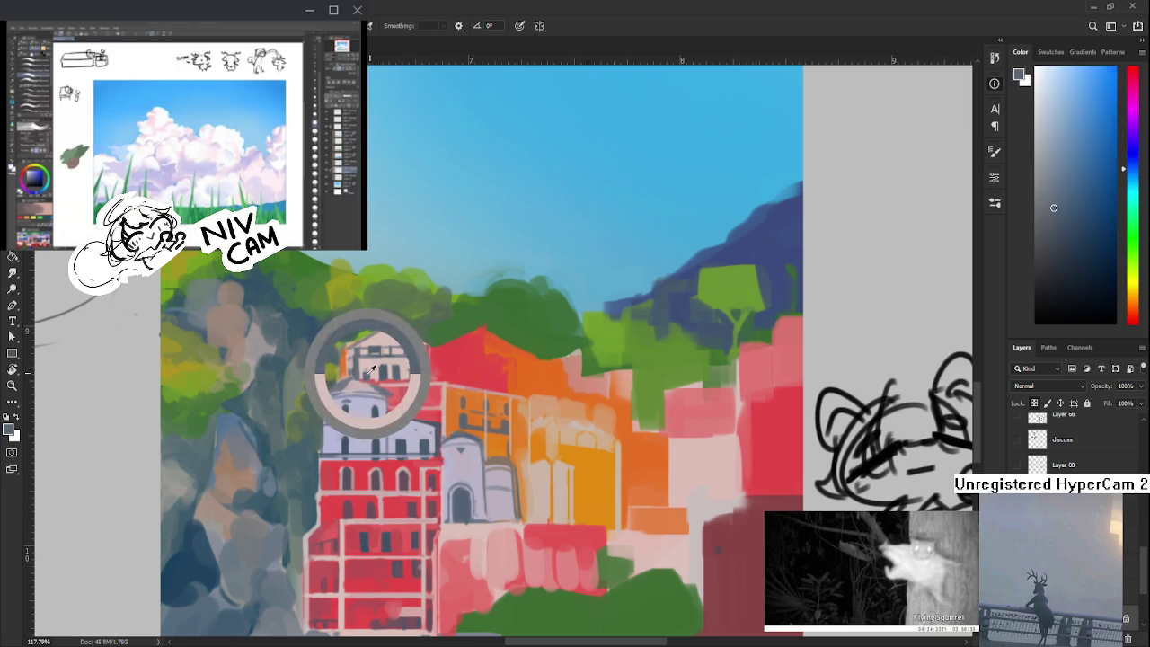
{"action": "left_click", "coordinate": [375, 368], "text": "alt"}
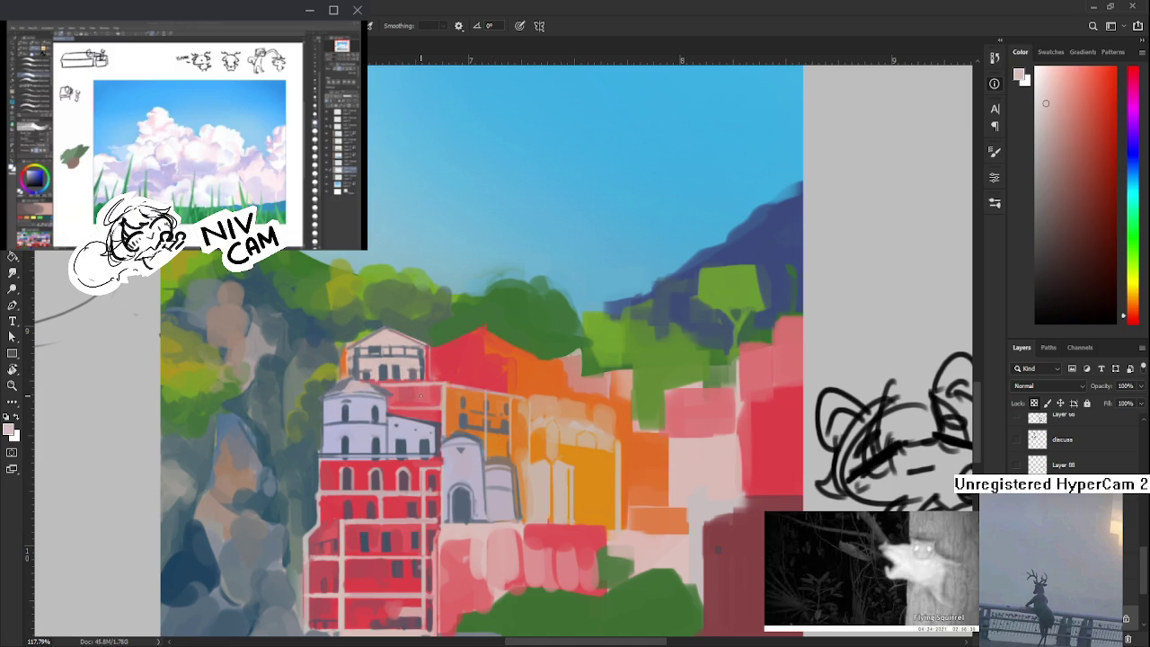
{"action": "left_click", "coordinate": [384, 359], "text": "alt"}
- Zoom out and sample oranges and reds from the orange building and its red neighbour
{"action": "scroll", "coordinate": [387, 368], "scroll_direction": "down", "scroll_amount": 1}
{"action": "scroll", "coordinate": [387, 368], "scroll_direction": "down", "scroll_amount": 1}
{"action": "scroll", "coordinate": [387, 368], "scroll_direction": "down", "scroll_amount": 1}
{"action": "scroll", "coordinate": [441, 357], "scroll_direction": "down", "scroll_amount": 2}
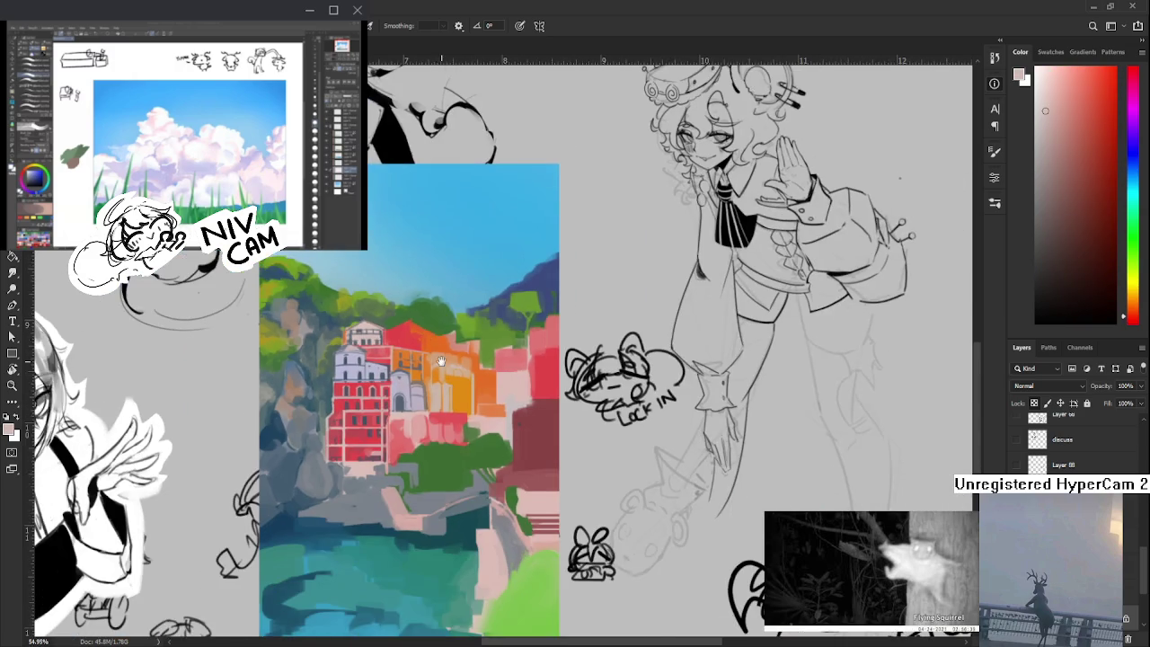
{"action": "scroll", "coordinate": [440, 358], "scroll_direction": "up", "scroll_amount": 1}
{"action": "scroll", "coordinate": [439, 356], "scroll_direction": "up", "scroll_amount": 1}
{"action": "left_click_drag", "start_coordinate": [480, 411], "coordinate": [461, 412]}
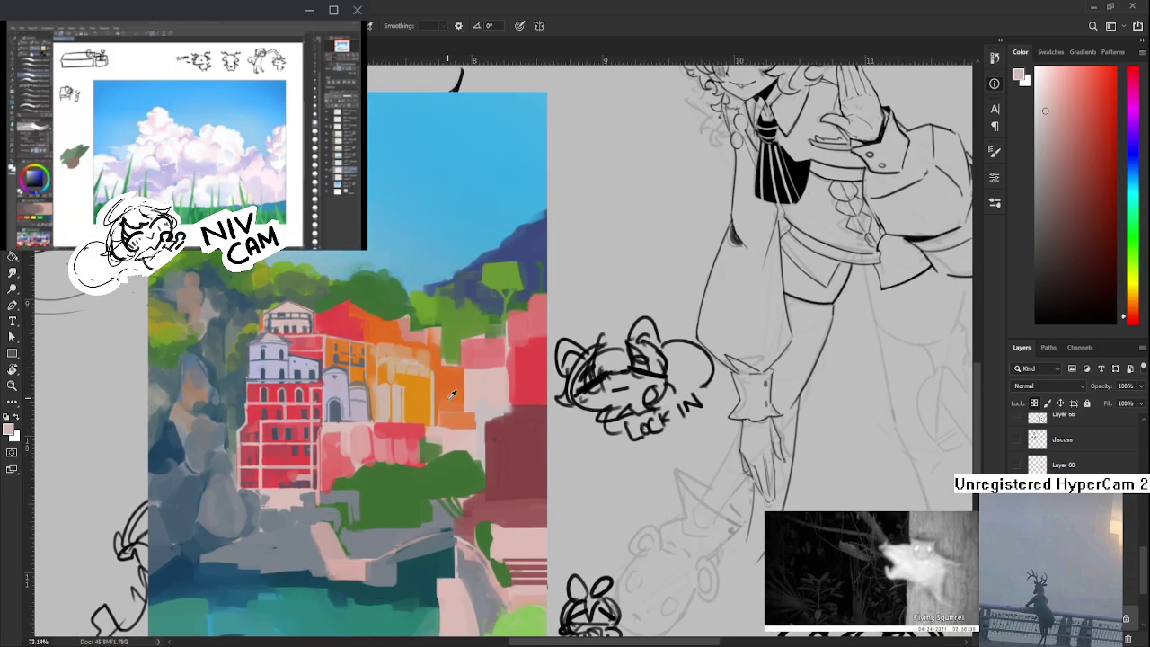
{"action": "left_click", "coordinate": [440, 414], "text": "alt"}
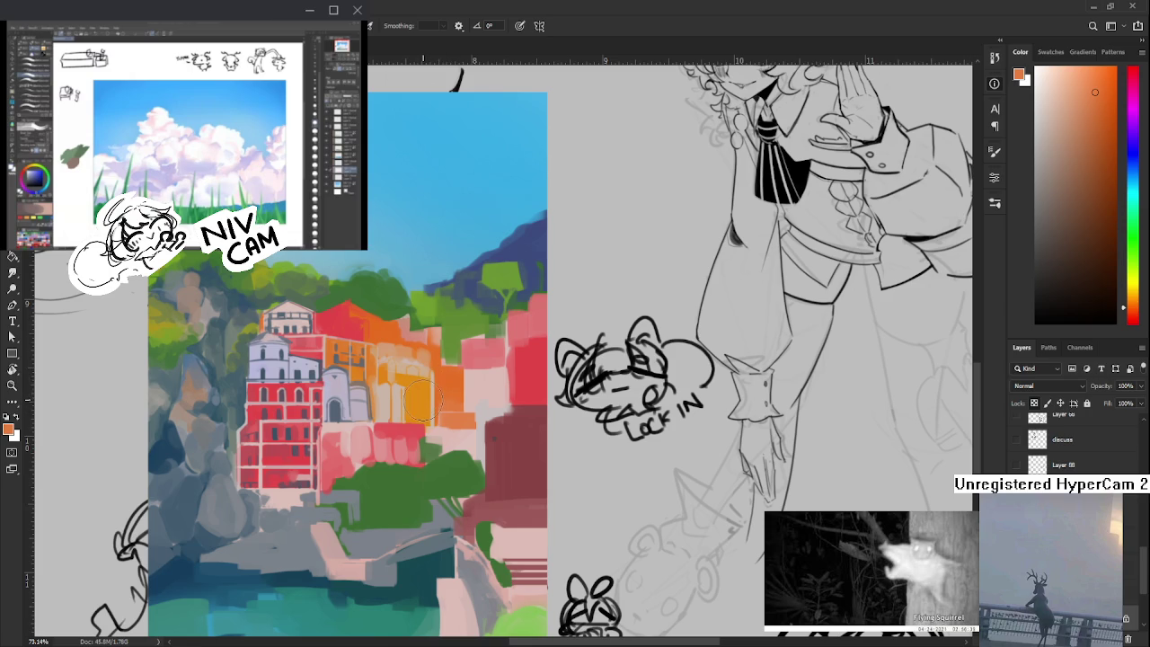
{"action": "left_click", "coordinate": [392, 435], "text": "alt"}
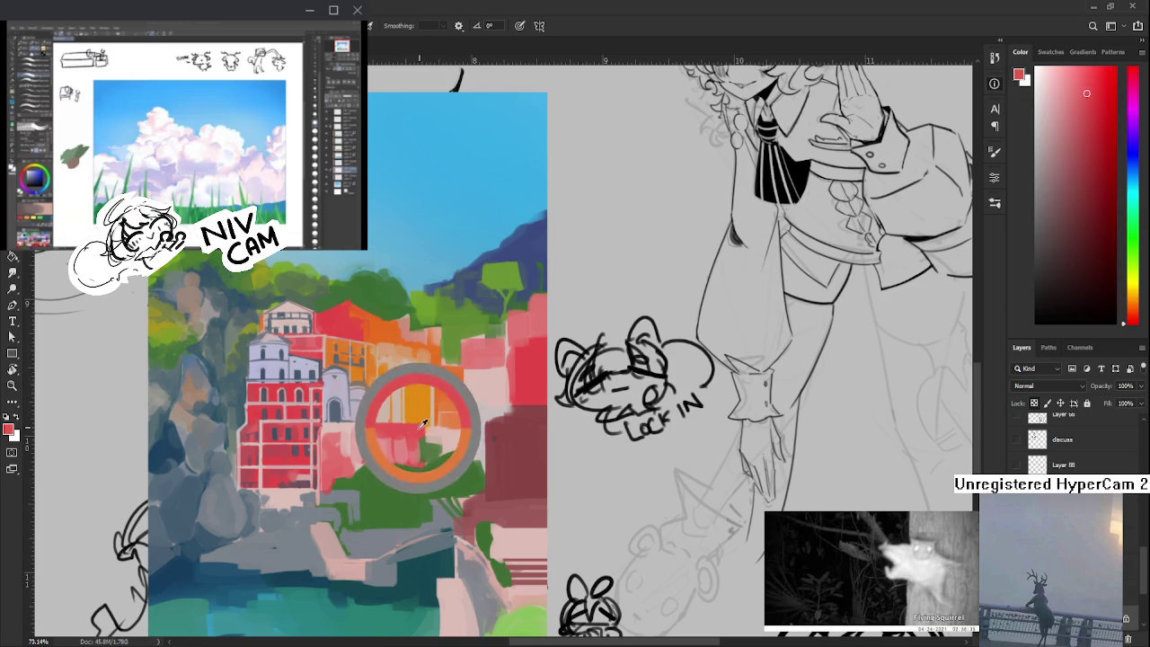
{"action": "left_click", "coordinate": [425, 406], "text": "alt"}
{"action": "left_click", "coordinate": [420, 402], "text": "alt"}
{"action": "left_click", "coordinate": [419, 388], "text": "alt"}
{"action": "left_click", "coordinate": [398, 386], "text": "alt"}
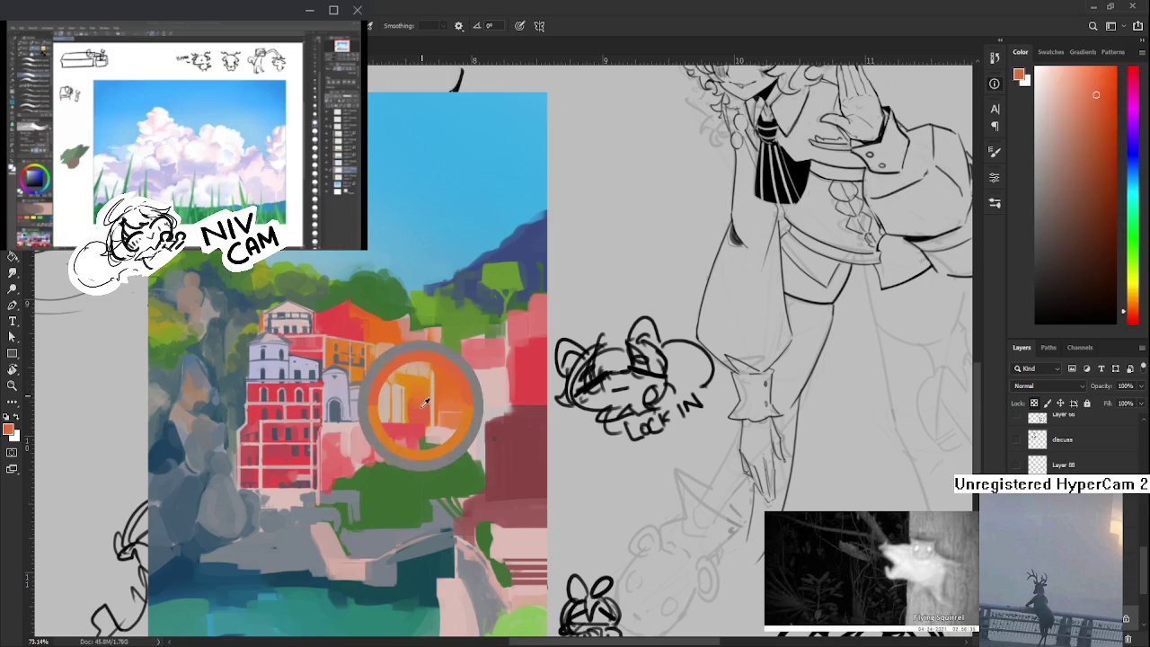
- Sample pale pinkish-grey and peach-beige tones from the surrounding buildings
{"action": "left_click_drag", "start_coordinate": [444, 386], "coordinate": [433, 396]}
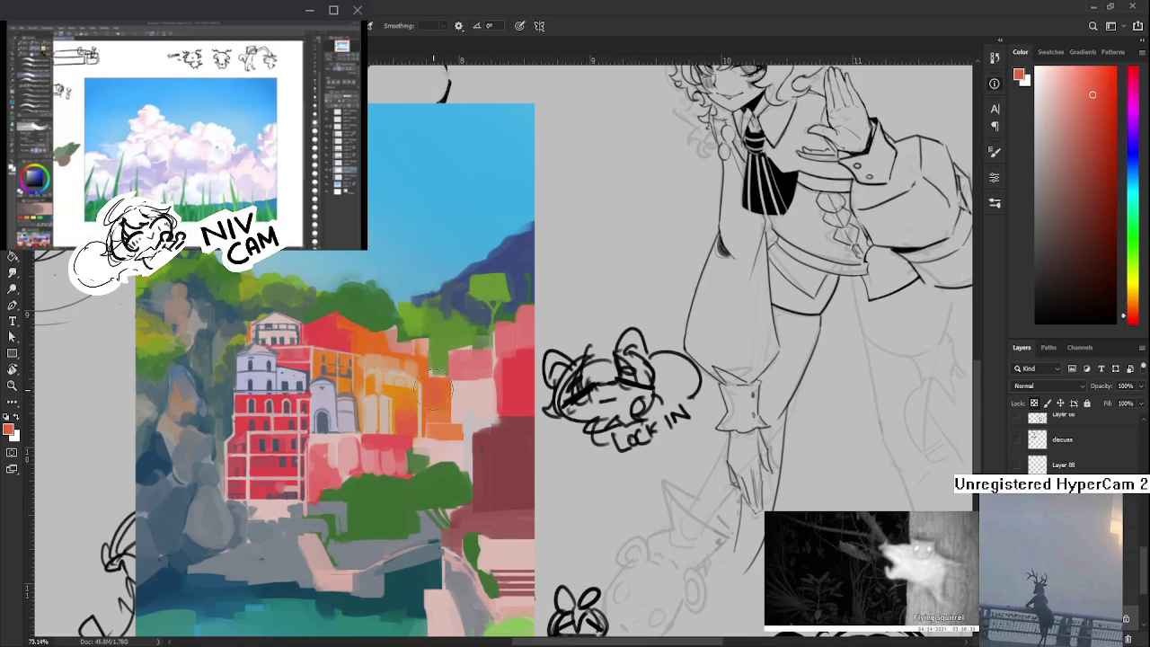
{"action": "left_click", "coordinate": [424, 411], "text": "alt"}
{"action": "left_click", "coordinate": [424, 409], "text": "alt"}
{"action": "left_click", "coordinate": [424, 409], "text": "alt"}
{"action": "left_click_drag", "start_coordinate": [439, 401], "coordinate": [439, 412]}
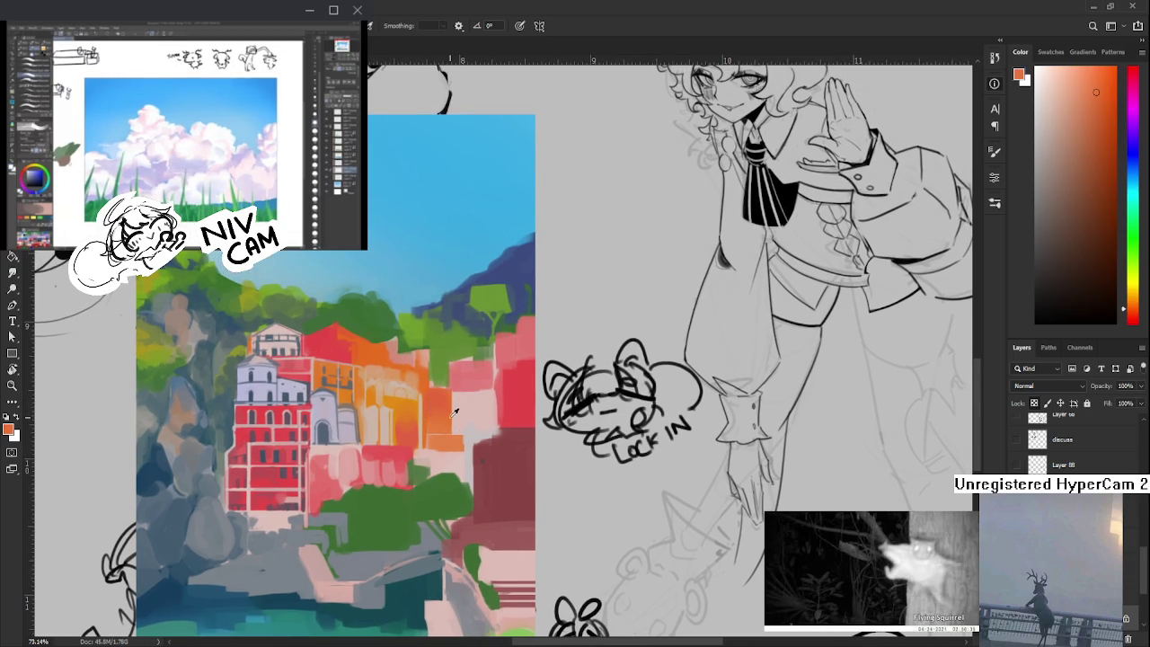
{"action": "left_click_drag", "start_coordinate": [329, 405], "coordinate": [376, 409]}
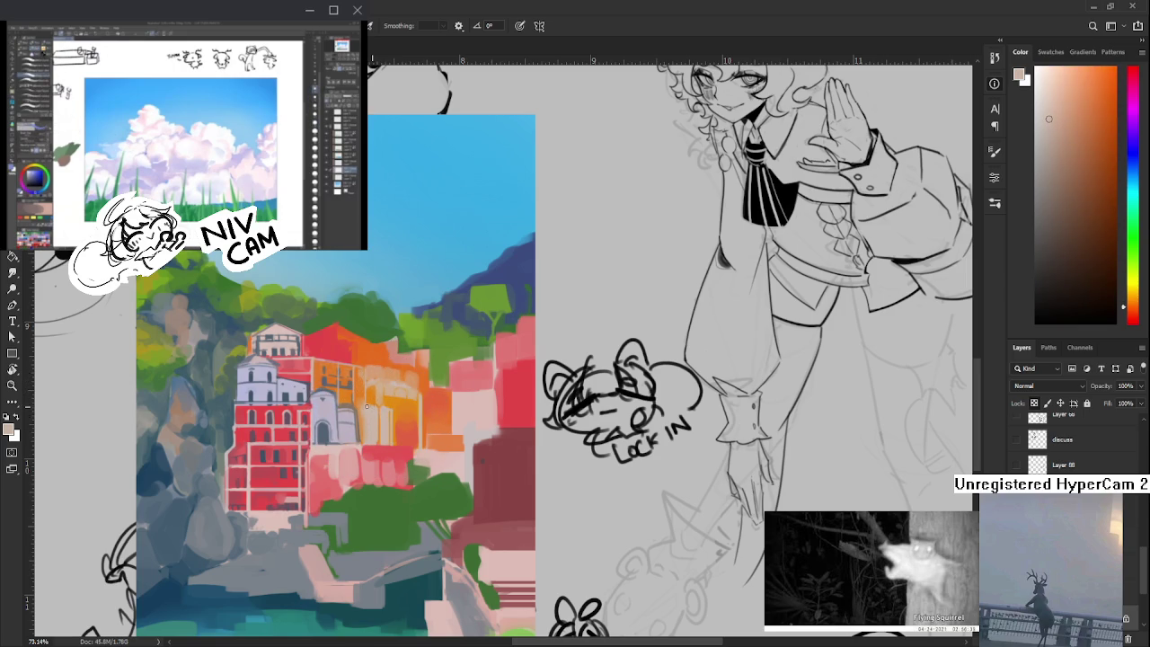
{"action": "left_click", "coordinate": [373, 409], "text": "alt"}
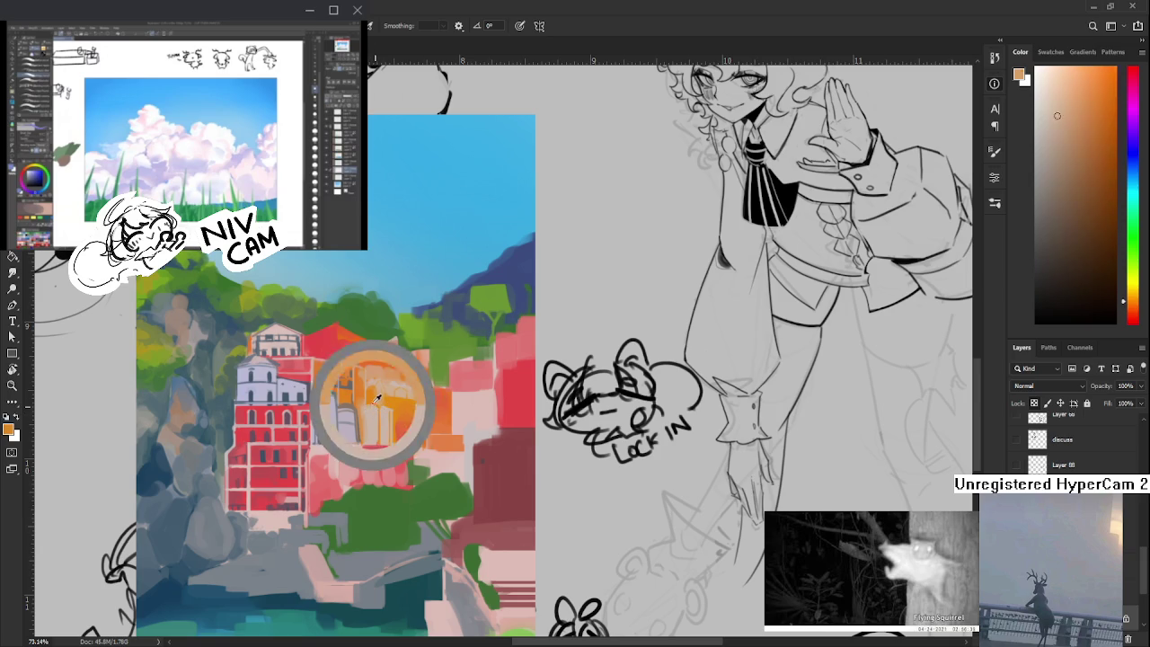
{"action": "left_click", "coordinate": [378, 402], "text": "alt"}
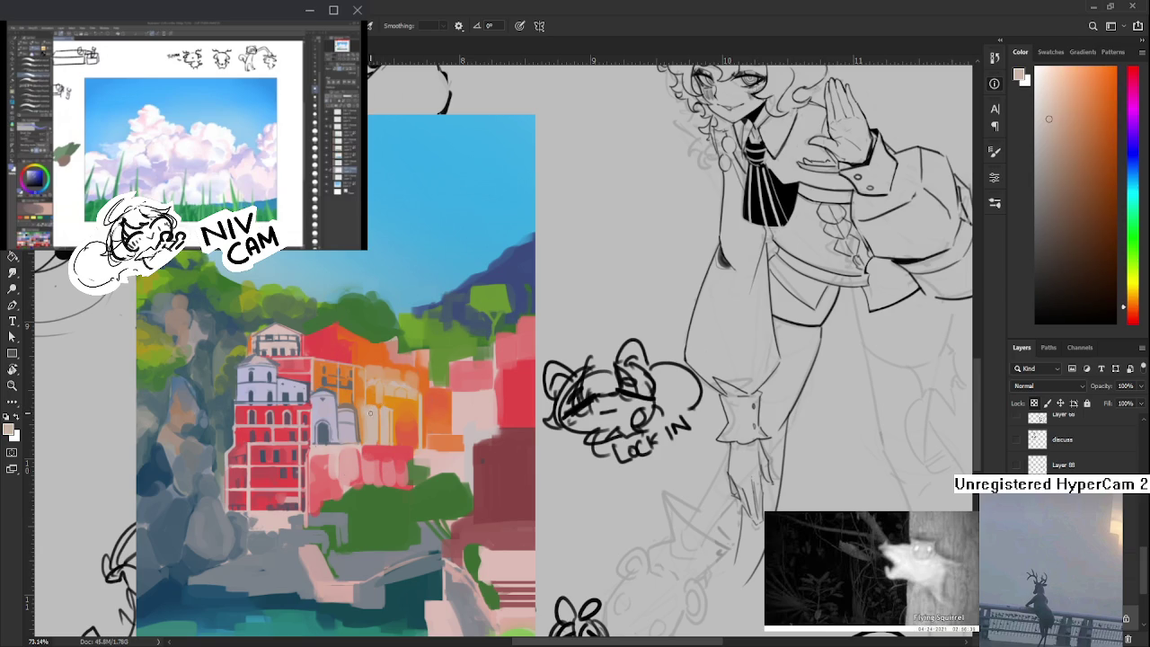
{"action": "left_click", "coordinate": [382, 405], "text": "alt"}
{"action": "left_click", "coordinate": [384, 407], "text": "alt"}
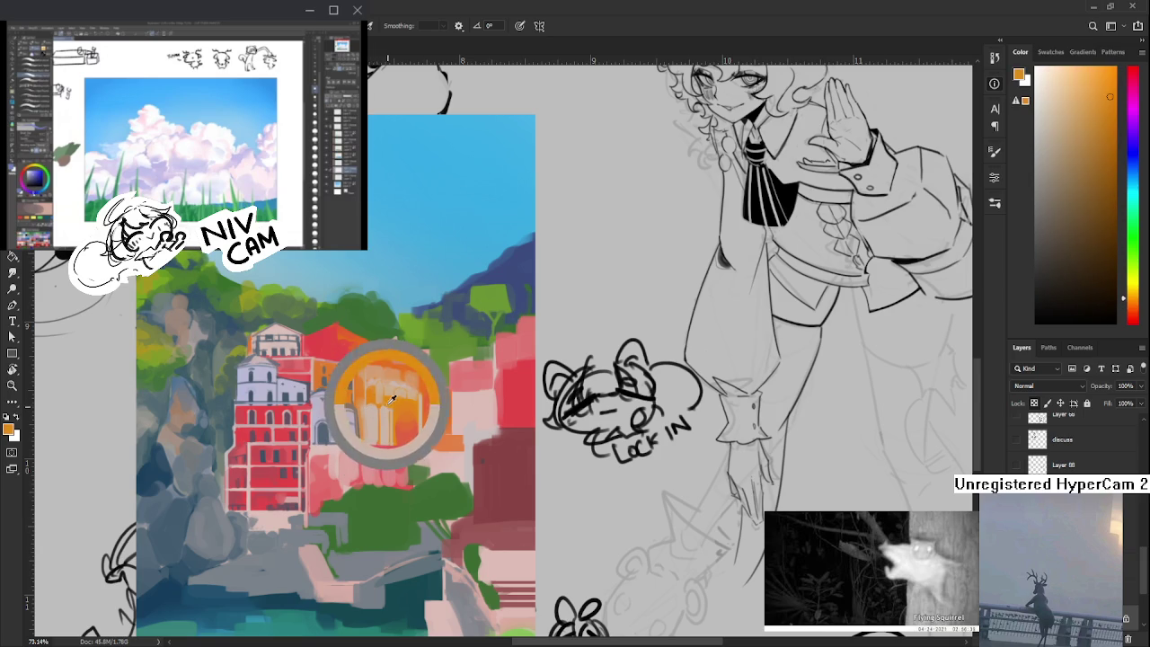
{"action": "left_click", "coordinate": [384, 407], "text": "alt"}
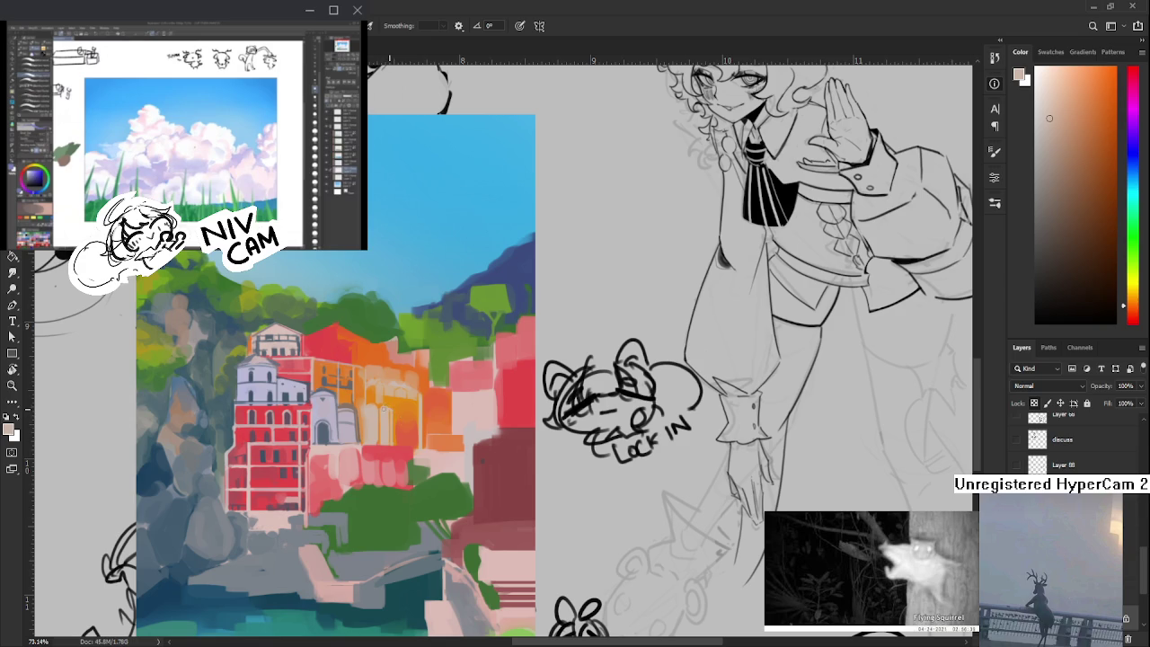
{"action": "left_click", "coordinate": [384, 404], "text": "alt"}
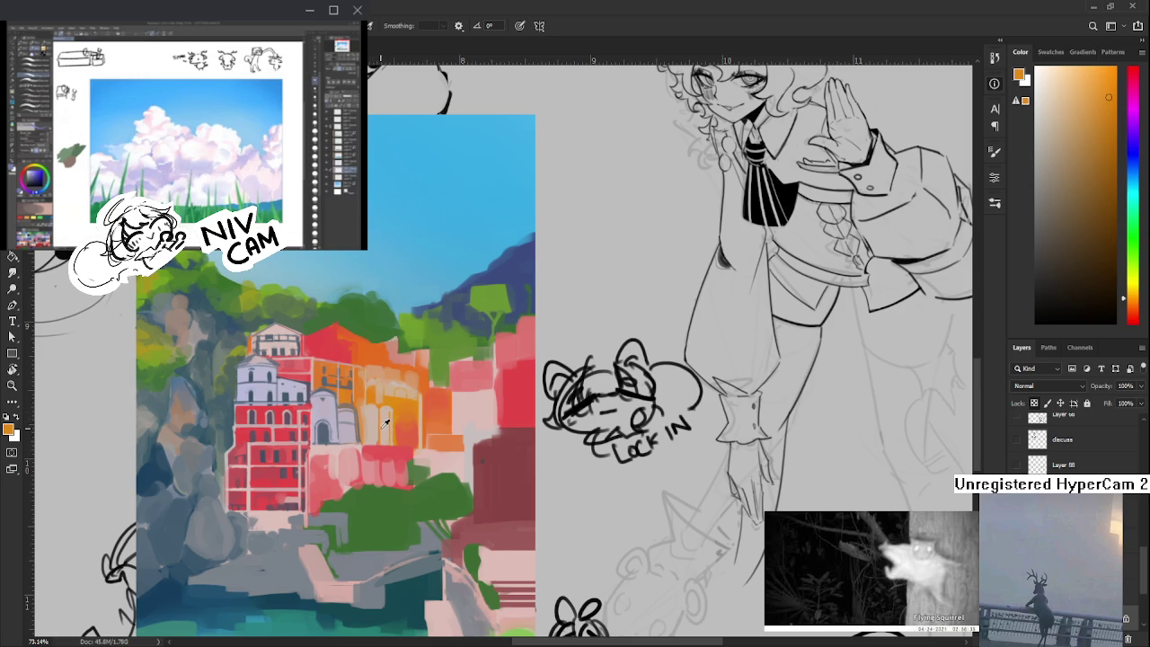
- Paint a light vertical column stroke on the orange building, resampling lighter oranges
{"action": "left_click", "coordinate": [359, 398], "text": "alt"}
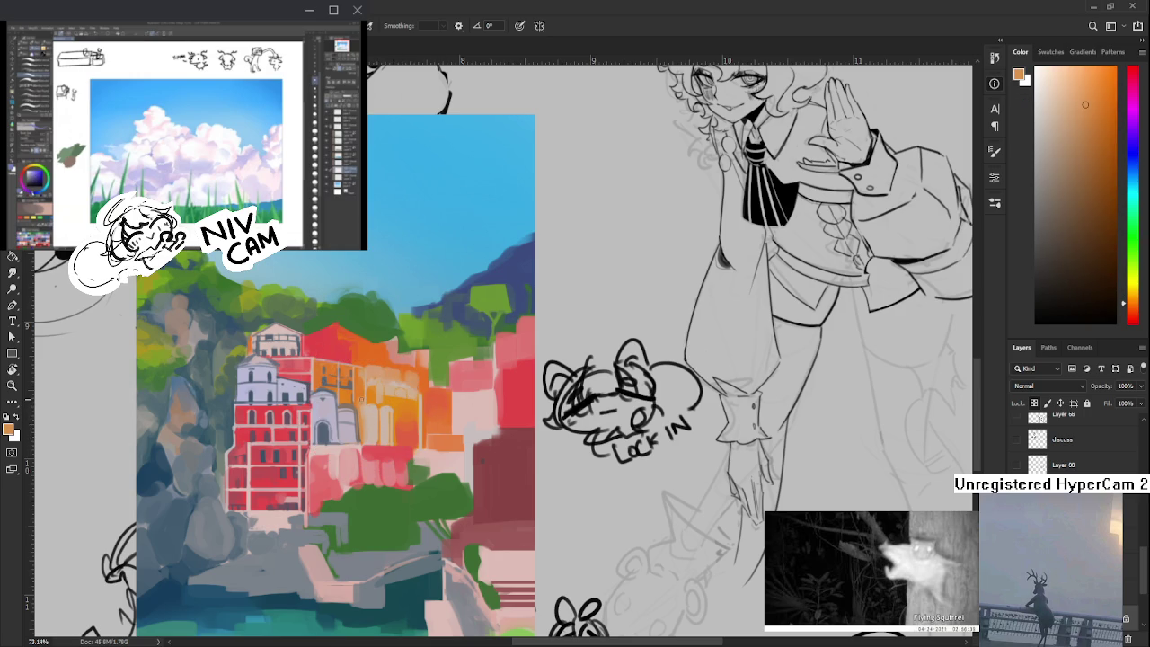
{"action": "left_click", "coordinate": [349, 387], "text": "alt"}
{"action": "left_click_drag", "start_coordinate": [362, 431], "coordinate": [361, 399]}
{"action": "left_click", "coordinate": [363, 390], "text": "alt"}
{"action": "left_click", "coordinate": [368, 413], "text": "alt"}
{"action": "left_click", "coordinate": [366, 395], "text": "alt"}
{"action": "left_click", "coordinate": [364, 379], "text": "alt"}
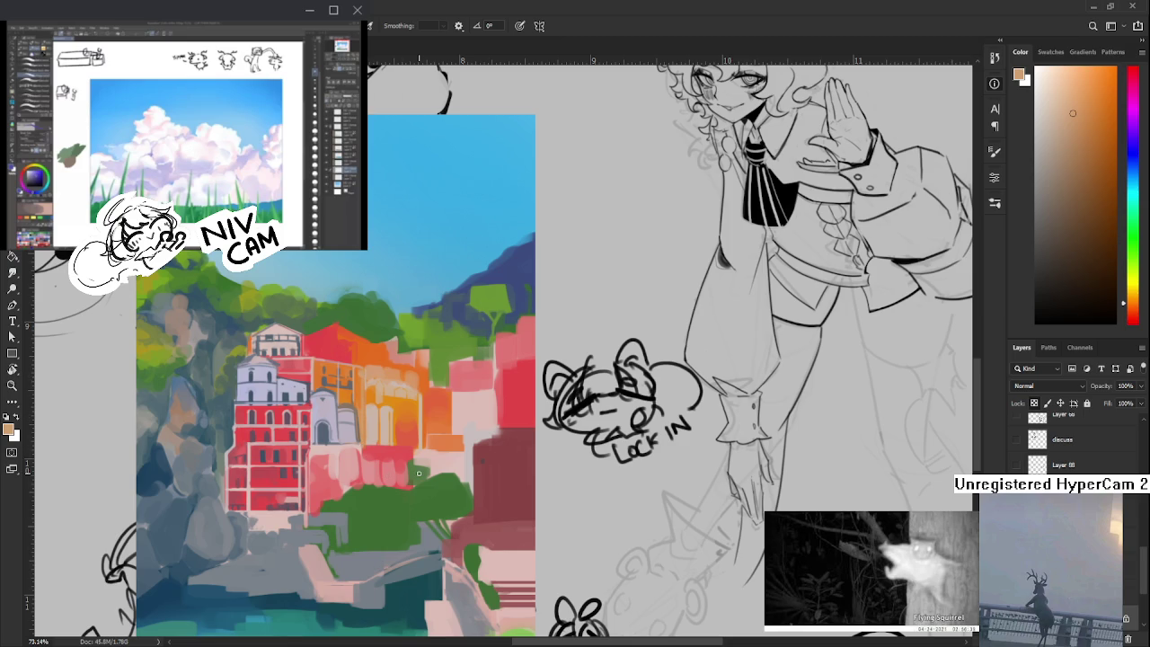
{"action": "scroll", "coordinate": [443, 424], "scroll_direction": "down", "scroll_amount": 3}
- Zoom in to about 118% and sample saturated and lighter oranges from the orange building
{"action": "scroll", "coordinate": [436, 423], "scroll_direction": "down", "scroll_amount": 2}
{"action": "scroll", "coordinate": [422, 420], "scroll_direction": "up", "scroll_amount": 4}
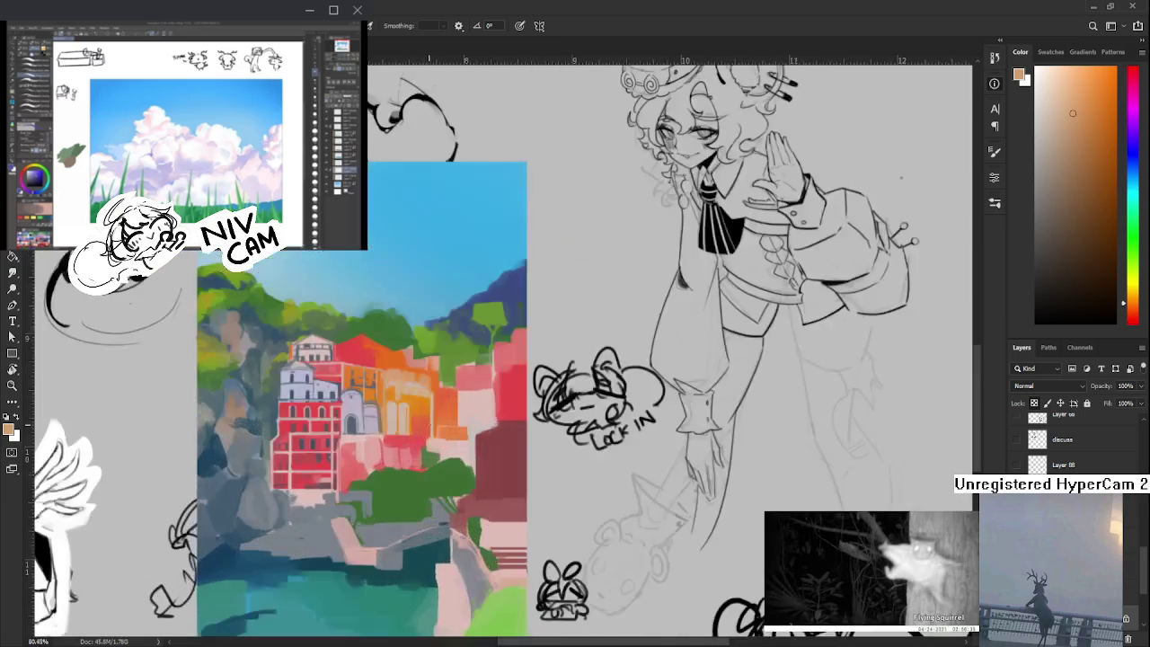
{"action": "scroll", "coordinate": [409, 417], "scroll_direction": "up", "scroll_amount": 2}
{"action": "scroll", "coordinate": [409, 416], "scroll_direction": "up", "scroll_amount": 1}
{"action": "scroll", "coordinate": [413, 431], "scroll_direction": "up", "scroll_amount": 1}
{"action": "scroll", "coordinate": [418, 449], "scroll_direction": "up", "scroll_amount": 1}
{"action": "left_click", "coordinate": [422, 467], "text": "alt"}
{"action": "left_click_drag", "start_coordinate": [422, 467], "coordinate": [412, 455]}
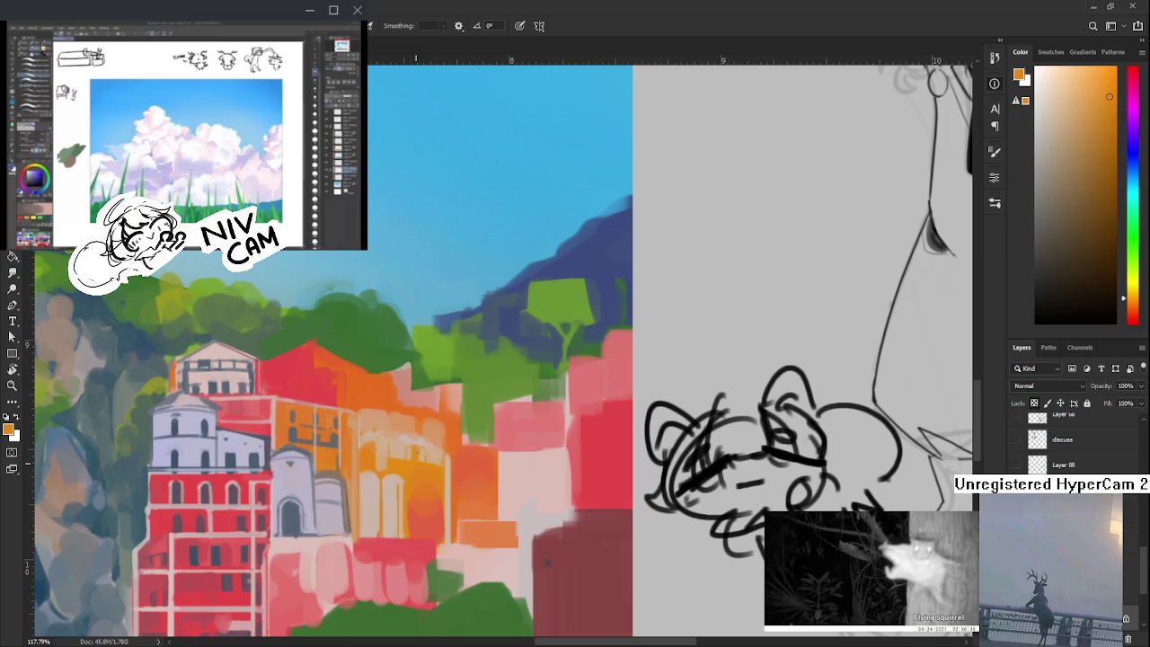
{"action": "left_click", "coordinate": [418, 457], "text": "alt"}
{"action": "left_click", "coordinate": [404, 452], "text": "alt"}
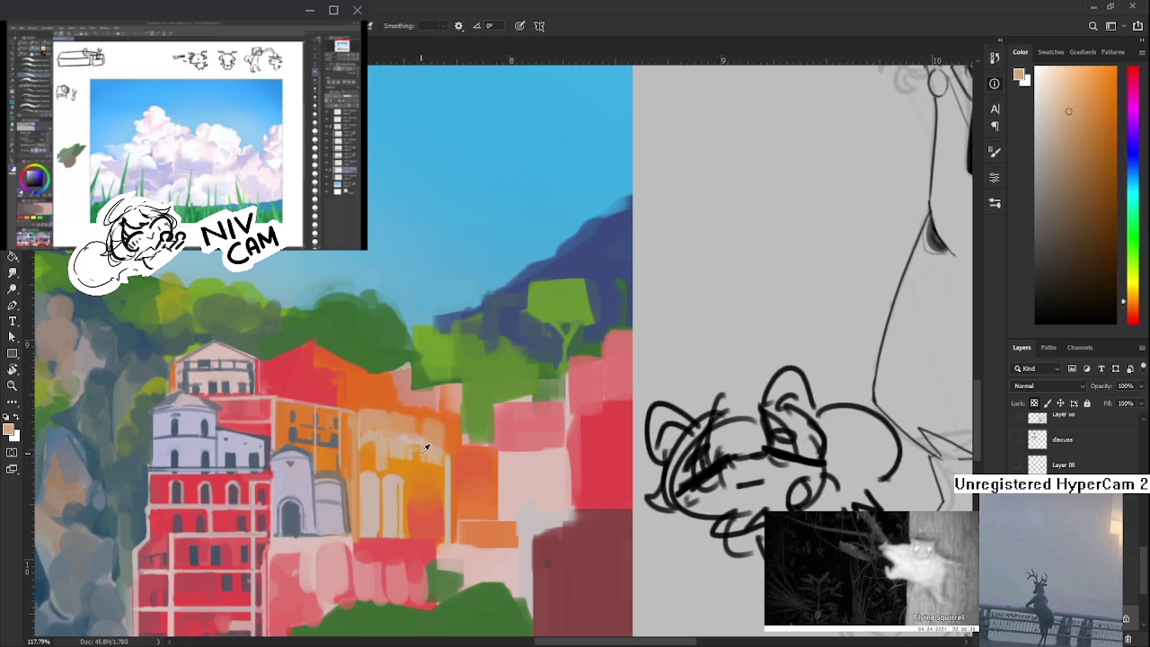
{"action": "left_click", "coordinate": [412, 453], "text": "alt"}
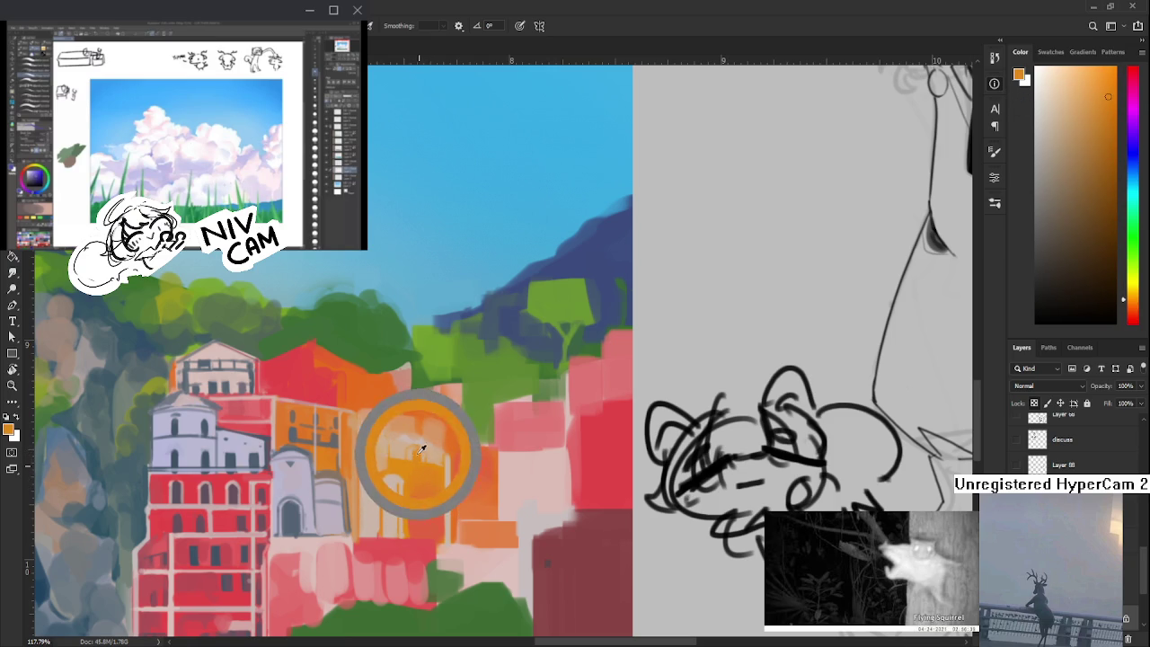
{"action": "left_click", "coordinate": [415, 454], "text": "alt"}
{"action": "left_click", "coordinate": [415, 455], "text": "alt"}
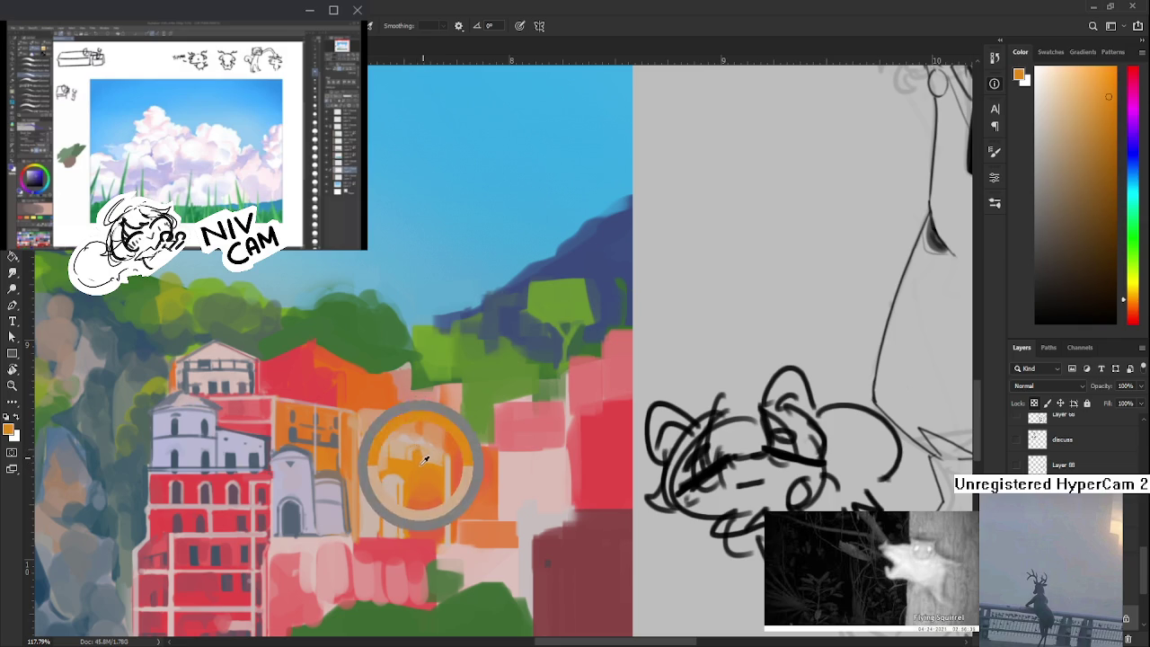
{"action": "left_click", "coordinate": [426, 459], "text": "alt"}
- Sample pale pink, red-pink and deeper red tones from the pink building below
{"action": "left_click_drag", "start_coordinate": [426, 458], "coordinate": [379, 536]}
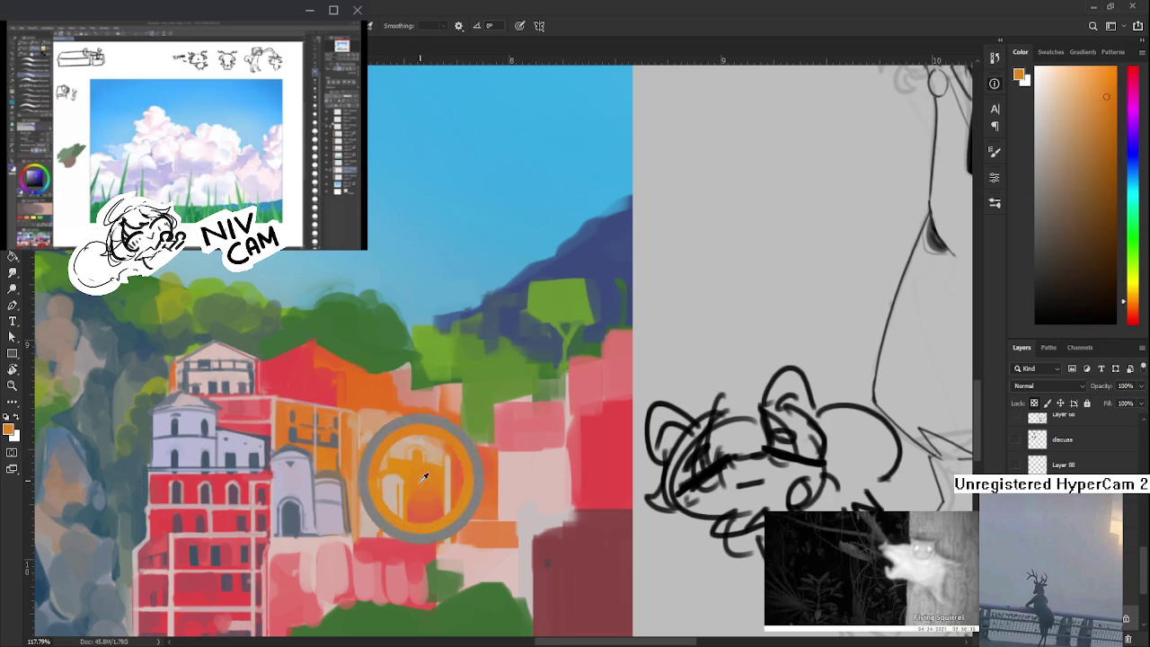
{"action": "left_click", "coordinate": [373, 538], "text": "alt"}
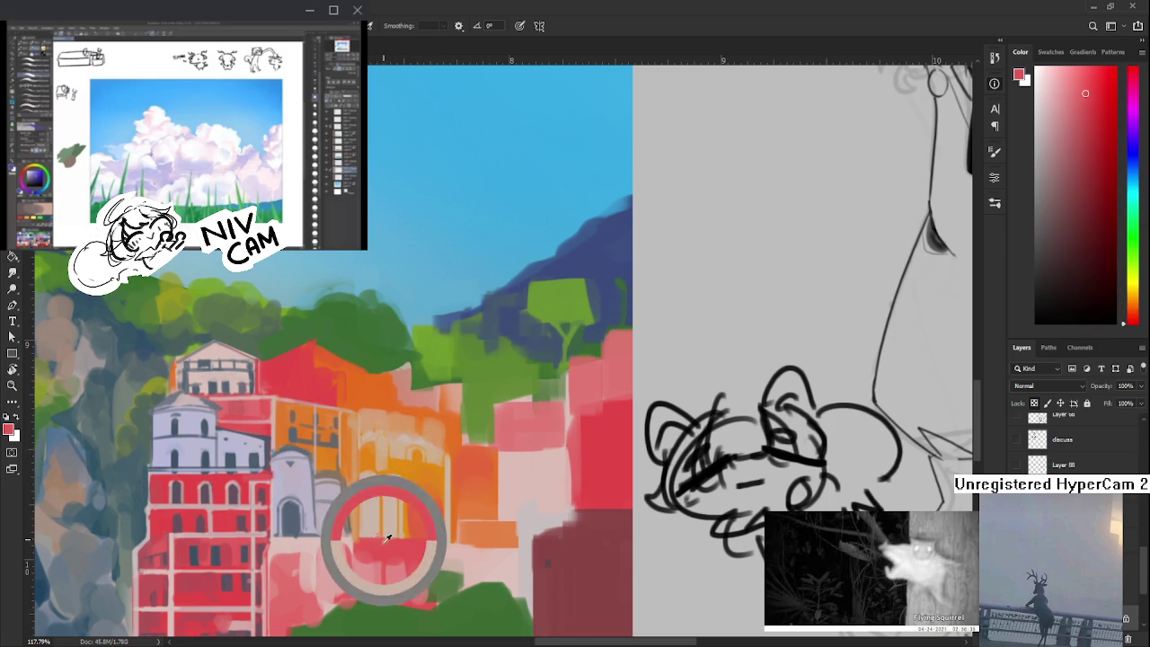
{"action": "left_click", "coordinate": [381, 562], "text": "alt"}
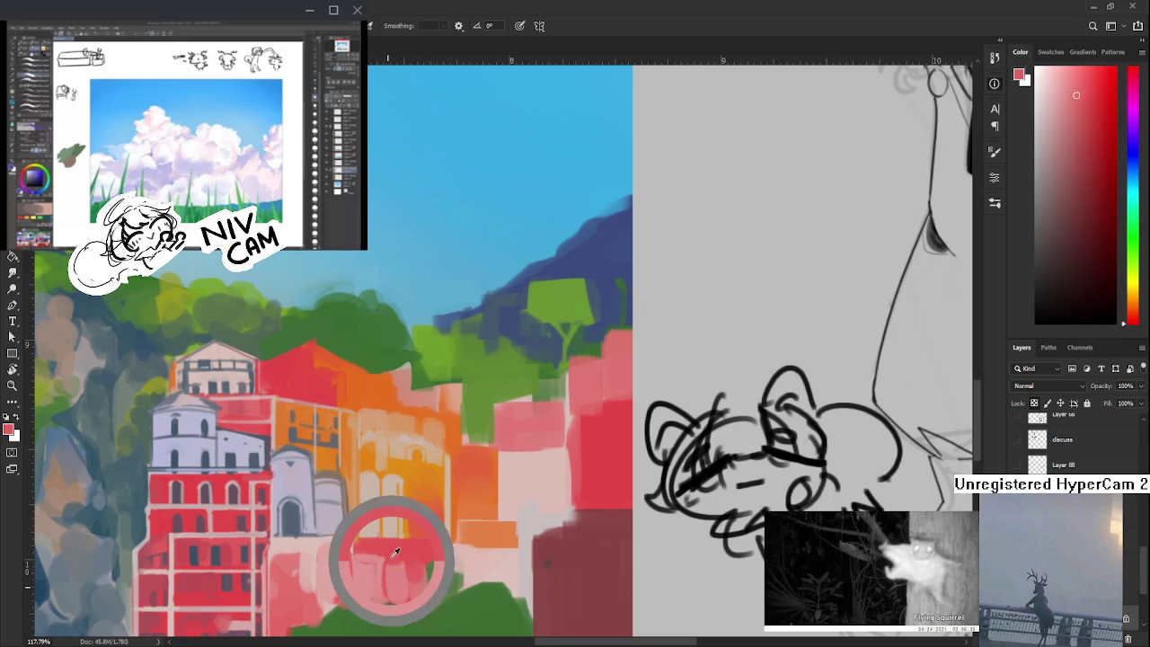
{"action": "left_click", "coordinate": [394, 585], "text": "alt"}
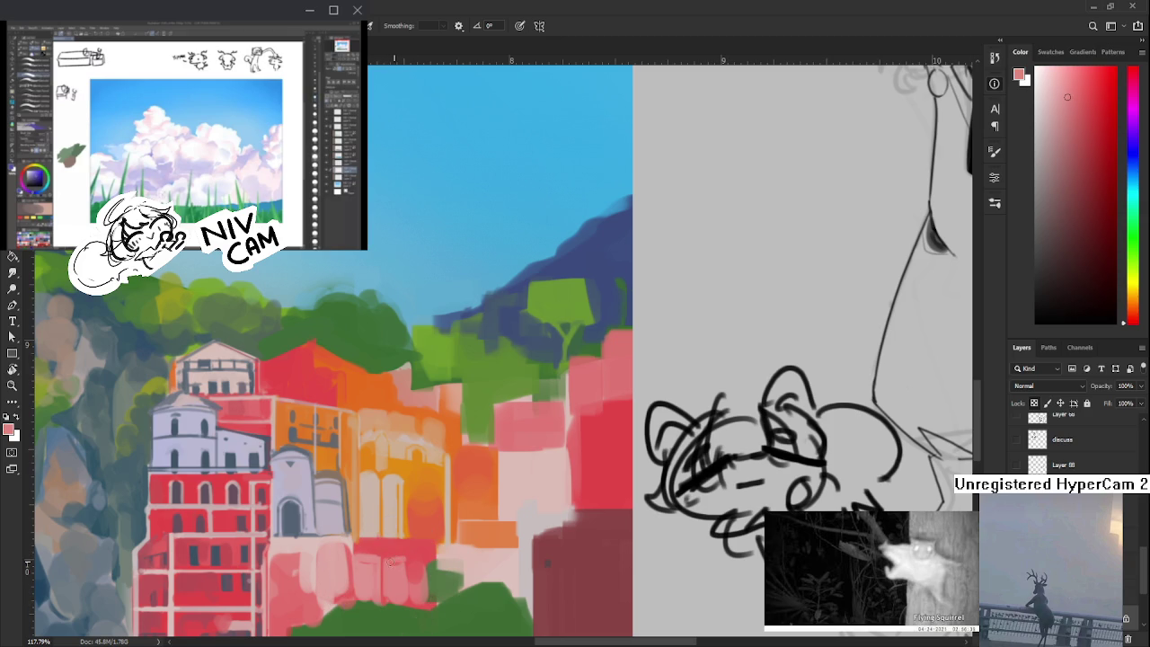
{"action": "left_click", "coordinate": [405, 559], "text": "alt"}
{"action": "left_click", "coordinate": [393, 559], "text": "alt"}
{"action": "left_click", "coordinate": [390, 558], "text": "alt"}
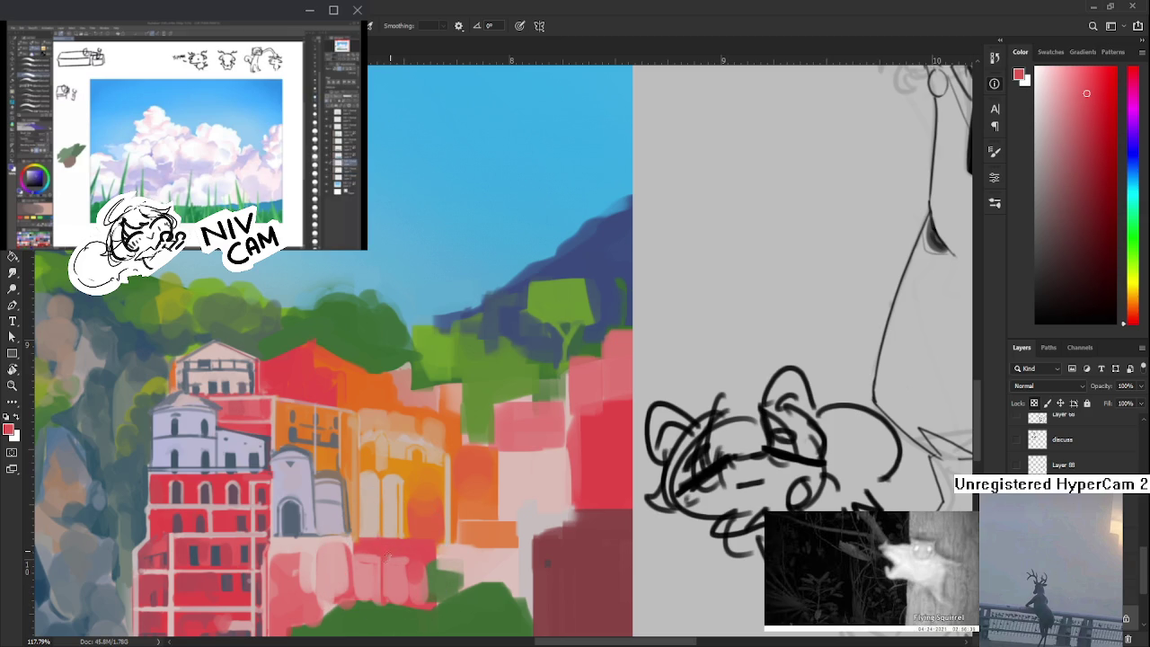
- Fine-tune the pink and dab pale pink arch strokes onto the lower pink building
{"action": "left_click", "coordinate": [386, 557], "text": "alt"}
{"action": "left_click", "coordinate": [393, 551], "text": "alt"}
{"action": "left_click", "coordinate": [404, 559], "text": "alt"}
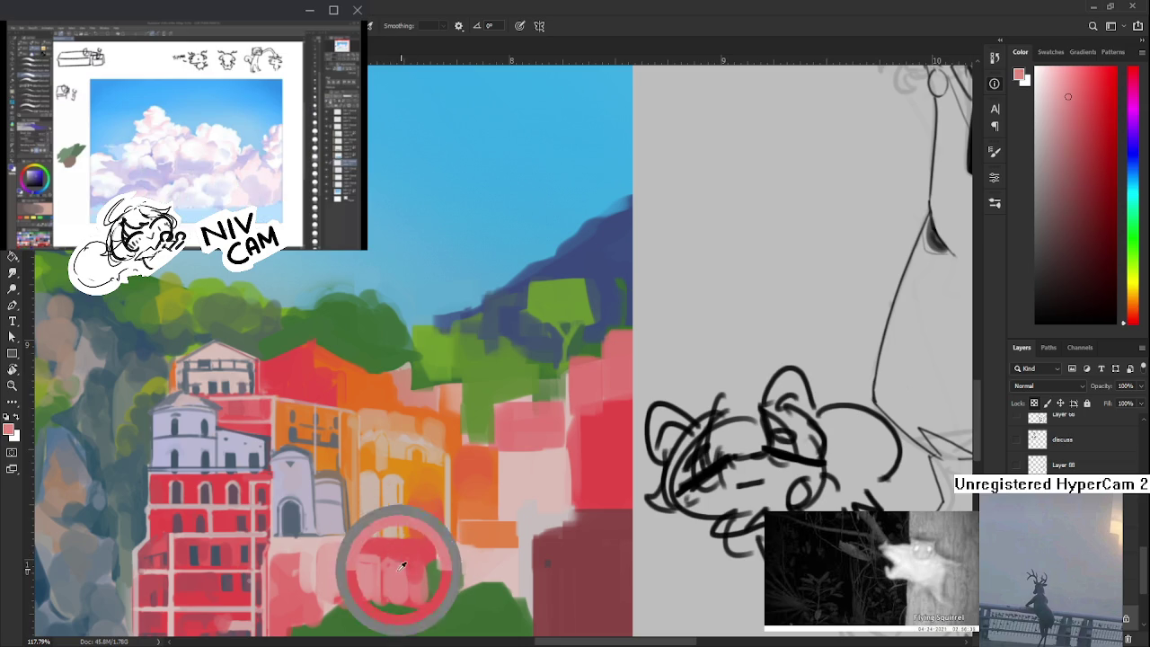
{"action": "left_click", "coordinate": [406, 563], "text": "alt"}
{"action": "mouse_move", "coordinate": [408, 567]}
{"action": "left_mouse_down"}
{"action": "mouse_move", "coordinate": [419, 602]}
{"action": "mouse_move", "coordinate": [454, 468]}
{"action": "left_mouse_up"}
{"action": "left_click", "coordinate": [411, 589], "text": "alt"}
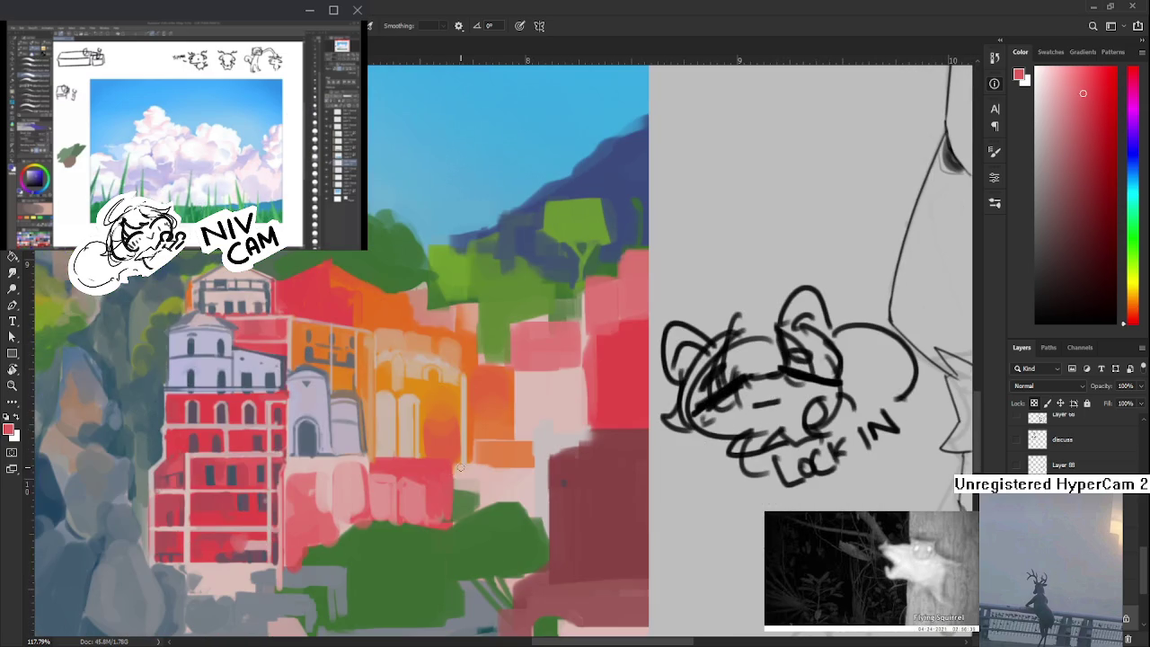
- Sample the bush green and the pinkish-red building colour in the lower village
{"action": "left_click", "coordinate": [457, 491], "text": "alt"}
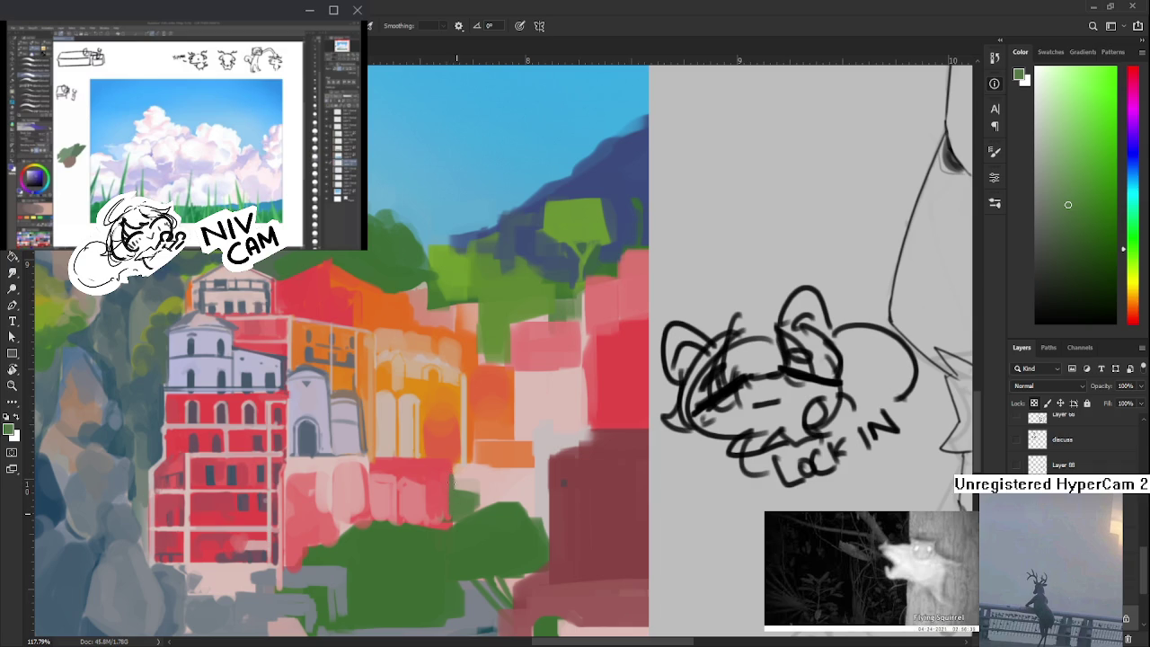
{"action": "left_click", "coordinate": [452, 494], "text": "alt"}
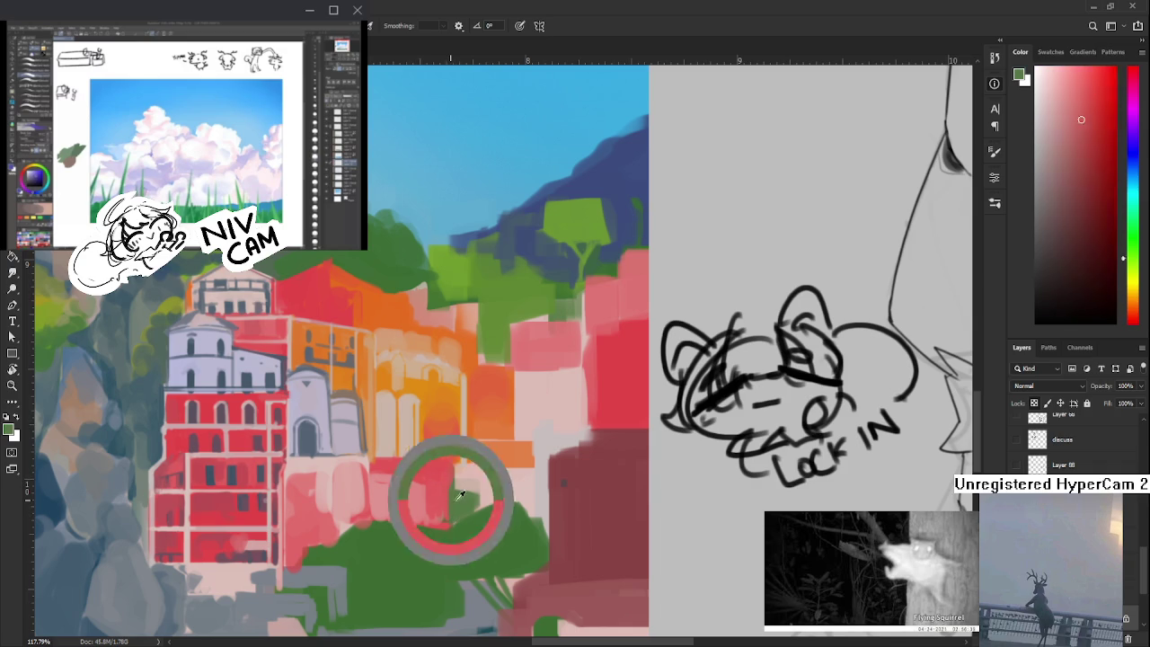
{"action": "left_click", "coordinate": [455, 490], "text": "alt"}
{"action": "left_click", "coordinate": [444, 520], "text": "alt"}
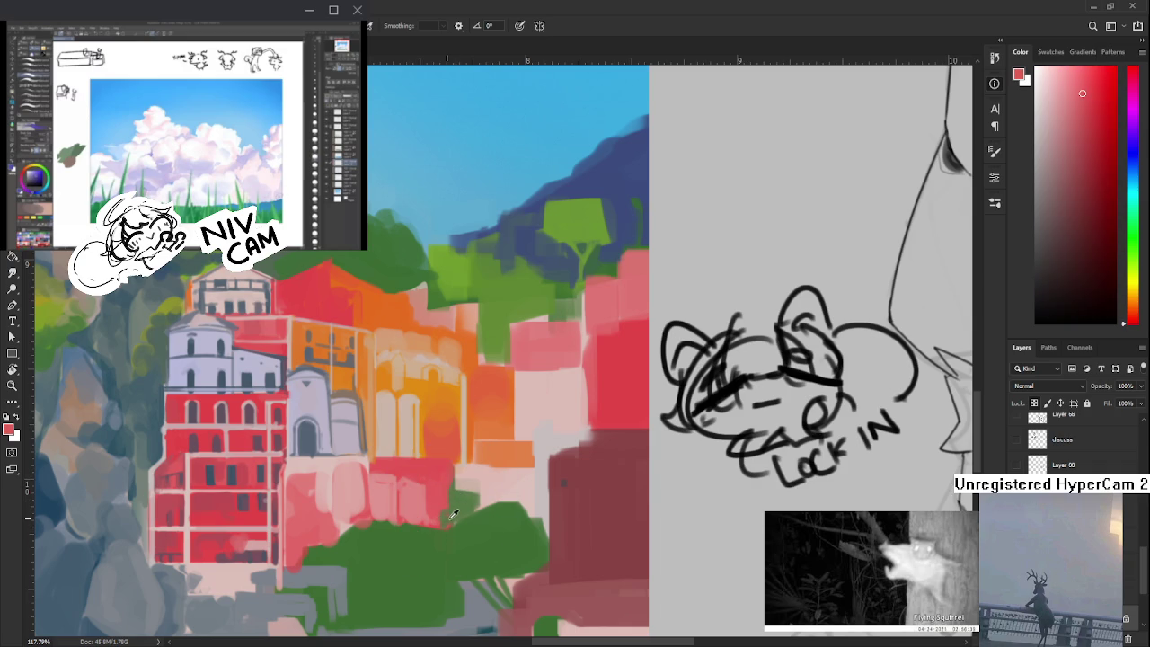
{"action": "left_click", "coordinate": [453, 514], "text": "alt"}
{"action": "left_click", "coordinate": [439, 517], "text": "alt"}
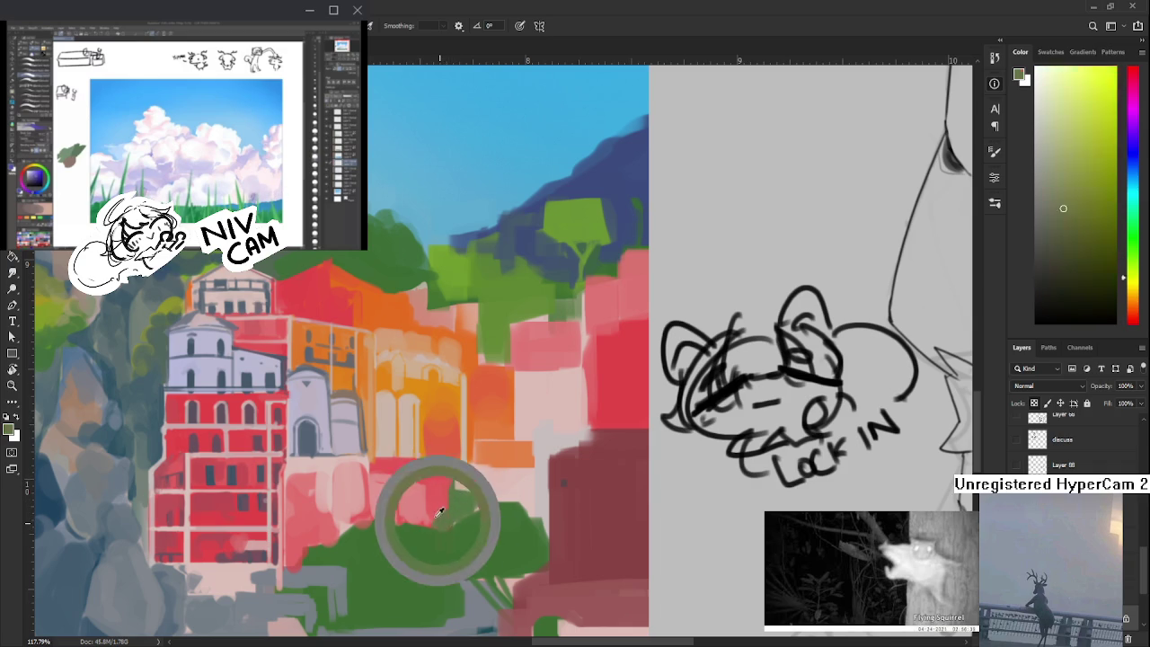
{"action": "left_click", "coordinate": [444, 518], "text": "alt"}
- Sample darker bush greens and the red of the village walls
{"action": "left_click", "coordinate": [438, 521], "text": "alt"}
{"action": "left_click", "coordinate": [436, 528], "text": "alt"}
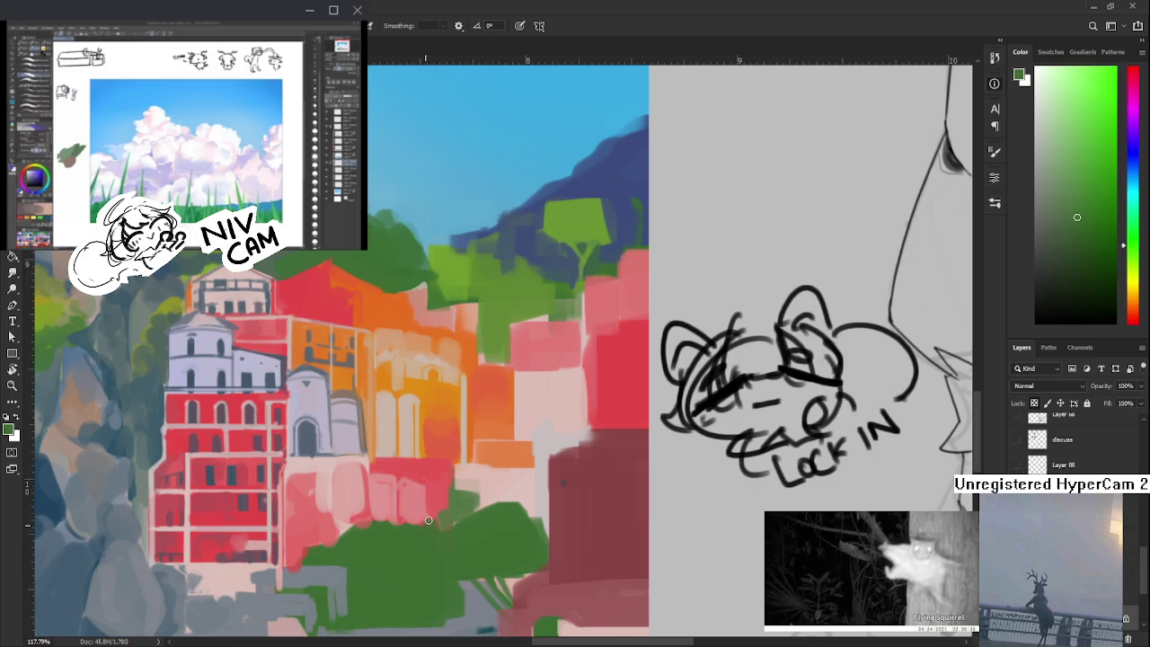
{"action": "left_click", "coordinate": [425, 525], "text": "alt"}
{"action": "left_click", "coordinate": [427, 528], "text": "alt"}
{"action": "left_click", "coordinate": [429, 520], "text": "alt"}
{"action": "left_click", "coordinate": [428, 528], "text": "alt"}
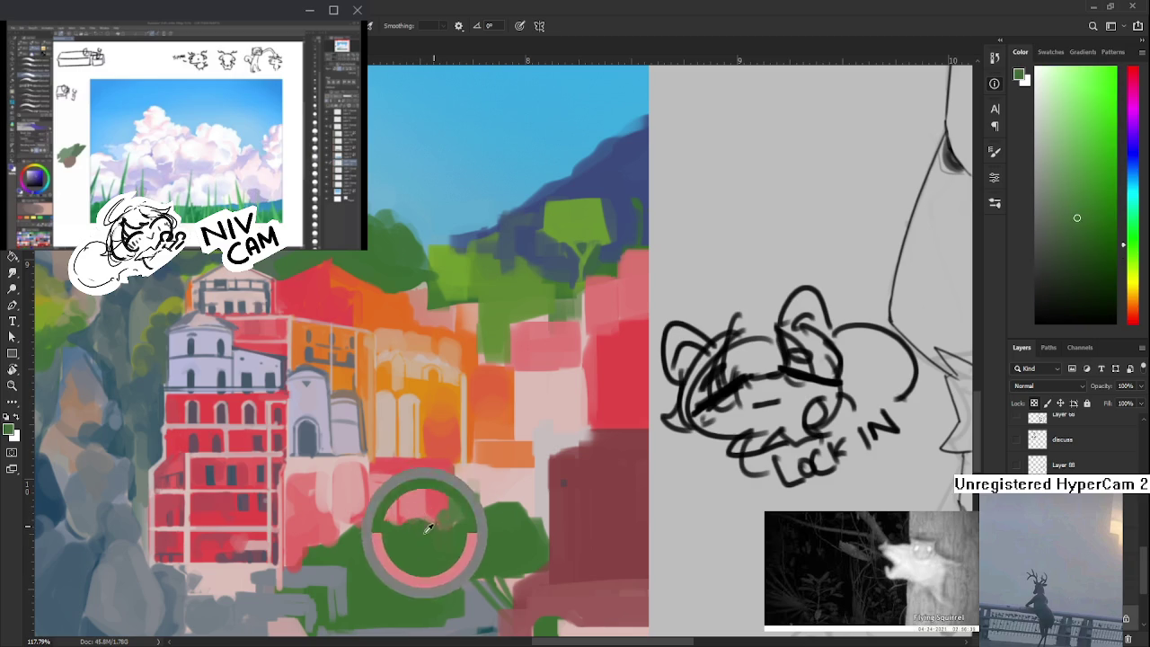
{"action": "left_click", "coordinate": [432, 514], "text": "alt"}
- Pick a brighter coral red and paint strokes on the pink walls above the bushes
{"action": "left_click", "coordinate": [432, 499], "text": "alt"}
{"action": "left_click", "coordinate": [407, 460], "text": "alt"}
{"action": "left_click", "coordinate": [396, 476], "text": "alt"}
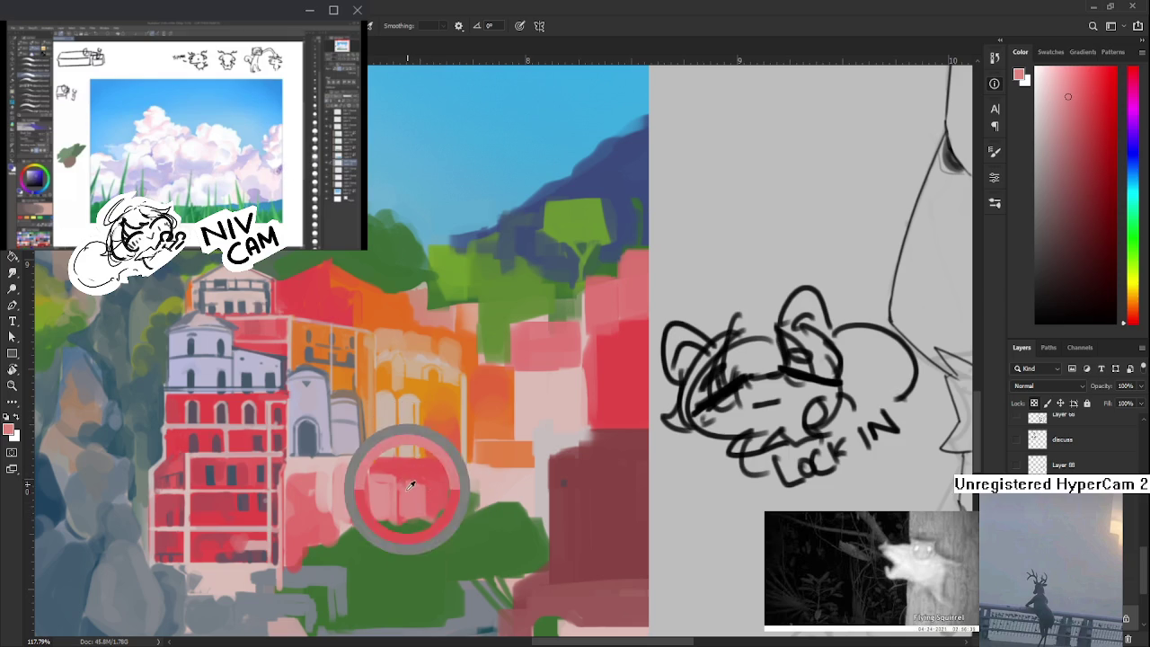
{"action": "left_click", "coordinate": [436, 483], "text": "alt"}
{"action": "left_click", "coordinate": [432, 486], "text": "alt"}
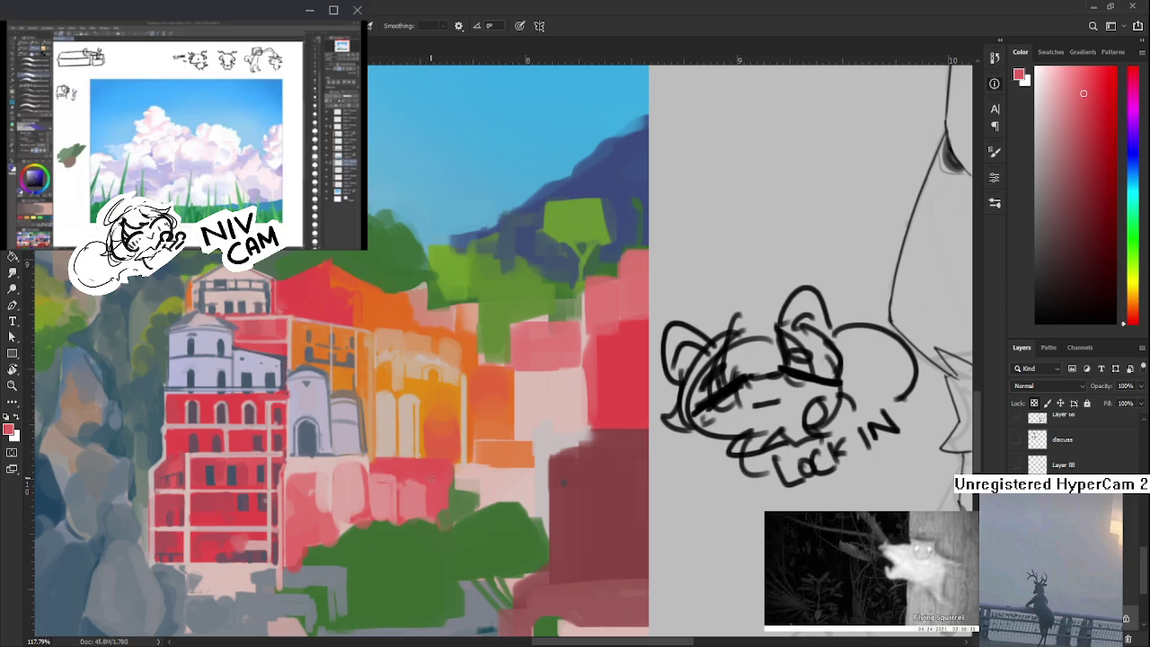
{"action": "left_click", "coordinate": [436, 494], "text": "alt"}
{"action": "left_click_drag", "start_coordinate": [437, 513], "coordinate": [449, 503]}
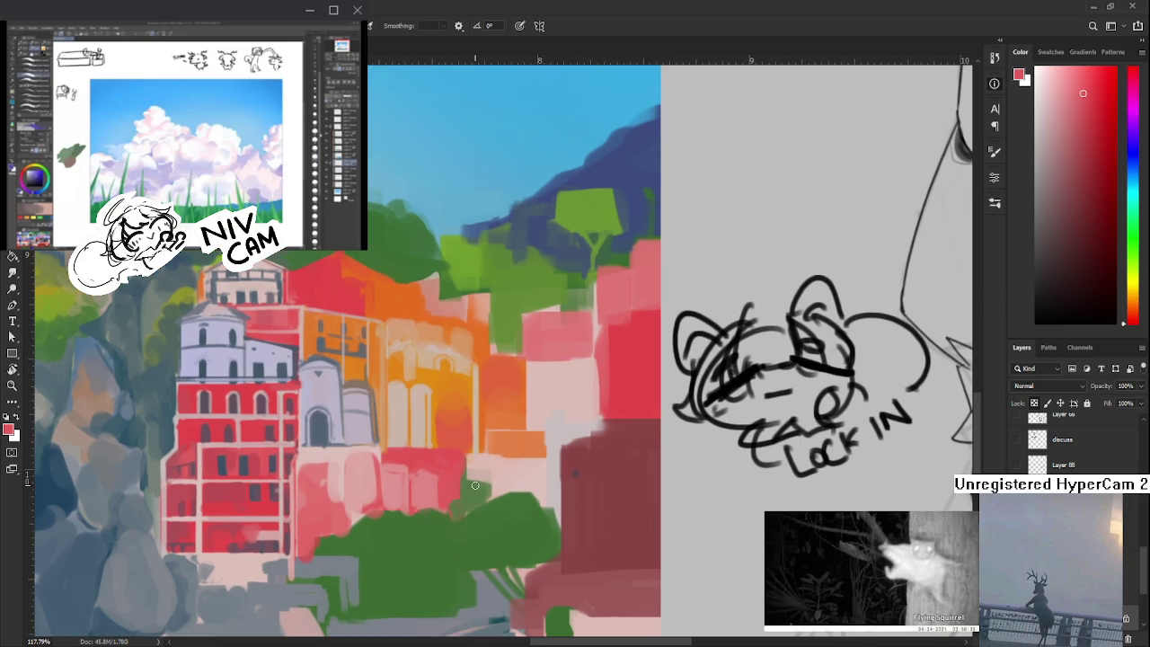
- Sample the dark maroon wall and the pale pink wall colour
{"action": "scroll", "coordinate": [480, 471], "scroll_direction": "down", "scroll_amount": 2}
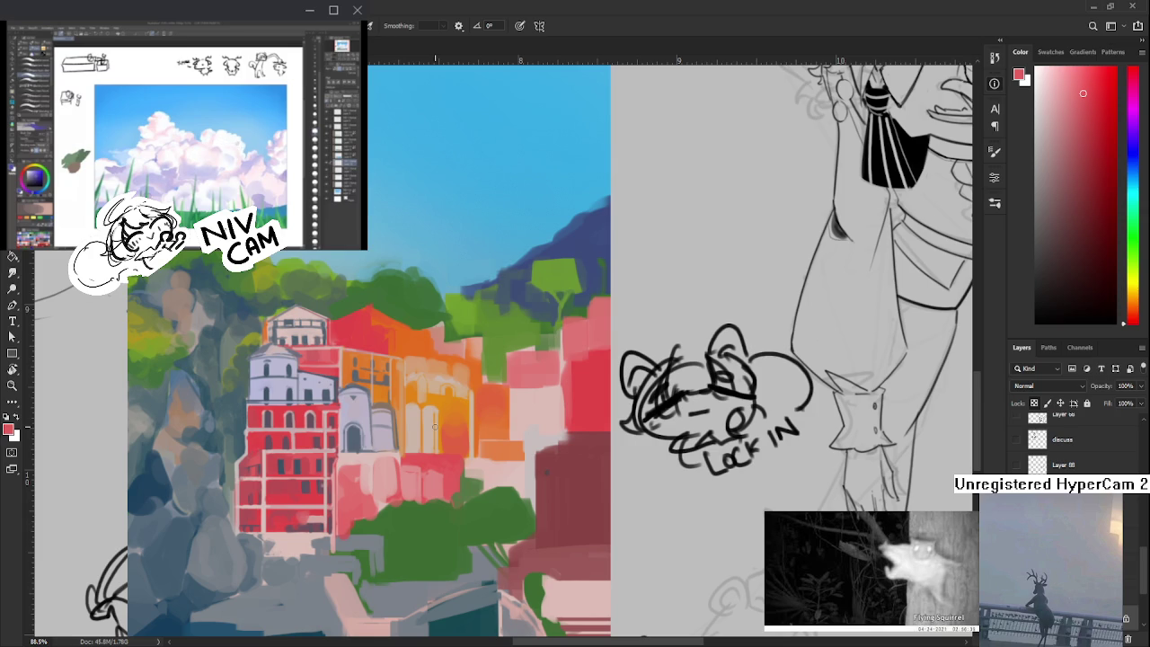
{"action": "left_click", "coordinate": [585, 467], "text": "alt"}
{"action": "scroll", "coordinate": [546, 463], "scroll_direction": "up", "scroll_amount": 3}
{"action": "left_click", "coordinate": [542, 503], "text": "alt"}
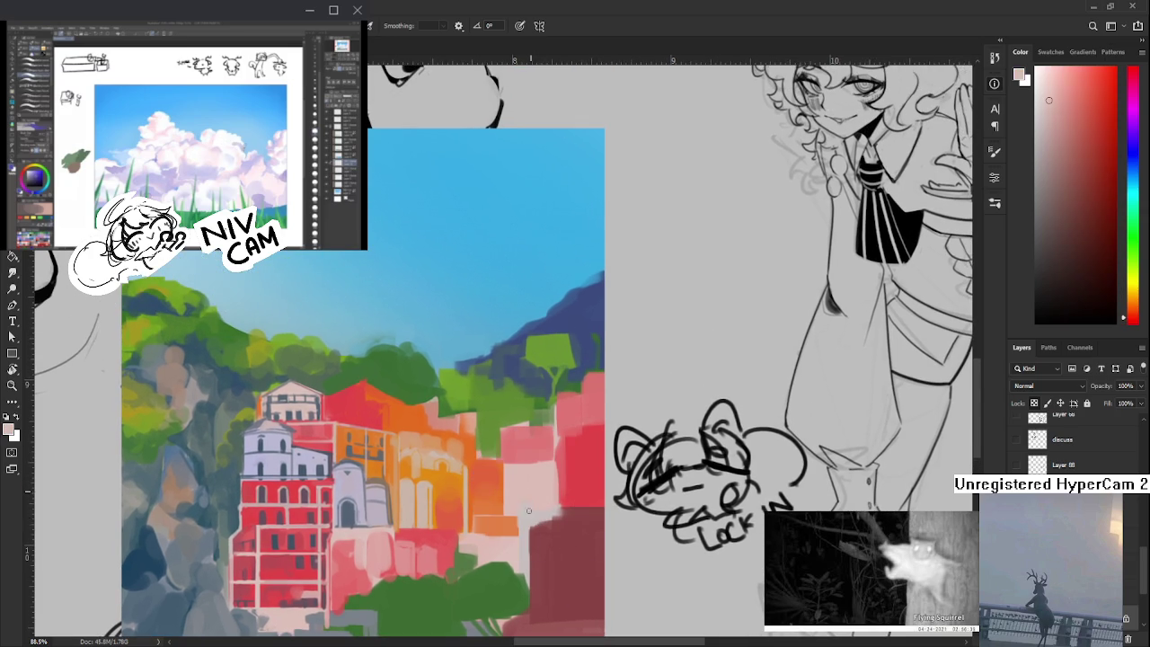
{"action": "left_click", "coordinate": [534, 511], "text": "alt"}
{"action": "left_click", "coordinate": [546, 502], "text": "alt"}
{"action": "left_click_drag", "start_coordinate": [543, 515], "coordinate": [562, 479]}
- Reframe the view and sample orange and pale peach from the orange buildings
{"action": "scroll", "coordinate": [555, 480], "scroll_direction": "down", "scroll_amount": 2}
{"action": "scroll", "coordinate": [539, 472], "scroll_direction": "down", "scroll_amount": 1}
{"action": "scroll", "coordinate": [521, 469], "scroll_direction": "up", "scroll_amount": 2}
{"action": "left_click_drag", "start_coordinate": [477, 446], "coordinate": [456, 449]}
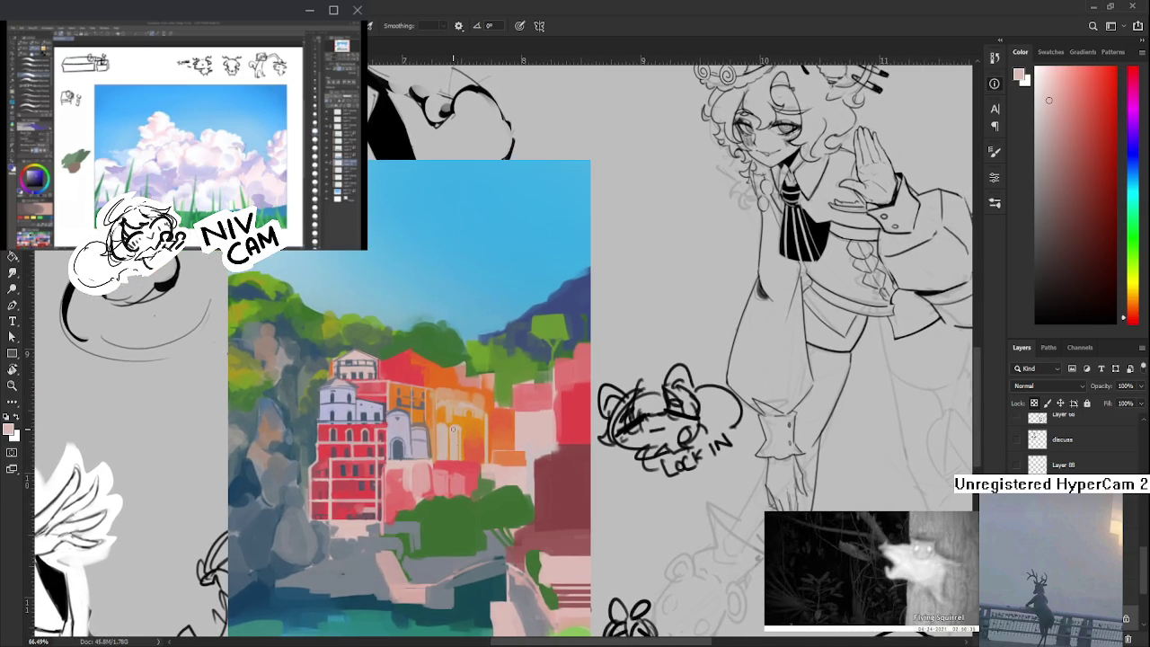
{"action": "left_click", "coordinate": [456, 435], "text": "alt"}
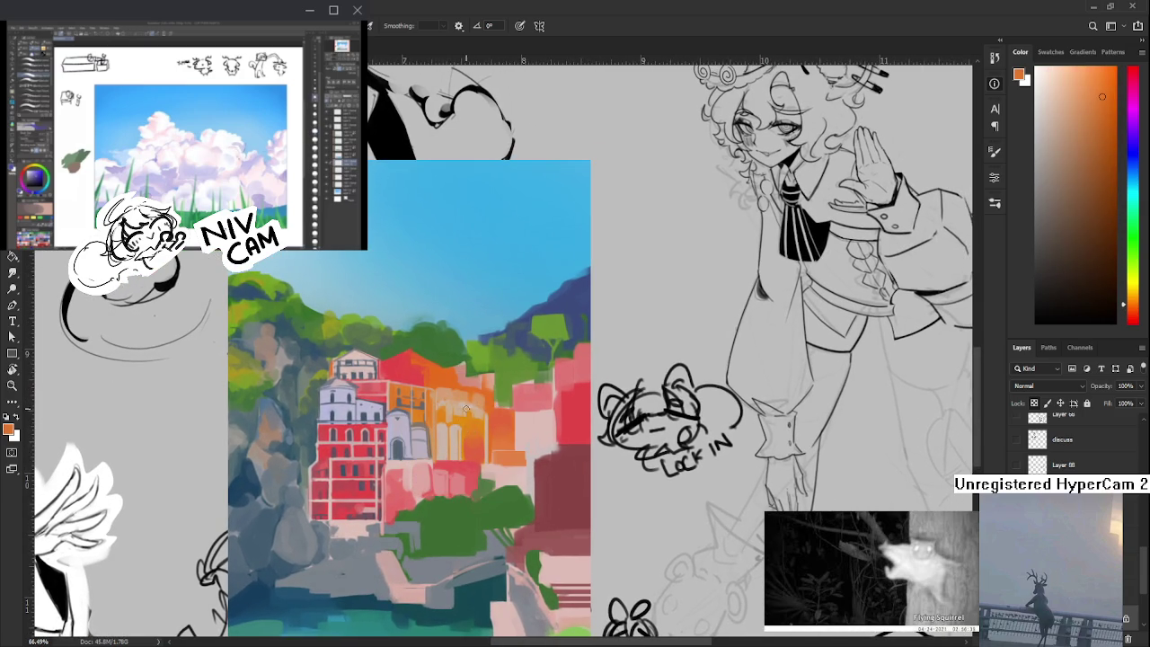
{"action": "left_click", "coordinate": [458, 433], "text": "alt"}
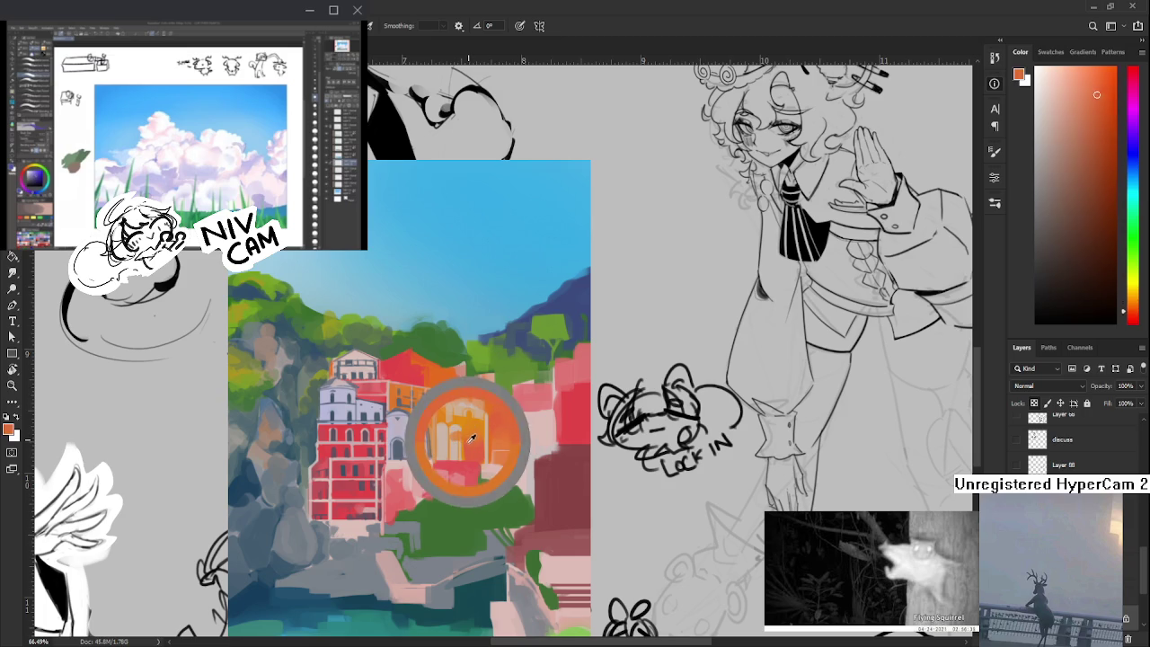
{"action": "left_click", "coordinate": [456, 447], "text": "alt"}
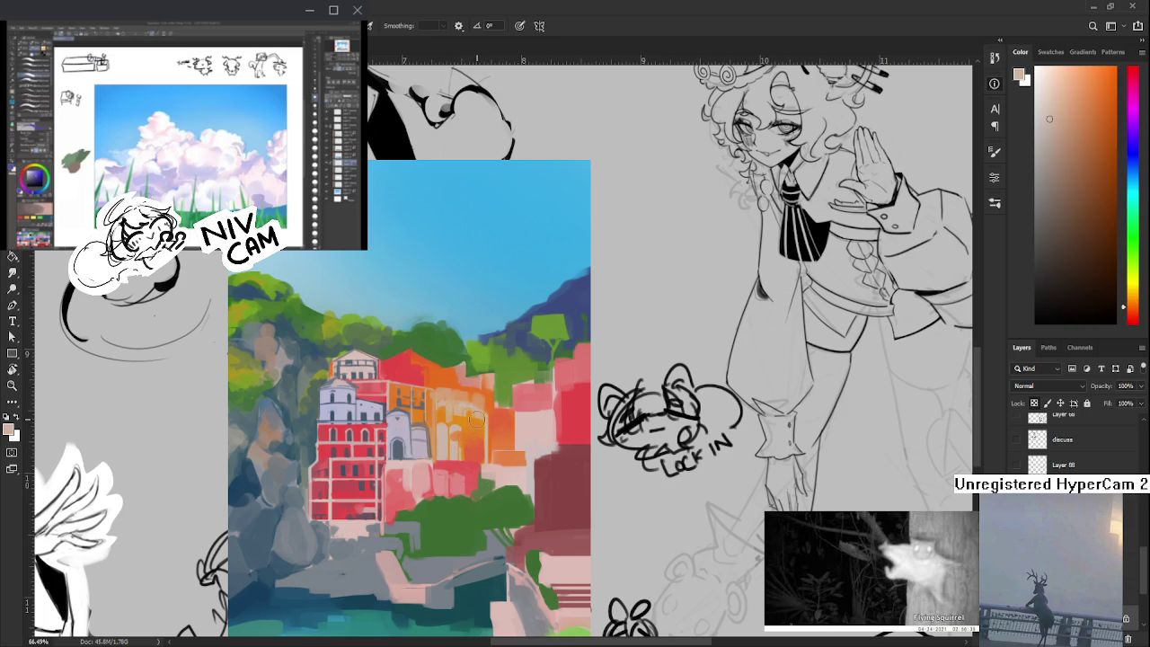
- Move the view down and sample more oranges from the buildings
{"action": "left_click_drag", "start_coordinate": [474, 419], "coordinate": [480, 441]}
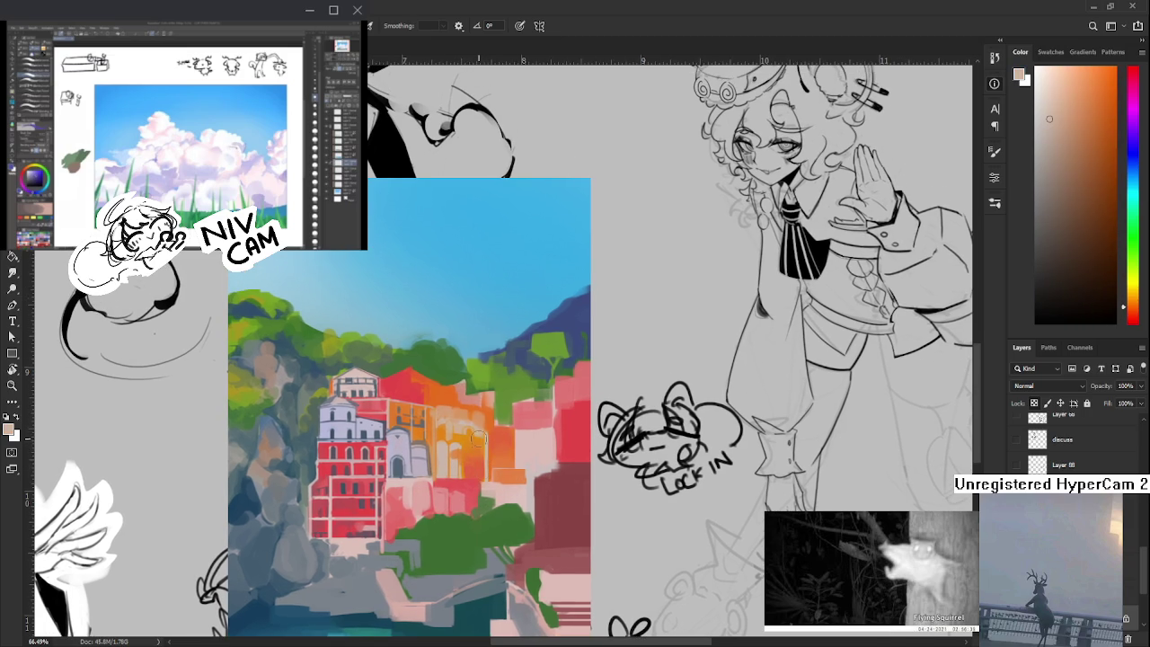
{"action": "left_click", "coordinate": [475, 437], "text": "alt"}
{"action": "left_click_drag", "start_coordinate": [476, 440], "coordinate": [494, 494]}
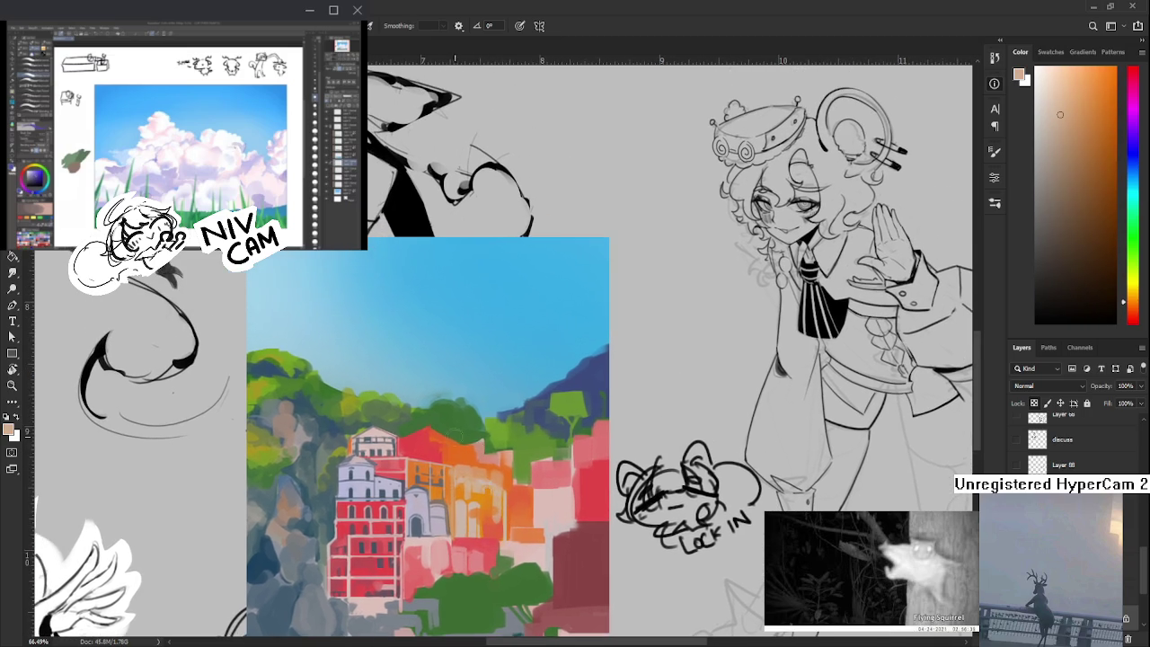
{"action": "left_click", "coordinate": [460, 449], "text": "alt"}
{"action": "left_click", "coordinate": [463, 451], "text": "alt"}
{"action": "left_click", "coordinate": [465, 451], "text": "alt"}
- Try several orange shades and a lighter peach, settling on a light pink
{"action": "left_click", "coordinate": [480, 458], "text": "alt"}
{"action": "left_click", "coordinate": [485, 460], "text": "alt"}
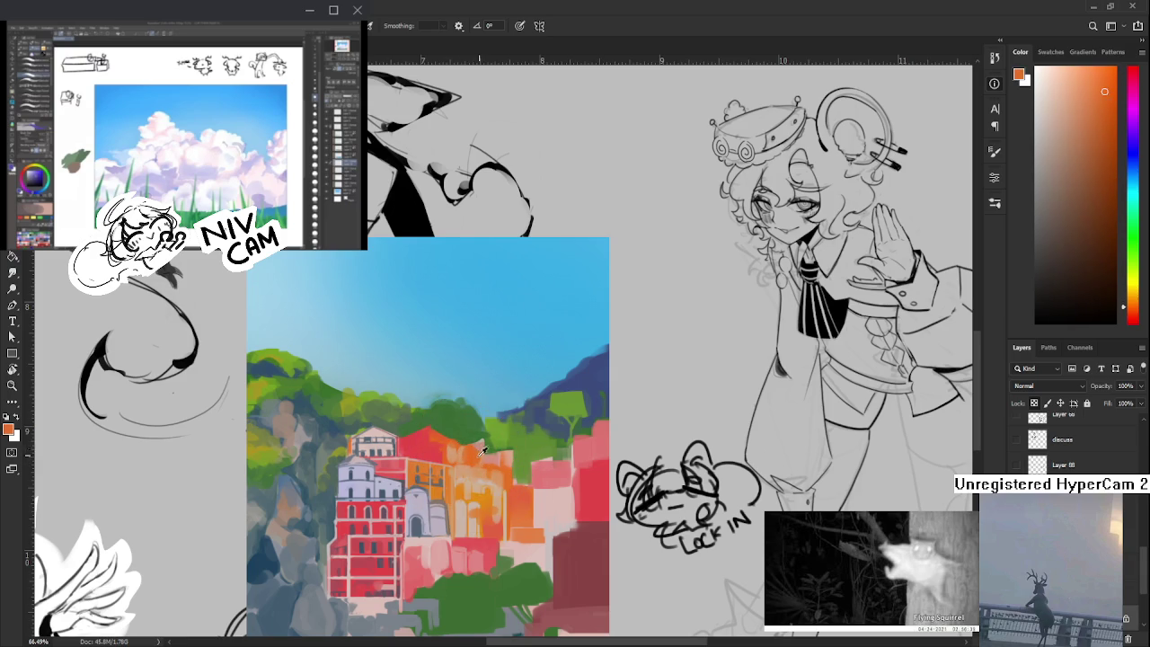
{"action": "left_click", "coordinate": [481, 457], "text": "alt"}
{"action": "left_click", "coordinate": [477, 455], "text": "alt"}
{"action": "left_click", "coordinate": [451, 455], "text": "alt"}
{"action": "left_click", "coordinate": [385, 432], "text": "alt"}
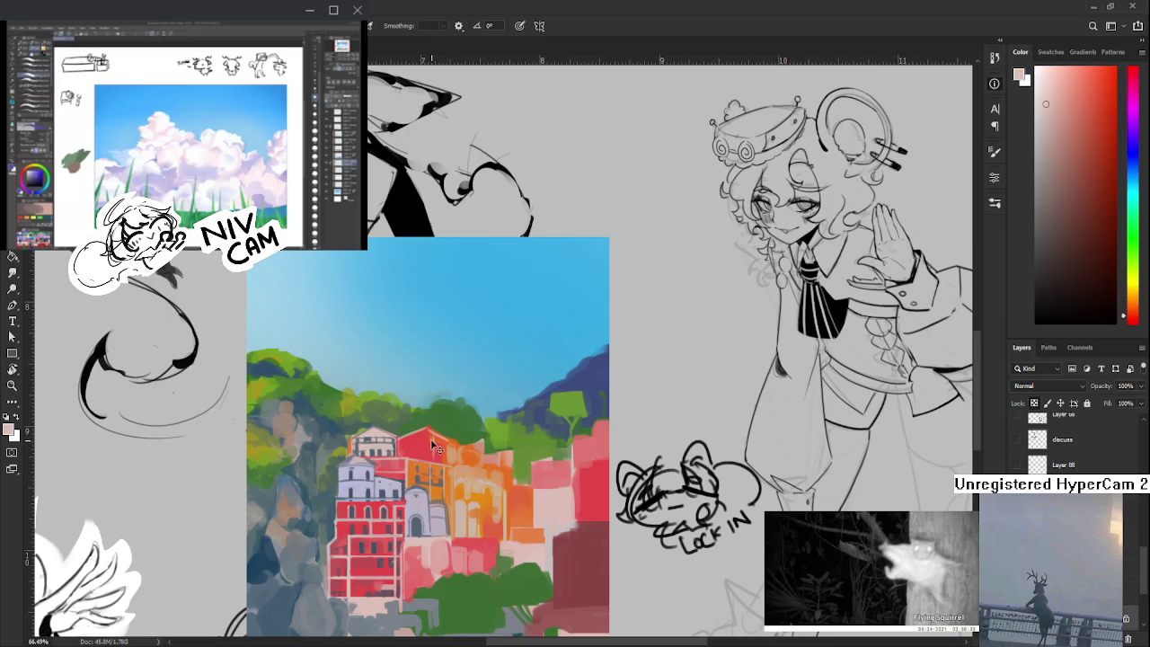
{"action": "scroll", "coordinate": [444, 461], "scroll_direction": "down", "scroll_amount": 2}
- Paint a thin light line and a short darker red stroke on the pink building
{"action": "scroll", "coordinate": [440, 440], "scroll_direction": "down", "scroll_amount": 2}
{"action": "left_click_drag", "start_coordinate": [449, 436], "coordinate": [450, 468]}
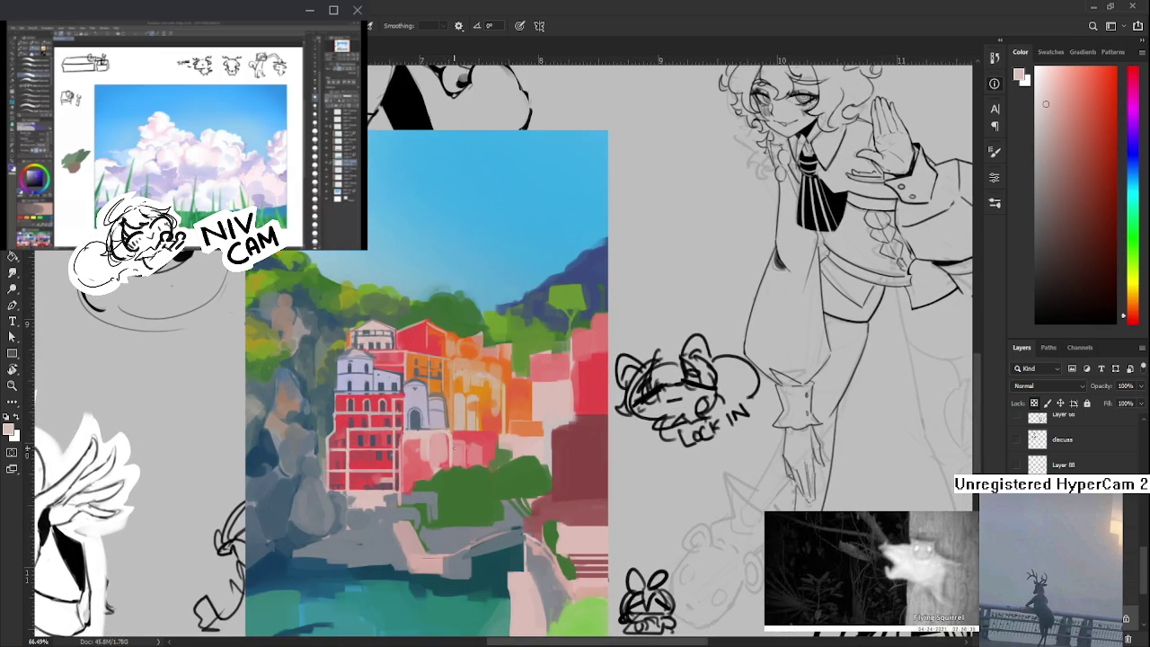
{"action": "left_click", "coordinate": [457, 431], "text": "alt"}
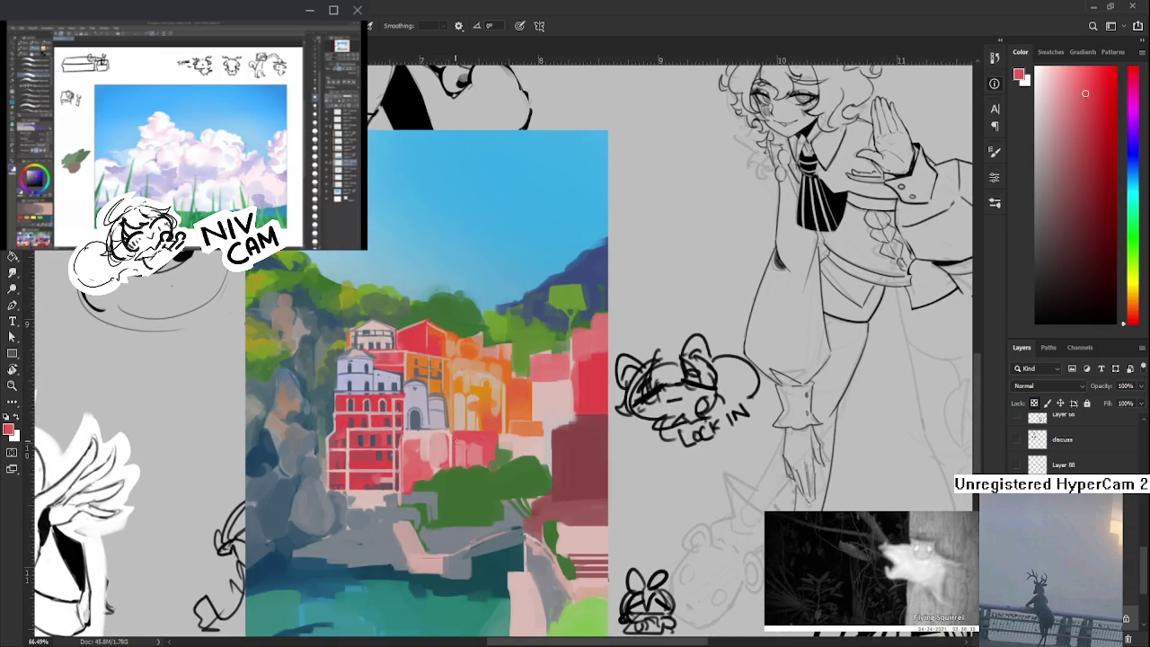
{"action": "left_click_drag", "start_coordinate": [452, 429], "coordinate": [452, 460]}
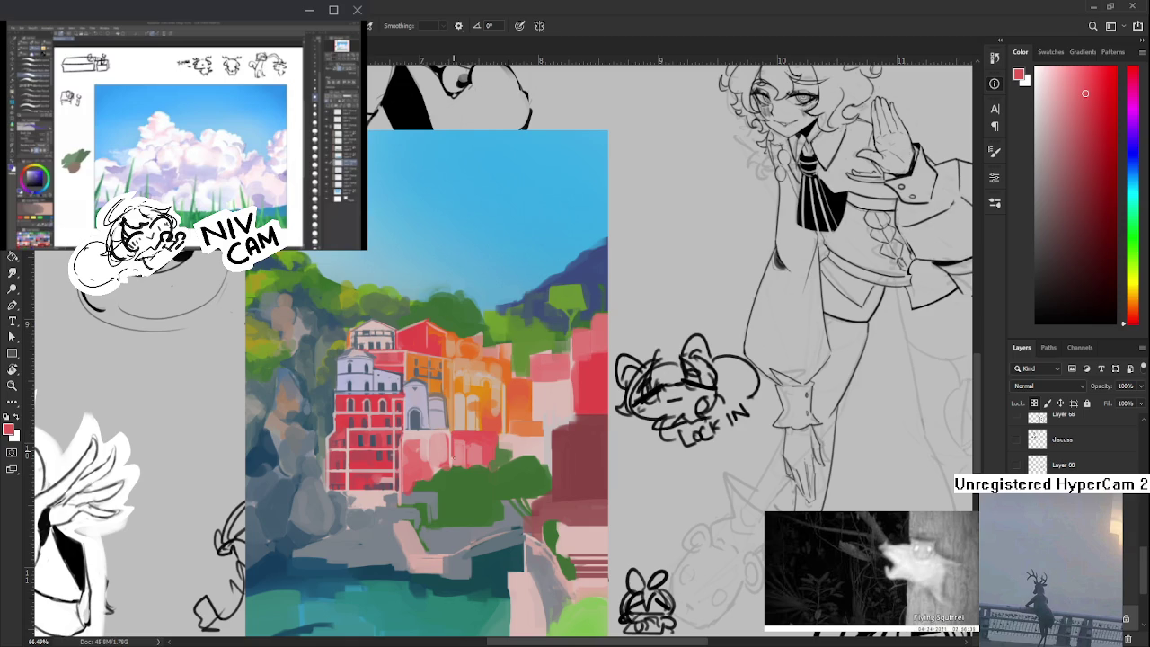
{"action": "left_click", "coordinate": [456, 426], "text": "alt"}
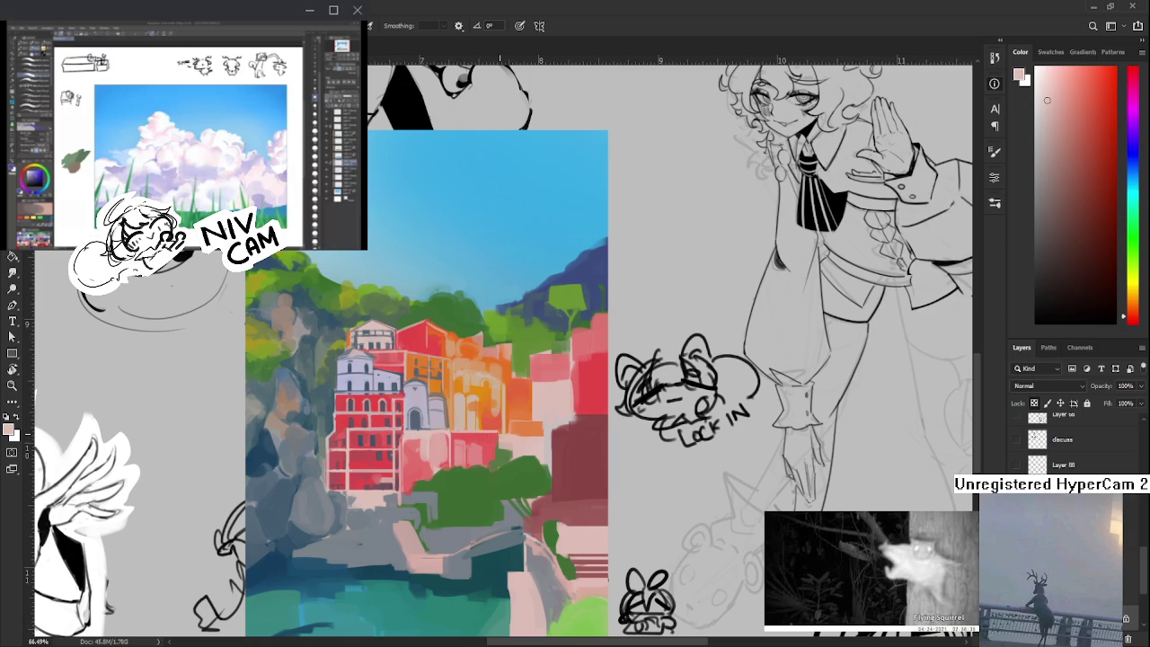
{"action": "left_click", "coordinate": [500, 454], "text": "alt"}
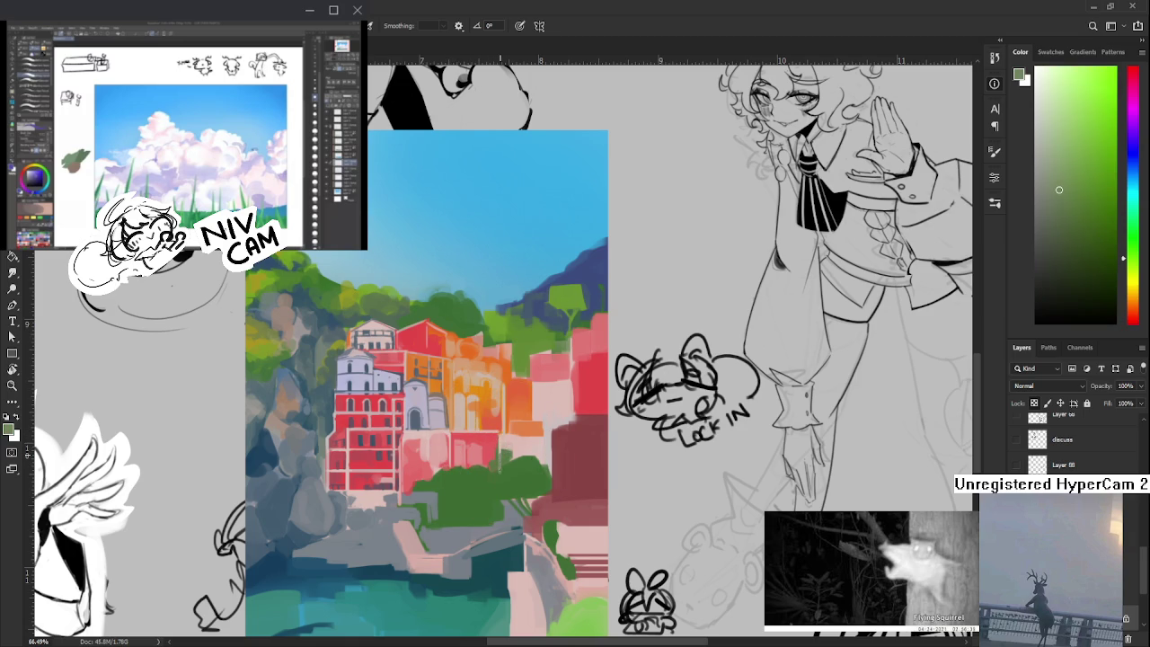
{"action": "left_click_drag", "start_coordinate": [500, 454], "coordinate": [491, 453]}
- Sample several reds from the red building's facade
{"action": "left_click", "coordinate": [441, 450], "text": "alt"}
{"action": "left_click", "coordinate": [436, 451], "text": "alt"}
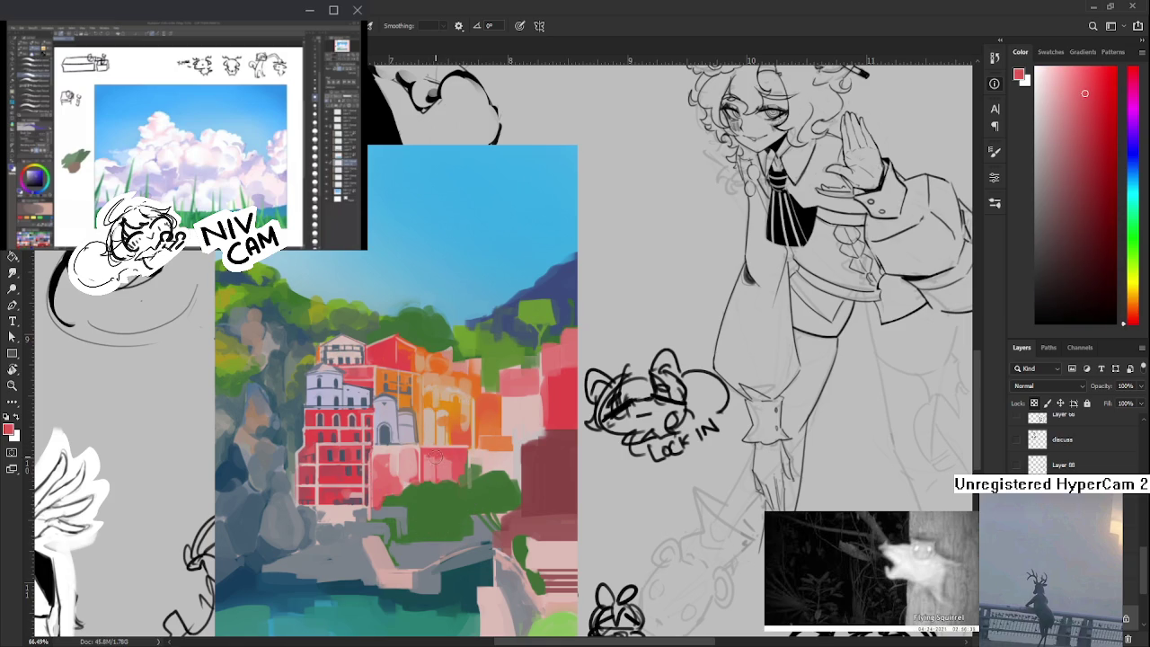
{"action": "left_click", "coordinate": [440, 463], "text": "alt"}
{"action": "left_click", "coordinate": [449, 460], "text": "alt"}
{"action": "left_click", "coordinate": [454, 459], "text": "alt"}
{"action": "left_click", "coordinate": [427, 460], "text": "alt"}
{"action": "left_click", "coordinate": [424, 454], "text": "alt"}
{"action": "left_click", "coordinate": [429, 454], "text": "alt"}
{"action": "left_click", "coordinate": [439, 455], "text": "alt"}
{"action": "left_click", "coordinate": [432, 460], "text": "alt"}
{"action": "left_click", "coordinate": [445, 458], "text": "alt"}
- Keep sampling new reds across the red building
{"action": "left_click", "coordinate": [441, 450], "text": "alt"}
{"action": "left_click", "coordinate": [444, 466], "text": "alt"}
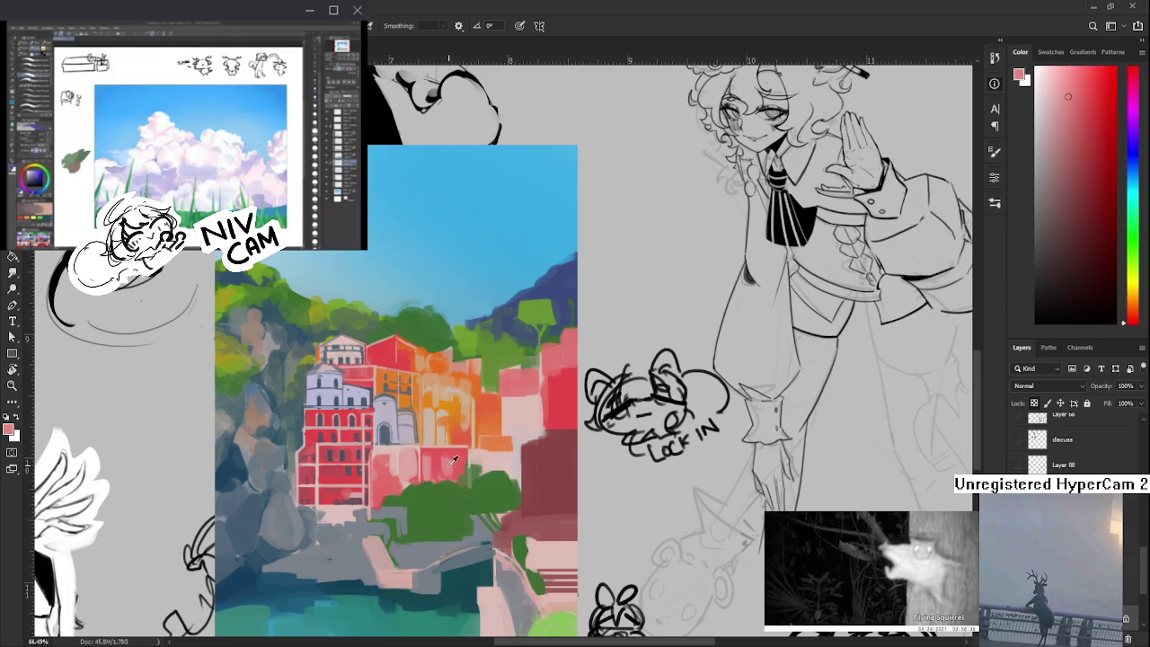
{"action": "left_click", "coordinate": [445, 462], "text": "alt"}
{"action": "left_click", "coordinate": [457, 462], "text": "alt"}
{"action": "left_click", "coordinate": [437, 457], "text": "alt"}
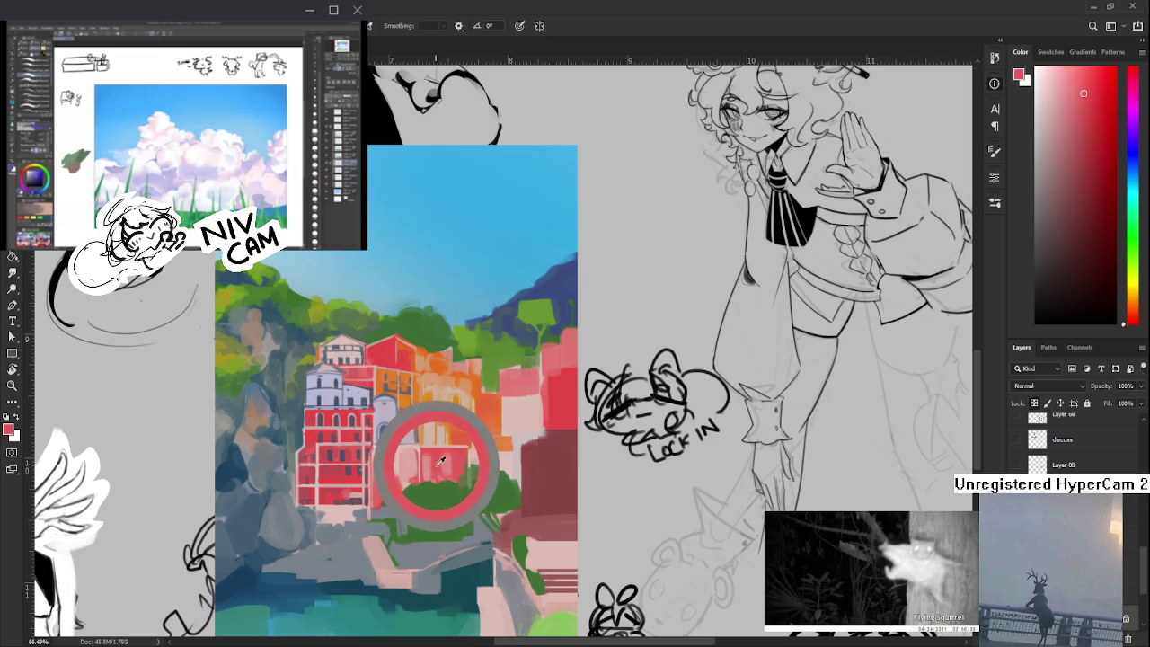
{"action": "left_click", "coordinate": [437, 462], "text": "alt"}
{"action": "left_click", "coordinate": [438, 463], "text": "alt"}
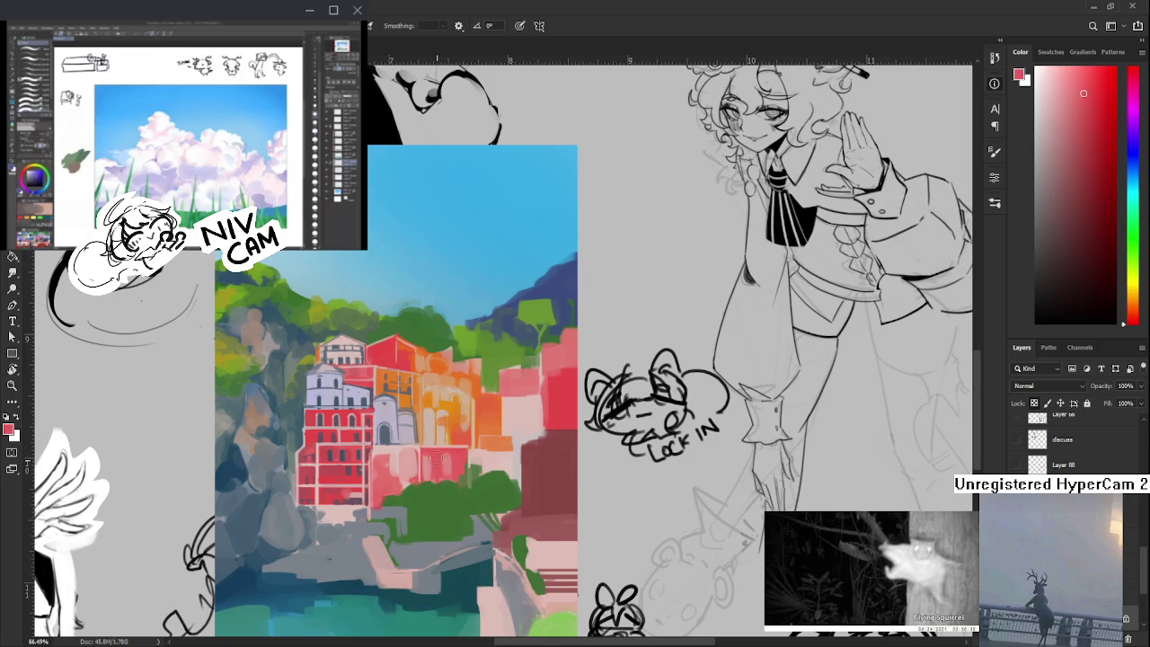
{"action": "left_click", "coordinate": [437, 454], "text": "alt"}
- Sample slightly different reds along the red building
{"action": "left_click", "coordinate": [434, 461], "text": "alt"}
{"action": "left_click", "coordinate": [437, 459], "text": "alt"}
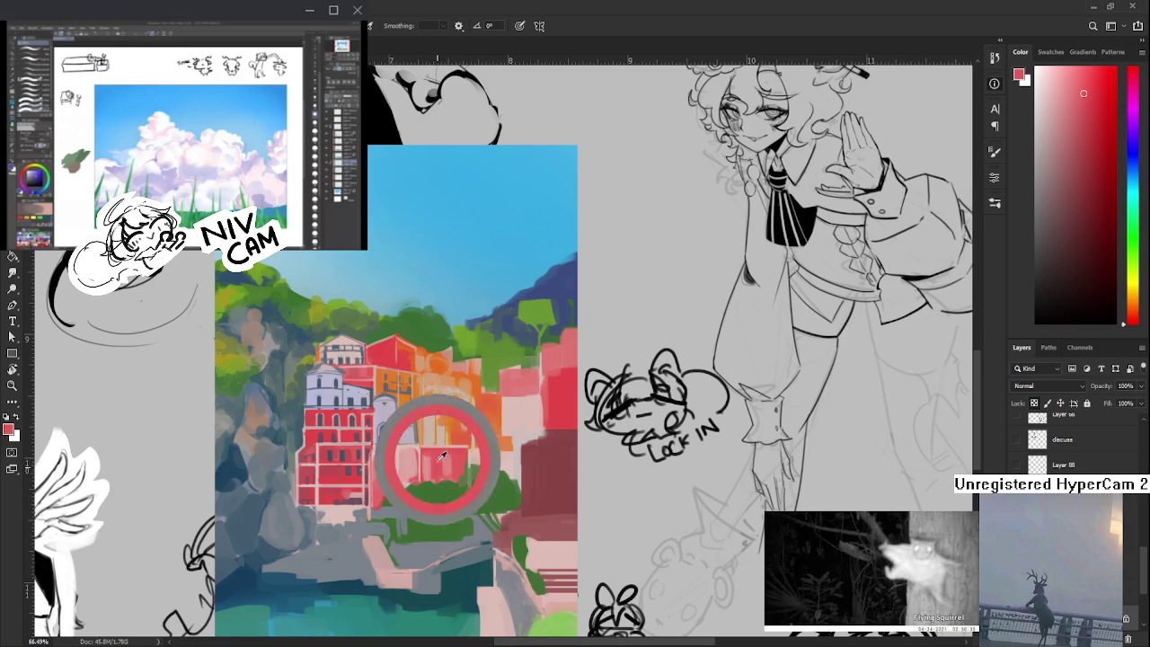
{"action": "left_click", "coordinate": [437, 460], "text": "alt"}
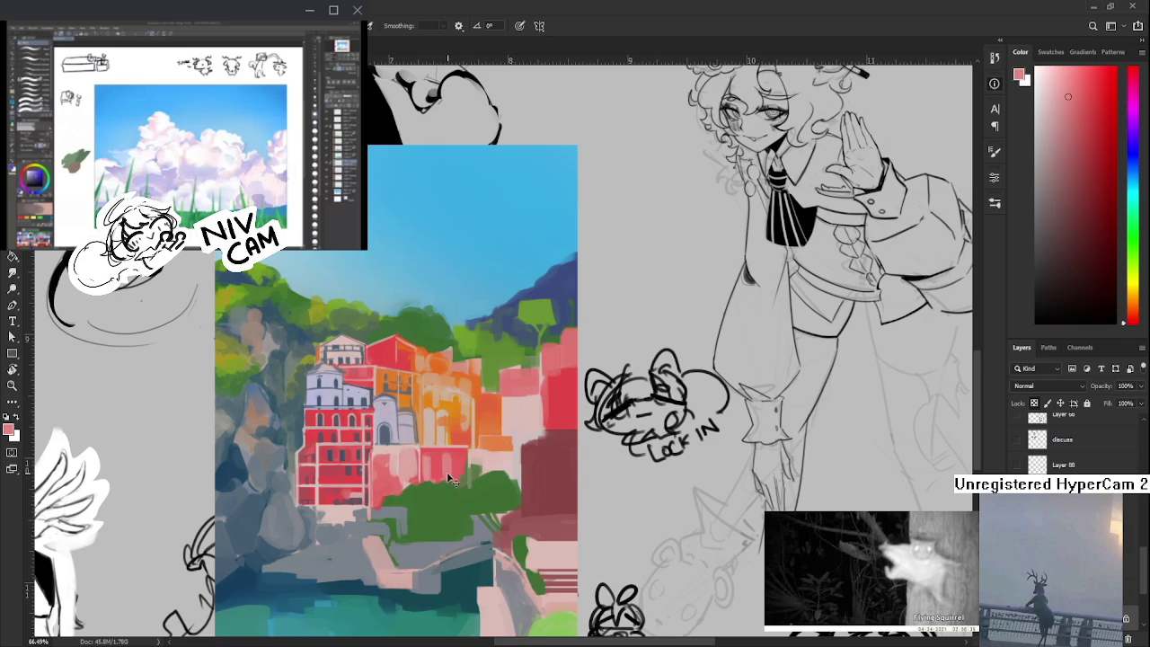
{"action": "left_click", "coordinate": [440, 458], "text": "alt"}
{"action": "left_click", "coordinate": [451, 451], "text": "alt"}
{"action": "left_click", "coordinate": [457, 462], "text": "alt"}
{"action": "left_click", "coordinate": [465, 463], "text": "alt"}
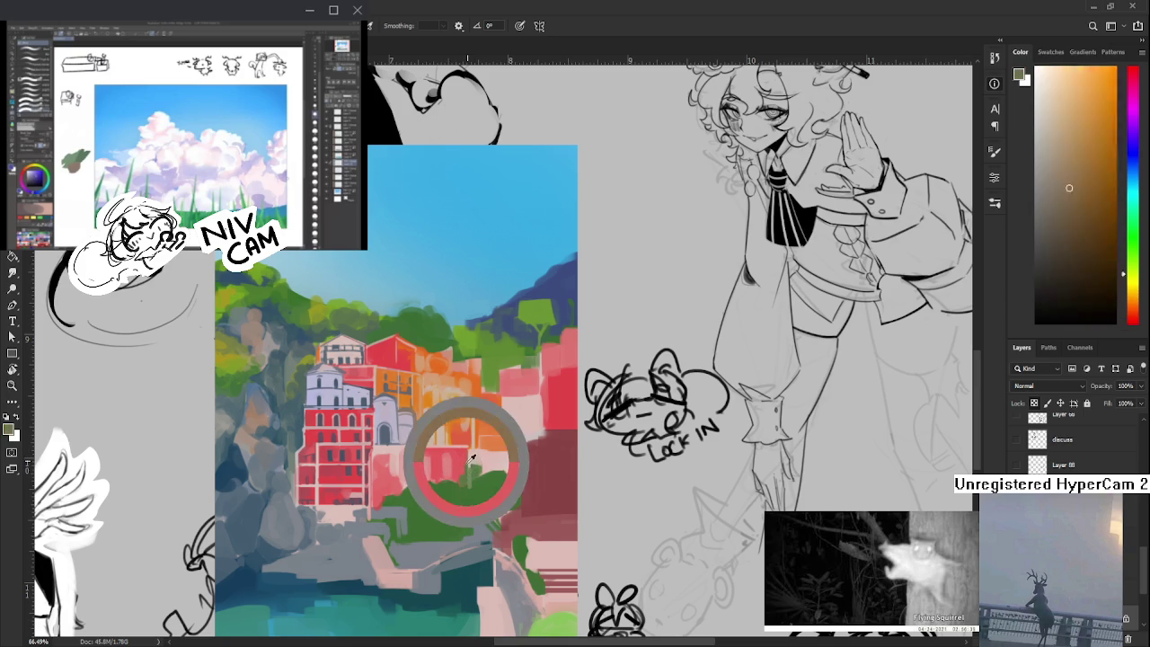
{"action": "left_click_drag", "start_coordinate": [466, 464], "coordinate": [458, 439]}
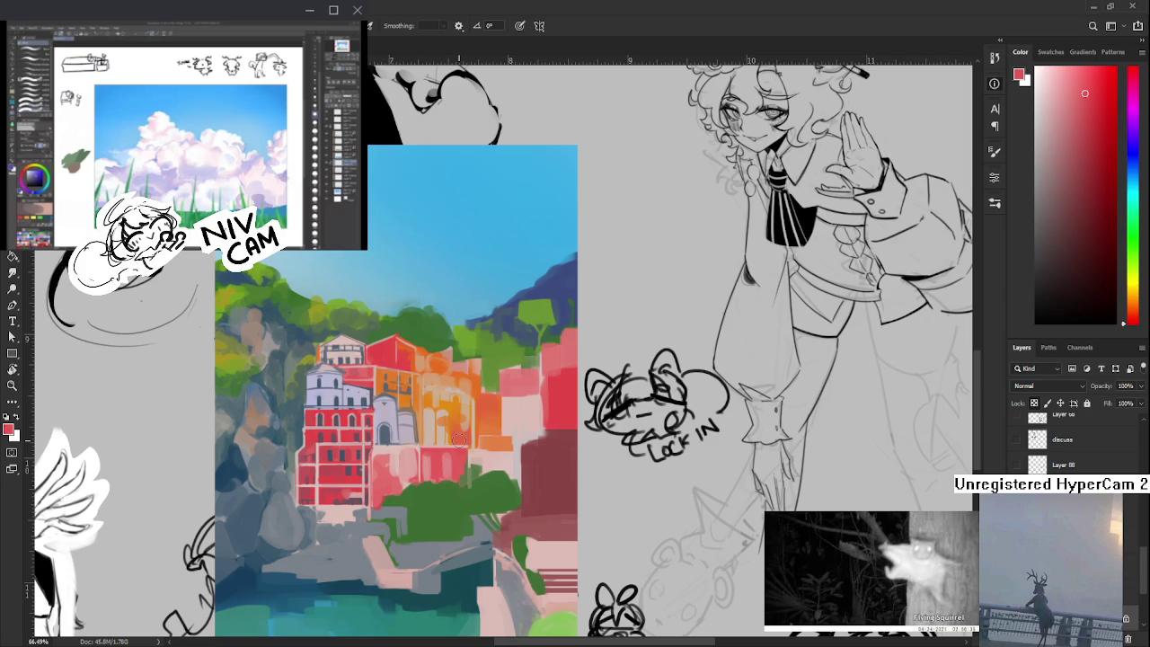
- Pick a different red and paint pink-red strokes over the lower buildings
{"action": "left_click", "coordinate": [438, 448], "text": "alt"}
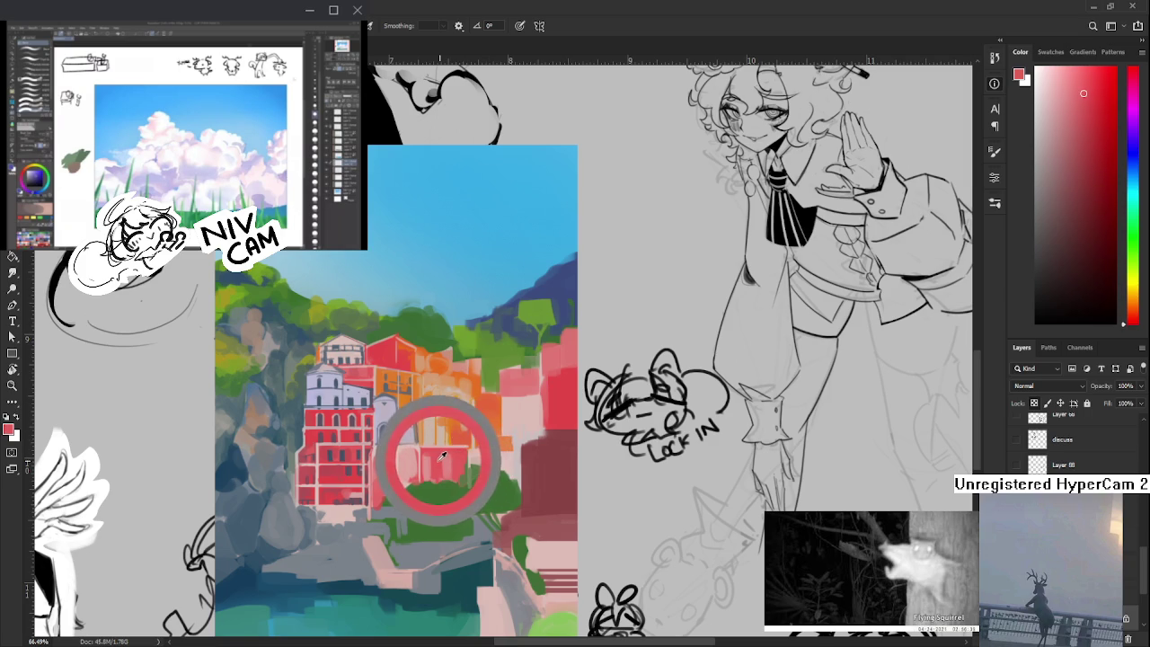
{"action": "left_click", "coordinate": [424, 442], "text": "alt"}
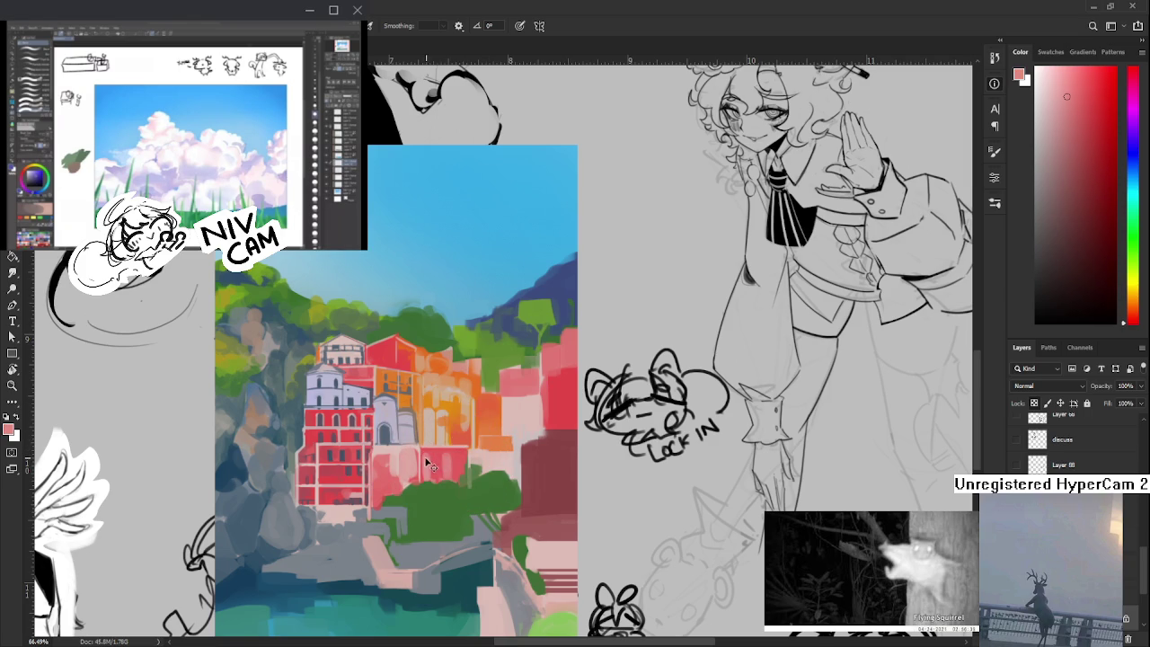
{"action": "left_click", "coordinate": [435, 452], "text": "alt"}
{"action": "left_click_drag", "start_coordinate": [441, 472], "coordinate": [430, 453]}
- Sample building colours and lay light pink over the red area below the buildings
{"action": "left_click", "coordinate": [428, 474], "text": "alt"}
{"action": "left_click", "coordinate": [438, 466], "text": "alt"}
{"action": "left_click", "coordinate": [440, 472], "text": "alt"}
{"action": "left_click", "coordinate": [439, 472], "text": "alt"}
{"action": "left_click", "coordinate": [440, 471], "text": "alt"}
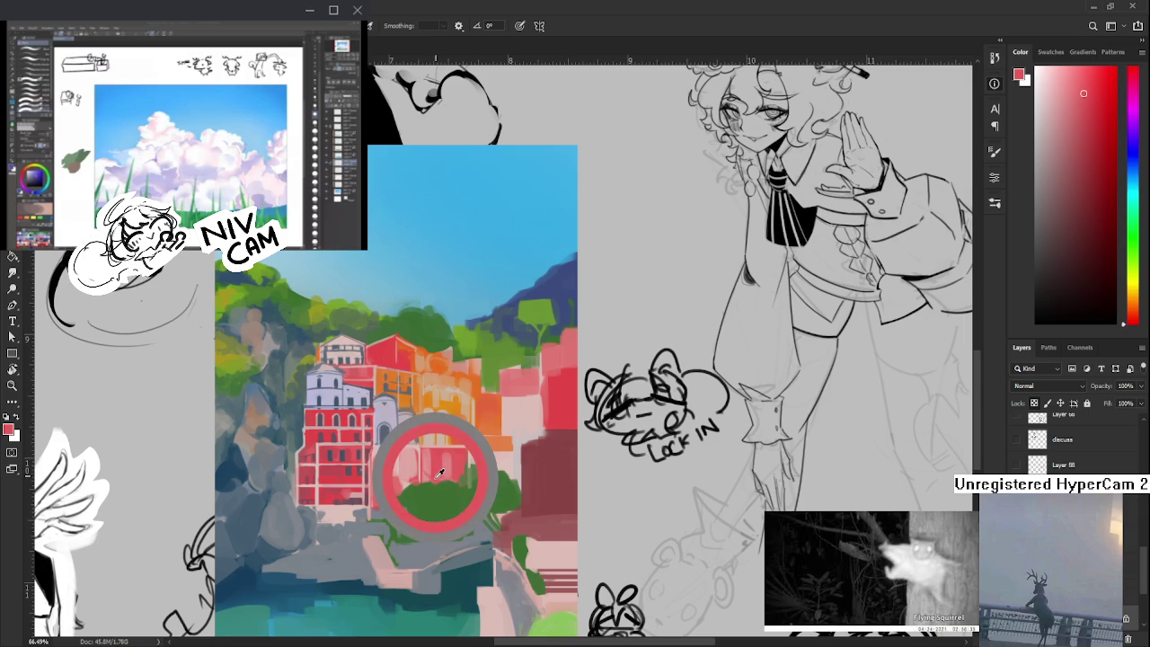
{"action": "left_click", "coordinate": [439, 472], "text": "alt"}
{"action": "left_click", "coordinate": [439, 473], "text": "alt"}
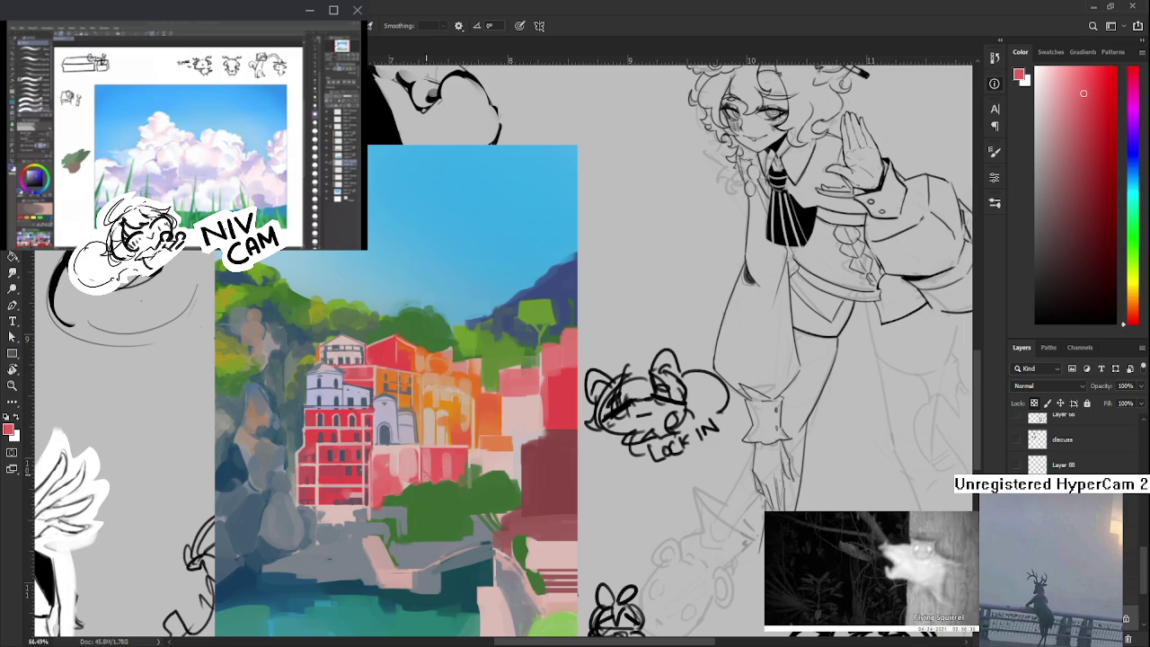
{"action": "left_click", "coordinate": [435, 473], "text": "alt"}
{"action": "left_click", "coordinate": [432, 460], "text": "alt"}
{"action": "left_click_drag", "start_coordinate": [386, 476], "coordinate": [427, 454]}
- Pick a lighter colour, add pink strokes across the buildings, and fine-tune the sampled pink
{"action": "left_click", "coordinate": [431, 456], "text": "alt"}
{"action": "left_click", "coordinate": [429, 454], "text": "alt"}
{"action": "left_click_drag", "start_coordinate": [440, 458], "coordinate": [405, 467]}
{"action": "left_click", "coordinate": [437, 458], "text": "alt"}
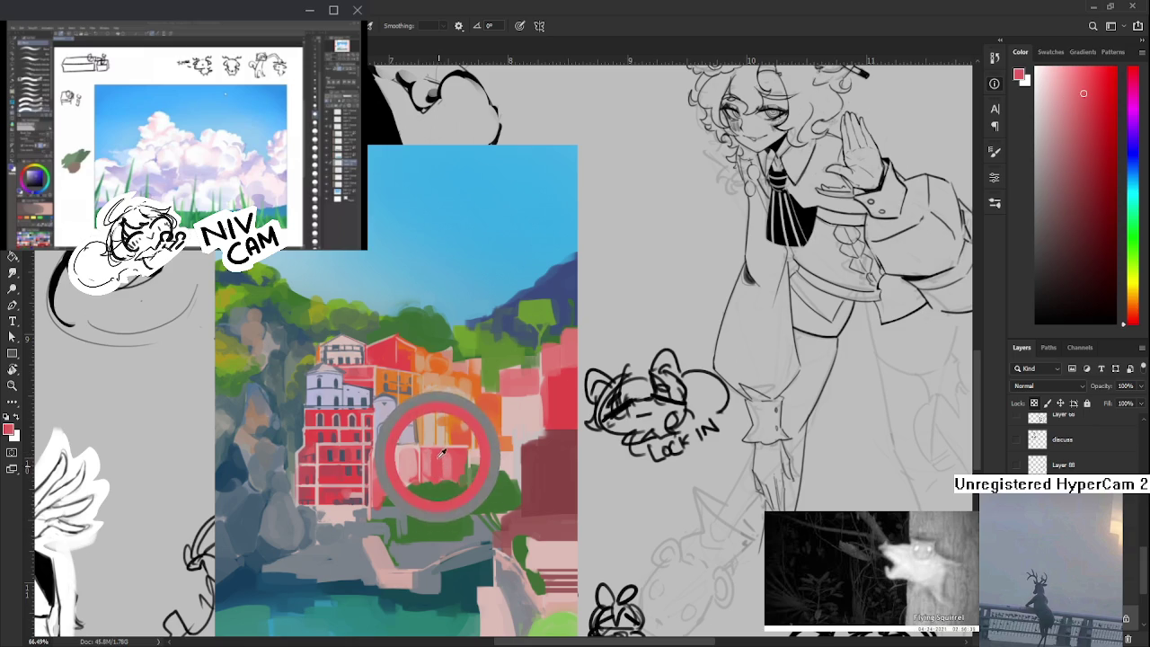
{"action": "left_click", "coordinate": [438, 452], "text": "alt"}
{"action": "left_click", "coordinate": [446, 445], "text": "alt"}
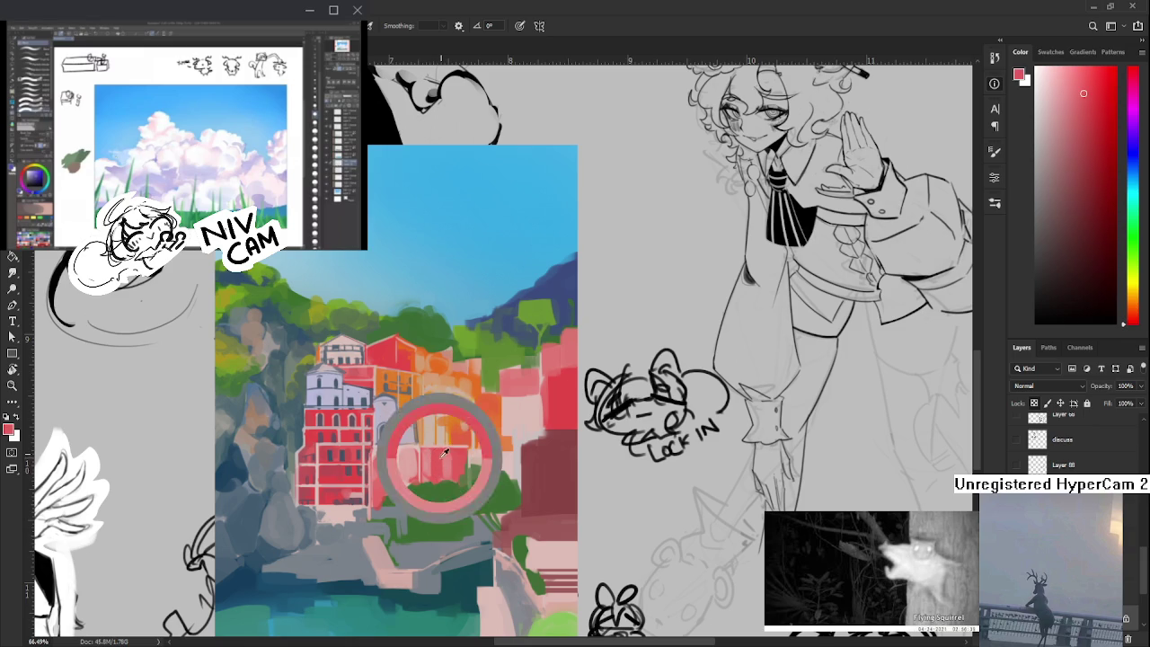
{"action": "left_click", "coordinate": [448, 460], "text": "alt"}
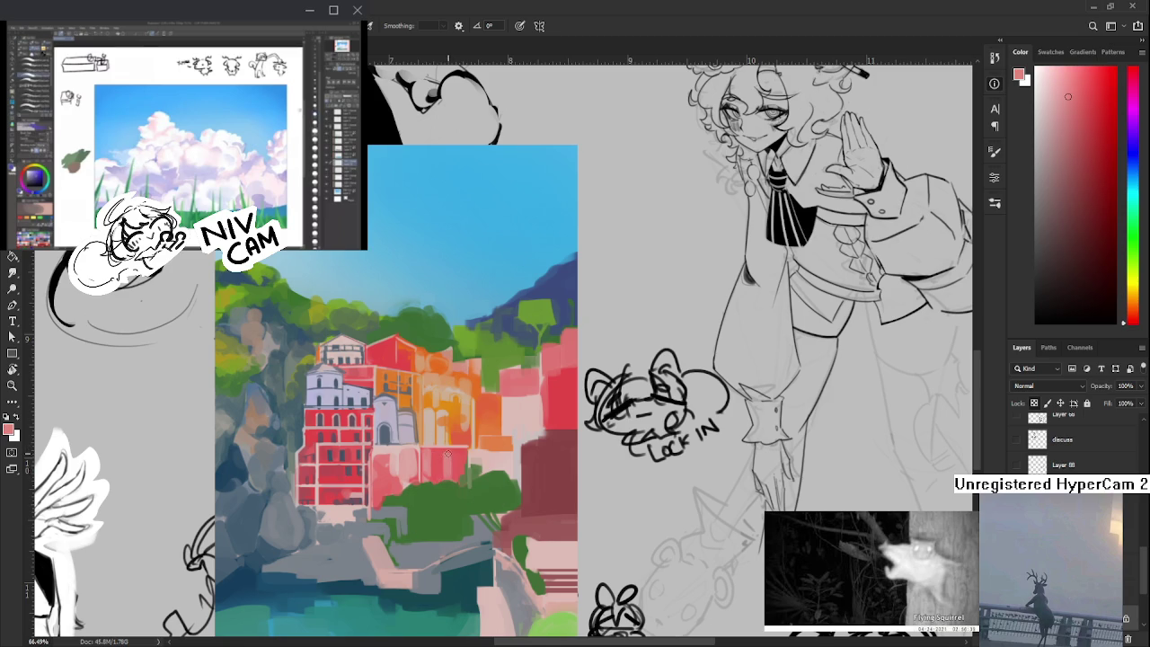
{"action": "left_click", "coordinate": [446, 454], "text": "alt"}
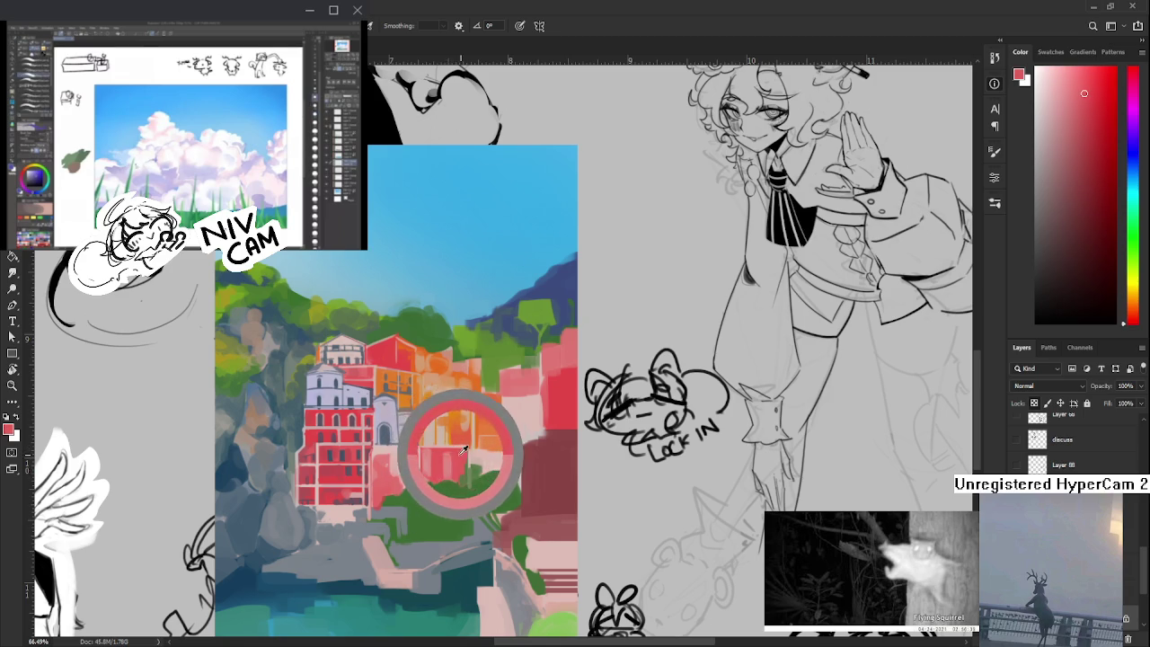
{"action": "left_click", "coordinate": [453, 457], "text": "alt"}
{"action": "mouse_move", "coordinate": [454, 456]}
{"action": "left_mouse_down"}
{"action": "mouse_move", "coordinate": [464, 450]}
{"action": "mouse_move", "coordinate": [453, 456]}
{"action": "left_mouse_up"}
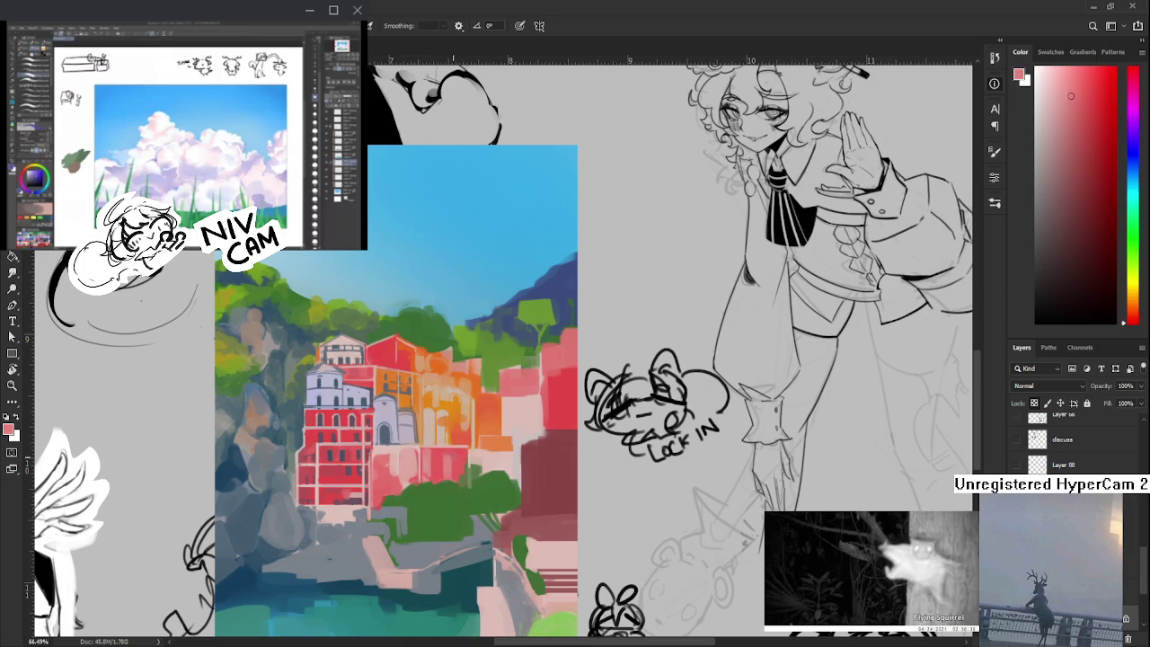
{"action": "mouse_move", "coordinate": [419, 423]}
{"action": "left_mouse_down"}
{"action": "mouse_move", "coordinate": [442, 412]}
{"action": "mouse_move", "coordinate": [445, 437]}
{"action": "left_mouse_up"}
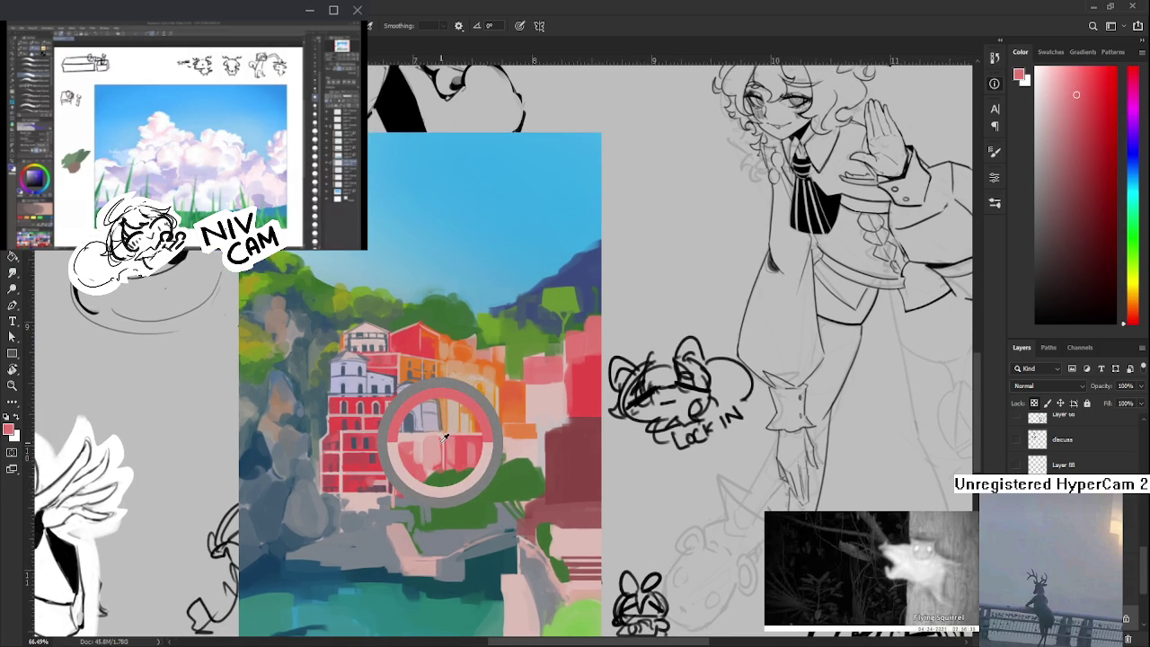
{"action": "left_click_drag", "start_coordinate": [446, 437], "coordinate": [440, 462]}
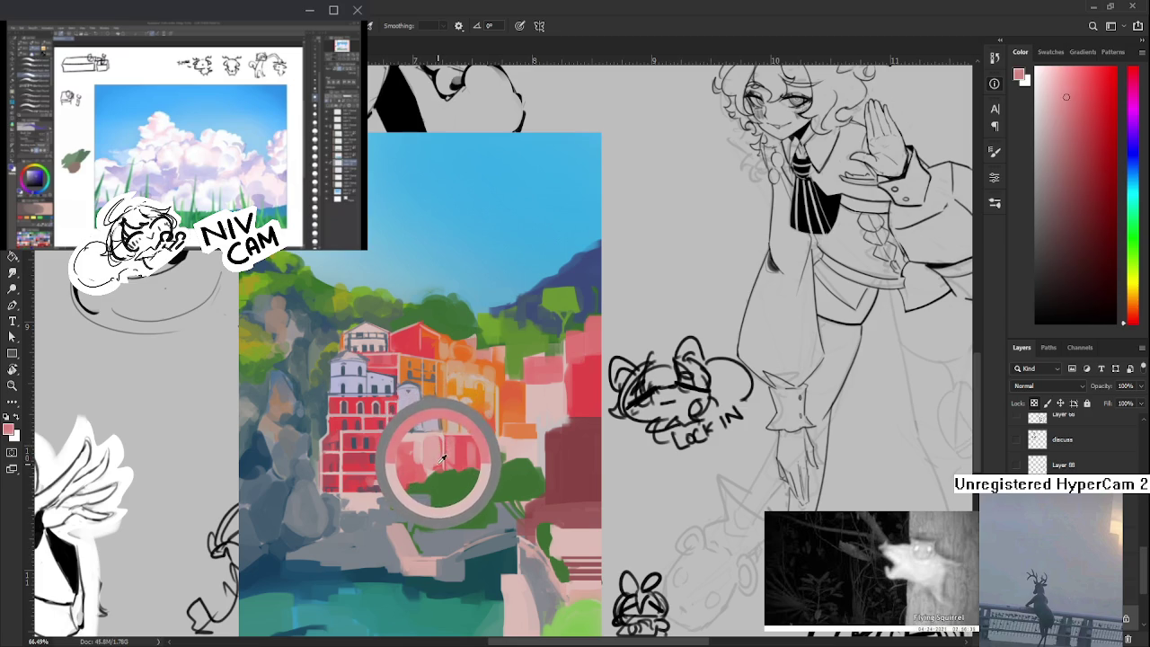
{"action": "left_click_drag", "start_coordinate": [440, 463], "coordinate": [428, 466]}
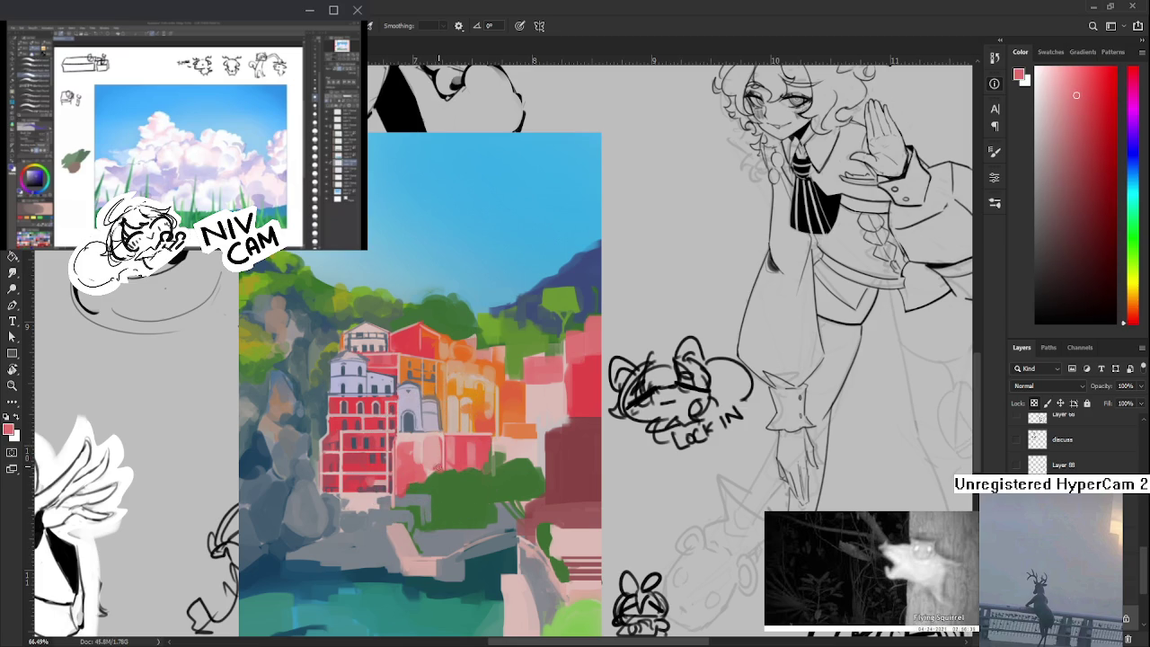
{"action": "left_click_drag", "start_coordinate": [441, 444], "coordinate": [431, 435]}
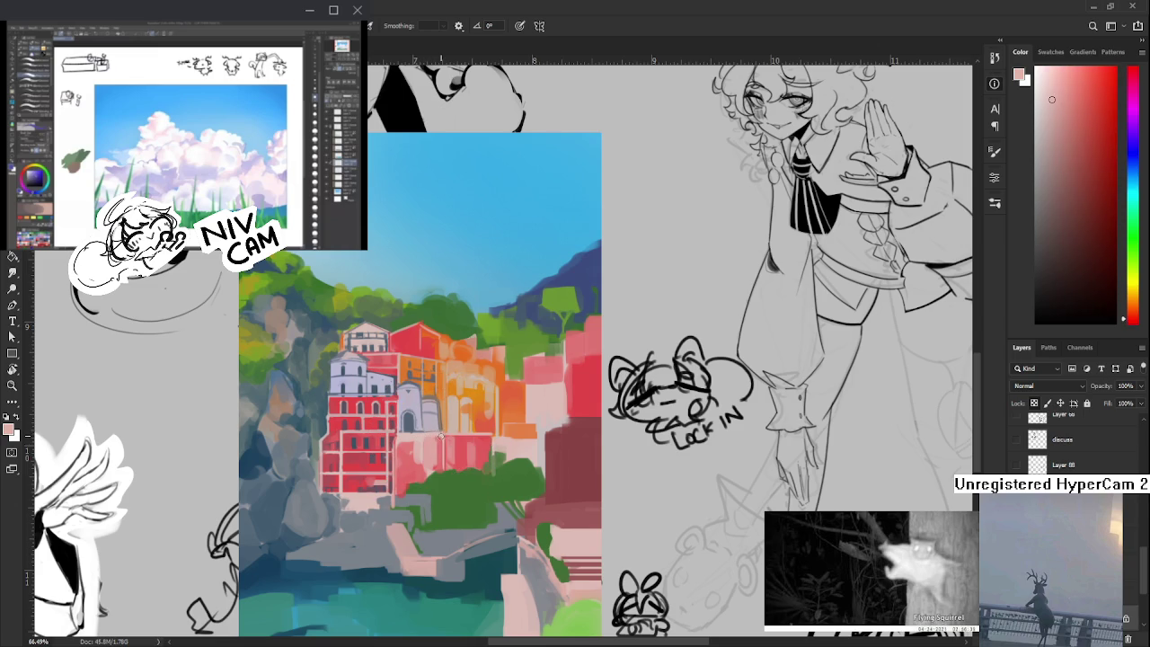
{"action": "left_click_drag", "start_coordinate": [447, 433], "coordinate": [440, 438]}
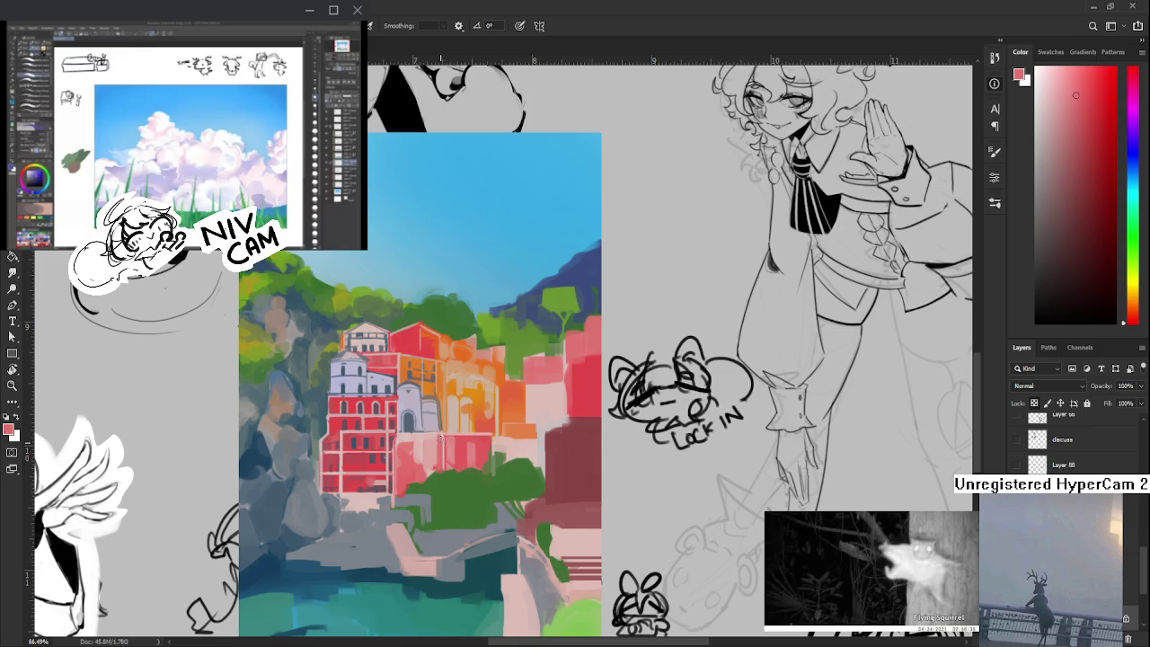
{"action": "left_click_drag", "start_coordinate": [439, 435], "coordinate": [426, 438]}
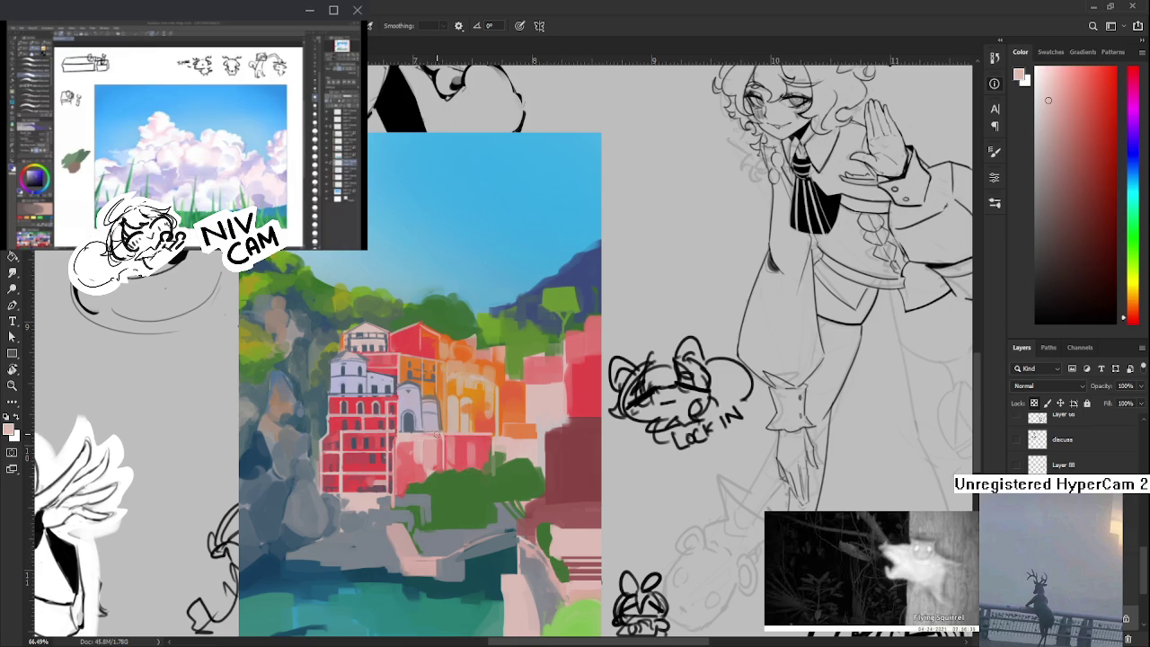
{"action": "left_click_drag", "start_coordinate": [414, 466], "coordinate": [425, 486]}
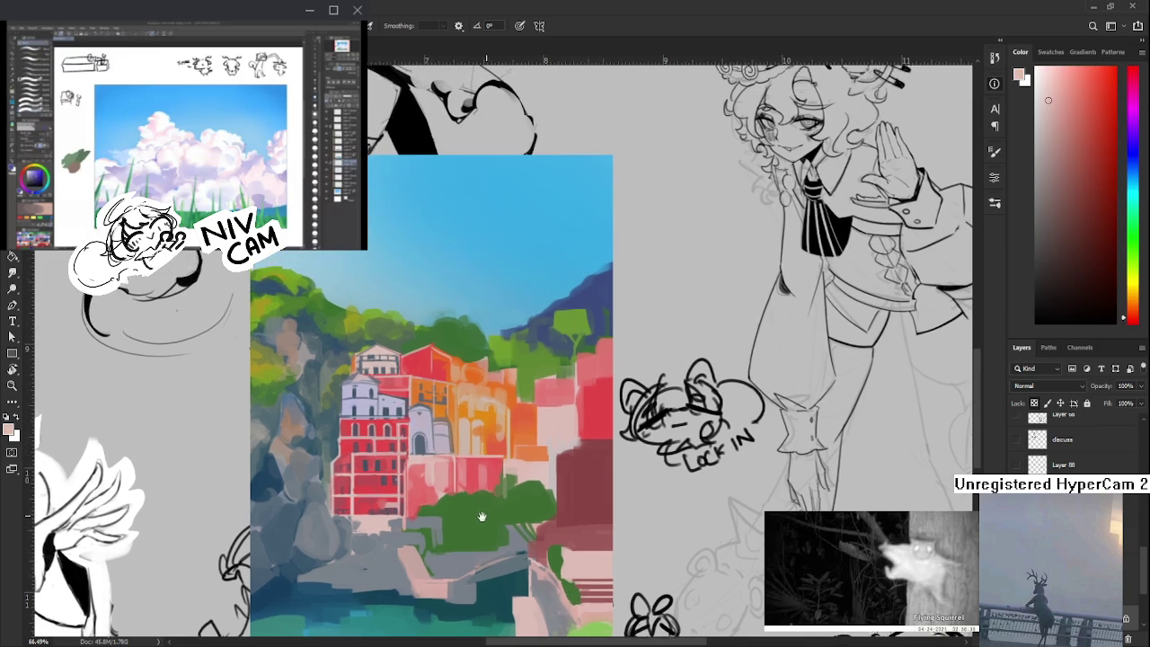
- Sample the building's red-pink and paint pink over the red building's lower part
{"action": "left_click", "coordinate": [415, 466], "text": "alt"}
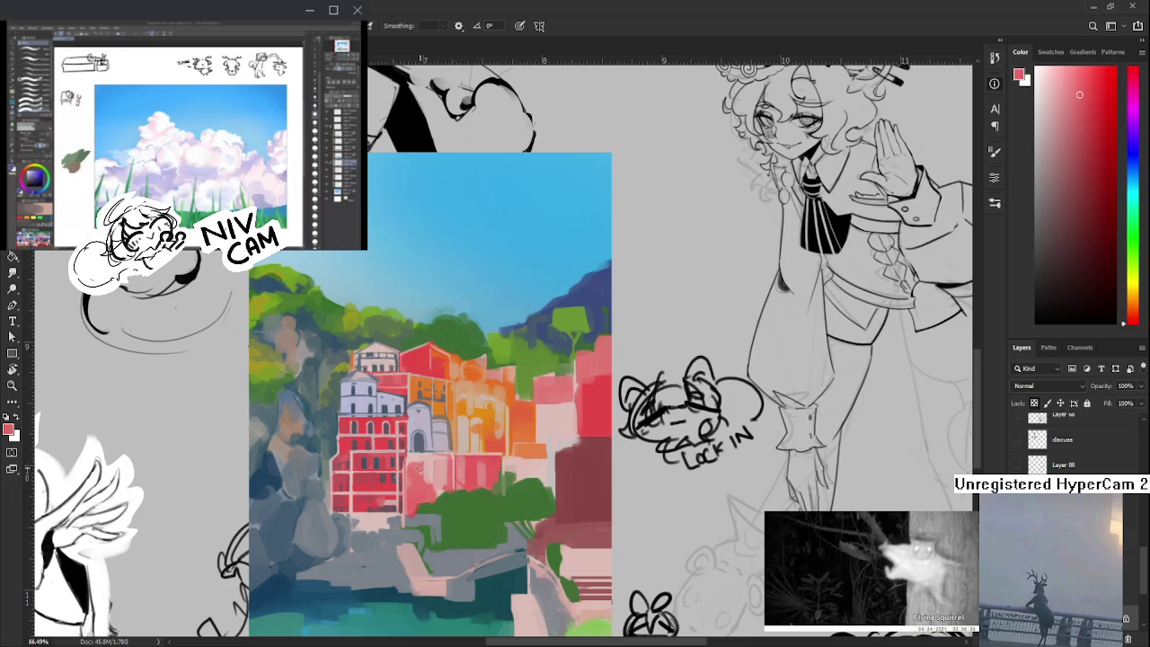
{"action": "left_click", "coordinate": [432, 463], "text": "alt"}
{"action": "left_click", "coordinate": [419, 466], "text": "alt"}
{"action": "left_click_drag", "start_coordinate": [435, 483], "coordinate": [377, 512]}
- Resample the pale pink and add a light pink stroke down the wall below
{"action": "left_click", "coordinate": [423, 478], "text": "alt"}
{"action": "left_click", "coordinate": [435, 485], "text": "alt"}
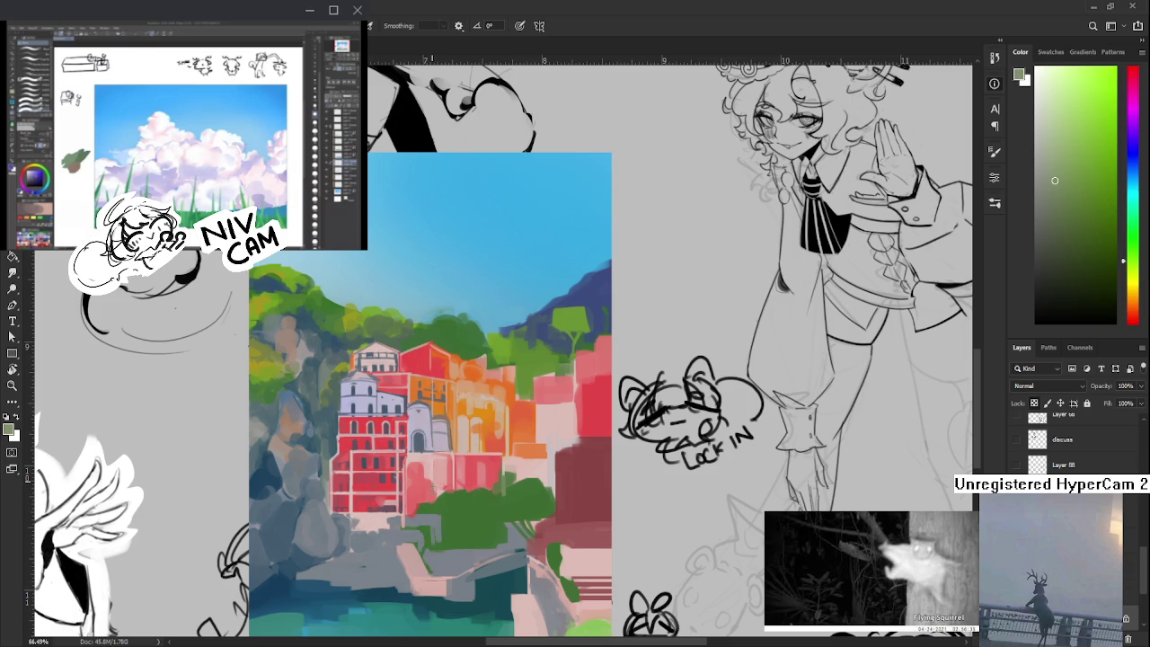
{"action": "left_click", "coordinate": [435, 472], "text": "alt"}
{"action": "left_click_drag", "start_coordinate": [434, 473], "coordinate": [435, 471]}
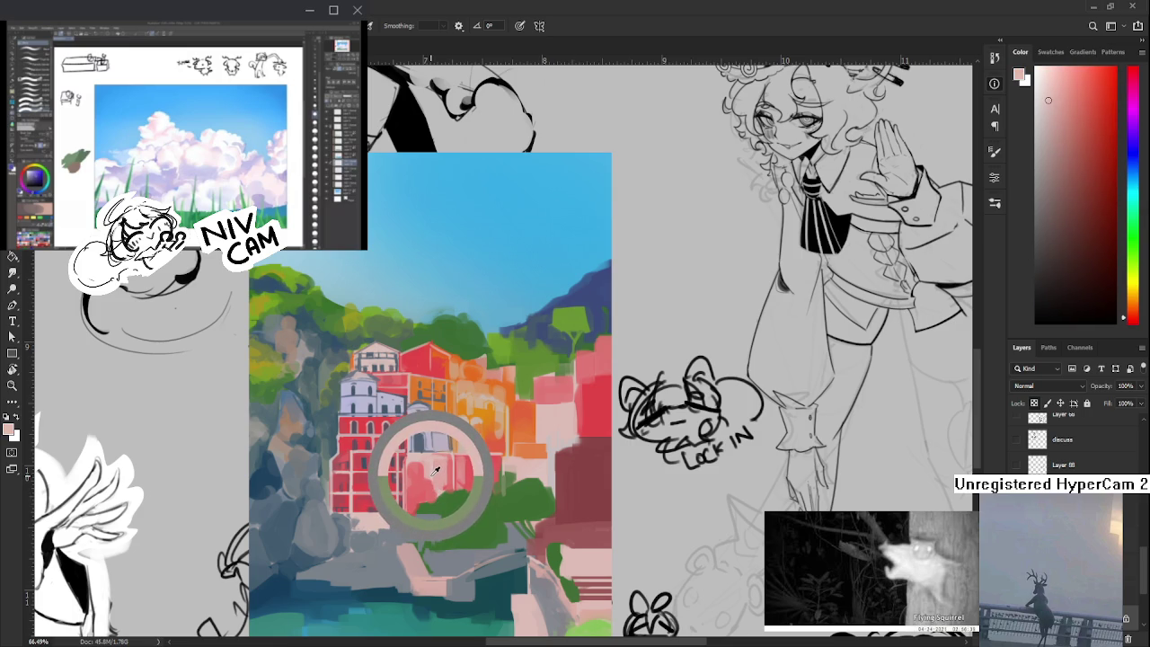
{"action": "left_click", "coordinate": [435, 471], "text": "alt"}
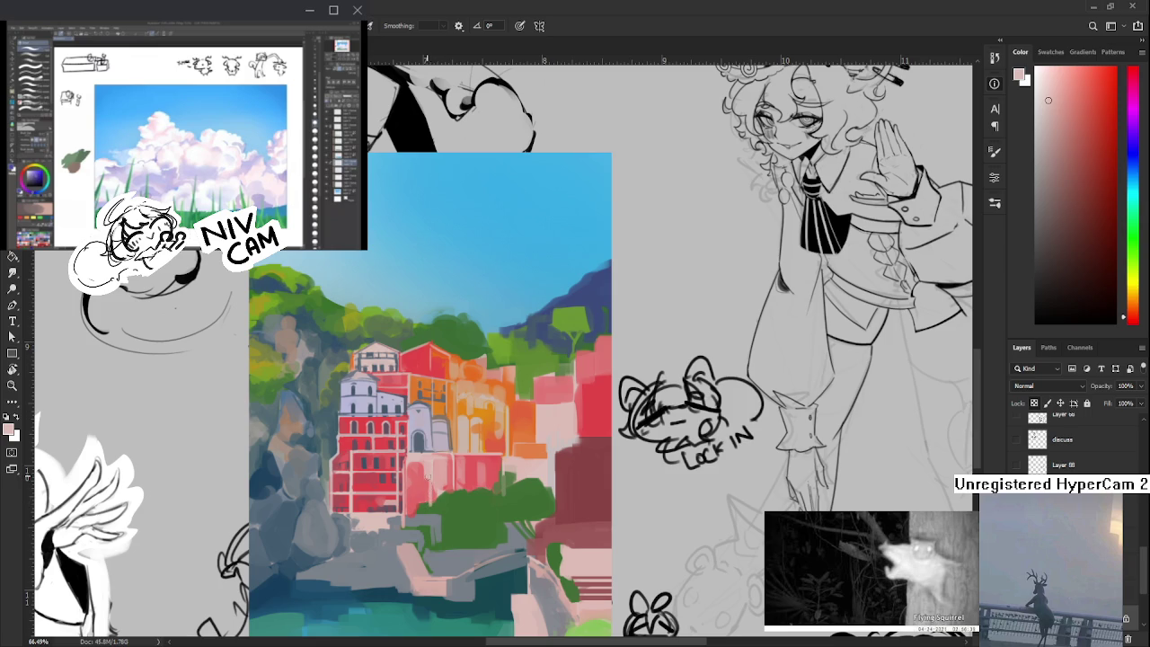
{"action": "left_click_drag", "start_coordinate": [433, 478], "coordinate": [434, 503]}
- Sample reds, deeper pinks and bush green around the red building's base
{"action": "left_click", "coordinate": [1077, 94]}
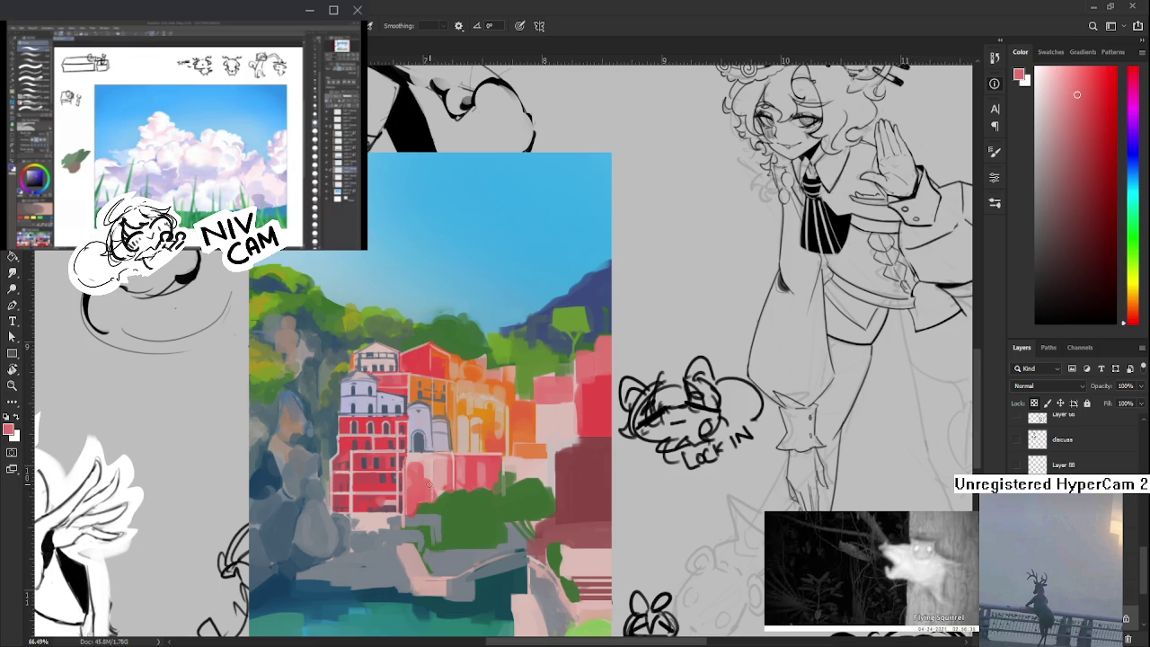
{"action": "left_click", "coordinate": [429, 475], "text": "alt"}
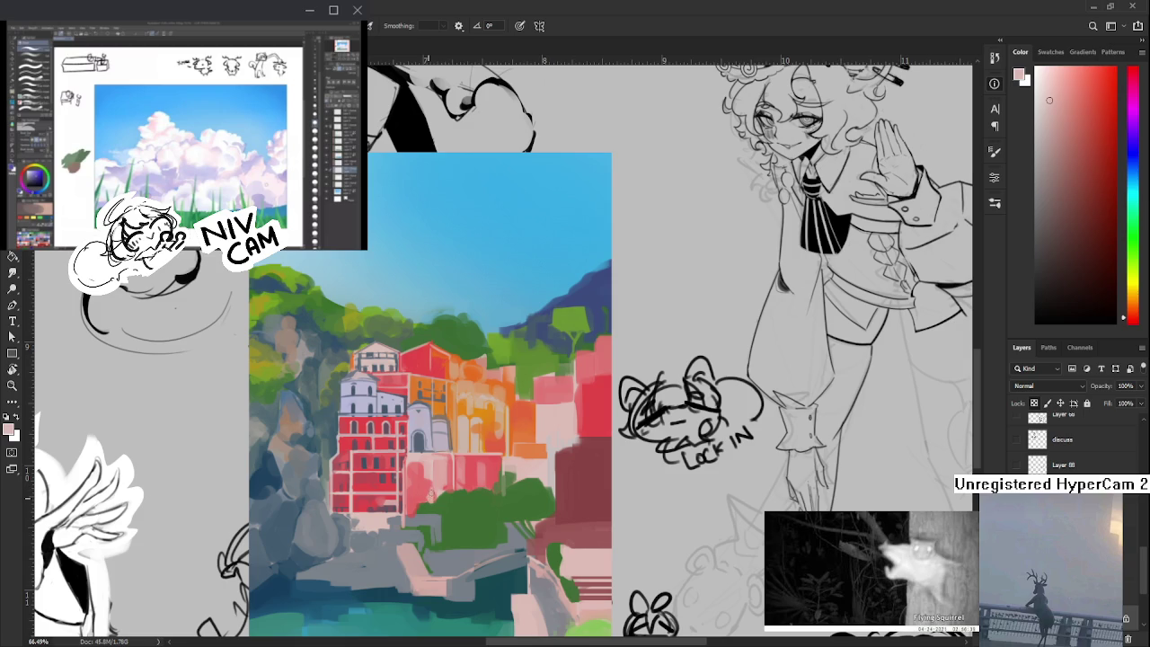
{"action": "left_click", "coordinate": [438, 493], "text": "alt"}
{"action": "left_click", "coordinate": [430, 487], "text": "alt"}
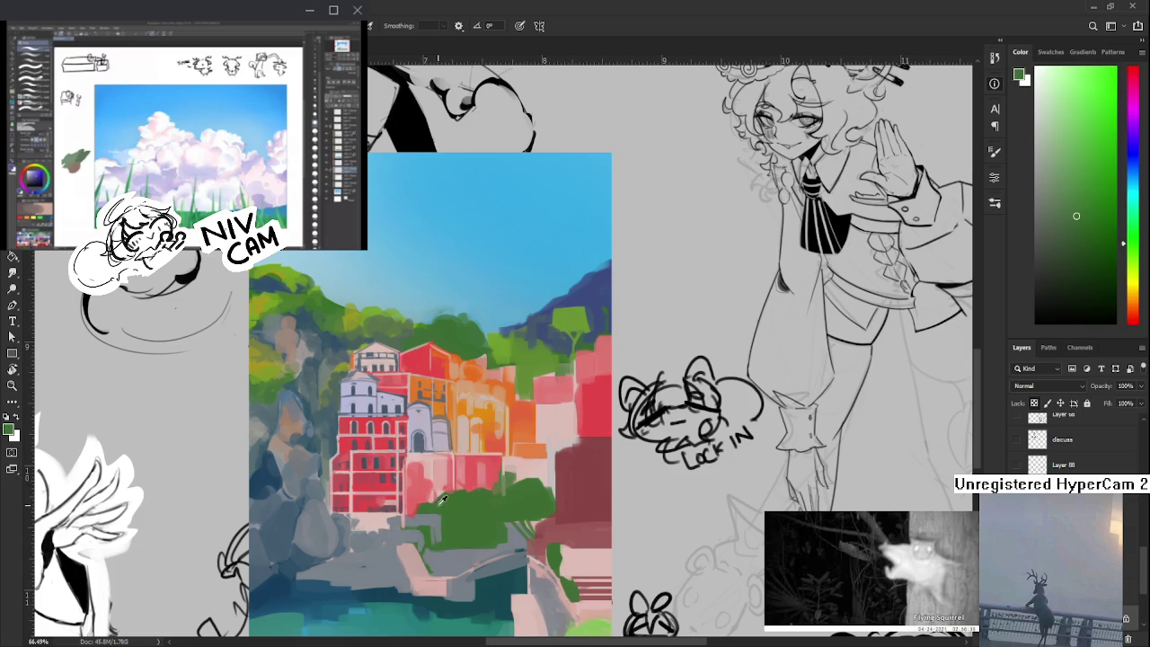
{"action": "left_click", "coordinate": [441, 489], "text": "alt"}
{"action": "left_click", "coordinate": [437, 491], "text": "alt"}
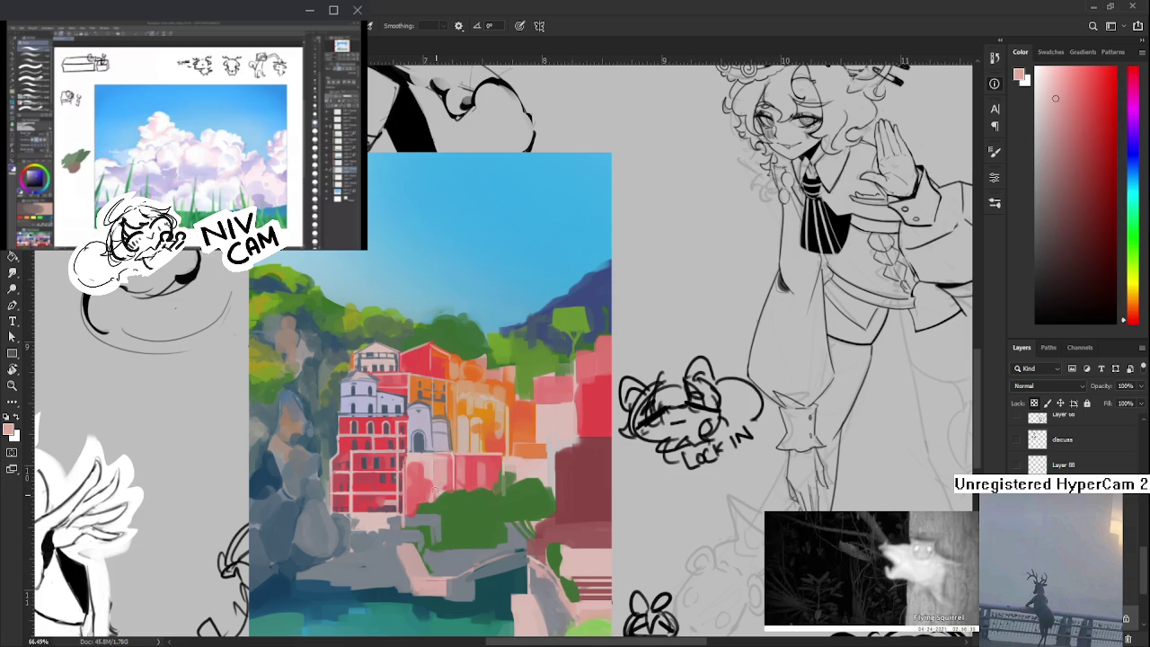
{"action": "left_click", "coordinate": [436, 485], "text": "alt"}
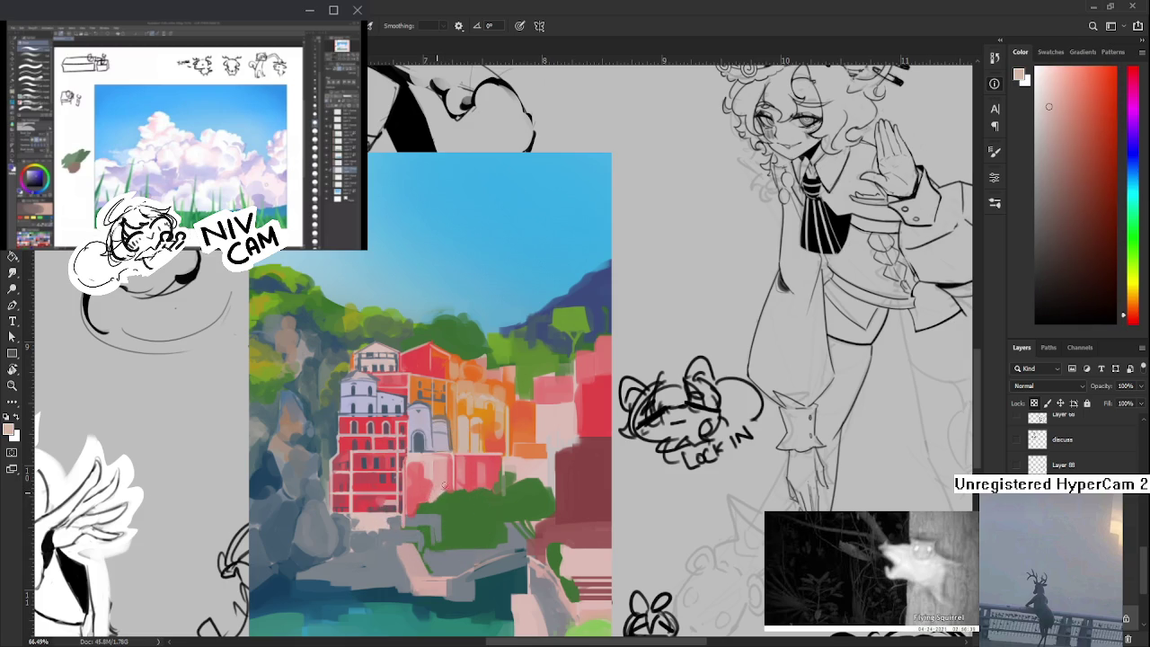
{"action": "left_click", "coordinate": [437, 483], "text": "alt"}
{"action": "left_click", "coordinate": [431, 504], "text": "alt"}
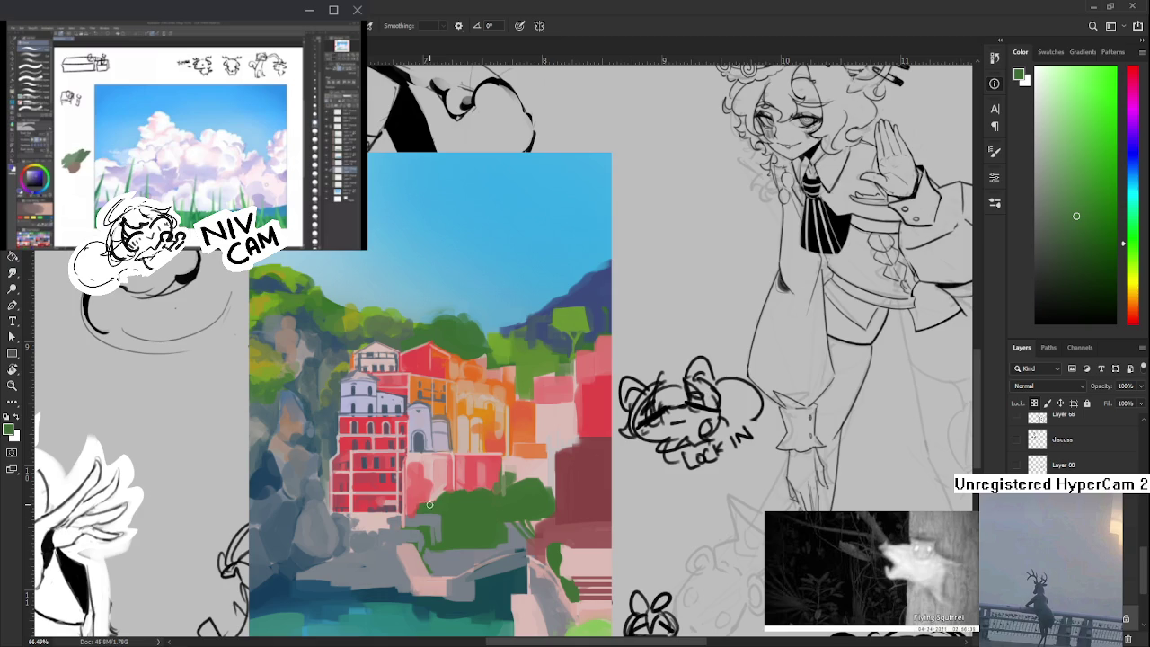
- Alternate between pink-red and dark green samples, ending on a more saturated red
{"action": "left_click", "coordinate": [454, 475], "text": "alt"}
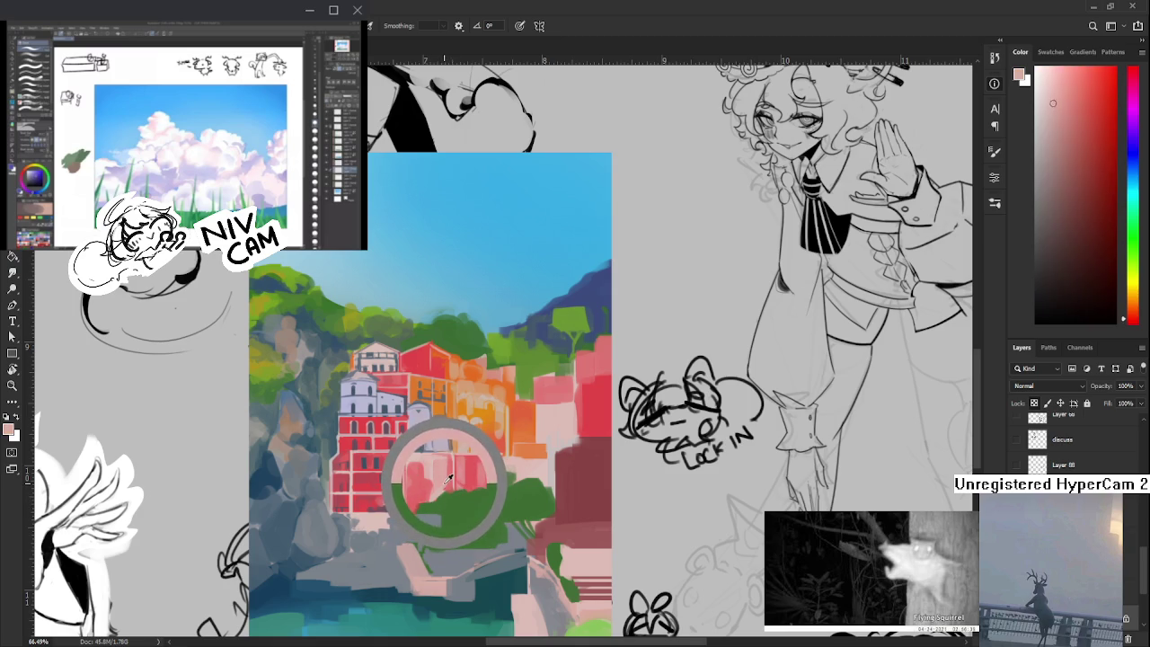
{"action": "left_click", "coordinate": [427, 478], "text": "alt"}
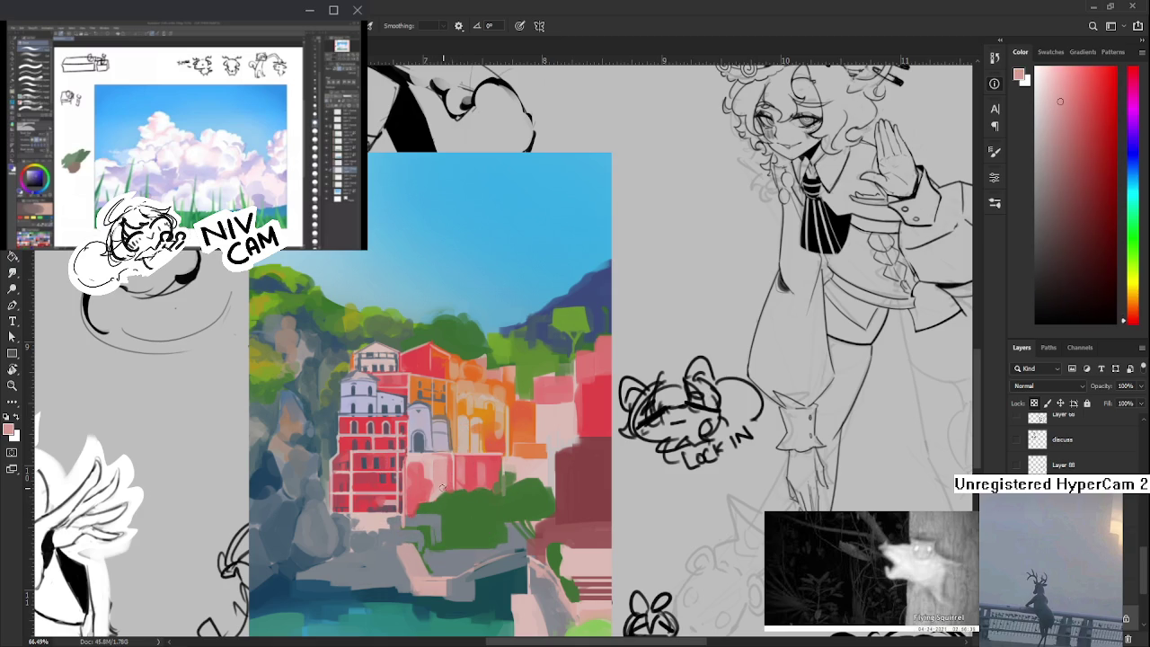
{"action": "left_click", "coordinate": [438, 490], "text": "alt"}
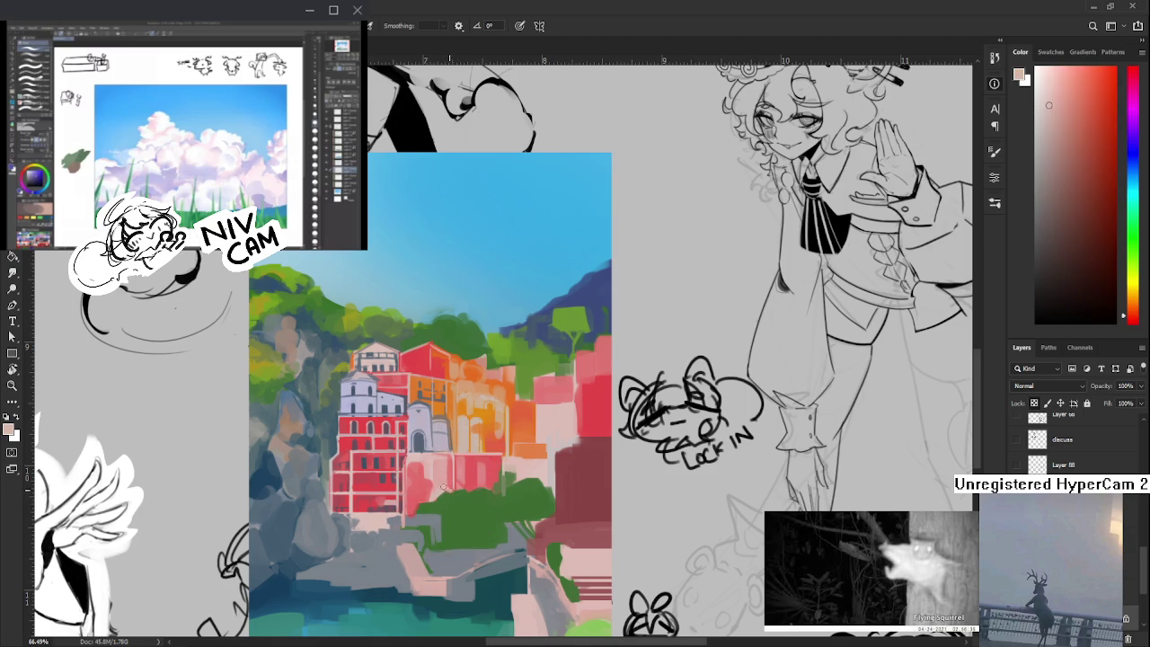
{"action": "left_click", "coordinate": [448, 489], "text": "alt"}
{"action": "left_click", "coordinate": [421, 476], "text": "alt"}
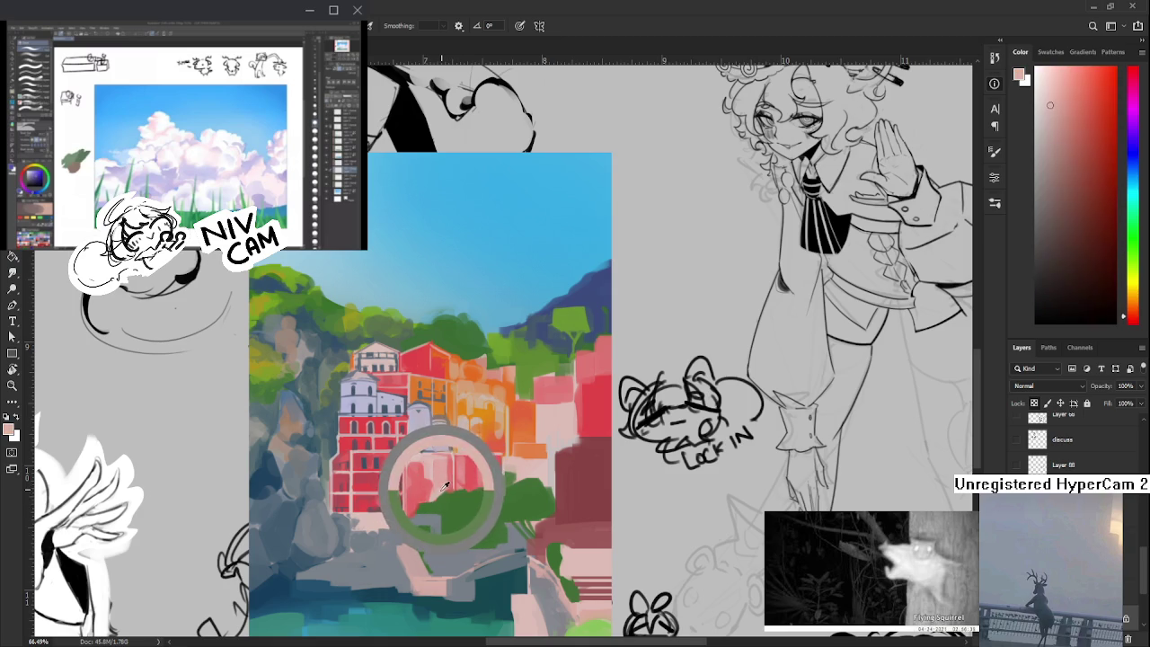
{"action": "left_click", "coordinate": [450, 501], "text": "alt"}
{"action": "left_click", "coordinate": [449, 489], "text": "alt"}
{"action": "left_click", "coordinate": [446, 487], "text": "alt"}
{"action": "left_click", "coordinate": [449, 486], "text": "alt"}
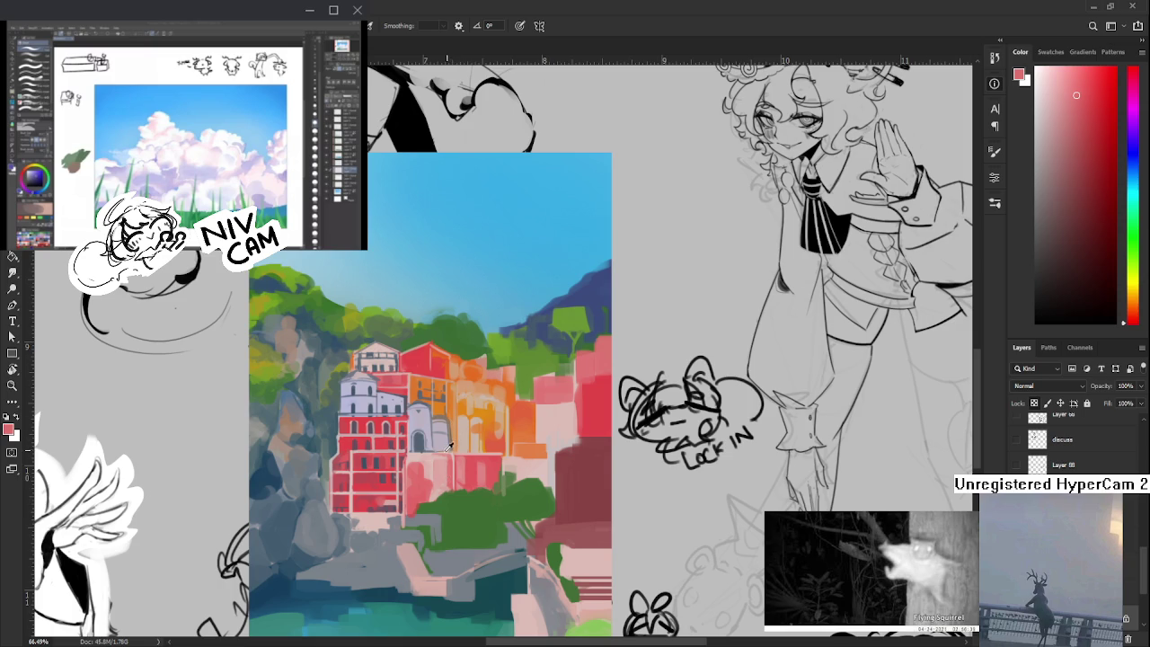
- Sample the red building's colour and paint two thin dark vertical lines on its facade
{"action": "left_click", "coordinate": [412, 463], "text": "alt"}
{"action": "left_click", "coordinate": [416, 462], "text": "alt"}
{"action": "left_click", "coordinate": [418, 457], "text": "alt"}
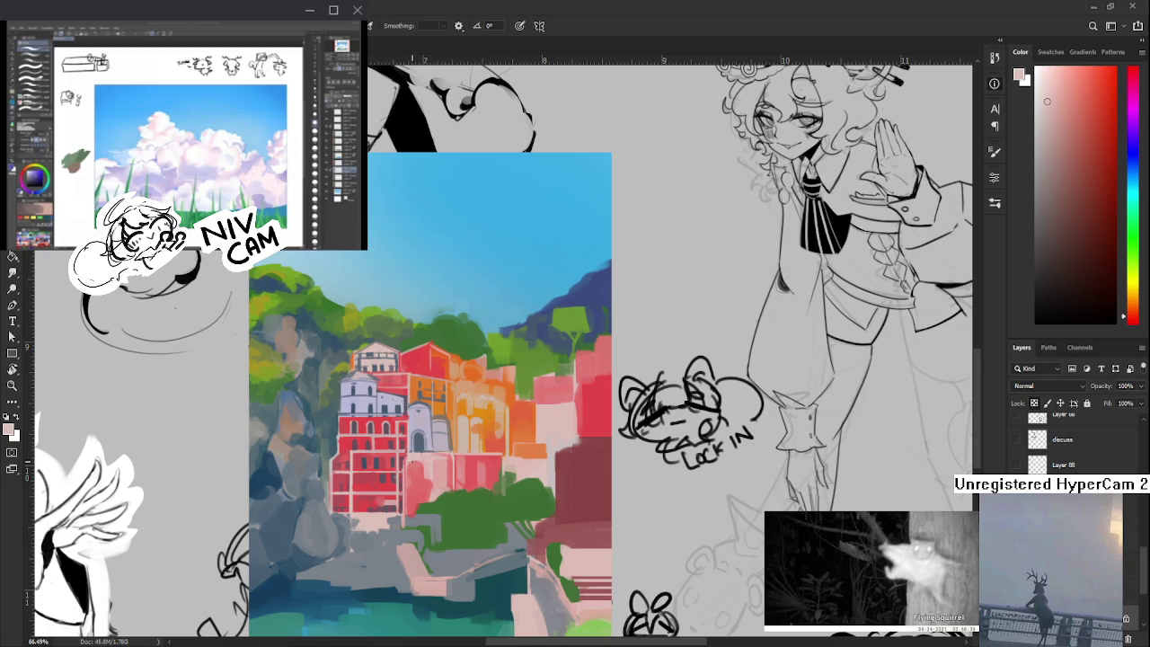
{"action": "left_click_drag", "start_coordinate": [411, 490], "coordinate": [411, 516]}
{"action": "left_click_drag", "start_coordinate": [430, 481], "coordinate": [429, 500]}
- Resample and fine-tune reds from the red building for further facade strokes
{"action": "left_click_drag", "start_coordinate": [481, 433], "coordinate": [461, 442]}
{"action": "left_click", "coordinate": [447, 474], "text": "alt"}
{"action": "left_click", "coordinate": [453, 476], "text": "alt"}
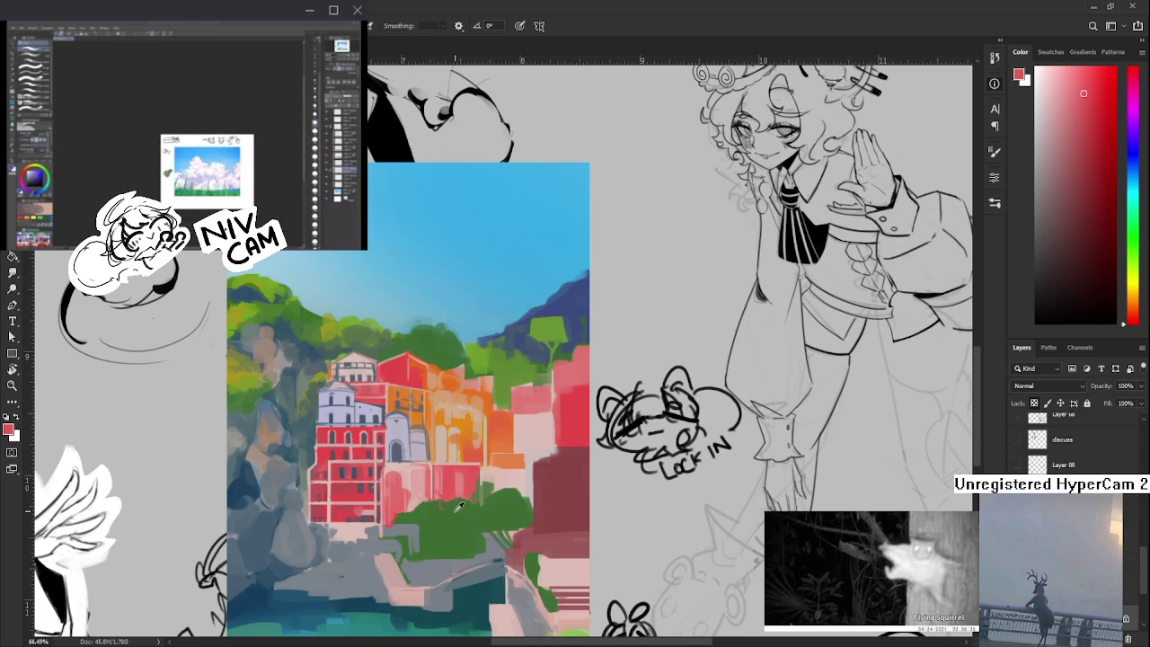
{"action": "left_click", "coordinate": [449, 474], "text": "alt"}
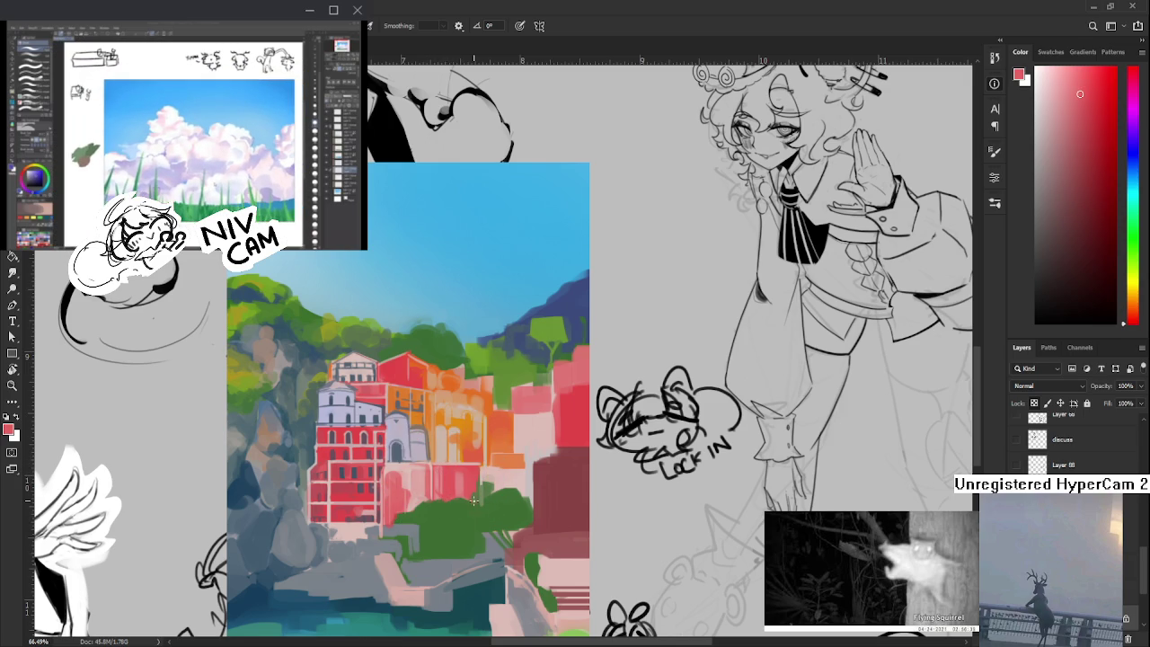
{"action": "scroll", "coordinate": [474, 501], "scroll_direction": "down", "scroll_amount": 3}
- Zoom in on the buildings and pick up a light pink from the painting
{"action": "scroll", "coordinate": [494, 477], "scroll_direction": "down", "scroll_amount": 3}
{"action": "scroll", "coordinate": [516, 467], "scroll_direction": "down", "scroll_amount": 2}
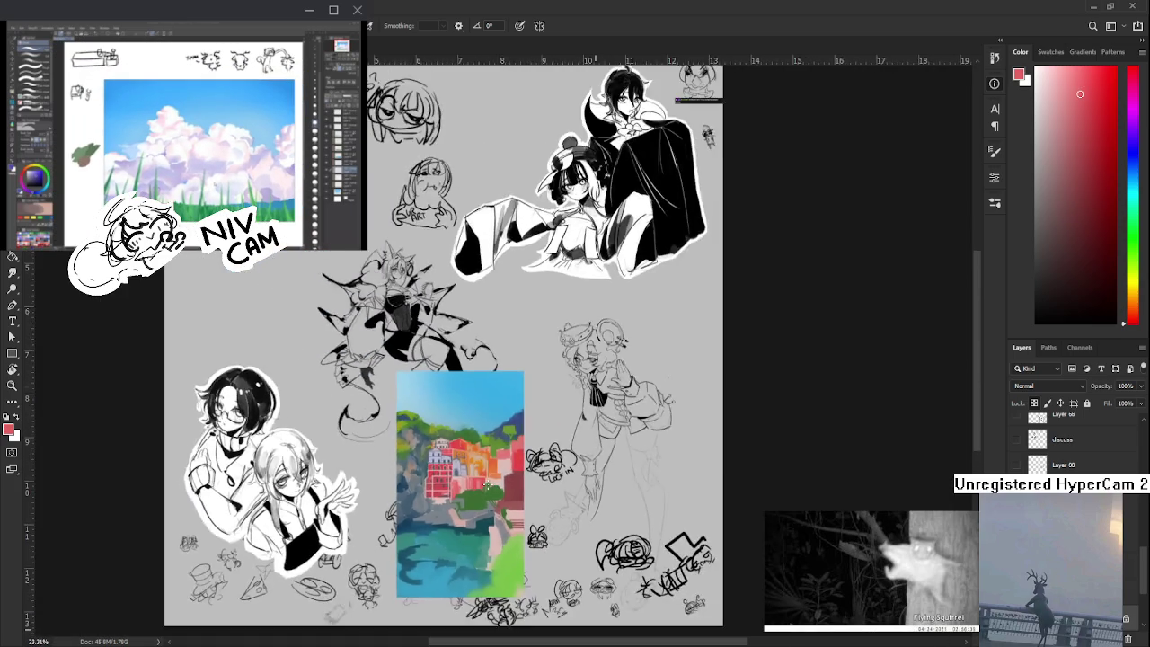
{"action": "scroll", "coordinate": [530, 466], "scroll_direction": "down", "scroll_amount": 1}
{"action": "scroll", "coordinate": [531, 466], "scroll_direction": "up", "scroll_amount": 3}
{"action": "scroll", "coordinate": [512, 450], "scroll_direction": "up", "scroll_amount": 3}
{"action": "scroll", "coordinate": [490, 426], "scroll_direction": "up", "scroll_amount": 3}
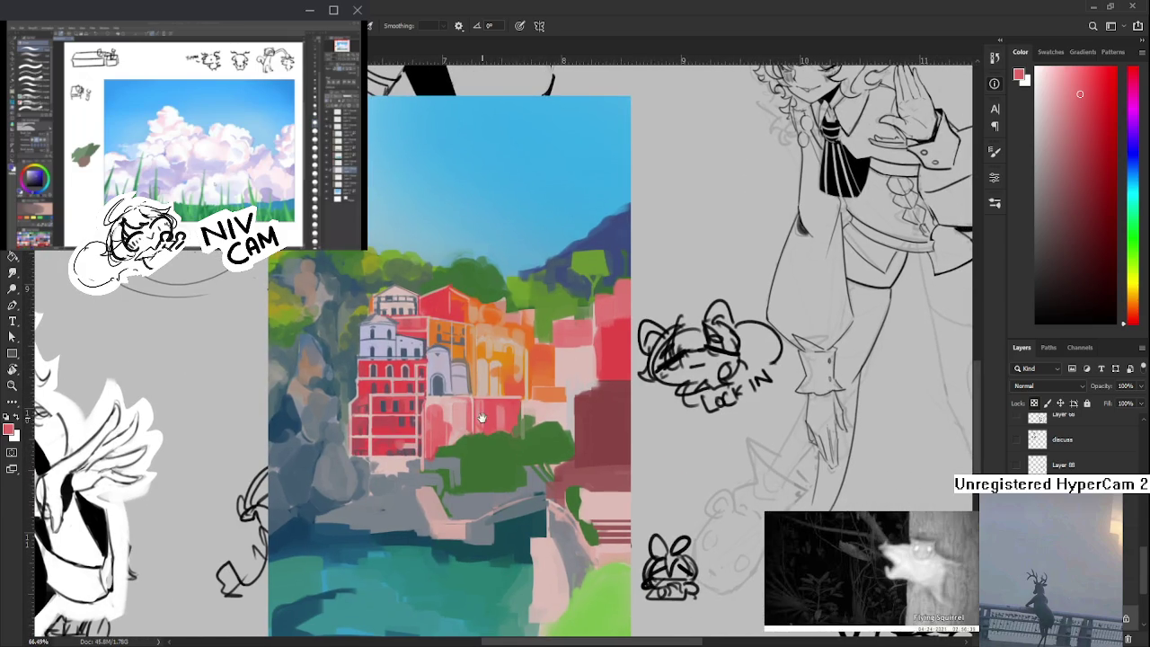
{"action": "left_click_drag", "start_coordinate": [482, 419], "coordinate": [451, 447]}
{"action": "left_click", "coordinate": [438, 435], "text": "alt"}
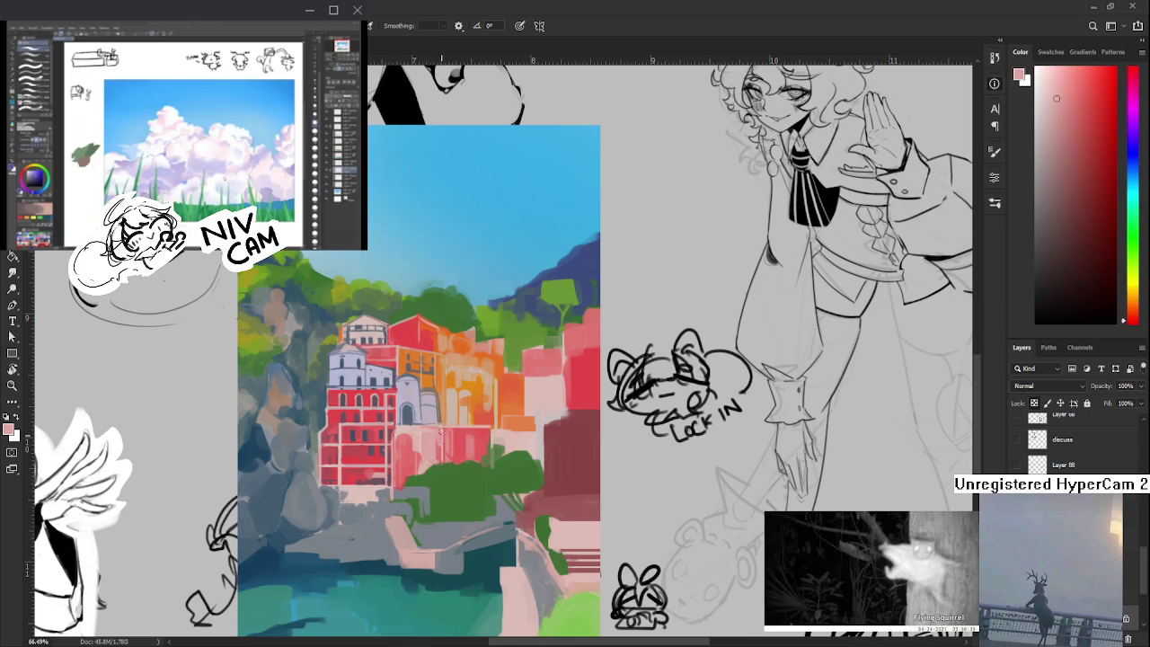
- Paint over the building blocks right of the red facade with resampled building tones
{"action": "left_click", "coordinate": [442, 450], "text": "alt"}
{"action": "left_click", "coordinate": [443, 450], "text": "alt"}
{"action": "left_click", "coordinate": [443, 448], "text": "alt"}
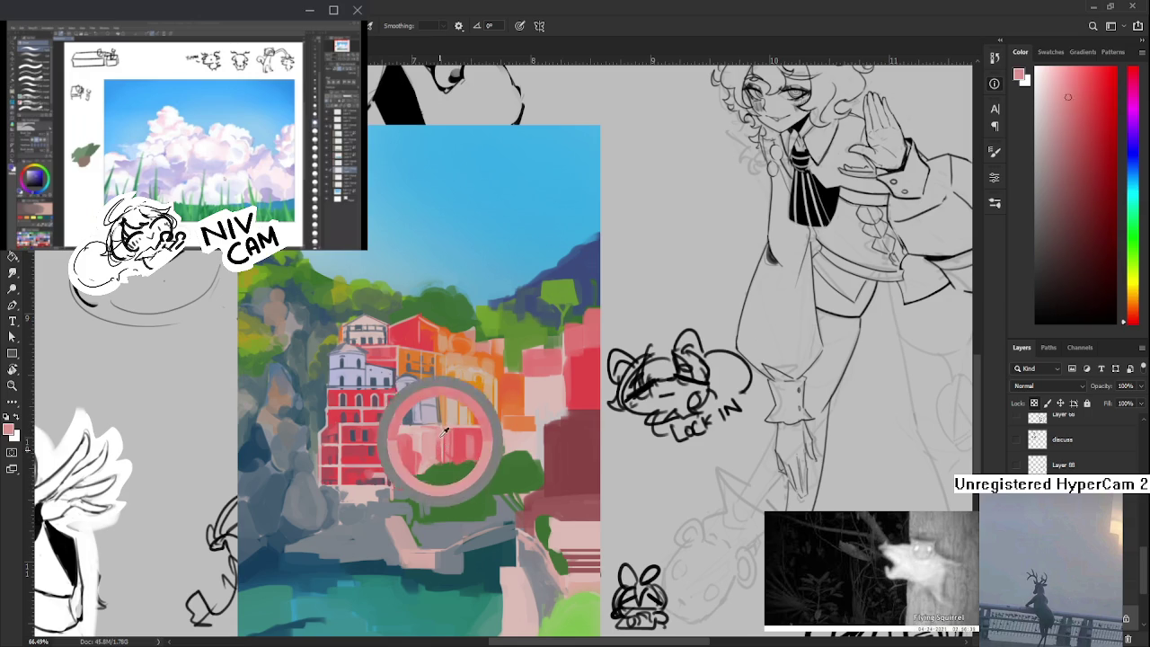
{"action": "left_click", "coordinate": [440, 446], "text": "alt"}
{"action": "left_click", "coordinate": [439, 439], "text": "alt"}
{"action": "left_click", "coordinate": [440, 453], "text": "alt"}
{"action": "left_click", "coordinate": [438, 442], "text": "alt"}
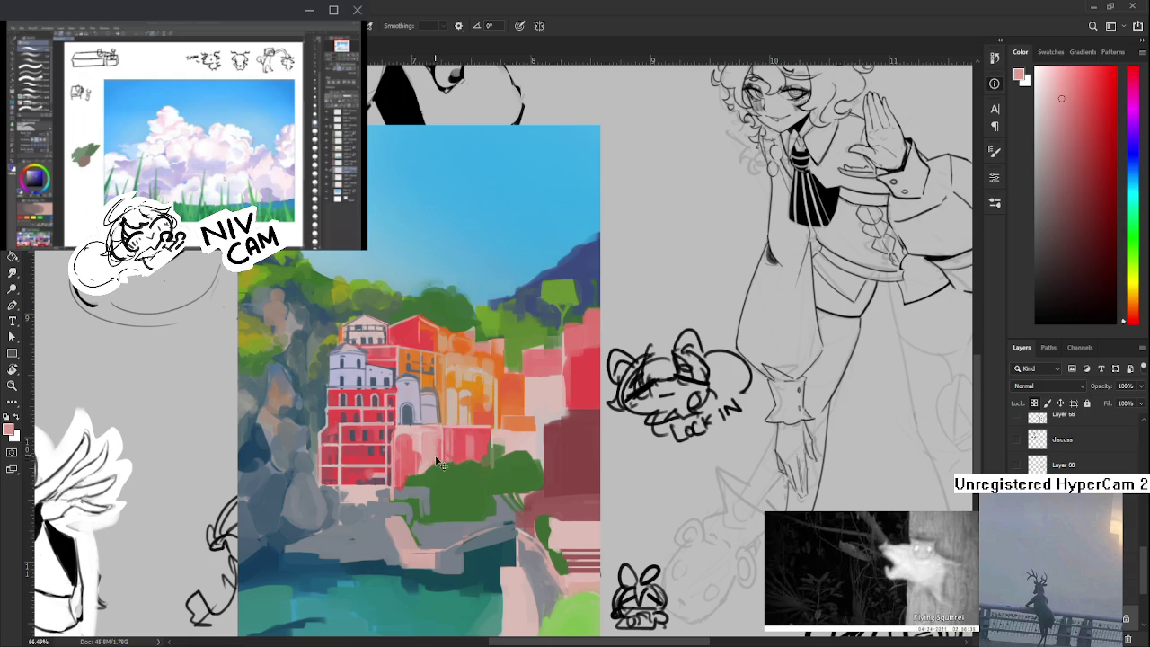
- Brush pink and lighter facade tones over the building walls
{"action": "left_click", "coordinate": [440, 455], "text": "alt"}
{"action": "left_click", "coordinate": [437, 440], "text": "alt"}
{"action": "left_click", "coordinate": [433, 434], "text": "alt"}
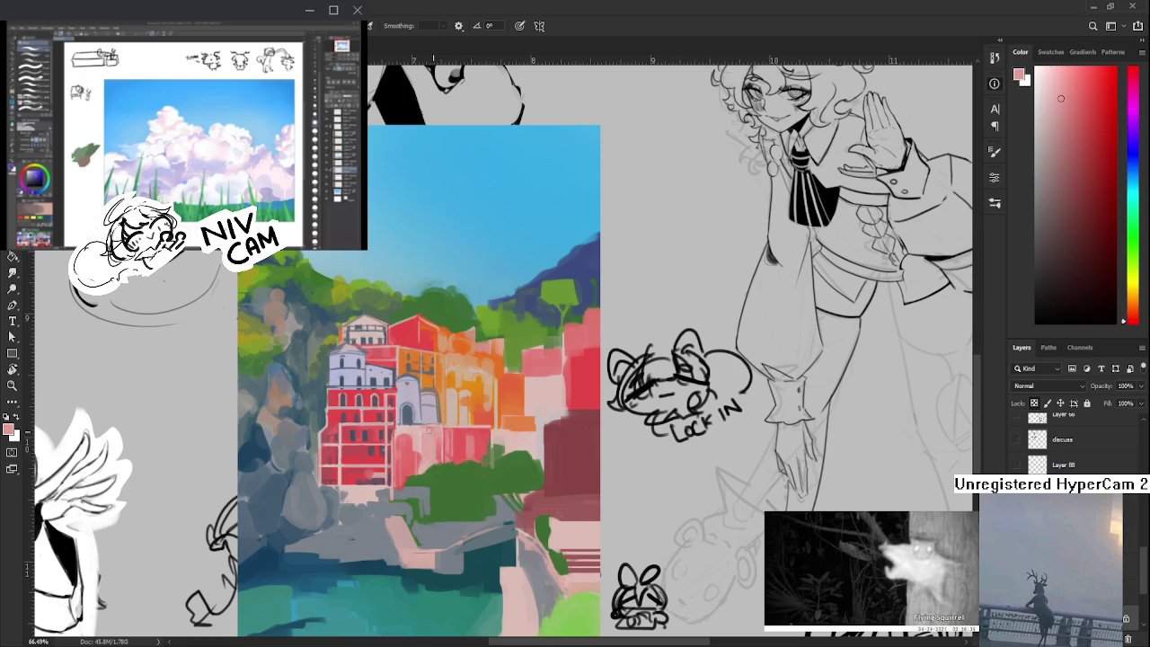
{"action": "left_click", "coordinate": [429, 429], "text": "alt"}
{"action": "left_click", "coordinate": [434, 427], "text": "alt"}
{"action": "left_click", "coordinate": [432, 426], "text": "alt"}
{"action": "left_click", "coordinate": [437, 424], "text": "alt"}
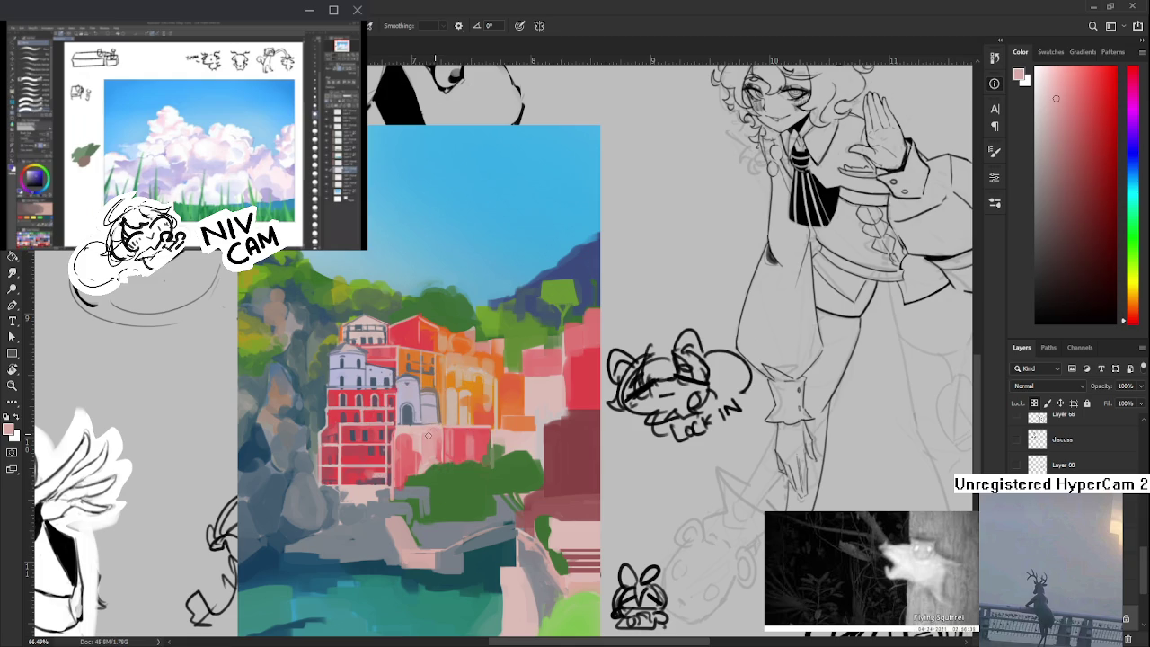
{"action": "left_click", "coordinate": [431, 433], "text": "alt"}
{"action": "left_click", "coordinate": [428, 433], "text": "alt"}
- Add red, pale peach and orange-pink touches sampled from the buildings
{"action": "left_click", "coordinate": [459, 429], "text": "alt"}
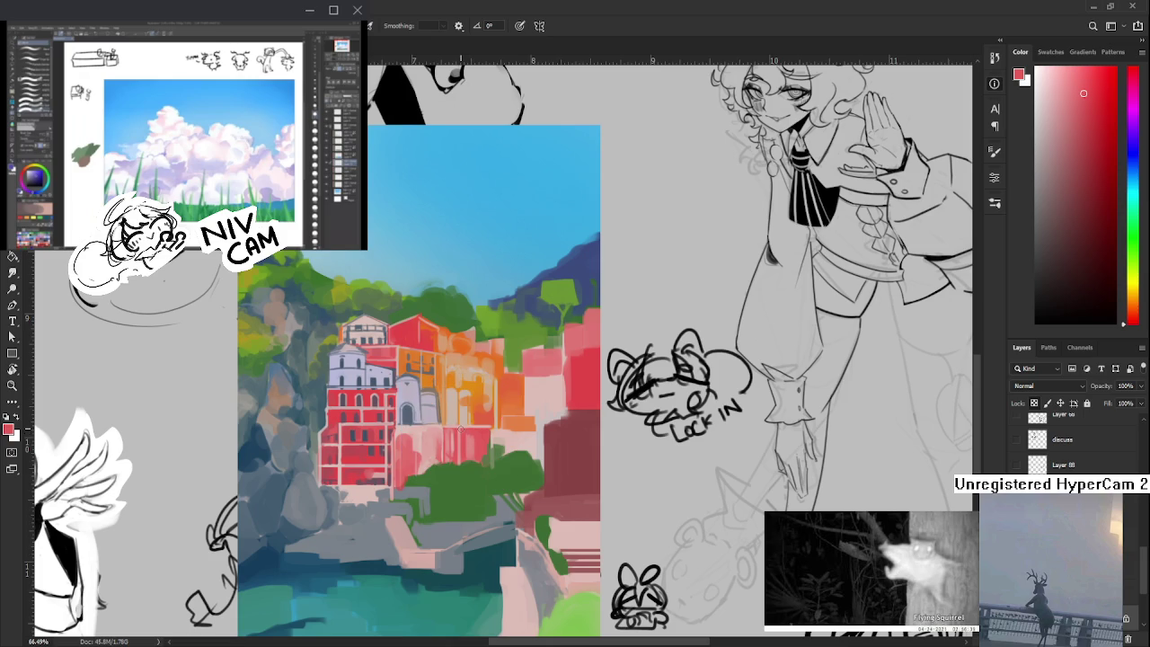
{"action": "left_click", "coordinate": [457, 409], "text": "alt"}
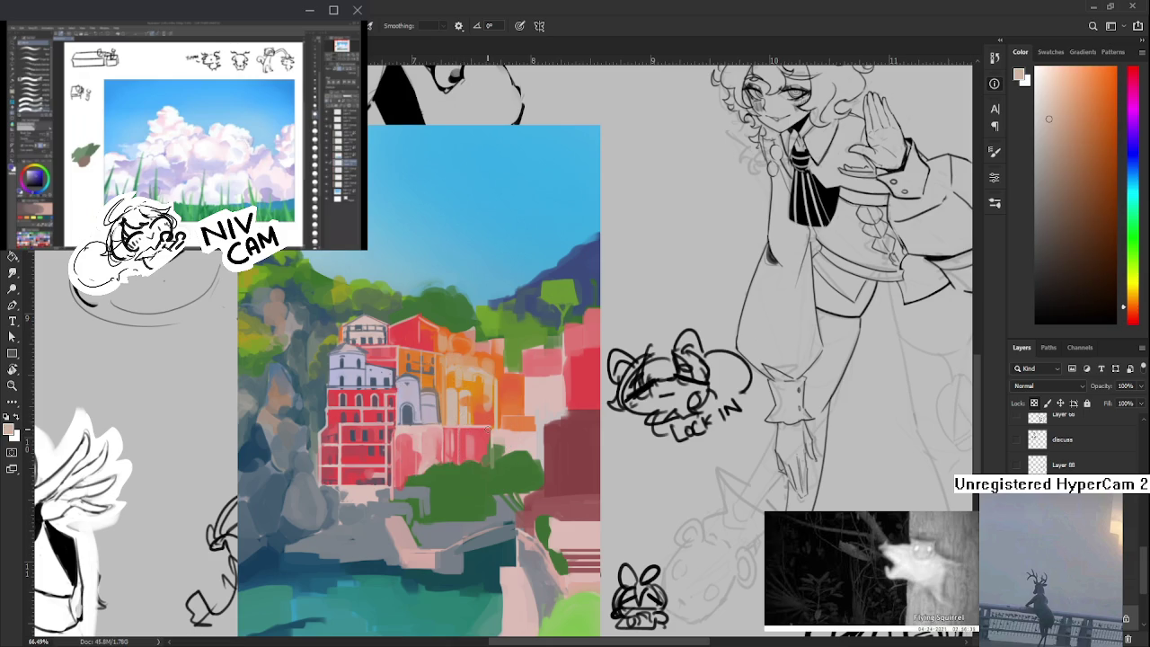
{"action": "left_click", "coordinate": [491, 433], "text": "alt"}
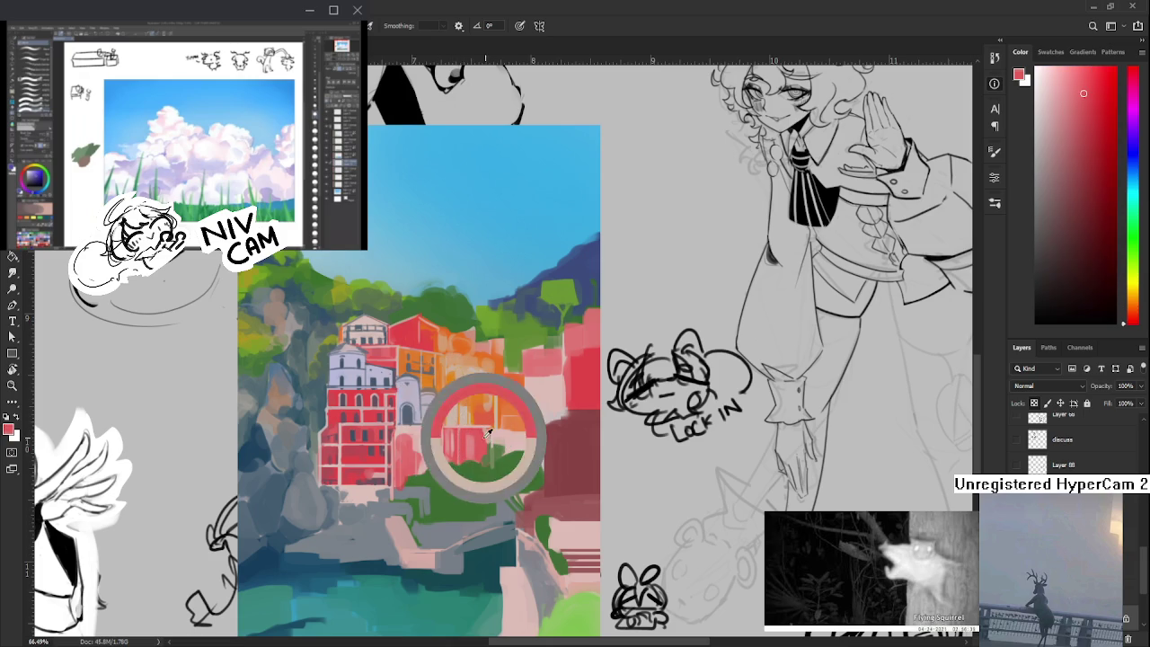
{"action": "left_click", "coordinate": [488, 428], "text": "alt"}
{"action": "left_click", "coordinate": [491, 432], "text": "alt"}
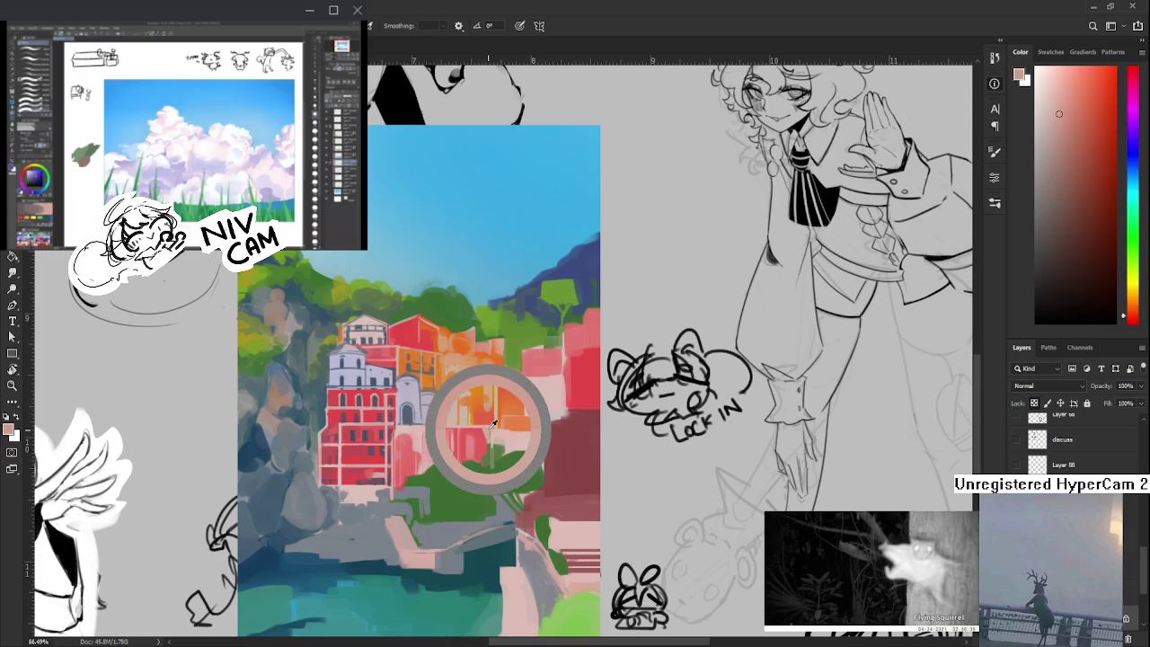
{"action": "left_click", "coordinate": [492, 433], "text": "alt"}
- Touch up the pink walls above the bushes with fine-tuned sampled pinks
{"action": "left_click", "coordinate": [489, 436], "text": "alt"}
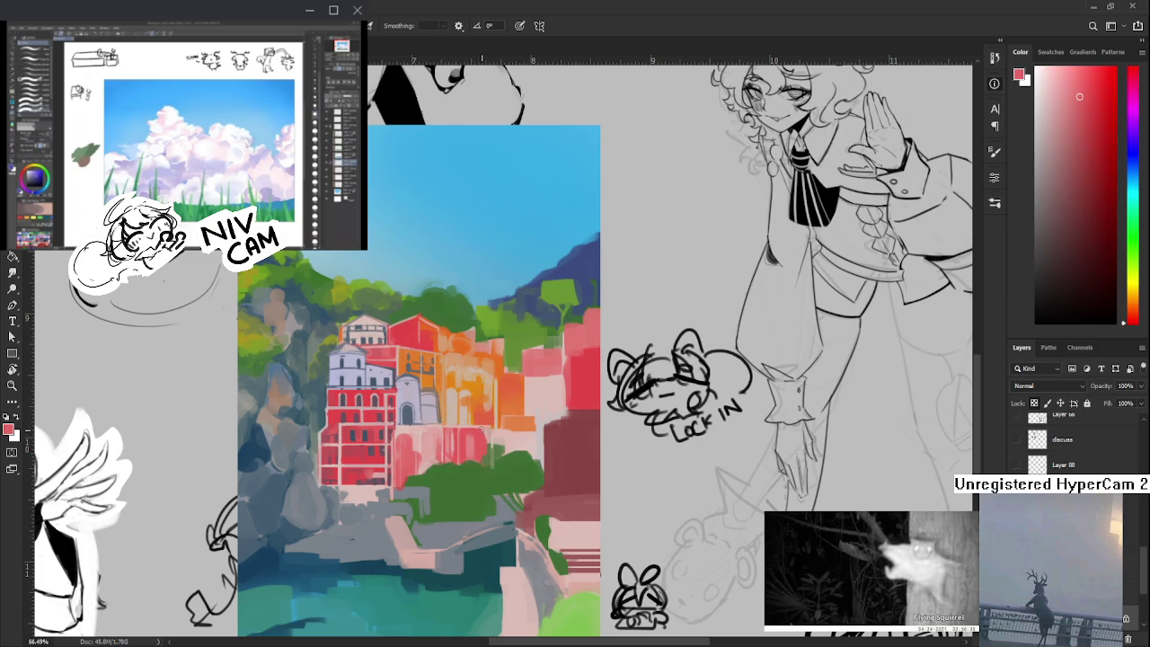
{"action": "left_click", "coordinate": [488, 436], "text": "alt"}
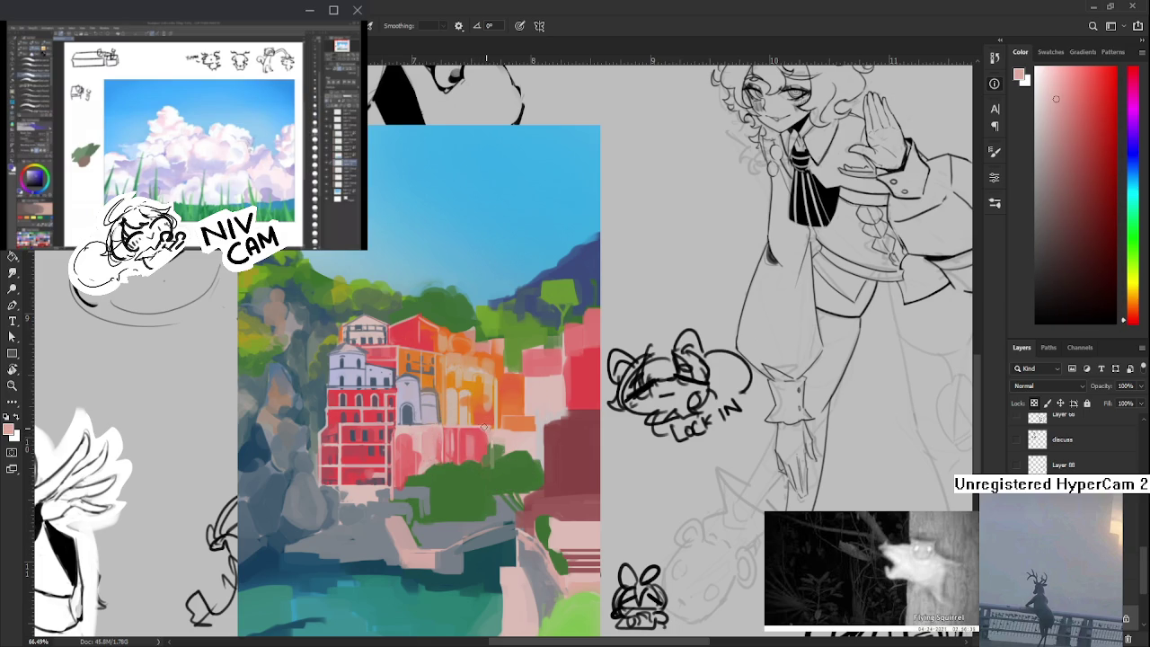
{"action": "left_click", "coordinate": [489, 434], "text": "alt"}
{"action": "left_click", "coordinate": [491, 423], "text": "alt"}
{"action": "left_click", "coordinate": [490, 427], "text": "alt"}
- Paint rounded tree shapes below the central buildings in green sampled from the bushes
{"action": "left_click", "coordinate": [495, 455], "text": "alt"}
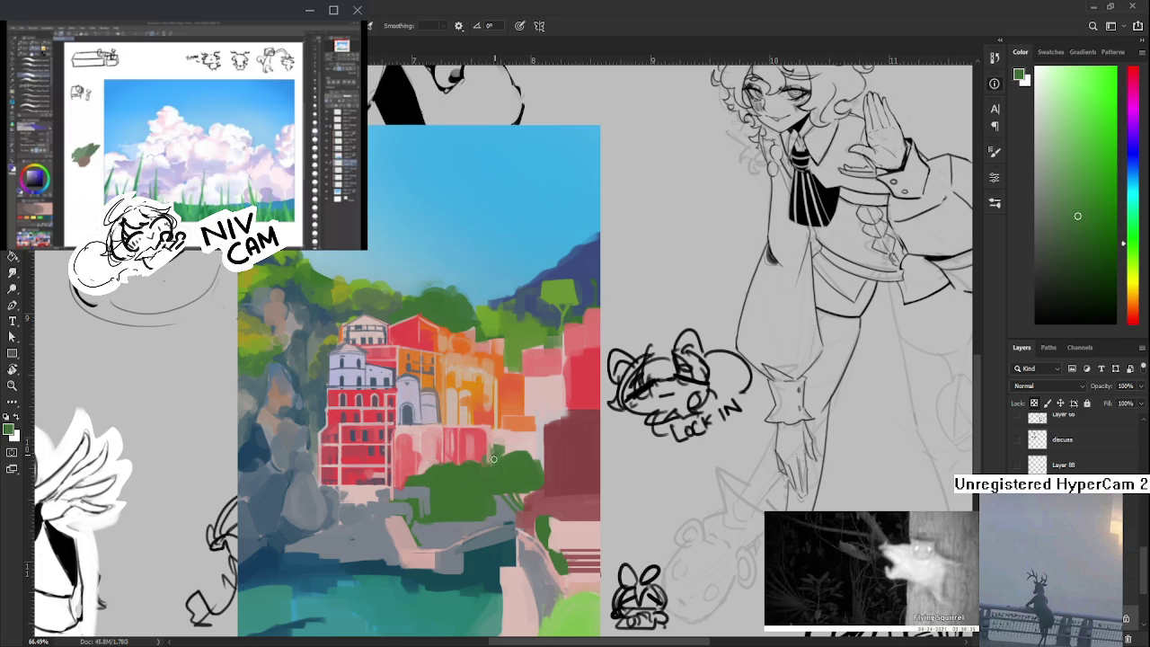
{"action": "left_click", "coordinate": [497, 461], "text": "alt"}
{"action": "left_click", "coordinate": [484, 460], "text": "alt"}
{"action": "left_click", "coordinate": [497, 450], "text": "alt"}
{"action": "left_click", "coordinate": [495, 452], "text": "alt"}
{"action": "left_click", "coordinate": [514, 450], "text": "alt"}
{"action": "left_click", "coordinate": [490, 449], "text": "alt"}
{"action": "left_click", "coordinate": [486, 452], "text": "alt"}
{"action": "left_click", "coordinate": [482, 451], "text": "alt"}
{"action": "left_click", "coordinate": [486, 449], "text": "alt"}
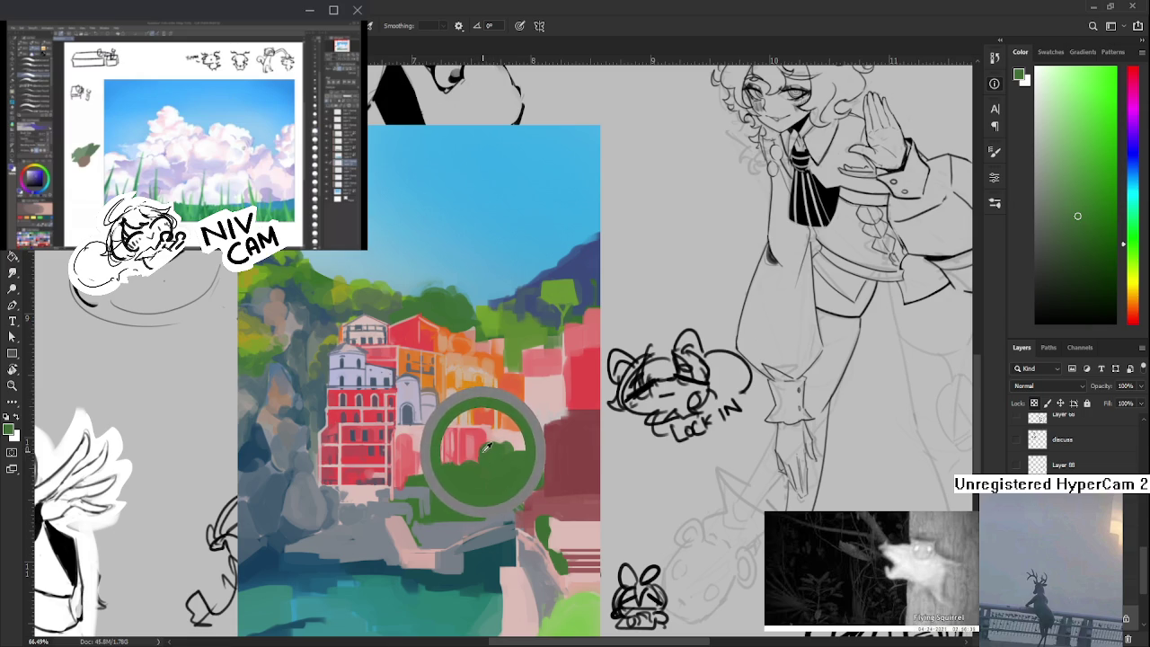
{"action": "left_click", "coordinate": [485, 450], "text": "alt"}
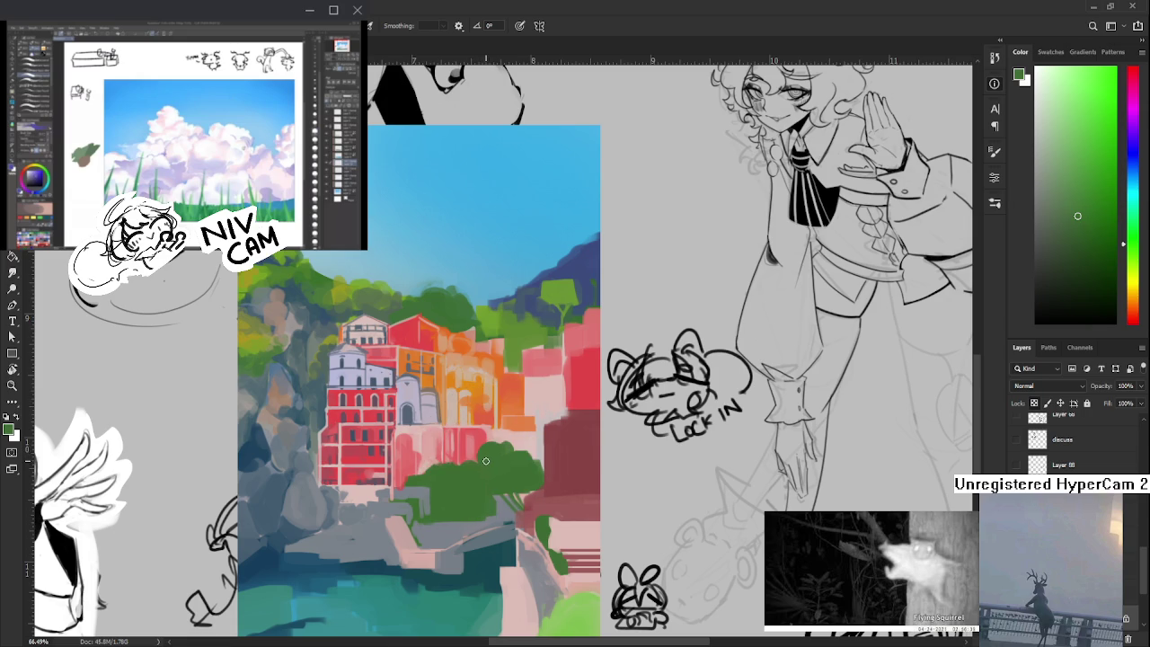
{"action": "left_click", "coordinate": [471, 442], "text": "alt"}
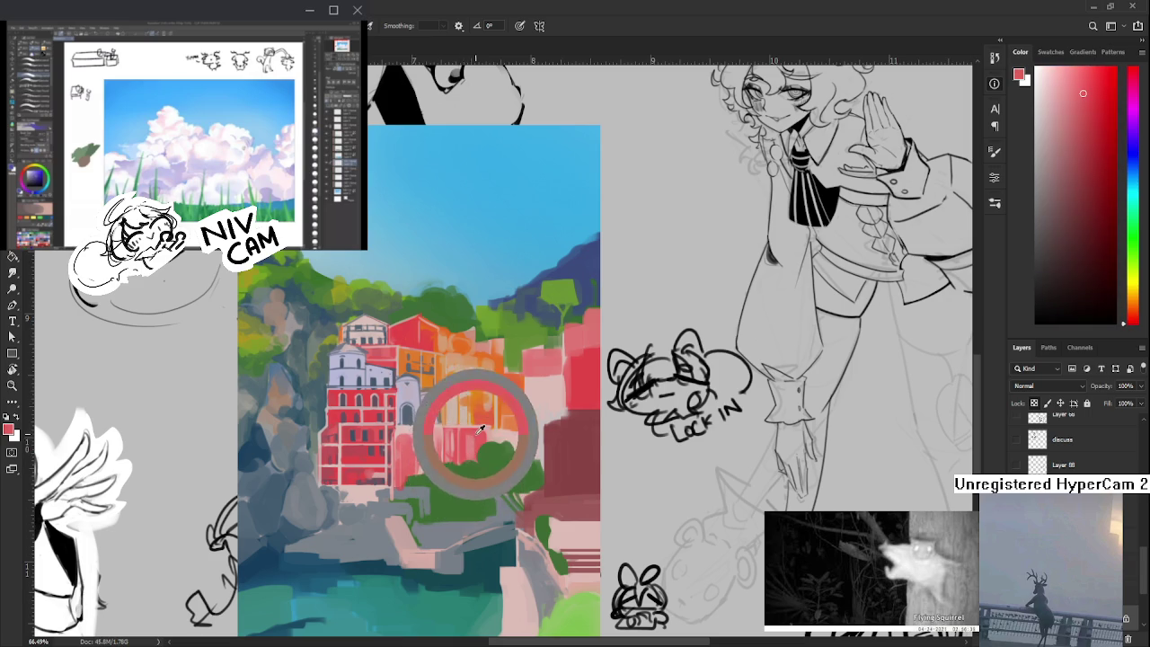
- Repaint the central facades with pinks and pink-reds sampled from the buildings
{"action": "left_click", "coordinate": [477, 441], "text": "alt"}
{"action": "left_click", "coordinate": [476, 438], "text": "alt"}
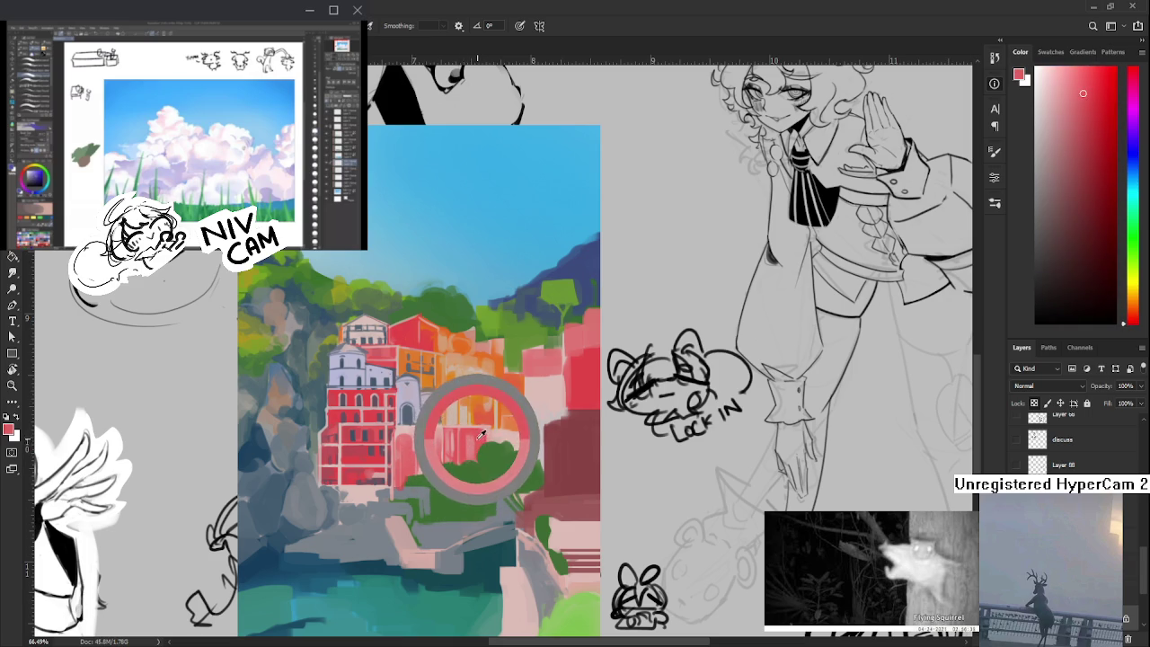
{"action": "left_click_drag", "start_coordinate": [483, 432], "coordinate": [477, 437]}
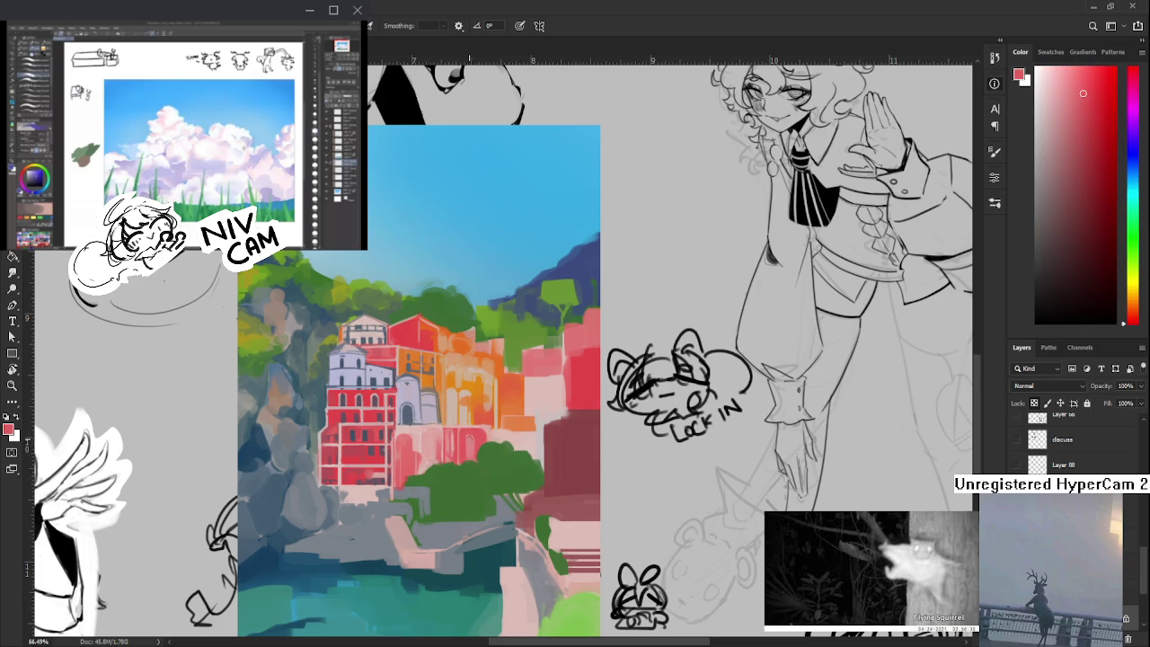
{"action": "left_click", "coordinate": [478, 440], "text": "alt"}
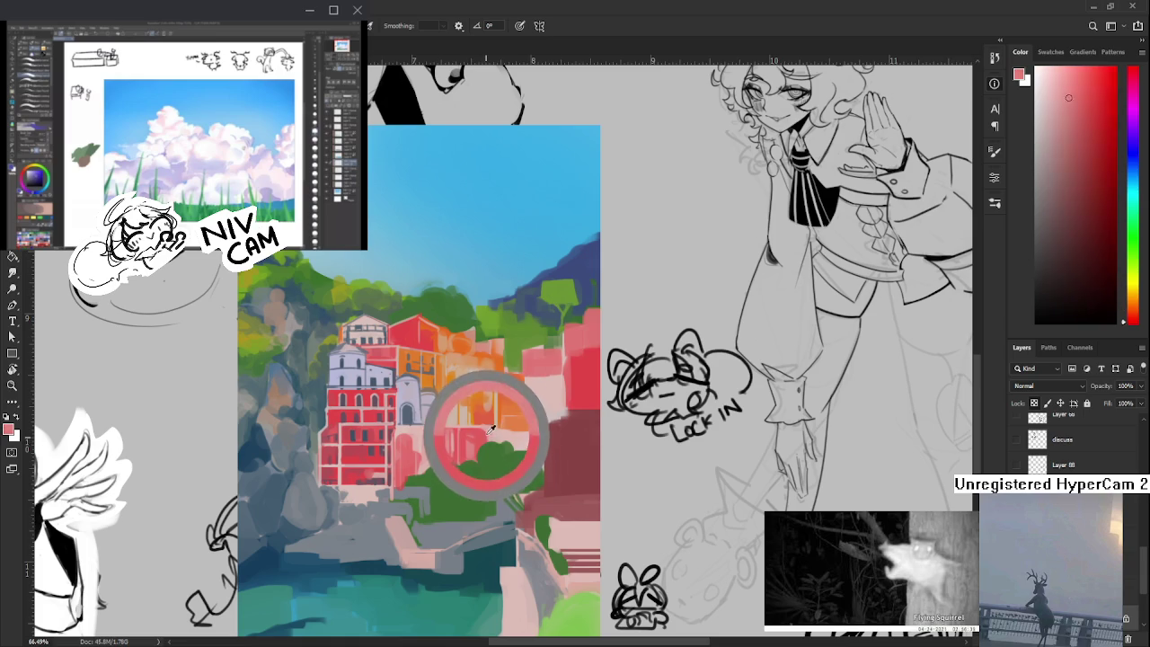
{"action": "left_click_drag", "start_coordinate": [479, 440], "coordinate": [473, 438]}
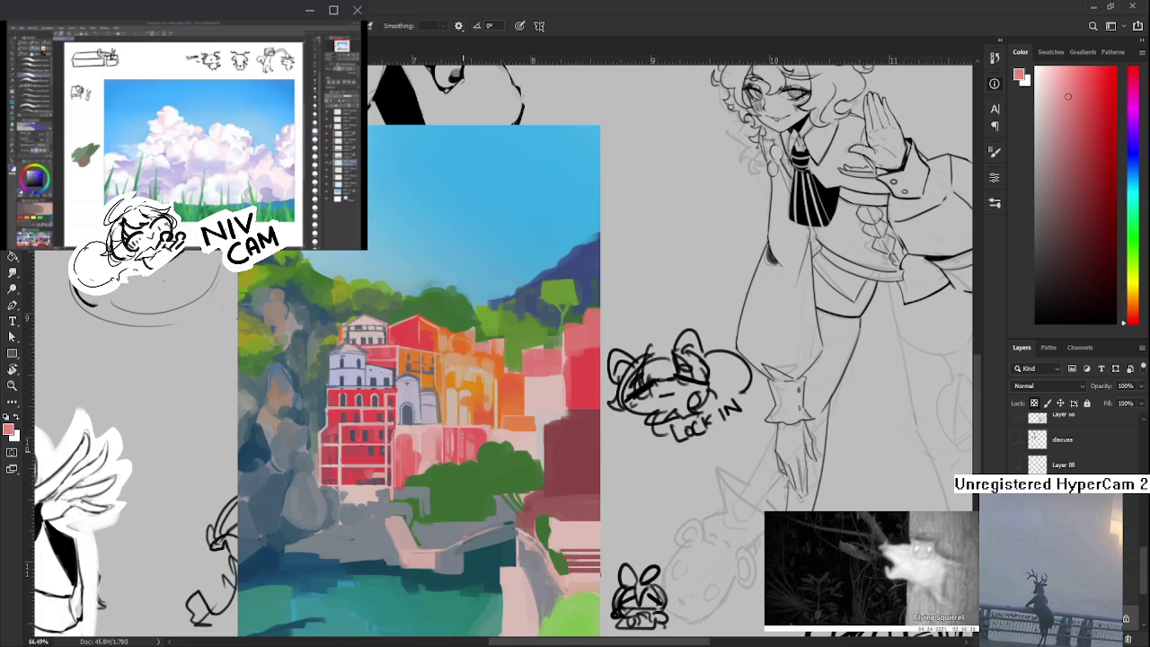
{"action": "left_click", "coordinate": [461, 433], "text": "alt"}
{"action": "left_click_drag", "start_coordinate": [479, 437], "coordinate": [467, 448]}
- Blend the wall between the orange building and the bushes with fine-tuned building colours
{"action": "left_click", "coordinate": [467, 445], "text": "alt"}
{"action": "left_click", "coordinate": [476, 441], "text": "alt"}
{"action": "left_click", "coordinate": [470, 450], "text": "alt"}
{"action": "left_click", "coordinate": [476, 445], "text": "alt"}
{"action": "left_click", "coordinate": [473, 442], "text": "alt"}
{"action": "left_click", "coordinate": [477, 439], "text": "alt"}
{"action": "left_click", "coordinate": [469, 441], "text": "alt"}
{"action": "left_click", "coordinate": [472, 438], "text": "alt"}
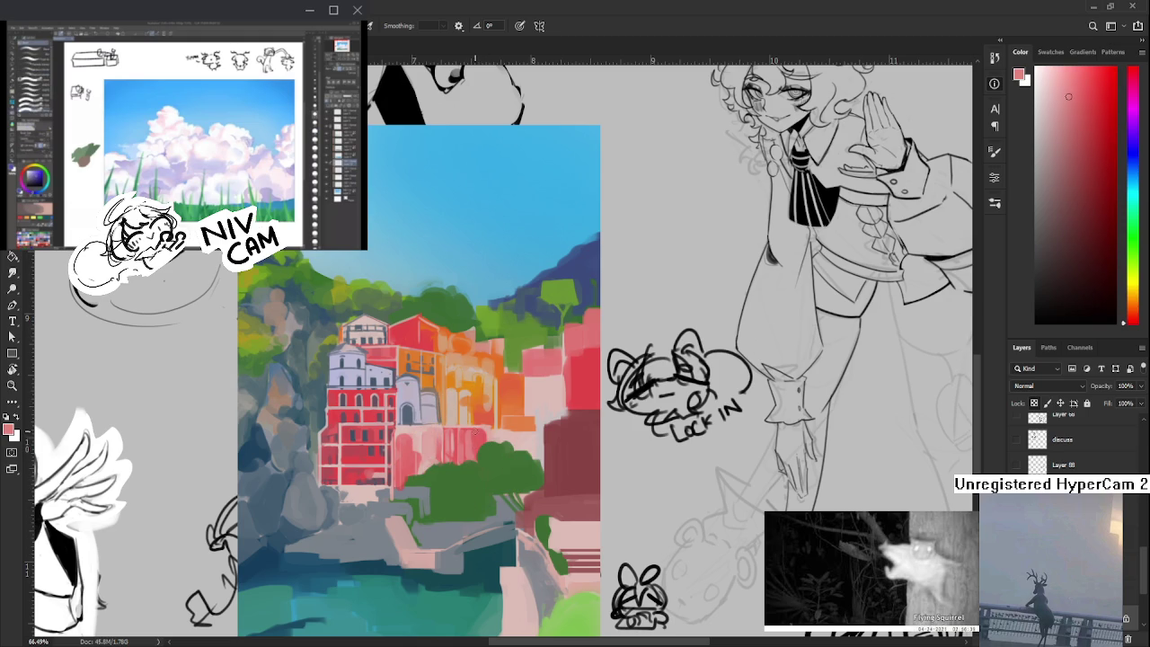
- Work building reds into the facades, shifting the canvas view slightly
{"action": "left_click", "coordinate": [473, 430], "text": "alt"}
{"action": "left_click", "coordinate": [486, 431], "text": "alt"}
{"action": "left_click", "coordinate": [483, 433], "text": "alt"}
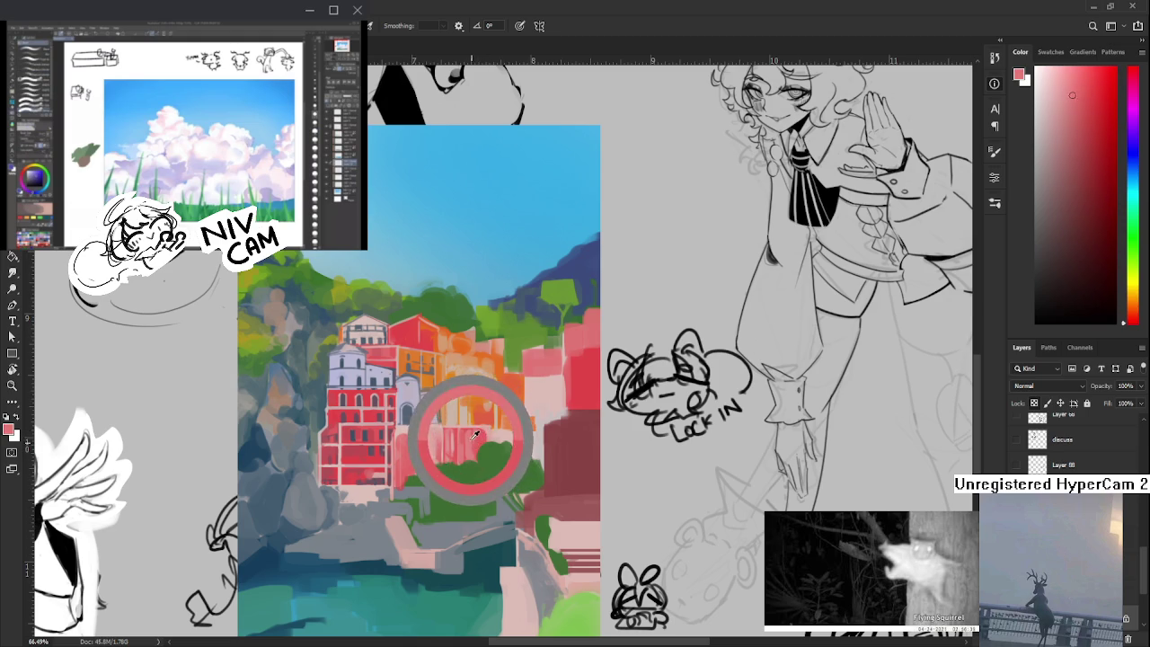
{"action": "left_click", "coordinate": [478, 435], "text": "alt"}
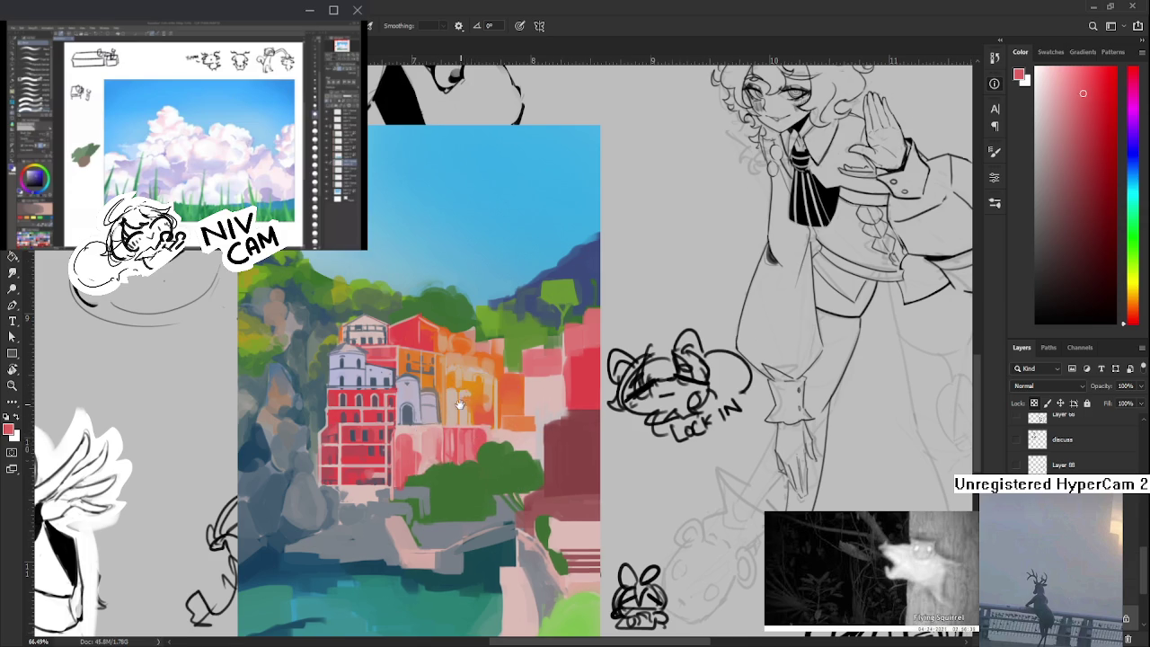
{"action": "left_click_drag", "start_coordinate": [473, 441], "coordinate": [455, 462]}
{"action": "left_click", "coordinate": [459, 467], "text": "alt"}
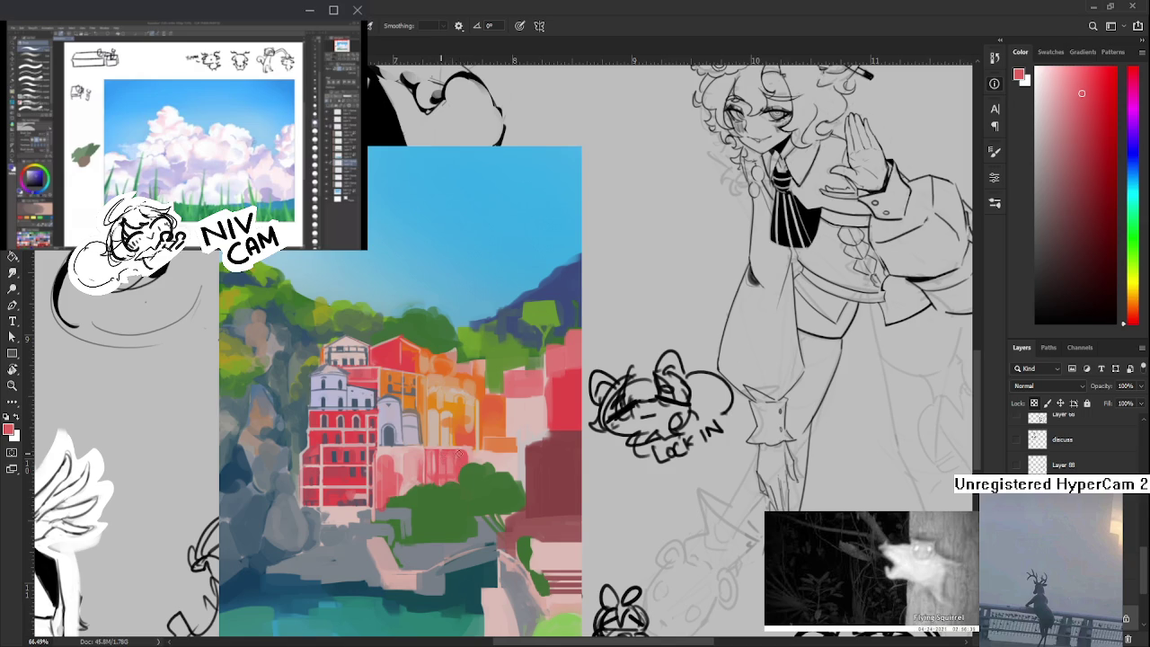
- Brush pale, pink and grey-blue window and arch details, plus a faint light-pink stroke below
{"action": "left_click", "coordinate": [449, 456], "text": "alt"}
{"action": "left_click_drag", "start_coordinate": [416, 418], "coordinate": [427, 451]}
{"action": "left_click", "coordinate": [405, 456], "text": "alt"}
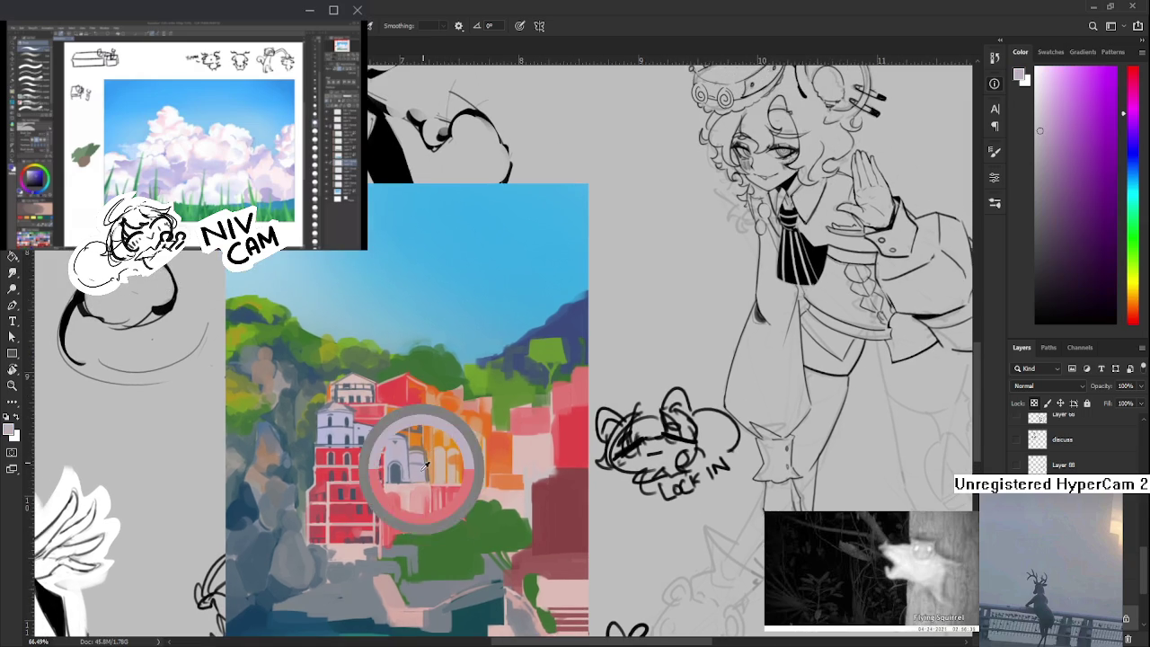
{"action": "left_click", "coordinate": [427, 480], "text": "alt"}
{"action": "left_click_drag", "start_coordinate": [427, 481], "coordinate": [429, 489]}
{"action": "mouse_move", "coordinate": [432, 481]}
{"action": "left_mouse_down"}
{"action": "mouse_move", "coordinate": [404, 476]}
{"action": "mouse_move", "coordinate": [405, 459]}
{"action": "left_mouse_up"}
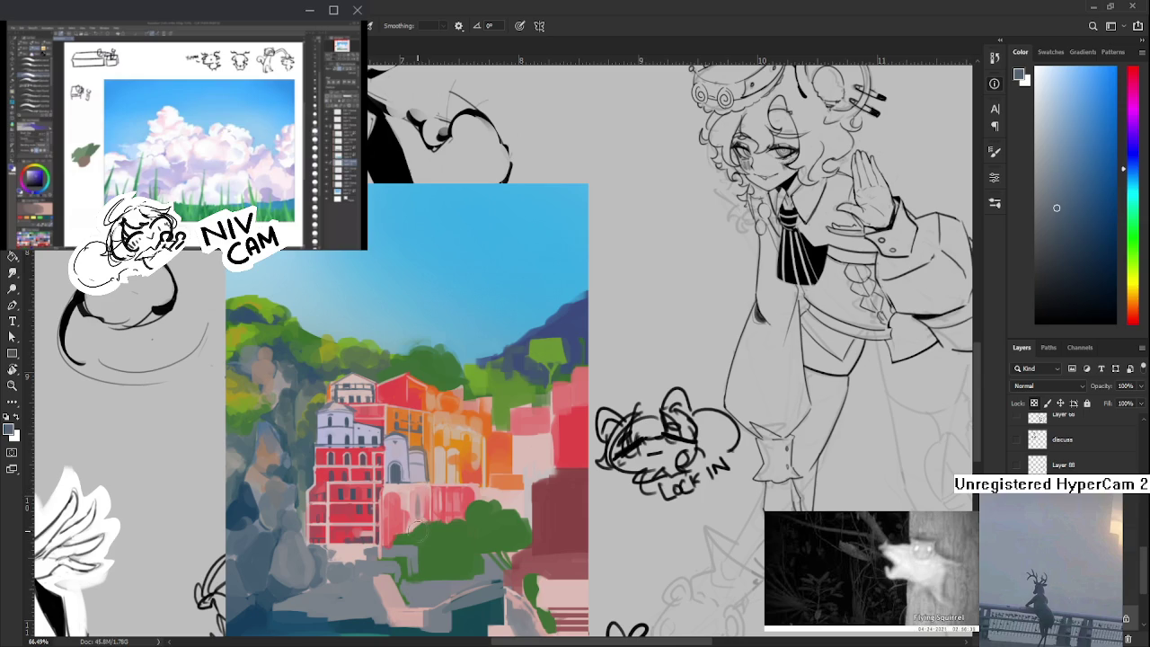
{"action": "left_click", "coordinate": [417, 495]}
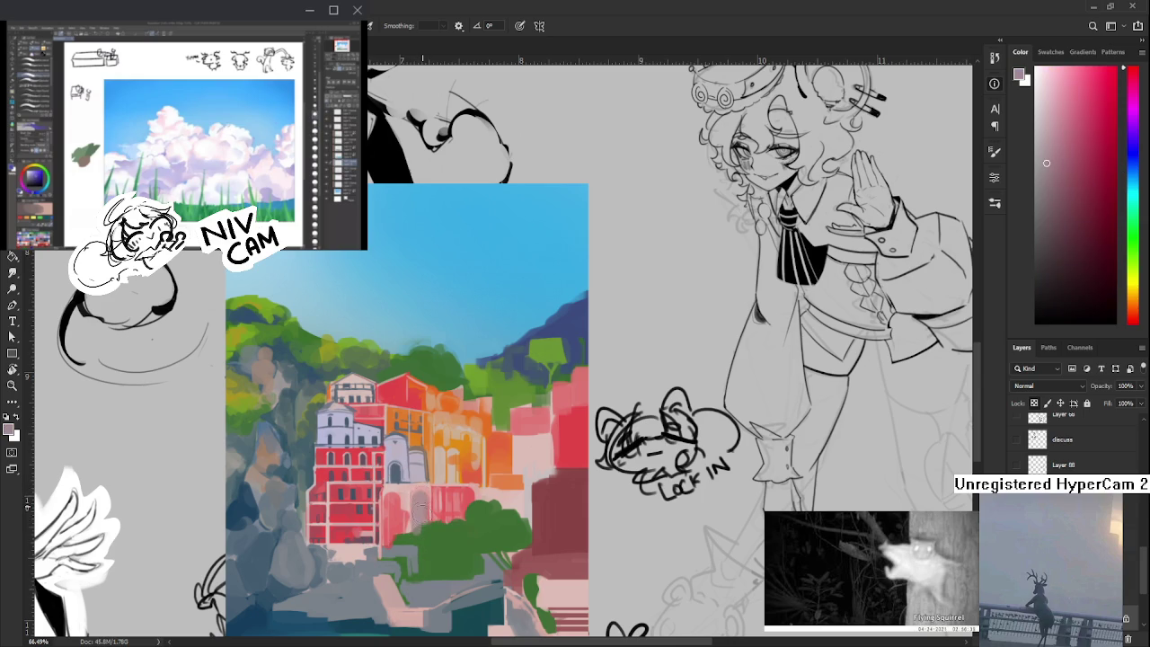
{"action": "left_click_drag", "start_coordinate": [419, 497], "coordinate": [419, 529]}
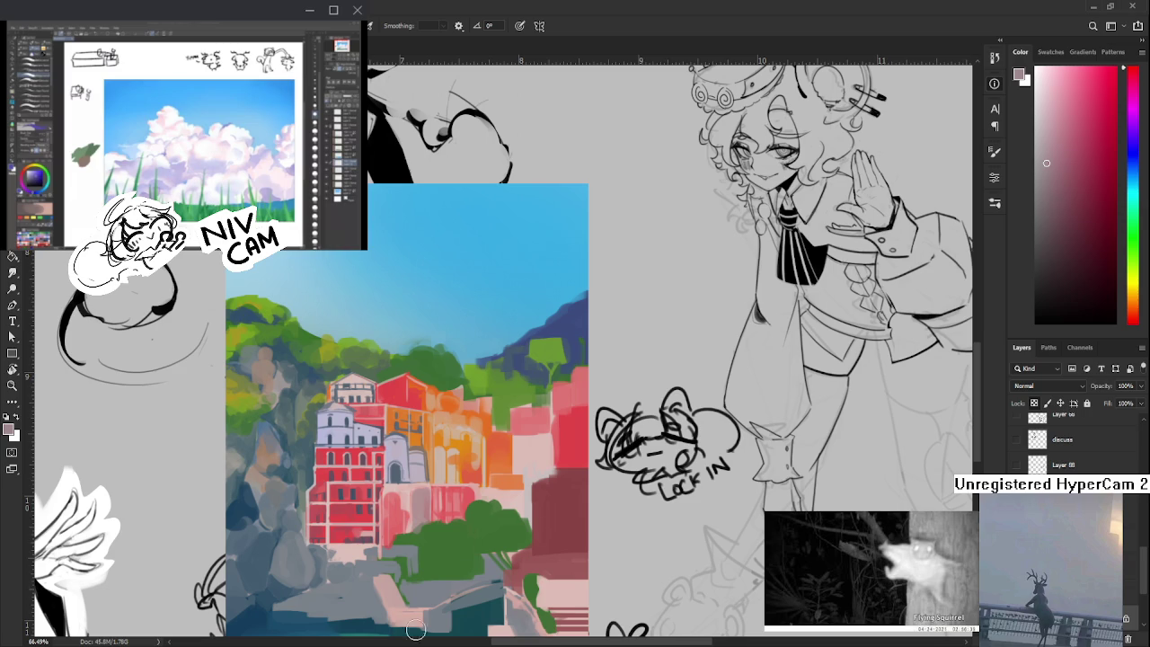
- Dab orange and pale pink-beige tones from the orange building onto its facade
{"action": "left_click_drag", "start_coordinate": [433, 420], "coordinate": [453, 456]}
{"action": "left_click", "coordinate": [464, 460]}
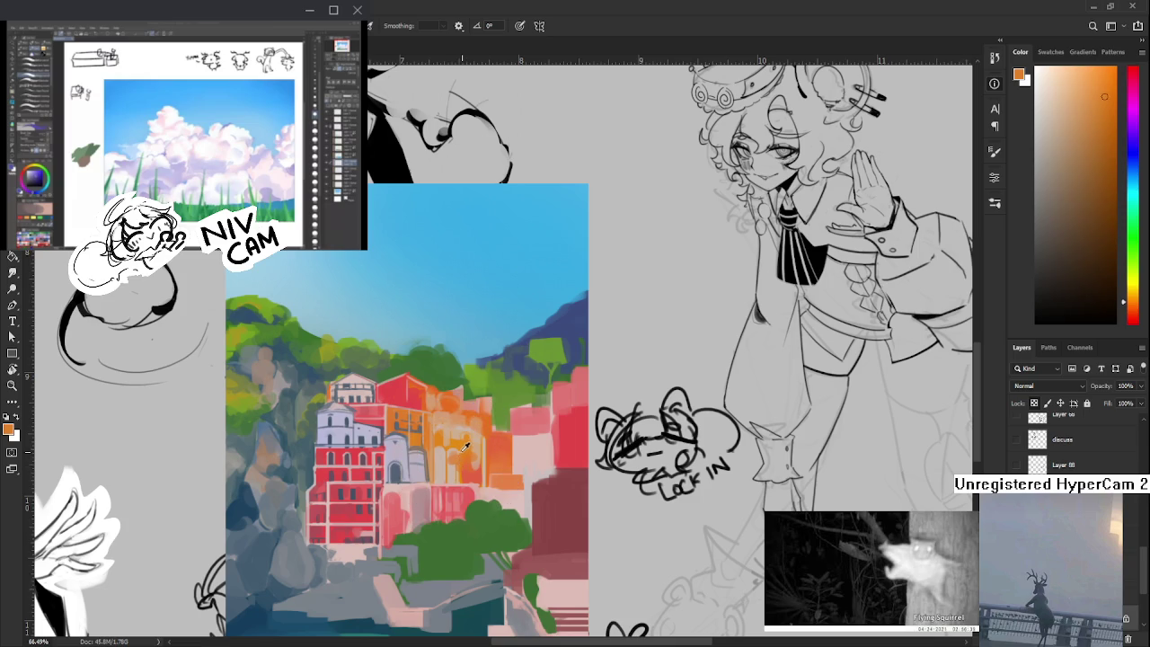
{"action": "left_click", "coordinate": [458, 458]}
{"action": "left_click", "coordinate": [460, 463]}
{"action": "left_click", "coordinate": [460, 454]}
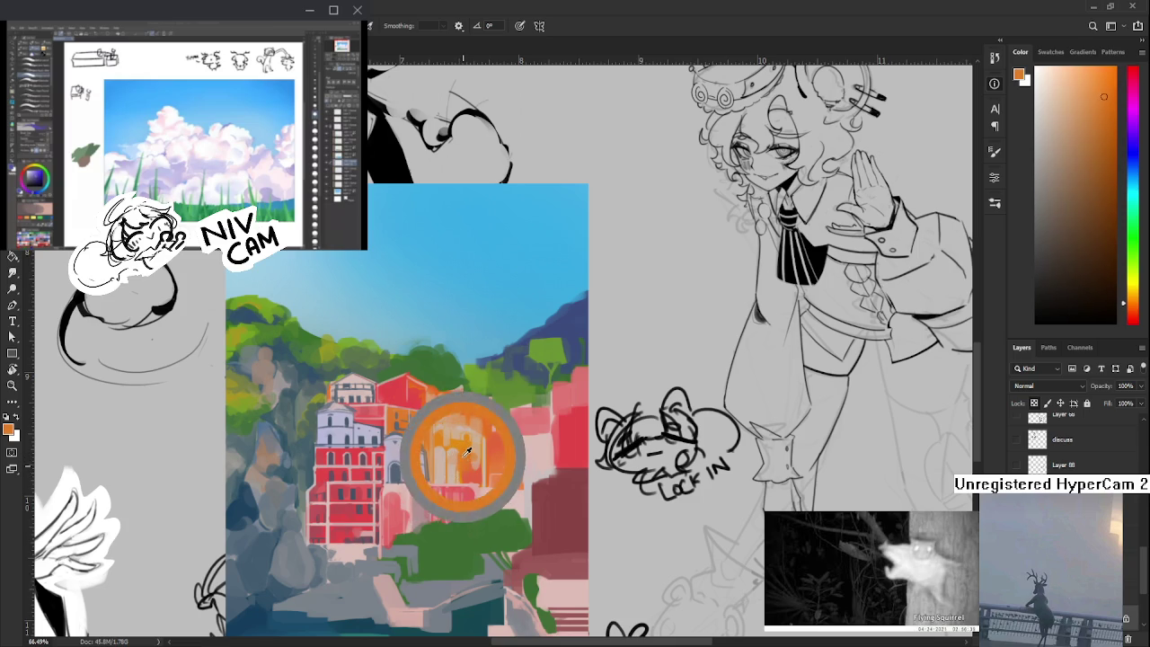
{"action": "left_click", "coordinate": [458, 452]}
{"action": "left_click", "coordinate": [460, 449]}
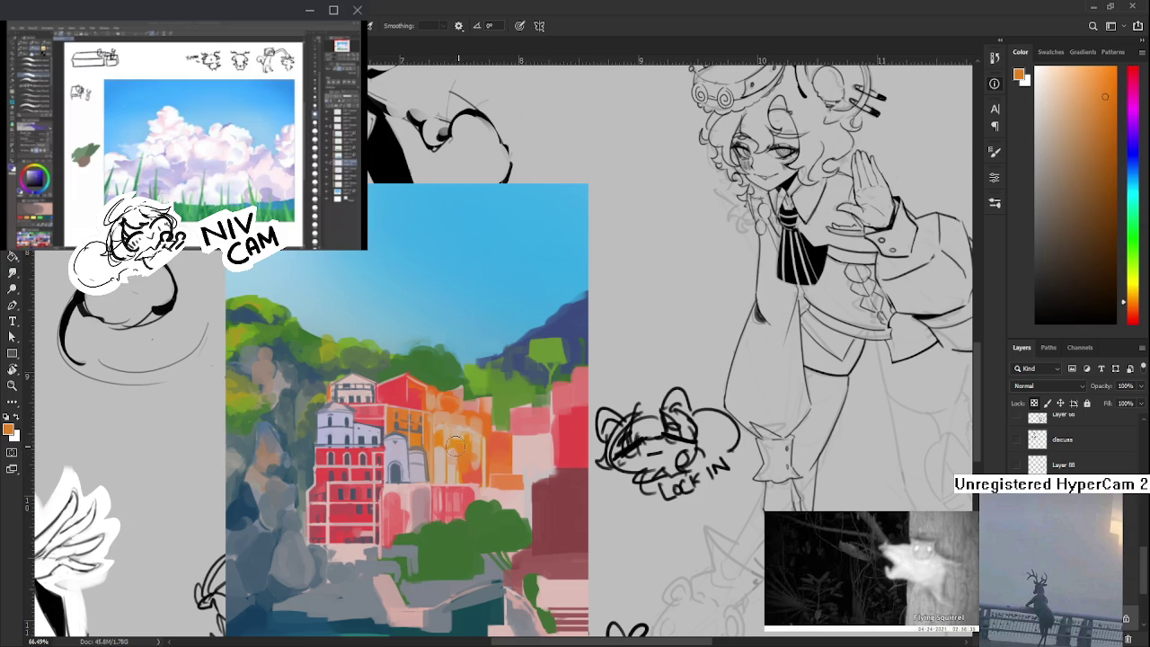
- Blend pale pink-beige touches into the lower part of the orange facade
{"action": "left_click_drag", "start_coordinate": [463, 456], "coordinate": [456, 469]}
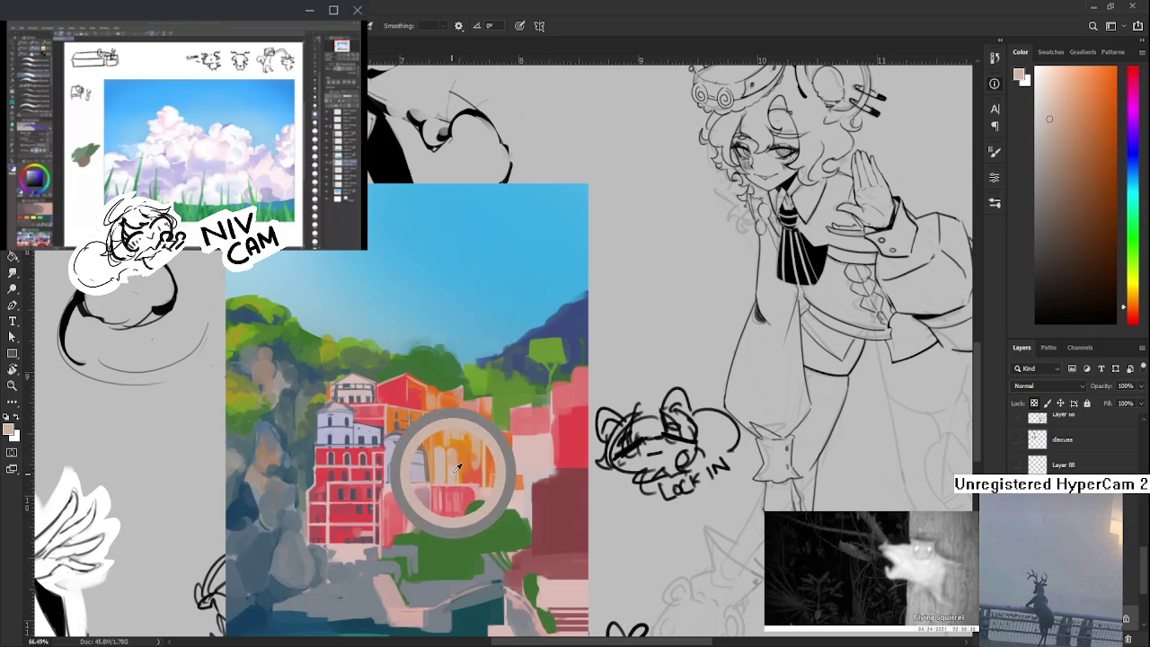
{"action": "left_click_drag", "start_coordinate": [456, 469], "coordinate": [460, 466]}
{"action": "left_click", "coordinate": [459, 467]}
{"action": "left_click", "coordinate": [458, 467]}
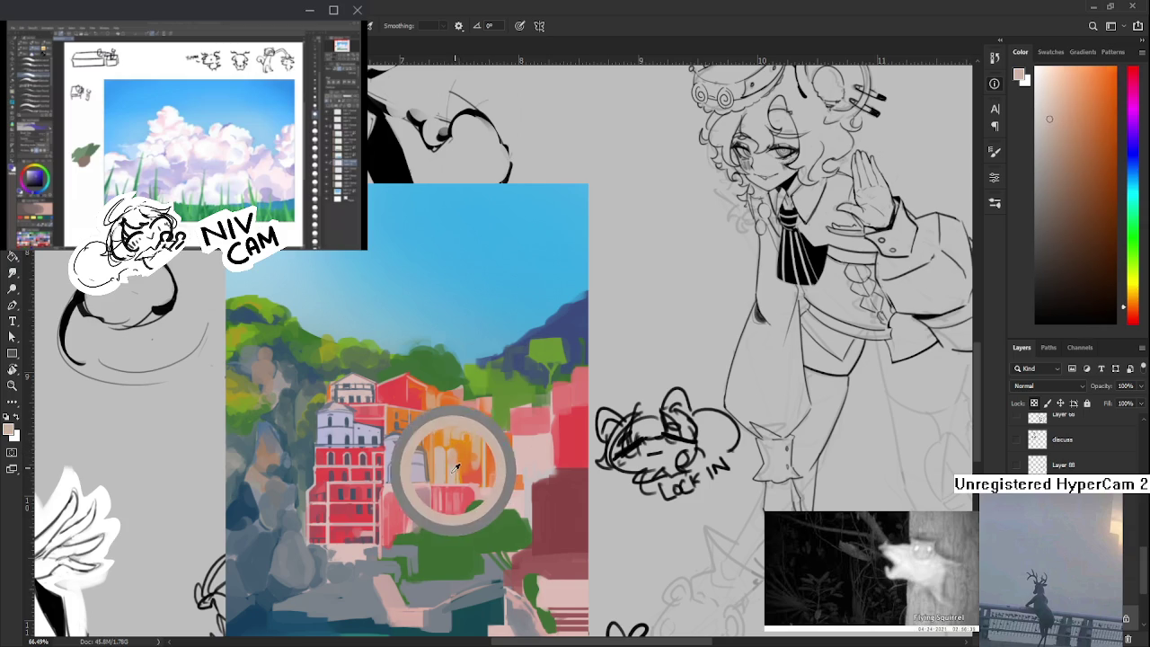
{"action": "left_click", "coordinate": [457, 469]}
{"action": "left_click_drag", "start_coordinate": [456, 469], "coordinate": [457, 467]}
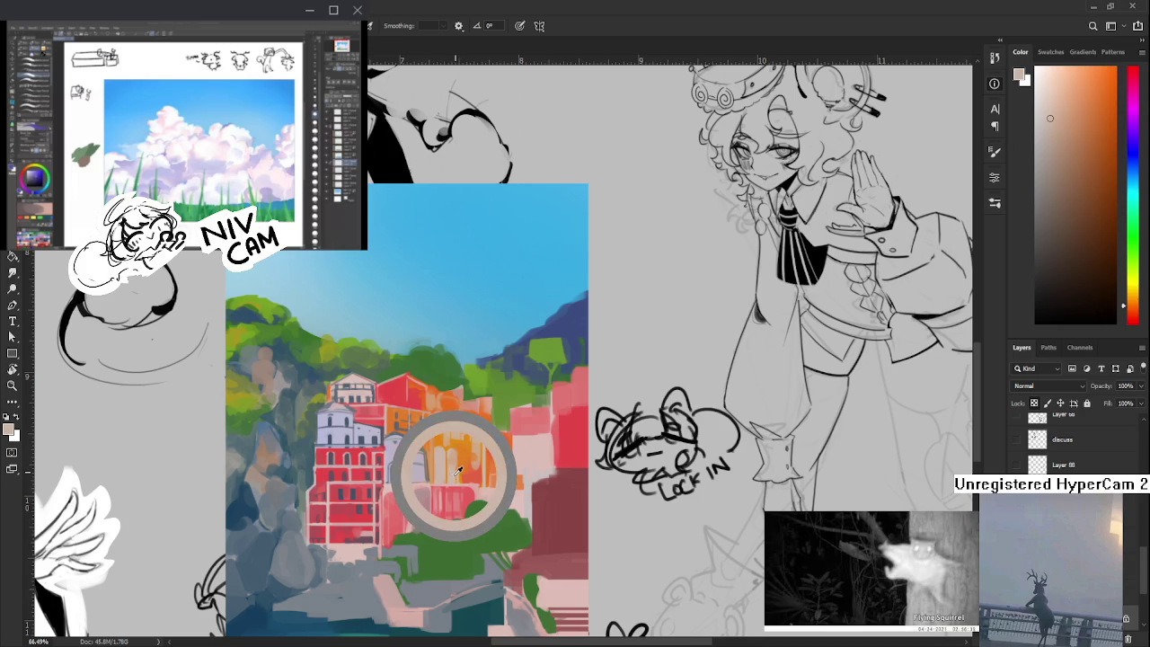
{"action": "left_click", "coordinate": [459, 467]}
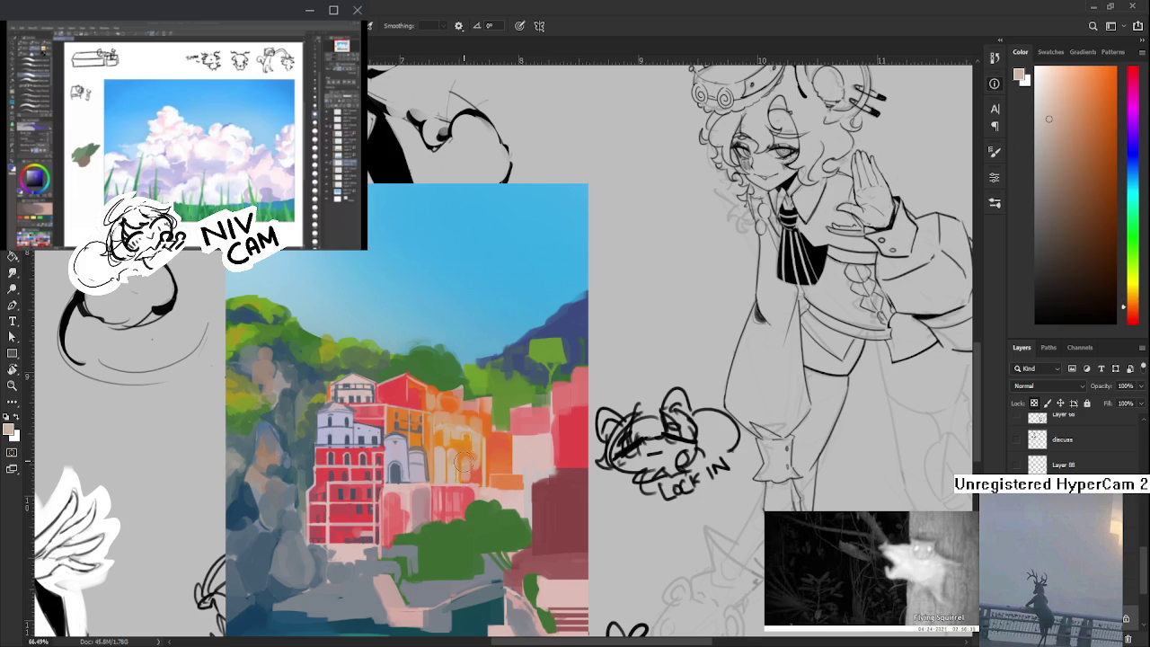
- Add peach-orange, bright orange and red accents to the orange building's facade
{"action": "left_click", "coordinate": [466, 458]}
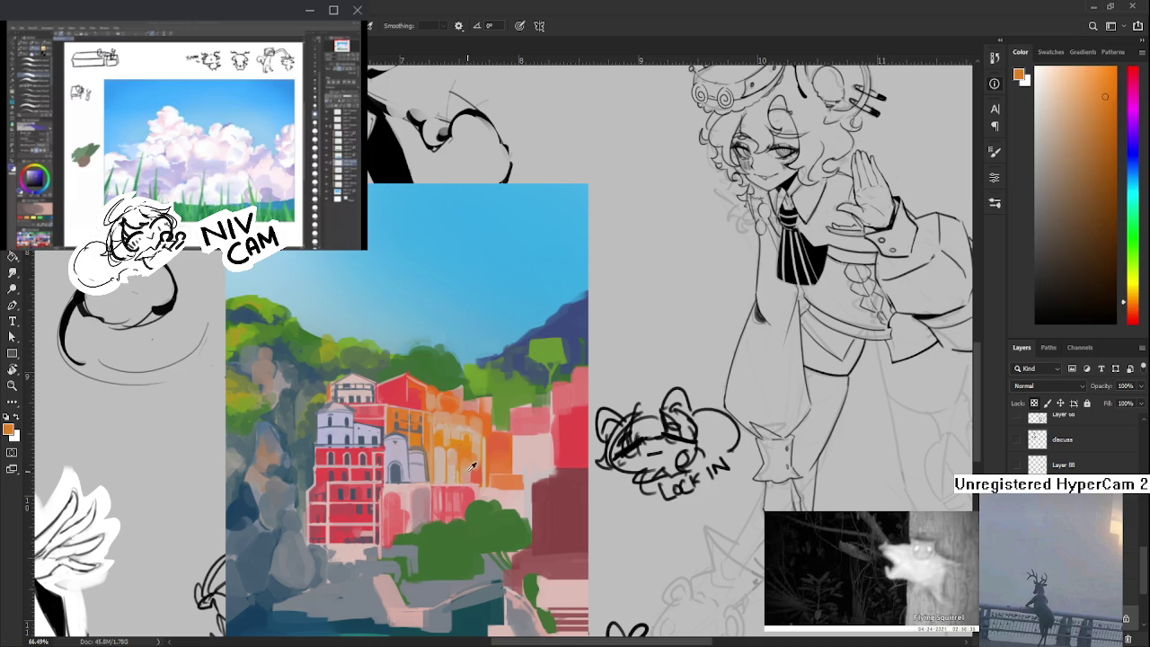
{"action": "left_click", "coordinate": [467, 463]}
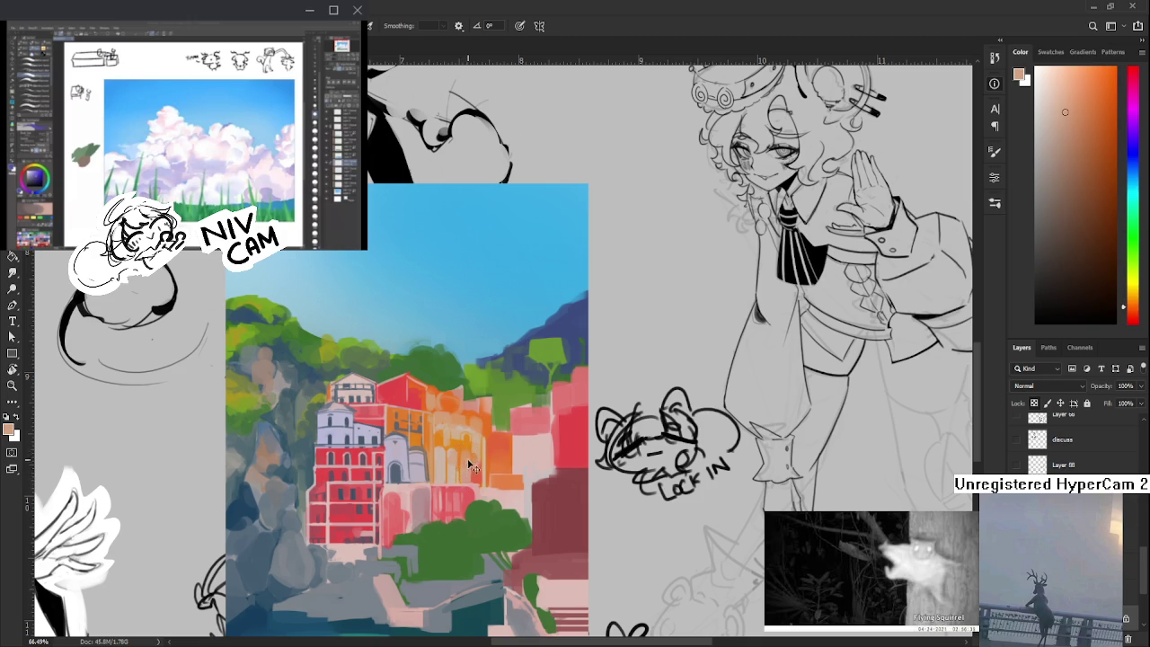
{"action": "left_click", "coordinate": [468, 439]}
{"action": "left_click", "coordinate": [467, 465]}
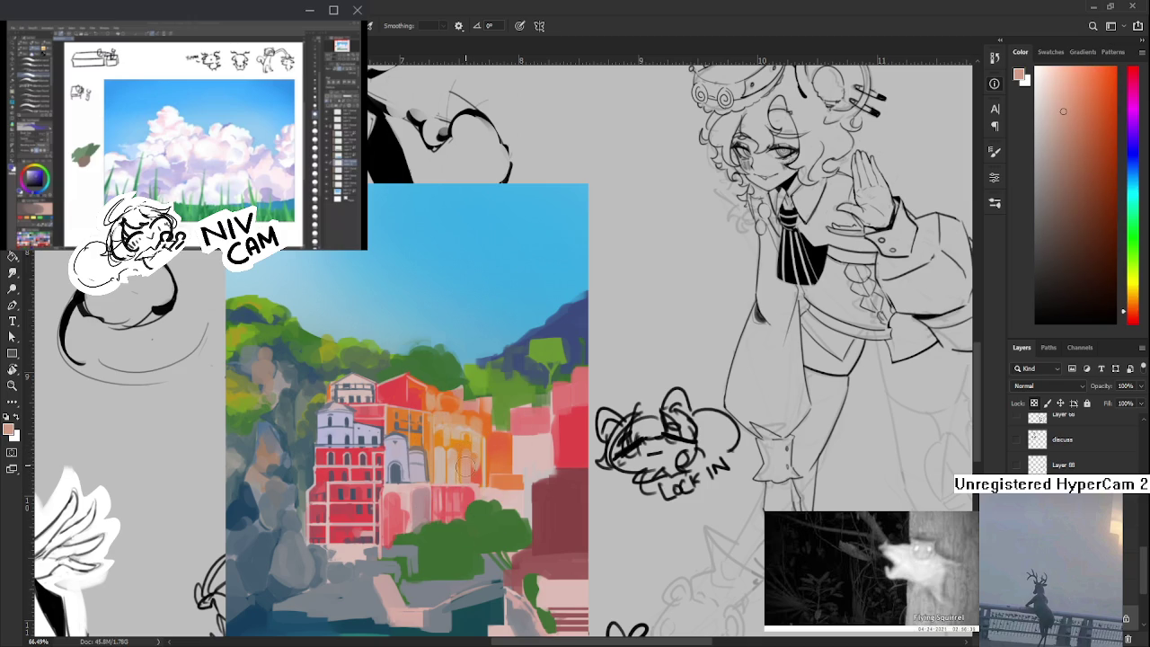
{"action": "left_click", "coordinate": [468, 477]}
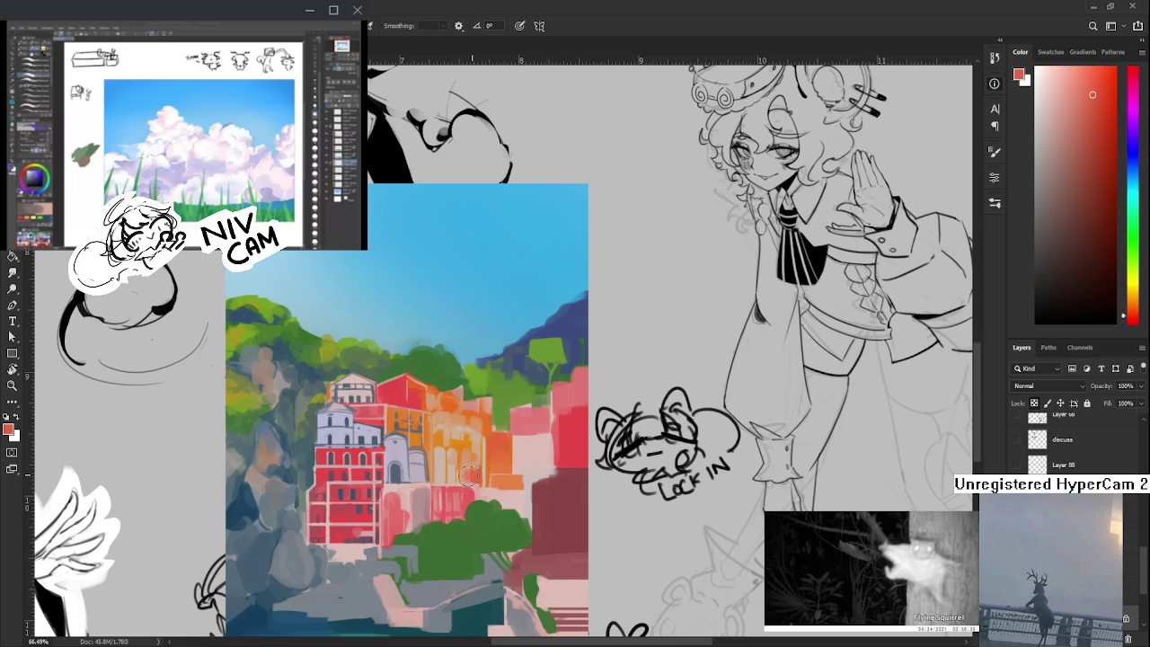
{"action": "left_click", "coordinate": [464, 451]}
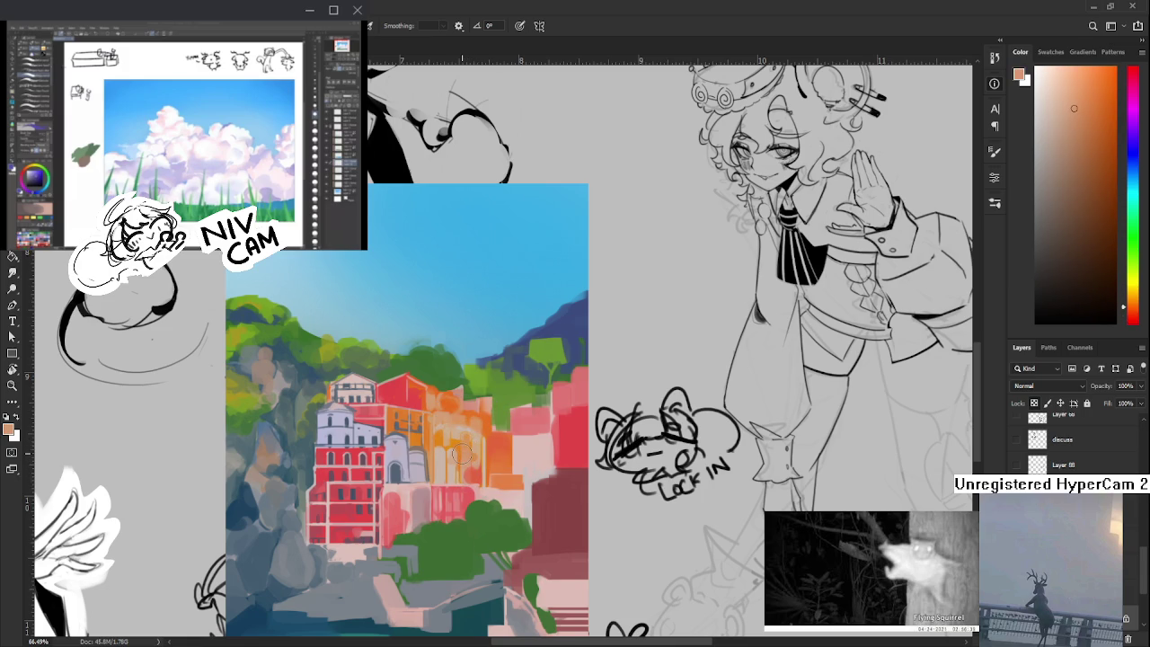
{"action": "scroll", "coordinate": [466, 454], "scroll_direction": "up", "scroll_amount": 1}
- Sample several orange shades from the orange building's facade
{"action": "left_click", "coordinate": [477, 452], "text": "alt"}
{"action": "left_click_drag", "start_coordinate": [477, 452], "coordinate": [457, 459]}
{"action": "left_click", "coordinate": [481, 467], "text": "alt"}
{"action": "left_click", "coordinate": [476, 462], "text": "alt"}
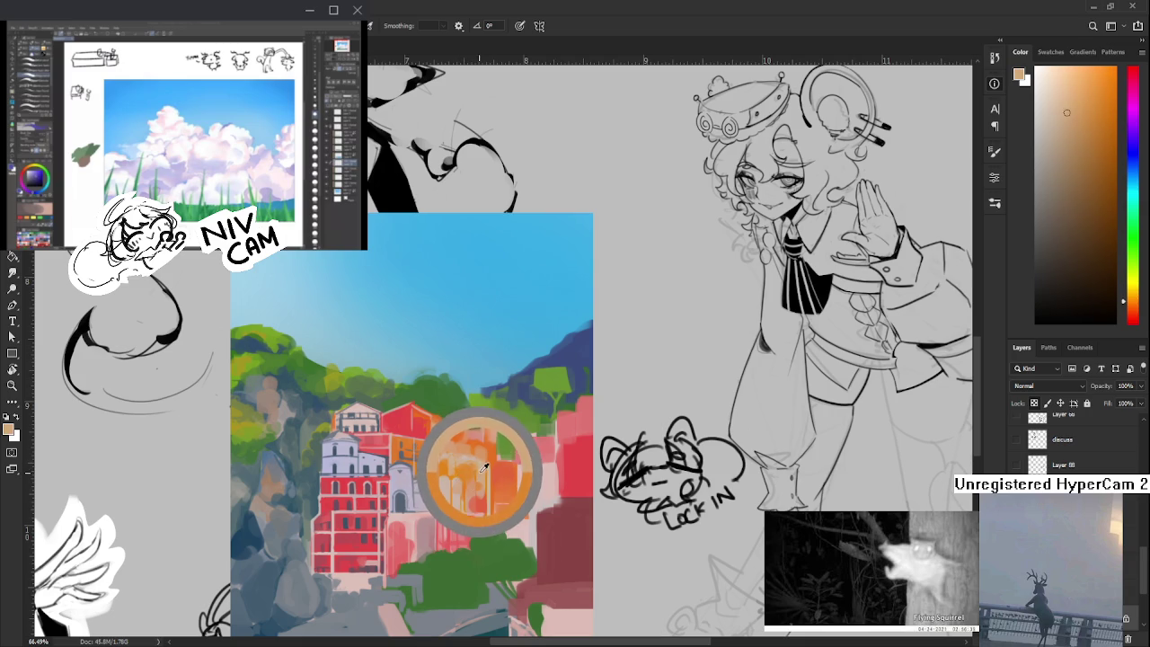
{"action": "left_click_drag", "start_coordinate": [478, 474], "coordinate": [464, 473]}
{"action": "left_click", "coordinate": [475, 501], "text": "alt"}
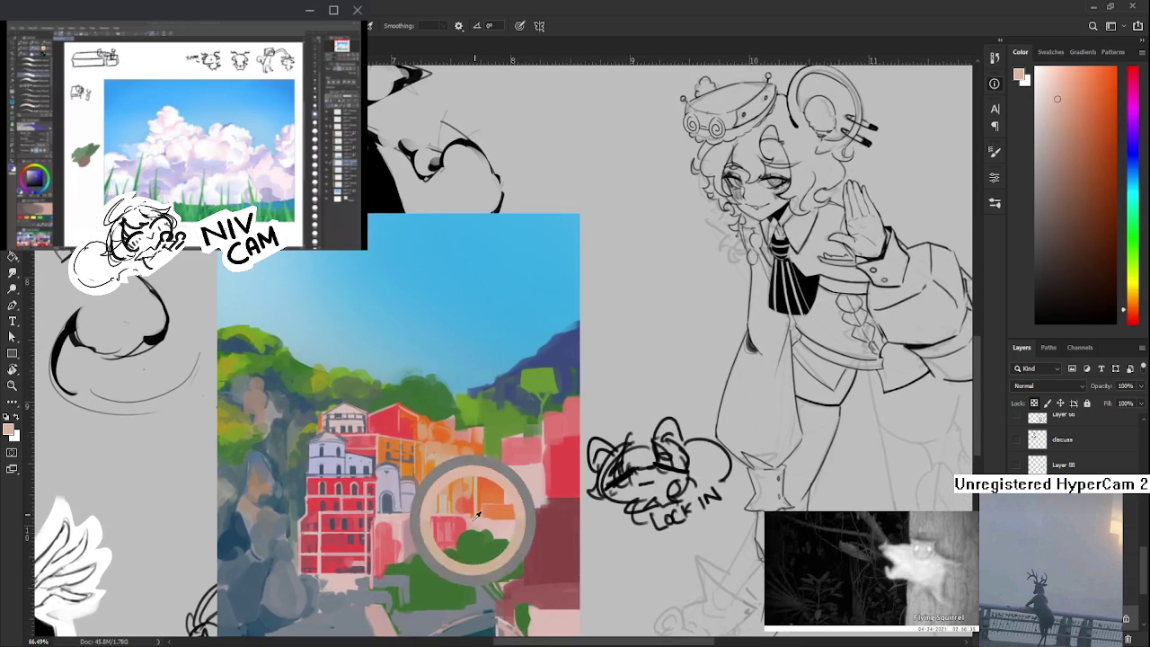
- Sample green, red and pale peach tones near the building's base
{"action": "left_click", "coordinate": [466, 534], "text": "alt"}
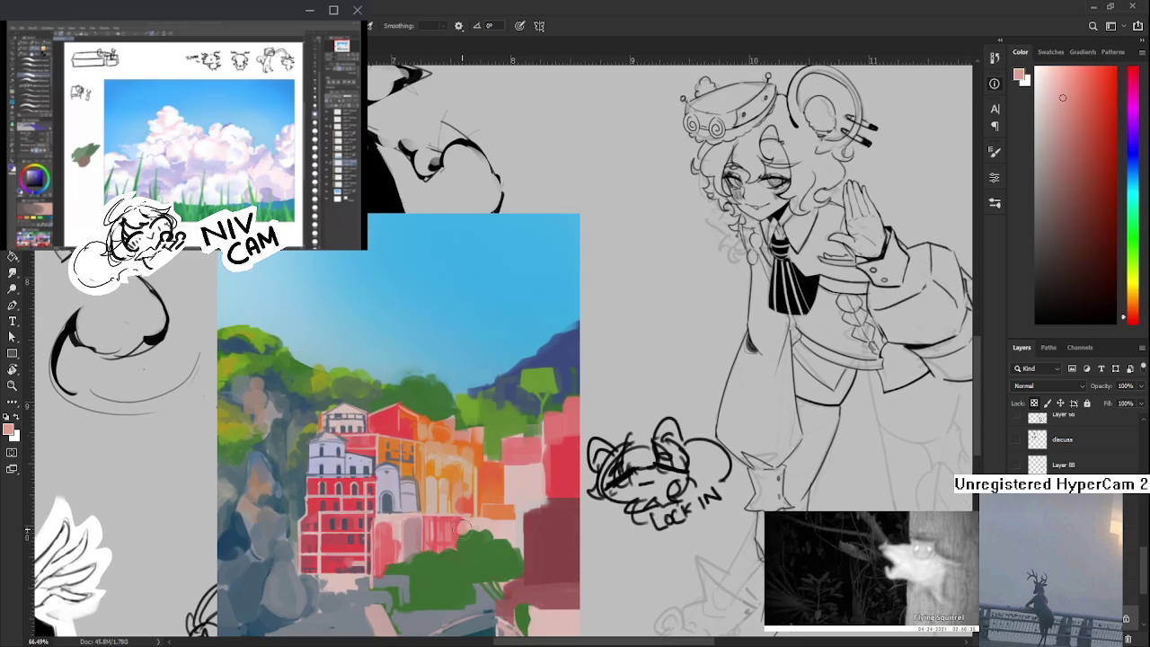
{"action": "left_click", "coordinate": [458, 528], "text": "alt"}
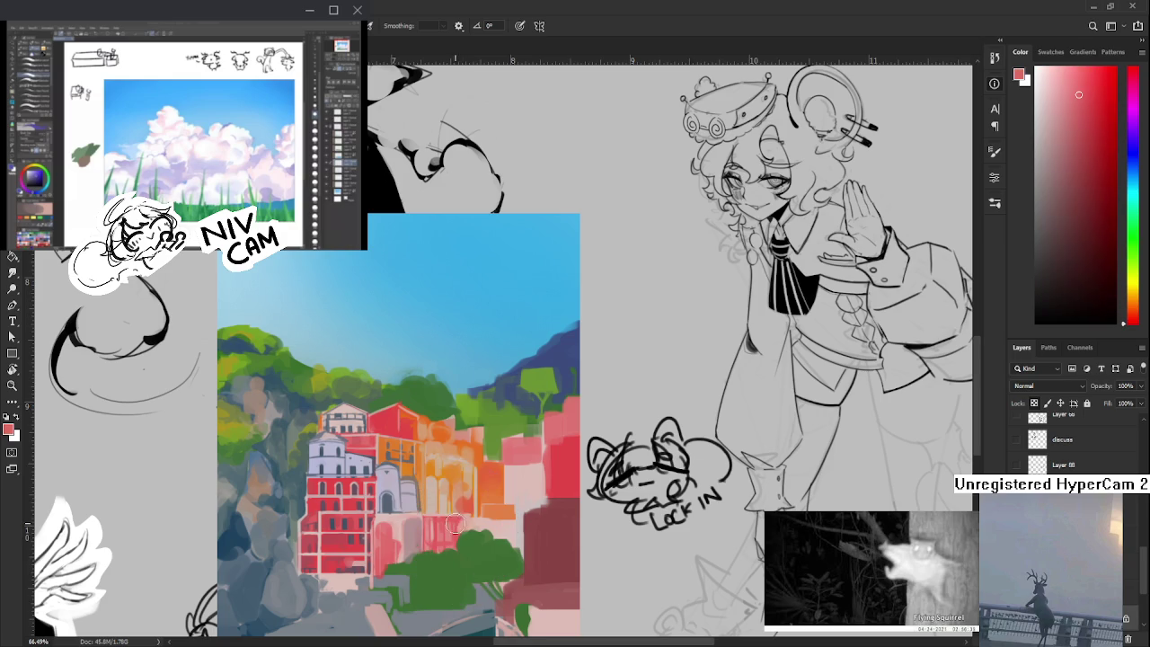
{"action": "left_click", "coordinate": [459, 525], "text": "alt"}
{"action": "left_click", "coordinate": [469, 524], "text": "alt"}
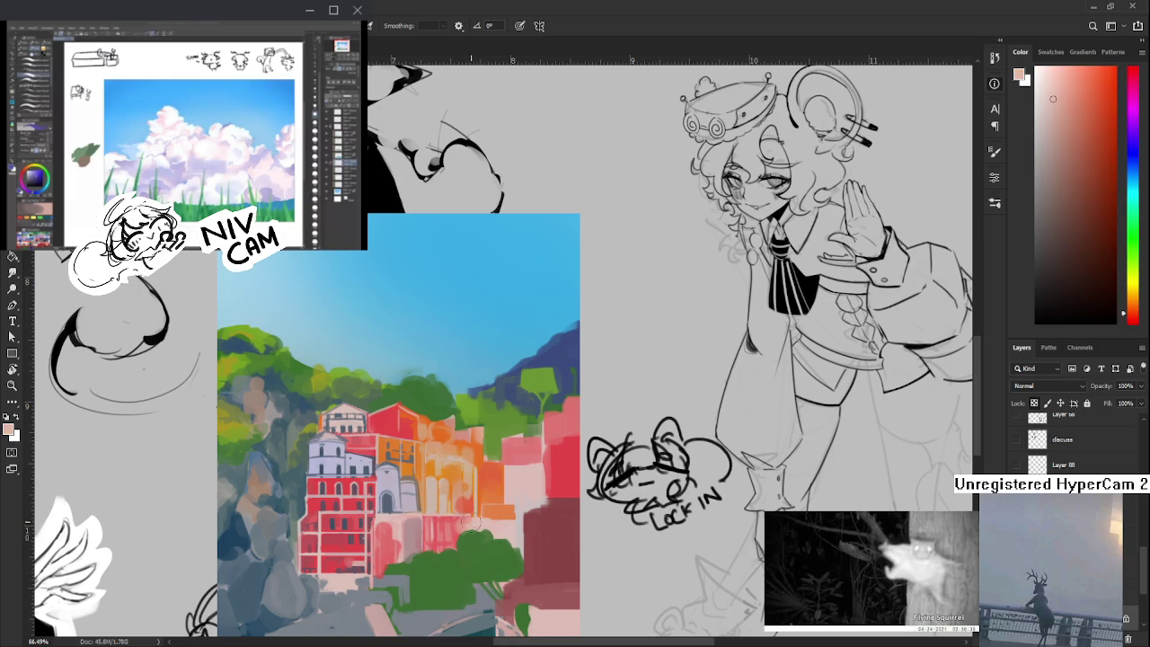
{"action": "left_click", "coordinate": [472, 526], "text": "alt"}
- Sample a range of orange and tan-orange tones from the facade
{"action": "left_click", "coordinate": [470, 499], "text": "alt"}
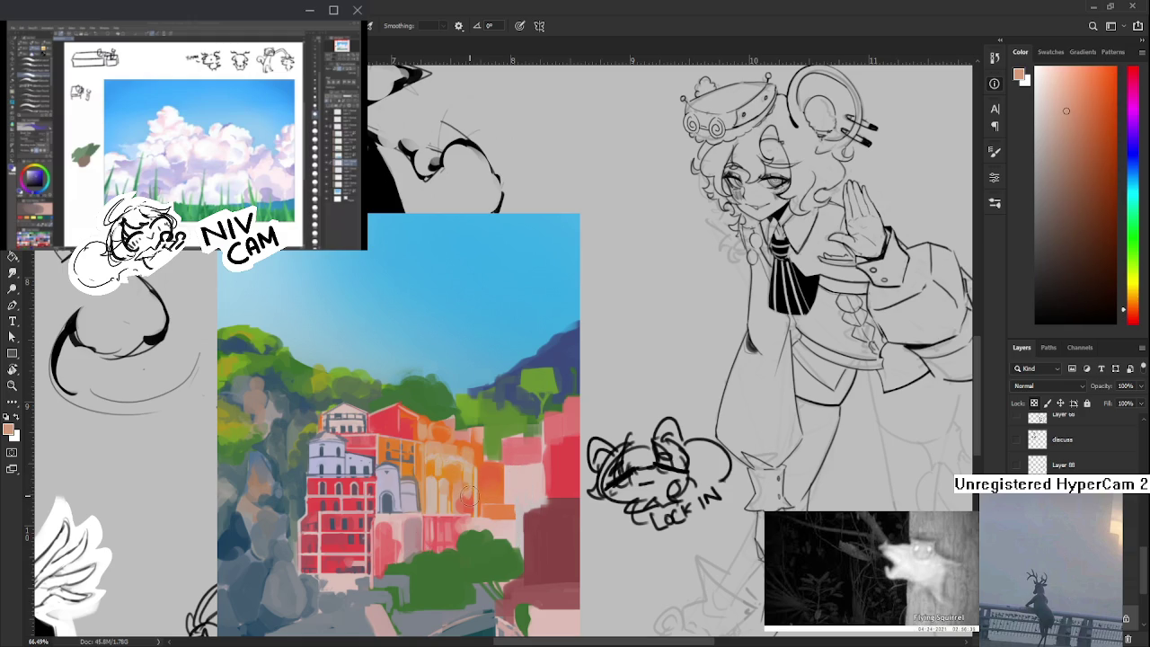
{"action": "left_click", "coordinate": [472, 494], "text": "alt"}
{"action": "left_click", "coordinate": [472, 493], "text": "alt"}
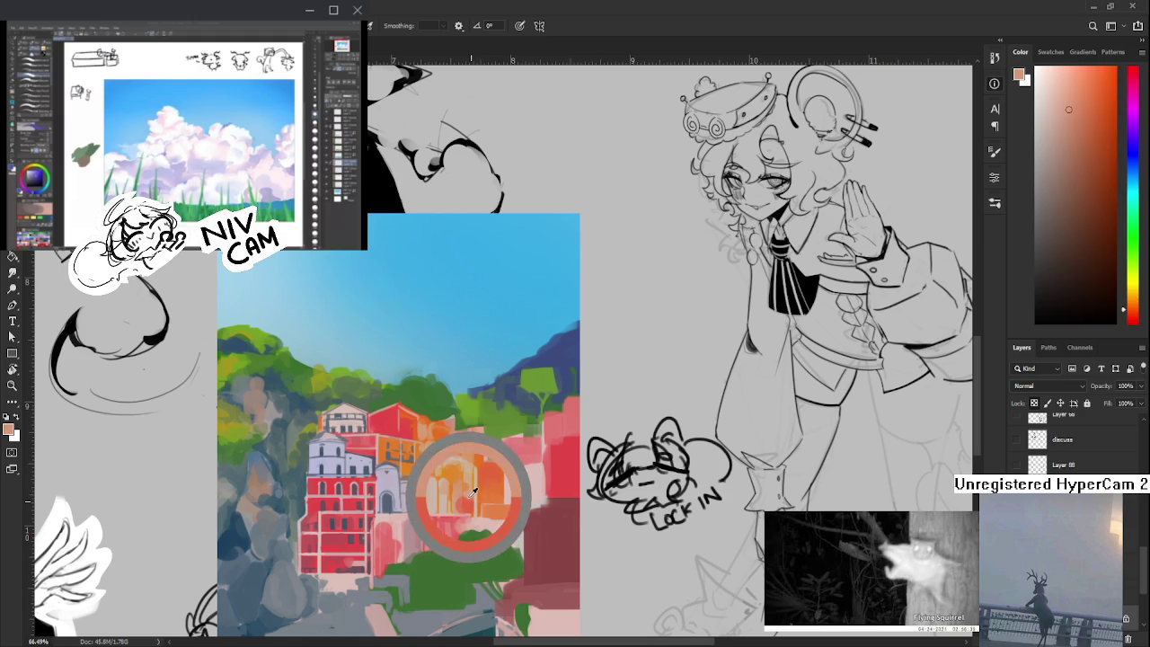
{"action": "left_click", "coordinate": [470, 487], "text": "alt"}
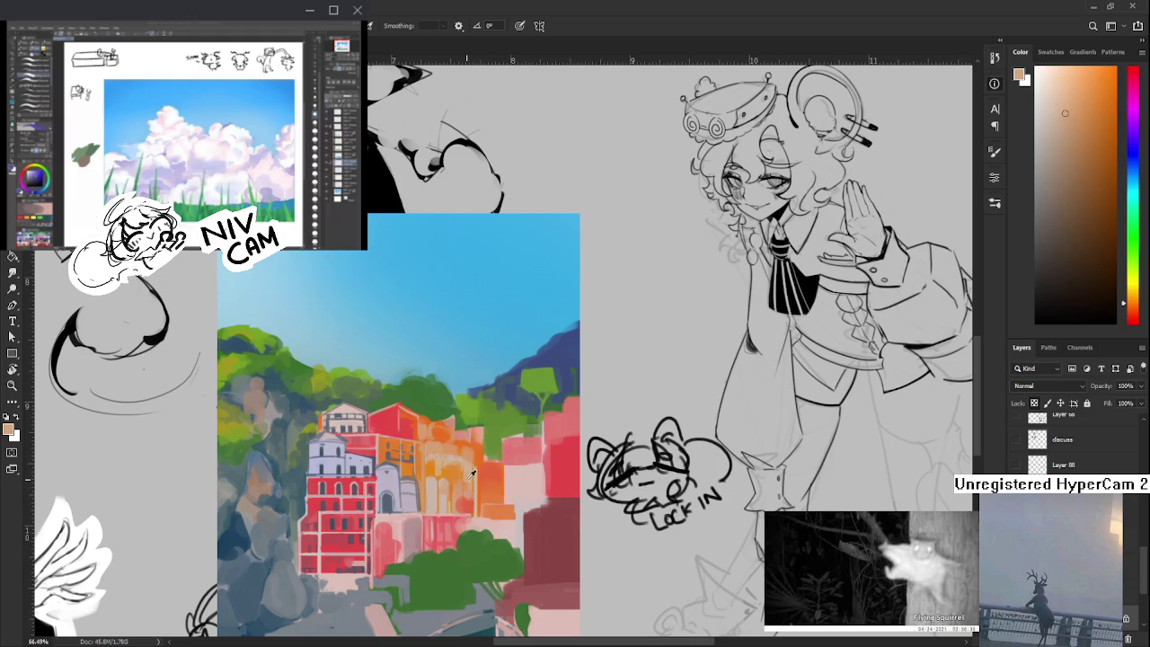
{"action": "left_click", "coordinate": [473, 471], "text": "alt"}
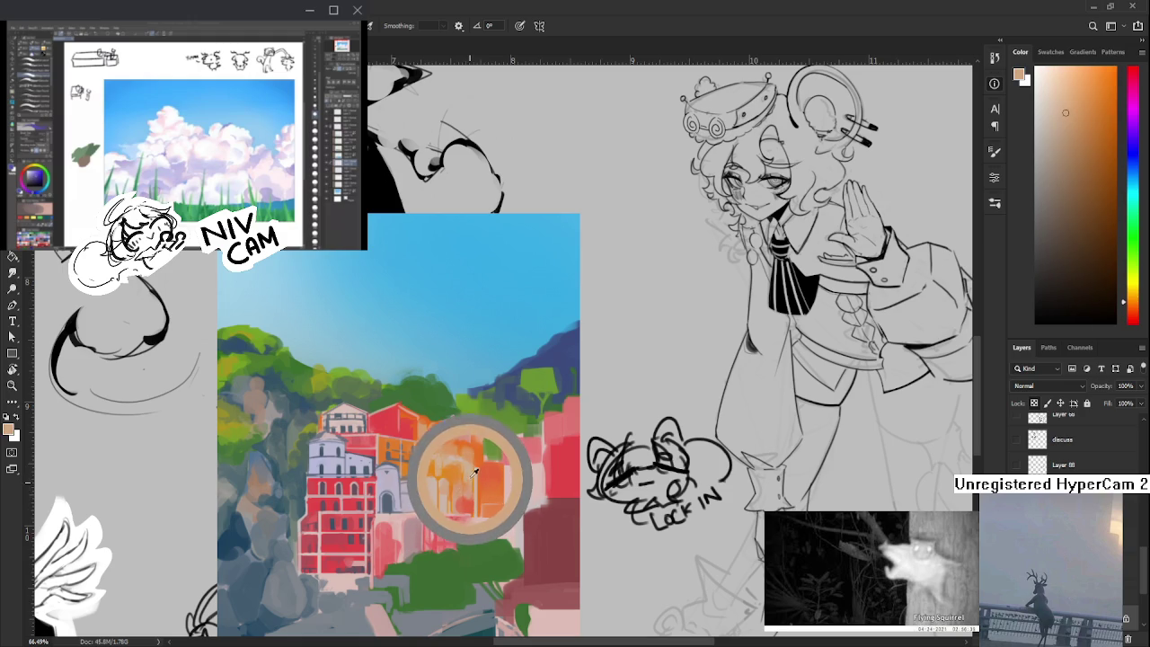
{"action": "left_click", "coordinate": [467, 469], "text": "alt"}
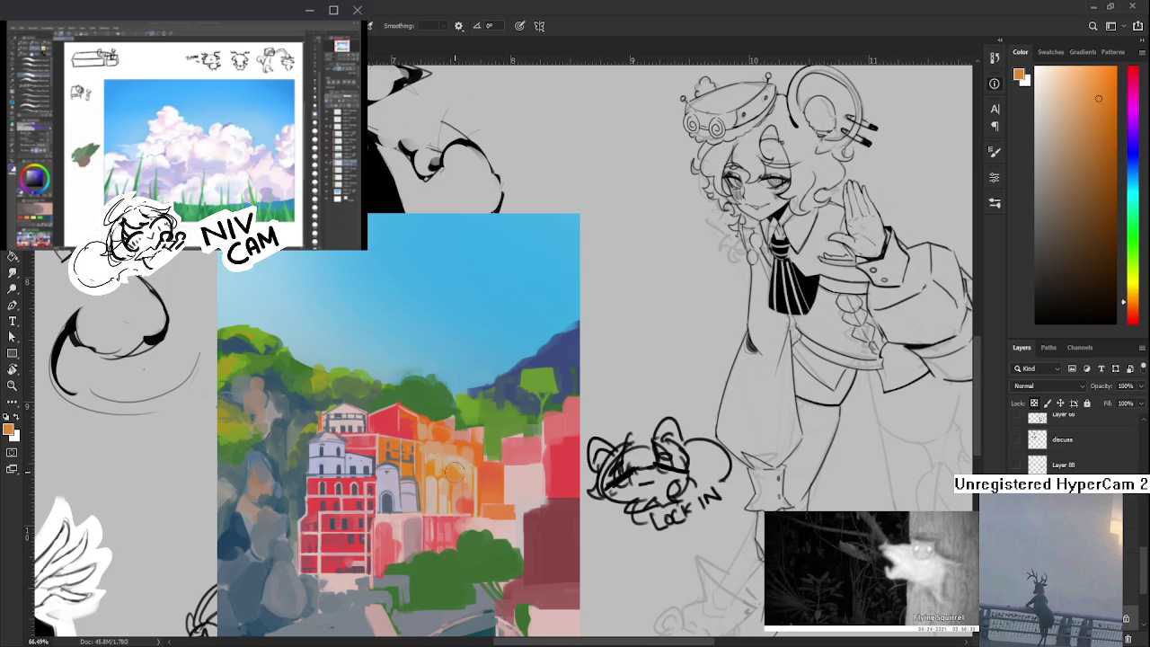
- Settle on a saturated orange, then paint light peach strokes over the building
{"action": "left_click", "coordinate": [455, 470], "text": "alt"}
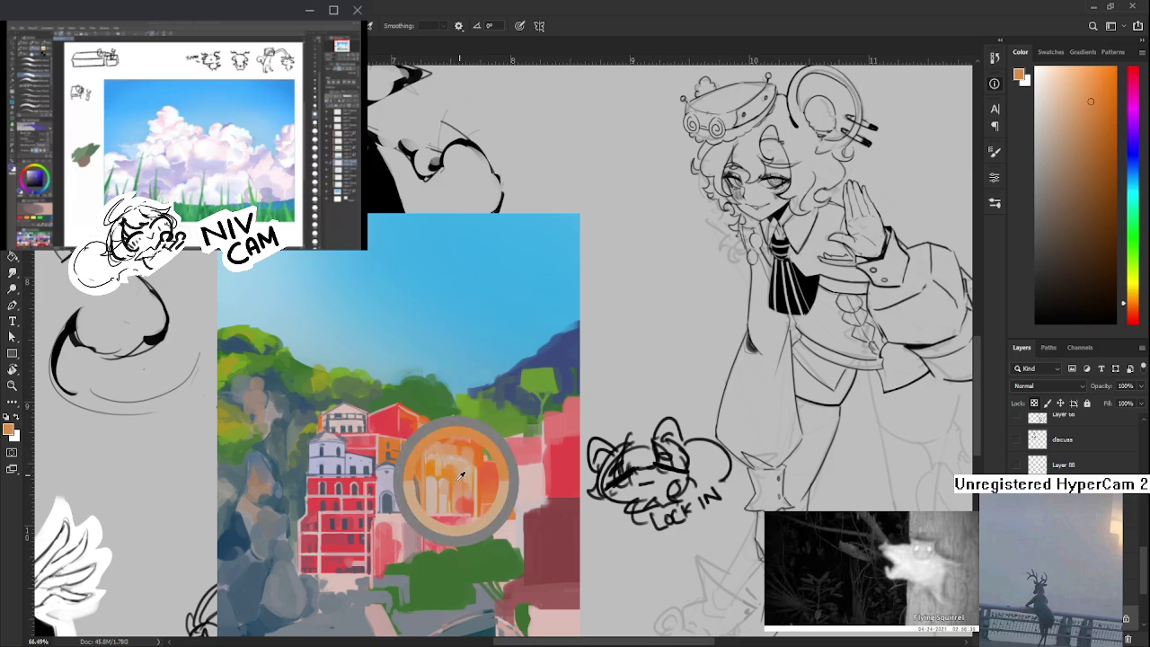
{"action": "left_click", "coordinate": [449, 472], "text": "alt"}
{"action": "left_click", "coordinate": [452, 469], "text": "alt"}
{"action": "left_click", "coordinate": [449, 470], "text": "alt"}
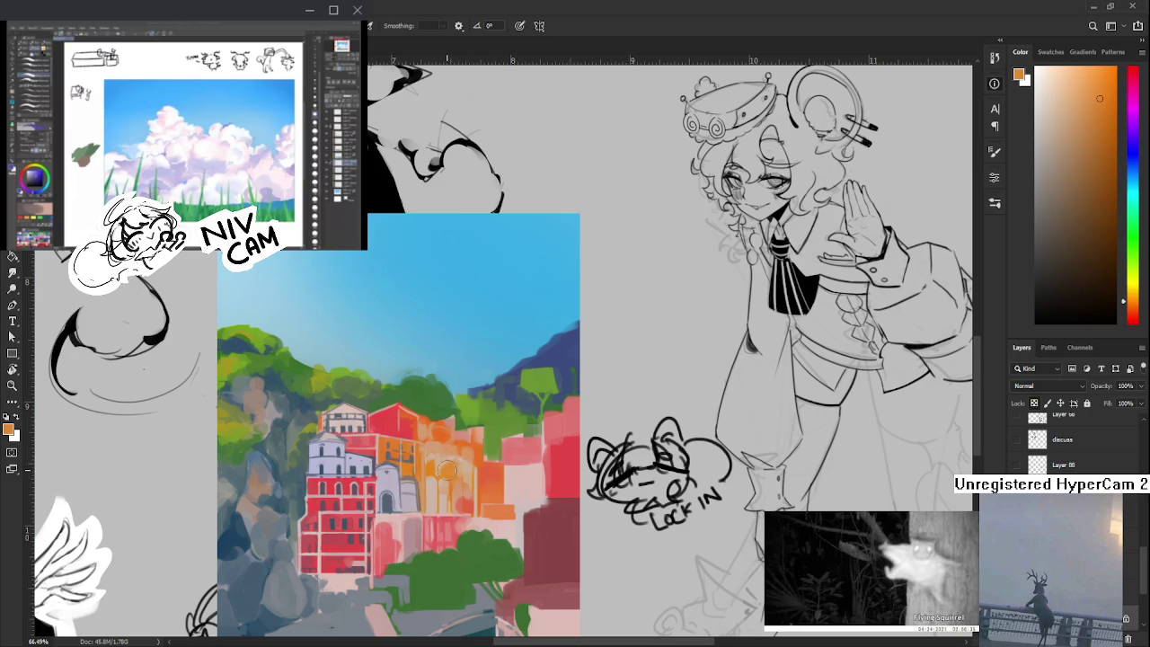
{"action": "left_click", "coordinate": [454, 452], "text": "alt"}
{"action": "left_click_drag", "start_coordinate": [449, 449], "coordinate": [461, 462]}
- Resample oranges from the building, ending on a redder orange
{"action": "left_click", "coordinate": [456, 449], "text": "alt"}
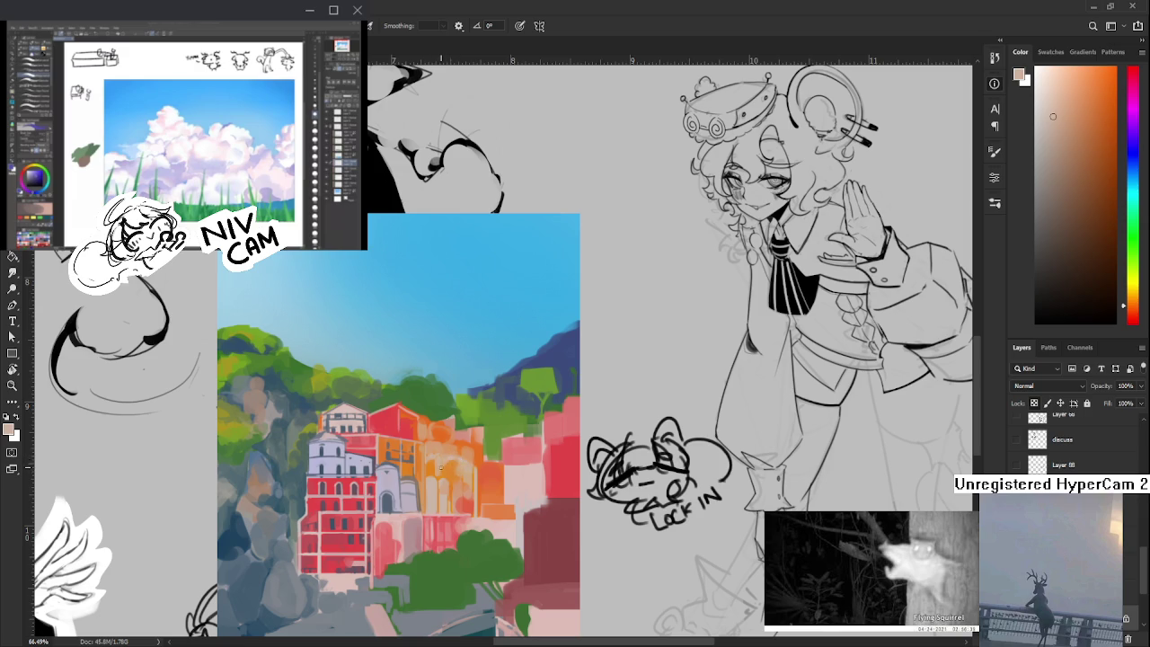
{"action": "left_click", "coordinate": [445, 469], "text": "alt"}
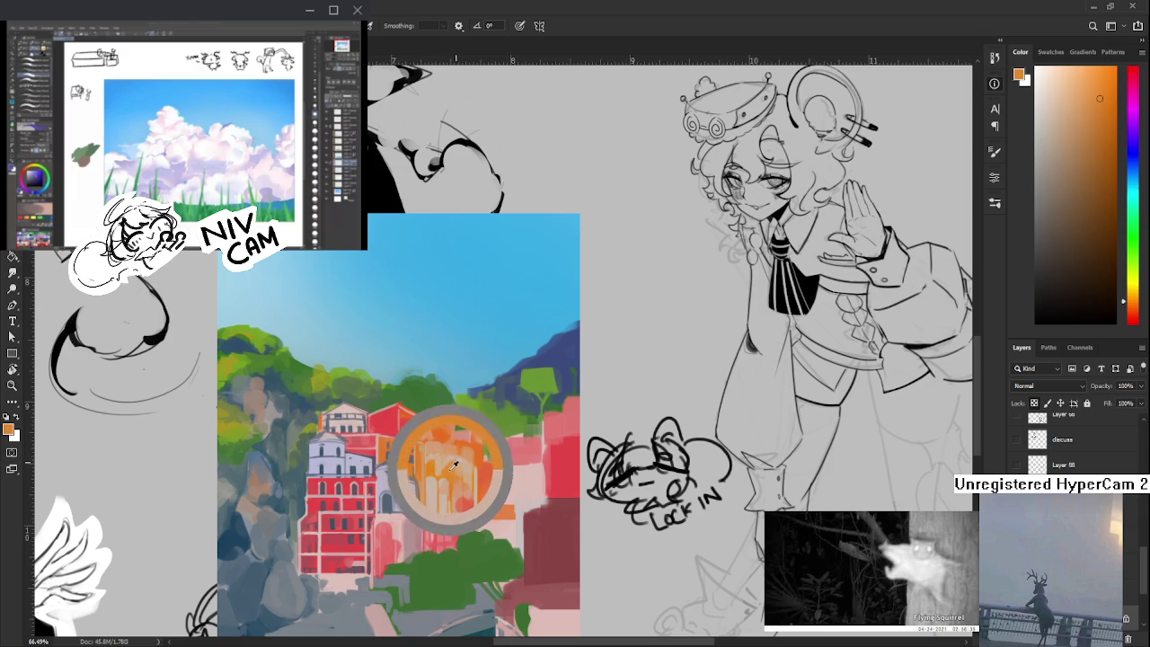
{"action": "left_click", "coordinate": [452, 466], "text": "alt"}
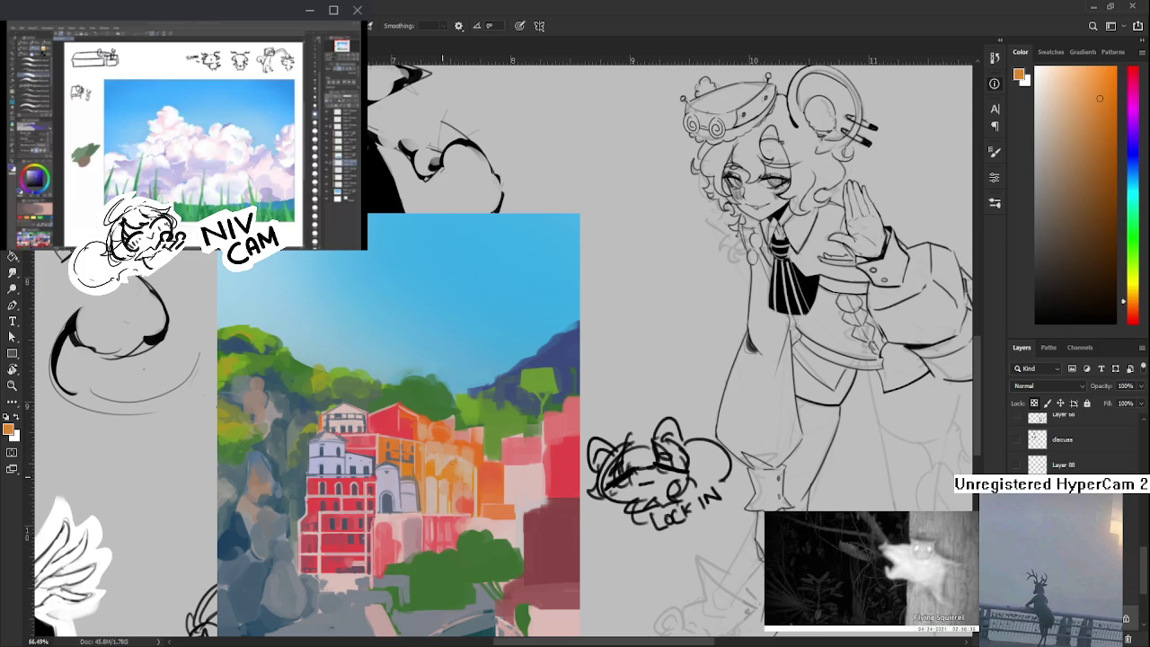
{"action": "left_click", "coordinate": [455, 459], "text": "alt"}
{"action": "left_click", "coordinate": [475, 463], "text": "alt"}
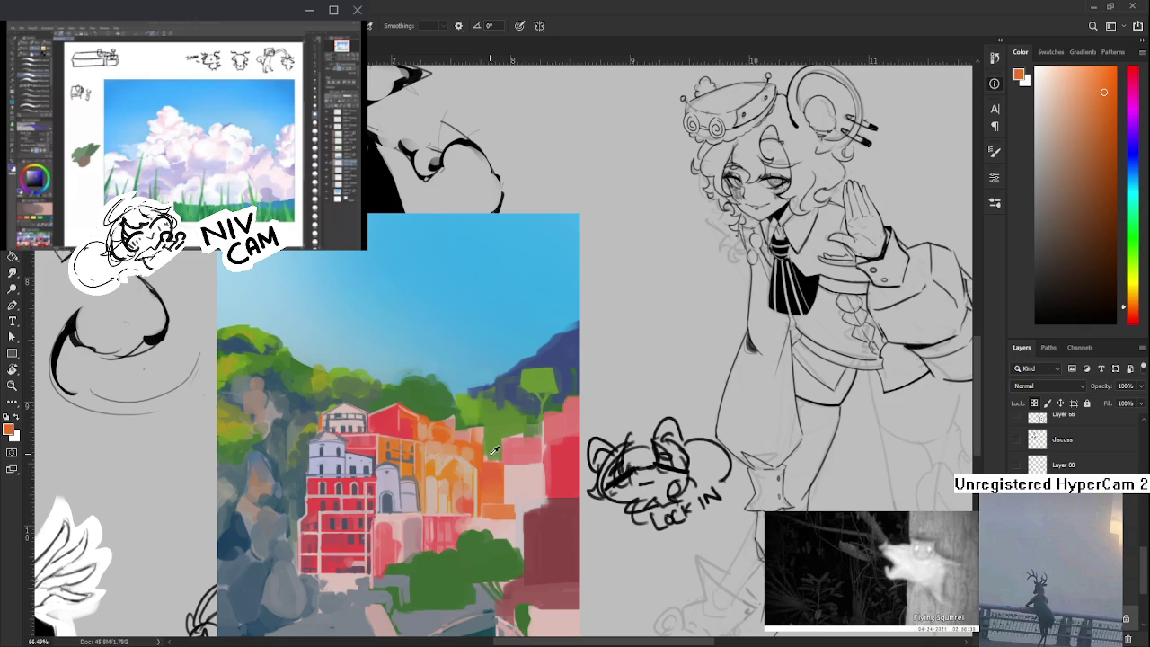
{"action": "left_click", "coordinate": [478, 468], "text": "alt"}
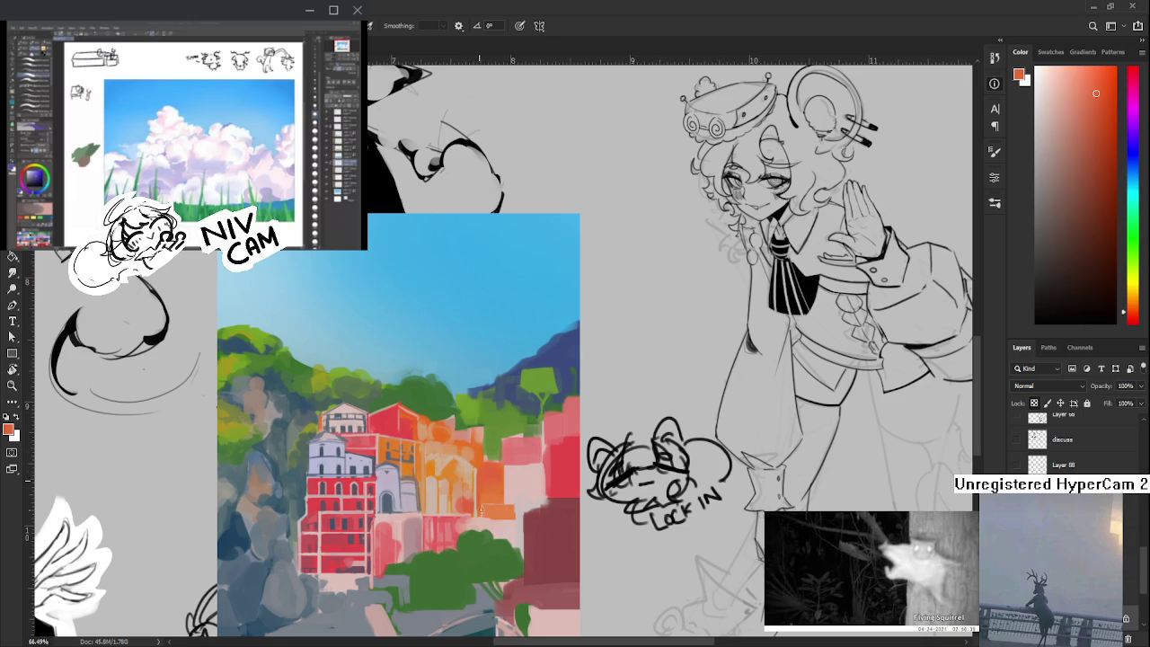
- Pick a salmon orange and brush orange strokes up over the peach facade
{"action": "left_click", "coordinate": [483, 505], "text": "alt"}
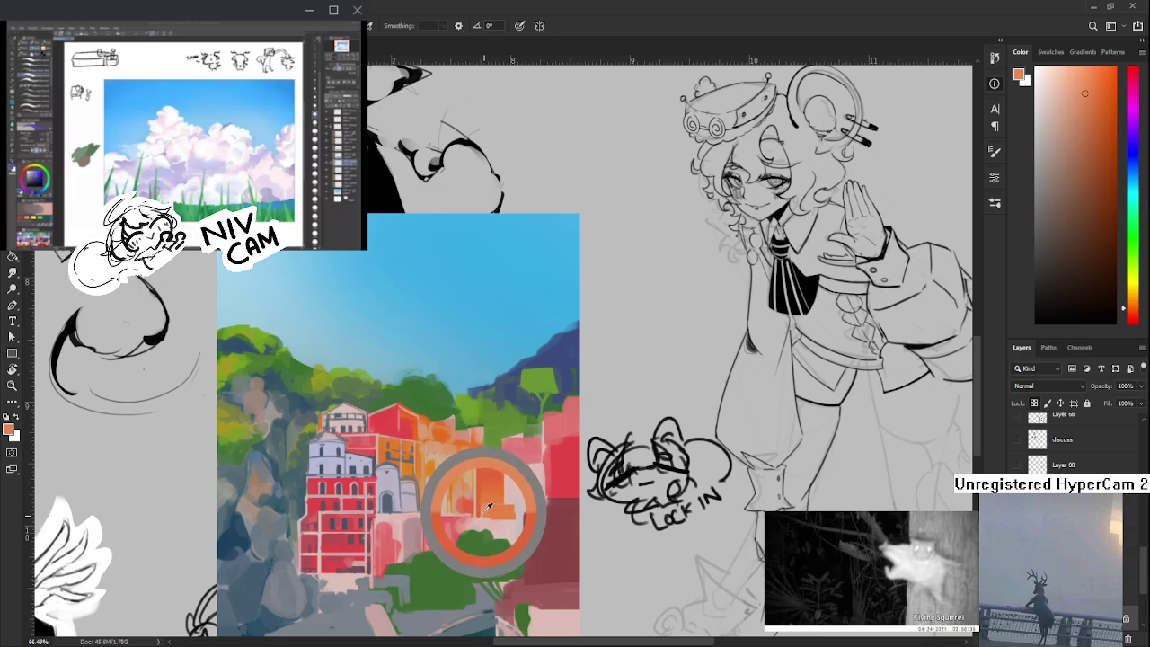
{"action": "left_click", "coordinate": [484, 519], "text": "alt"}
{"action": "left_click", "coordinate": [484, 527], "text": "alt"}
{"action": "left_click", "coordinate": [488, 509], "text": "alt"}
{"action": "left_click", "coordinate": [482, 511], "text": "alt"}
{"action": "left_click", "coordinate": [482, 511], "text": "alt"}
{"action": "left_click", "coordinate": [479, 512], "text": "alt"}
{"action": "left_click", "coordinate": [488, 510], "text": "alt"}
{"action": "left_click_drag", "start_coordinate": [488, 510], "coordinate": [494, 476]}
- Sample pale peach and neighbouring colours from the building's lower facade
{"action": "left_click", "coordinate": [480, 514], "text": "alt"}
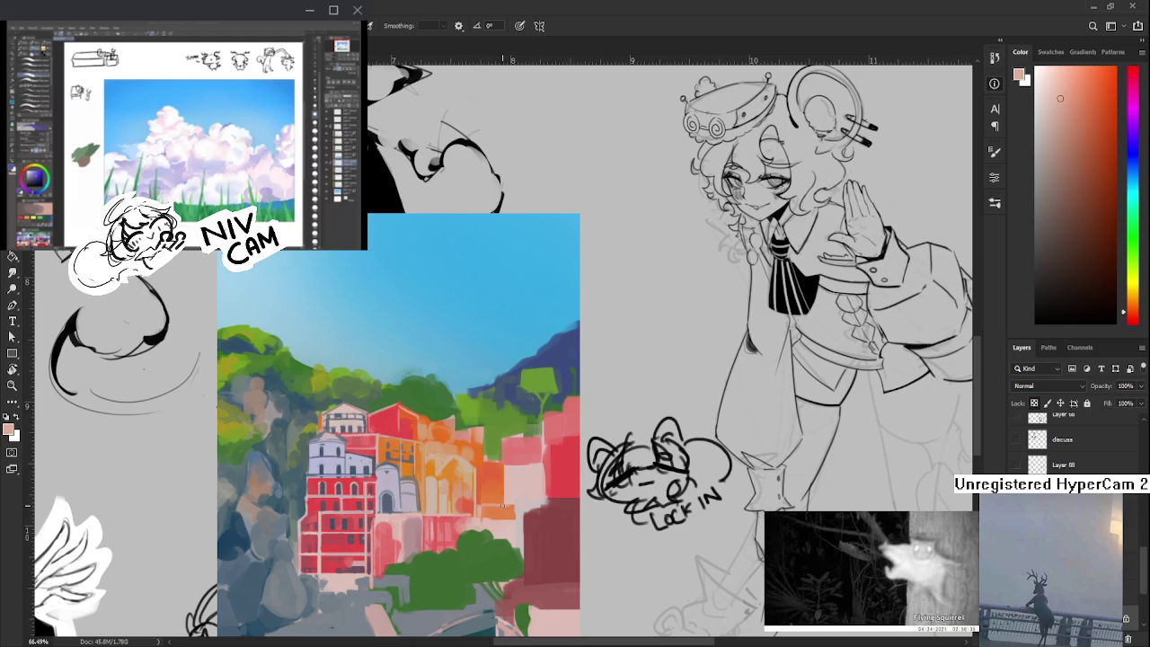
{"action": "mouse_move", "coordinate": [468, 500]}
{"action": "left_mouse_down"}
{"action": "mouse_move", "coordinate": [492, 522]}
{"action": "mouse_move", "coordinate": [490, 506]}
{"action": "left_mouse_up"}
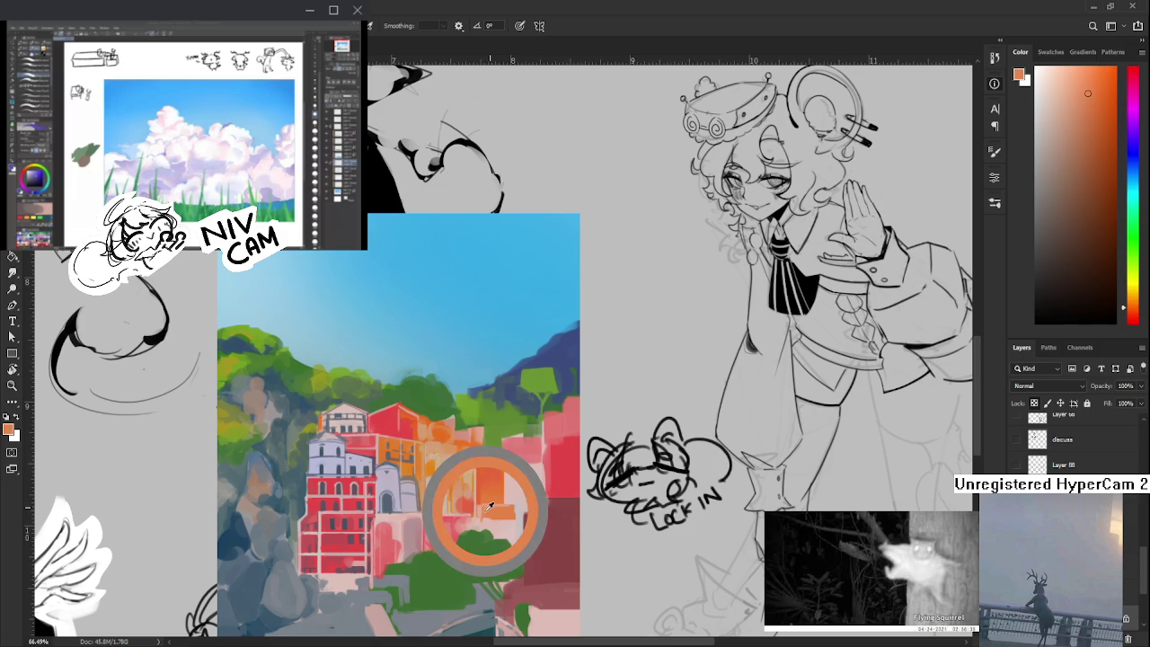
{"action": "left_click_drag", "start_coordinate": [490, 506], "coordinate": [486, 508]}
{"action": "scroll", "coordinate": [493, 504], "scroll_direction": "down", "scroll_amount": 1}
{"action": "left_click", "coordinate": [487, 486]}
{"action": "left_click_drag", "start_coordinate": [487, 486], "coordinate": [481, 500]}
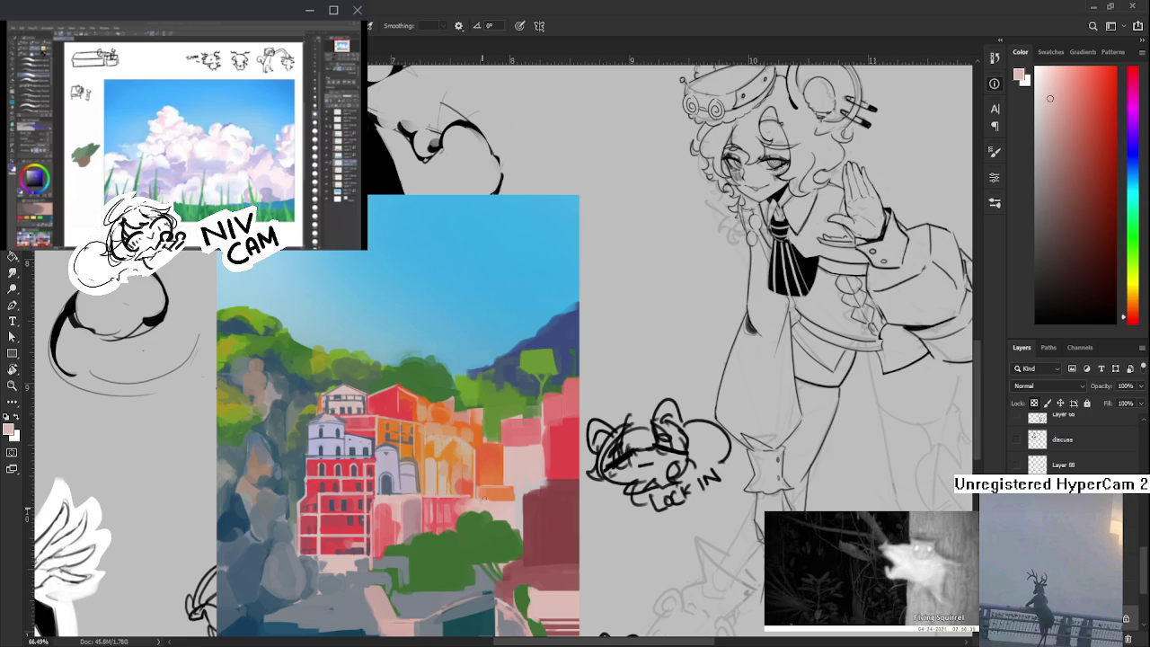
- Sample oranges and paint a light tan-orange vertical stroke on the orange building
{"action": "left_click", "coordinate": [488, 472], "text": "alt"}
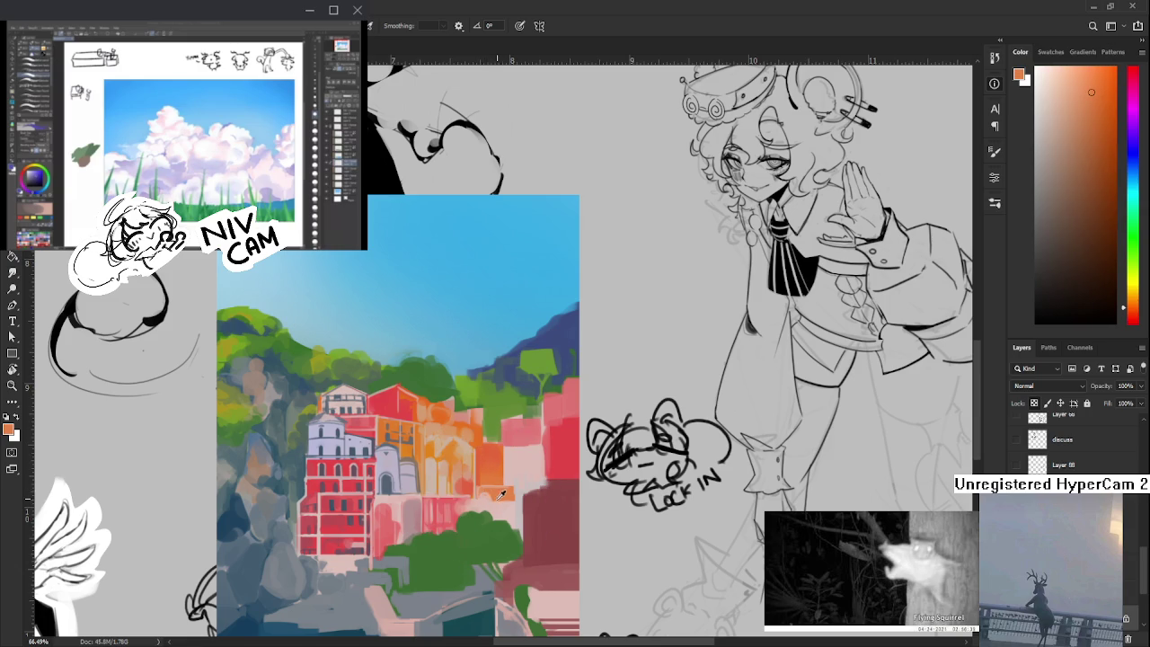
{"action": "left_click_drag", "start_coordinate": [486, 495], "coordinate": [499, 494]}
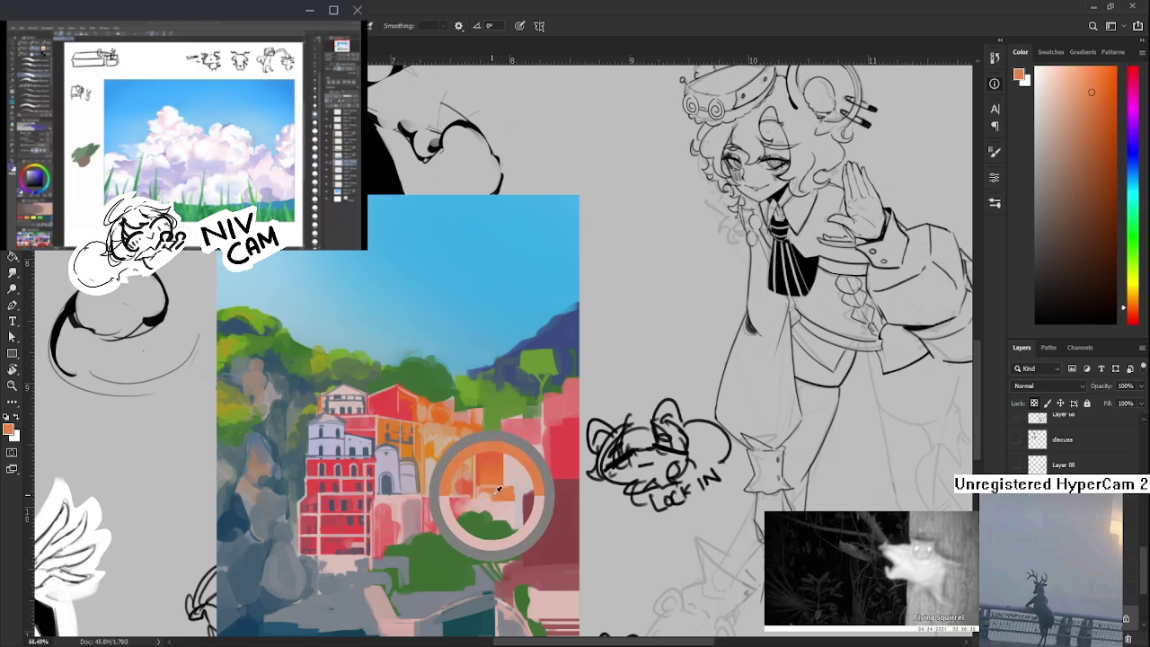
{"action": "left_click_drag", "start_coordinate": [494, 501], "coordinate": [470, 501]}
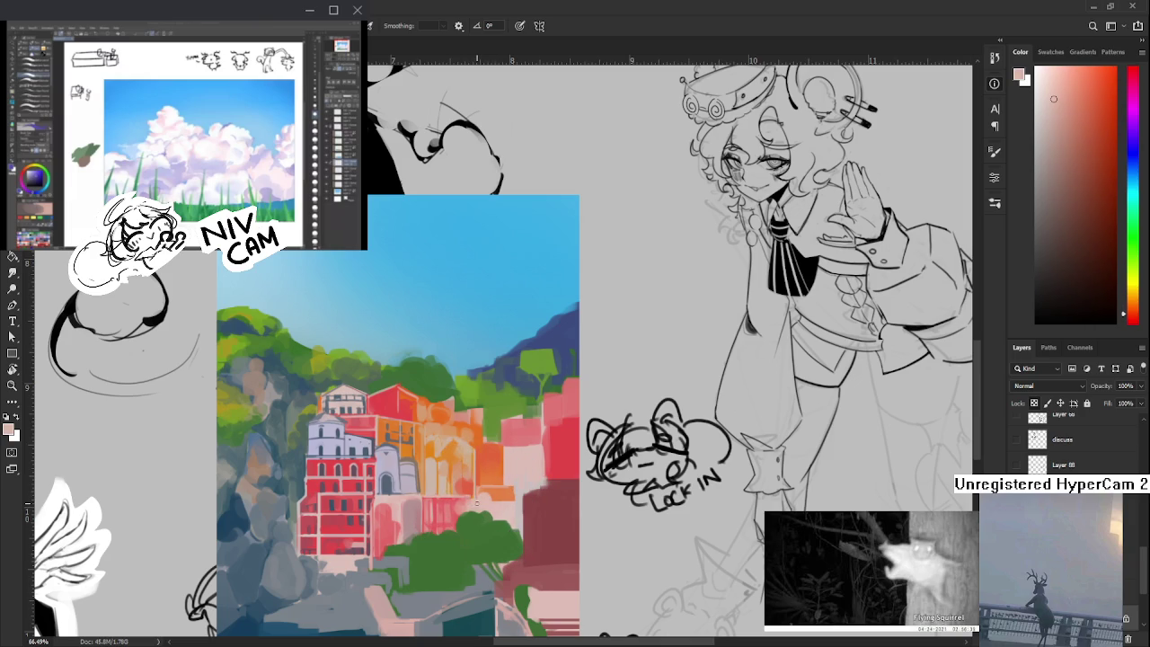
{"action": "left_click_drag", "start_coordinate": [477, 503], "coordinate": [356, 396]}
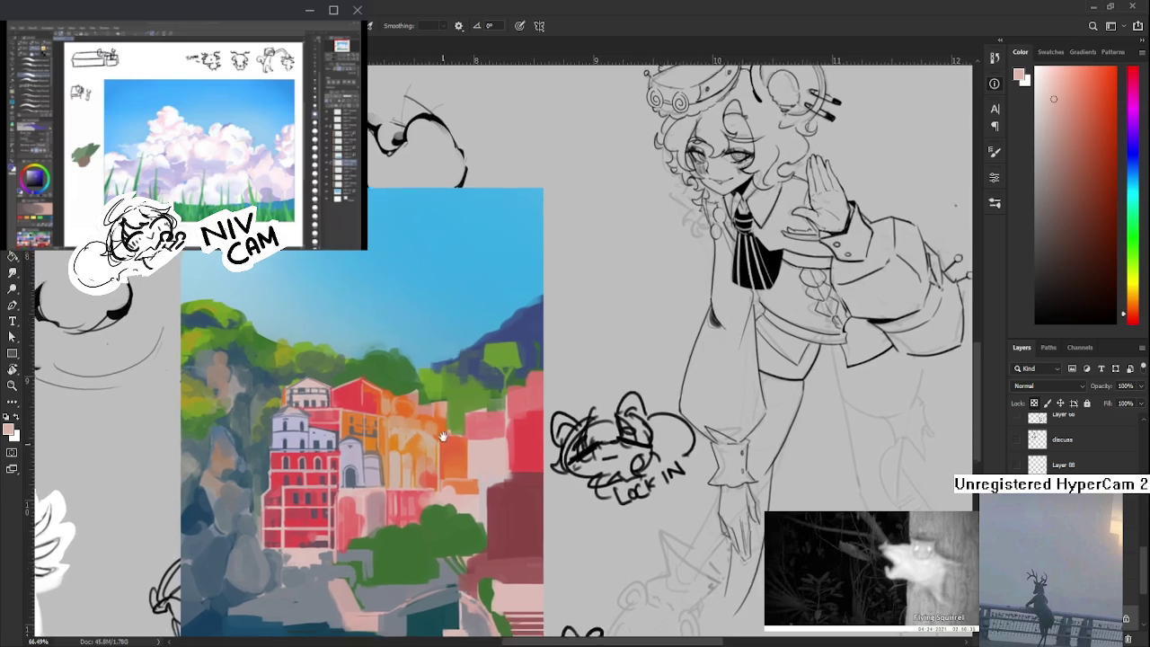
{"action": "left_click", "coordinate": [373, 460], "text": "alt"}
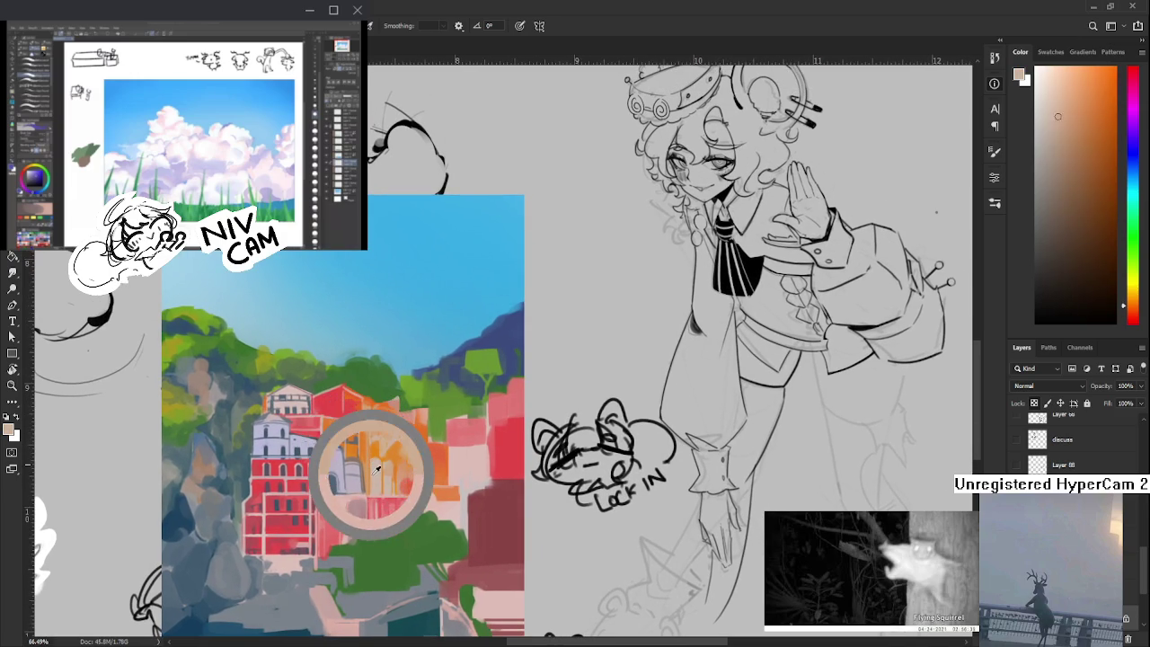
{"action": "left_click", "coordinate": [376, 456], "text": "alt"}
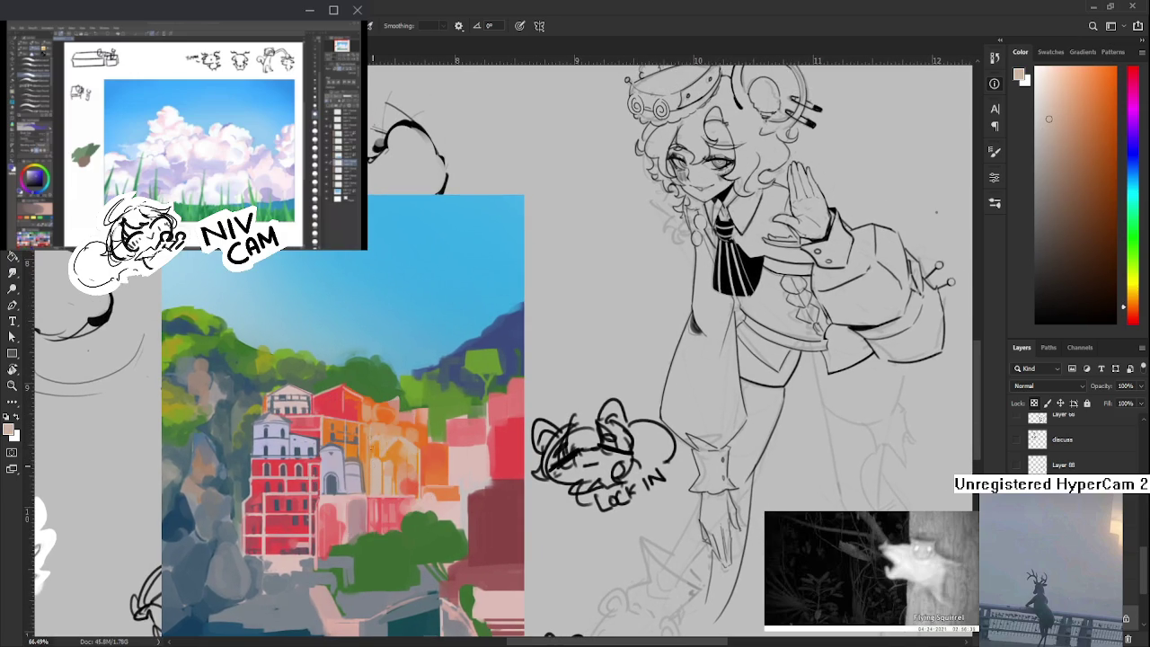
{"action": "left_click_drag", "start_coordinate": [370, 448], "coordinate": [371, 491]}
{"action": "left_click", "coordinate": [378, 451], "text": "alt"}
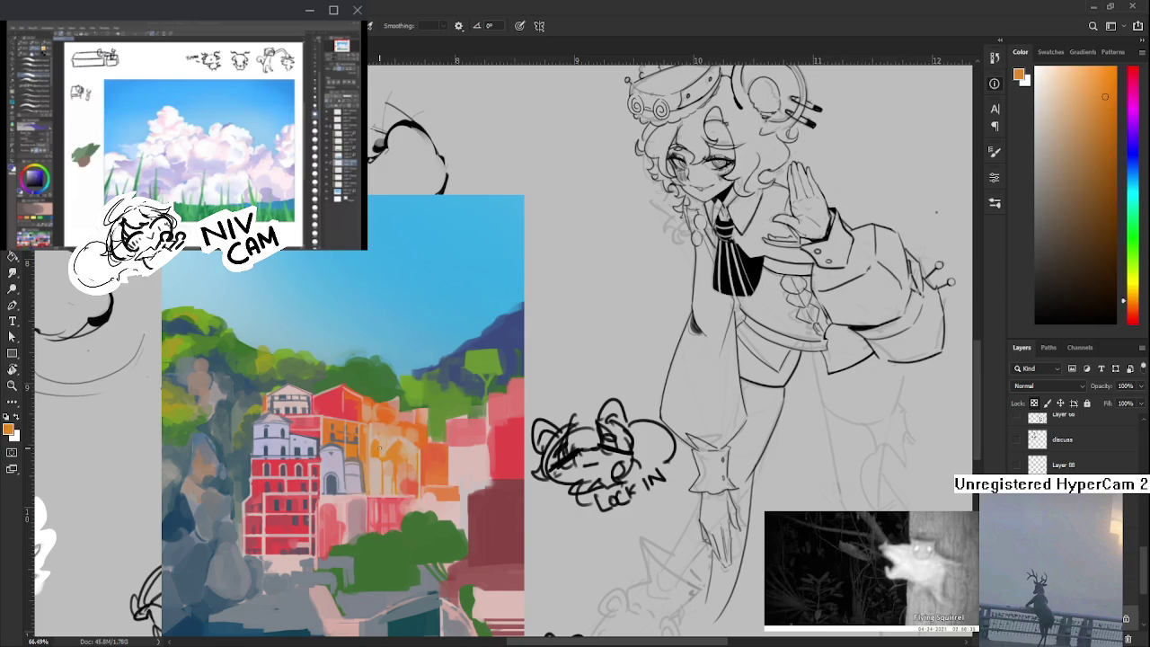
- Sample pale peach, red and light orange tones from the buildings
{"action": "left_click", "coordinate": [364, 432], "text": "alt"}
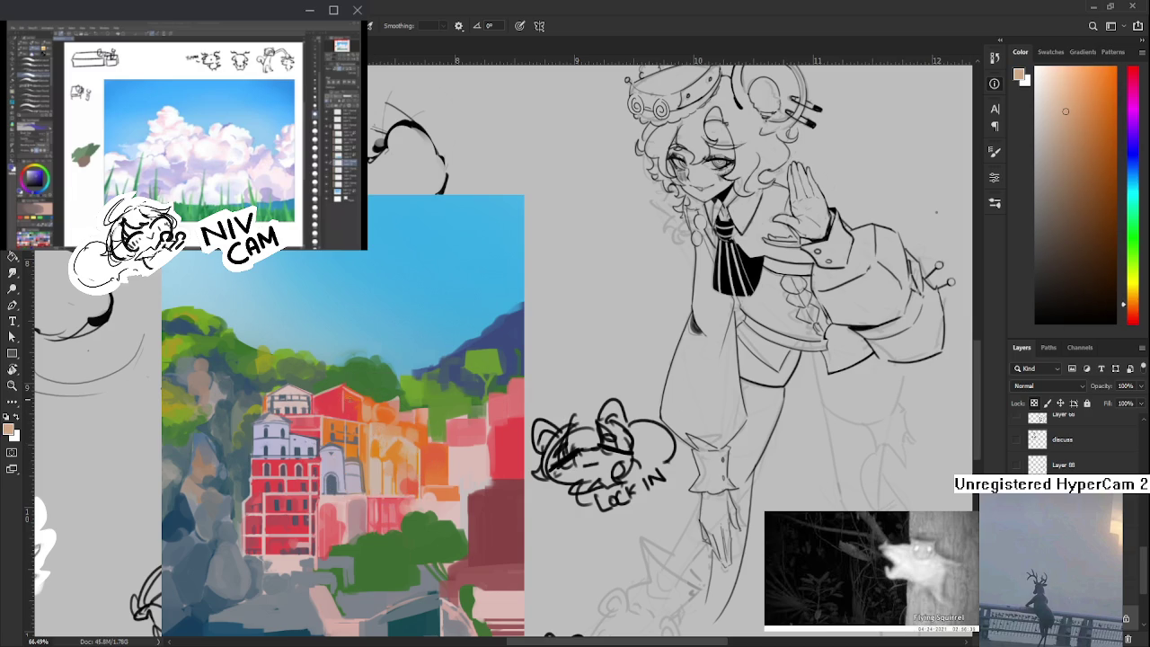
{"action": "left_click", "coordinate": [358, 415], "text": "alt"}
{"action": "left_click", "coordinate": [358, 401], "text": "alt"}
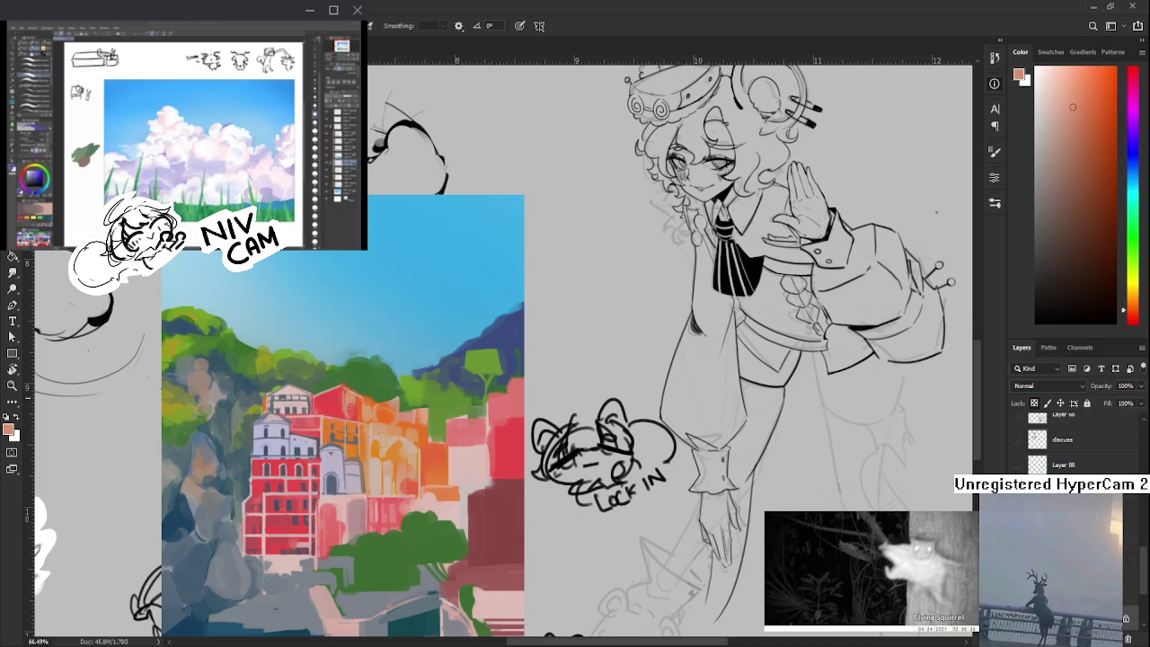
{"action": "left_click", "coordinate": [357, 412], "text": "alt"}
{"action": "left_click", "coordinate": [352, 408], "text": "alt"}
{"action": "left_click", "coordinate": [355, 413], "text": "alt"}
{"action": "mouse_move", "coordinate": [353, 407]}
{"action": "left_mouse_down"}
{"action": "mouse_move", "coordinate": [351, 390]}
{"action": "mouse_move", "coordinate": [343, 401]}
{"action": "left_mouse_up"}
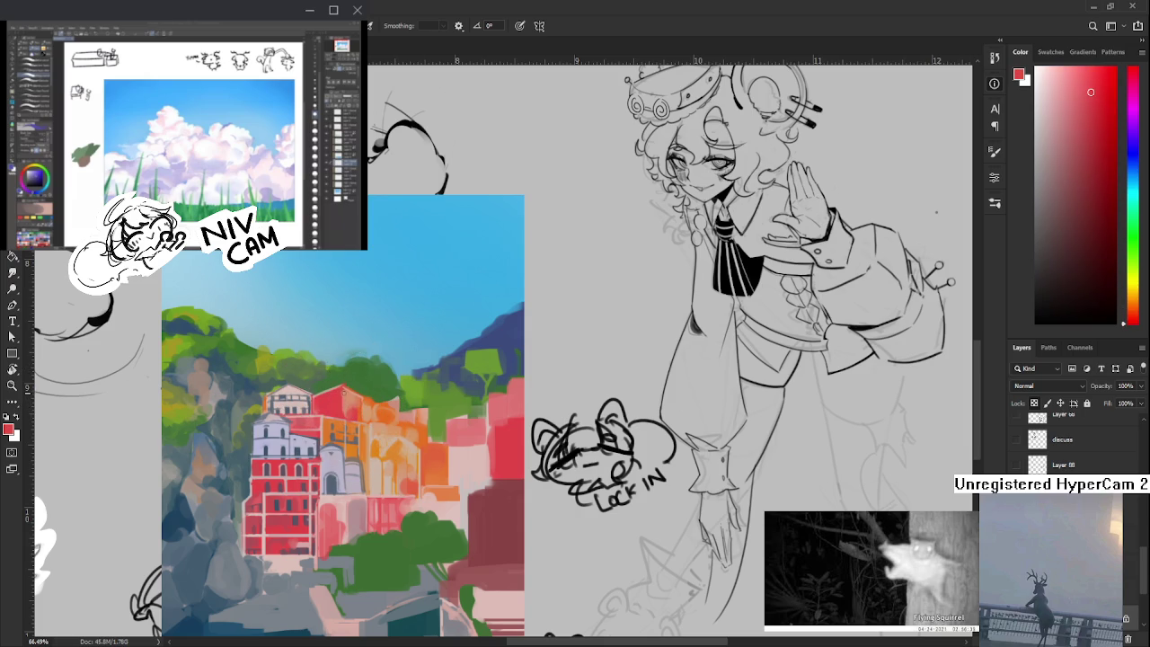
- Shift the view left and sample pale pink from the red building's lower facade
{"action": "mouse_move", "coordinate": [382, 393]}
{"action": "left_mouse_down"}
{"action": "mouse_move", "coordinate": [334, 385]}
{"action": "mouse_move", "coordinate": [355, 358]}
{"action": "left_mouse_up"}
{"action": "left_click", "coordinate": [315, 439], "text": "alt"}
{"action": "left_click_drag", "start_coordinate": [317, 439], "coordinate": [324, 451]}
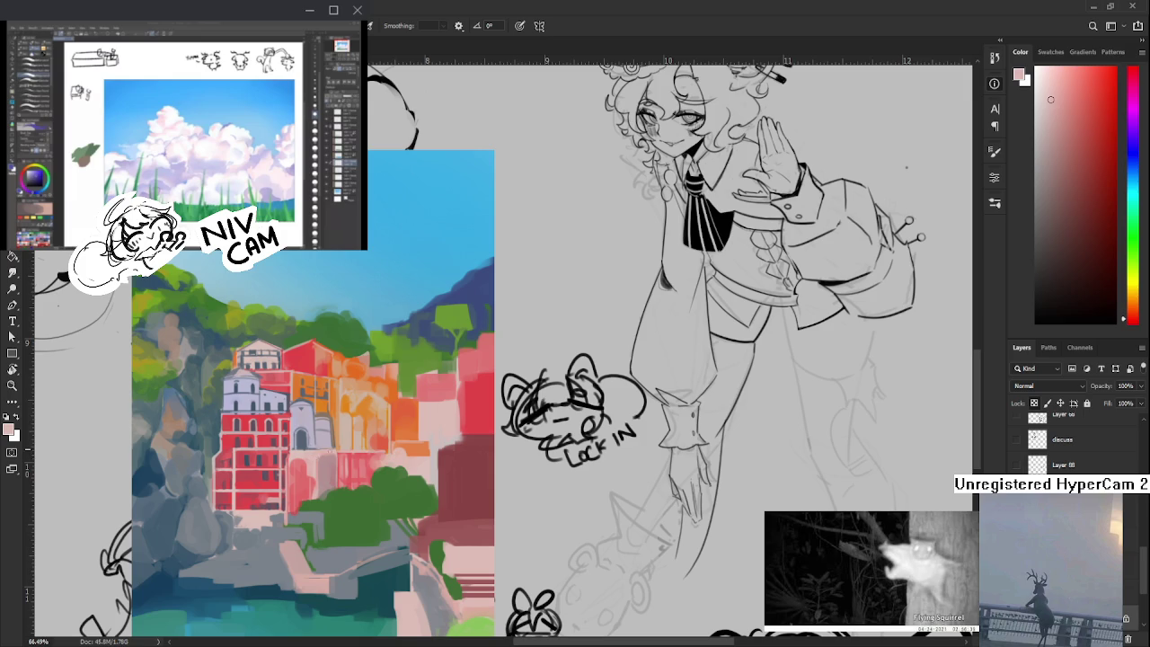
- Sample pale pinks, mauve and a dark blue-grey from the pink building
{"action": "left_click", "coordinate": [341, 447], "text": "alt"}
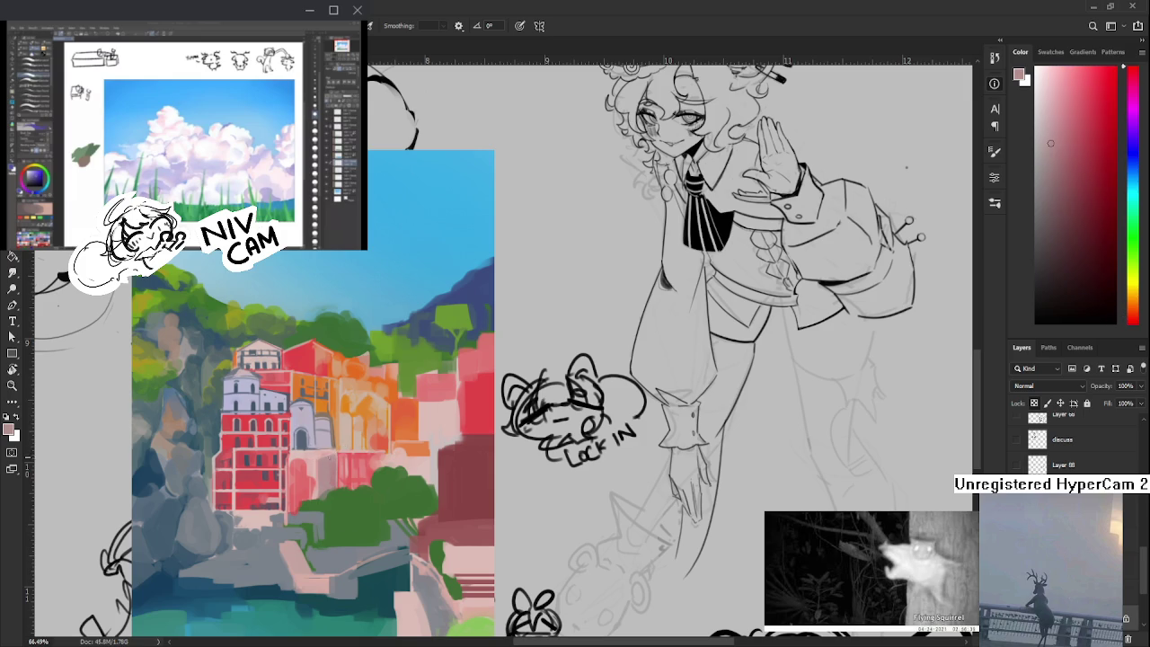
{"action": "left_click", "coordinate": [322, 455], "text": "alt"}
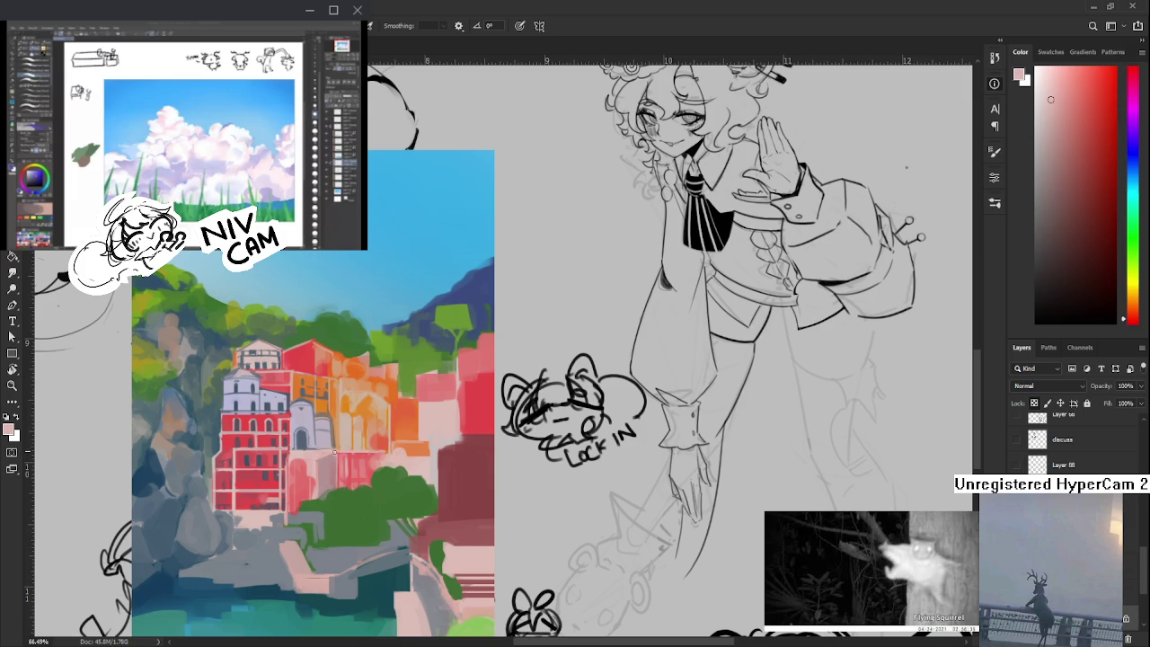
{"action": "left_click", "coordinate": [333, 453], "text": "alt"}
{"action": "left_click", "coordinate": [326, 447], "text": "alt"}
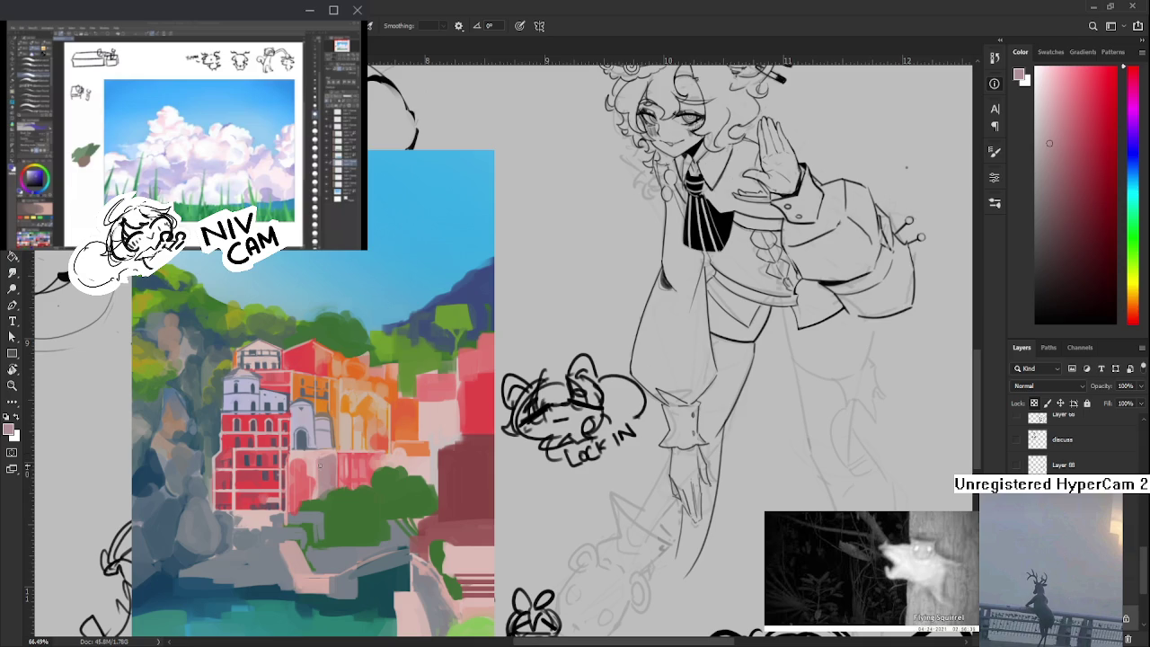
{"action": "left_click", "coordinate": [326, 451], "text": "alt"}
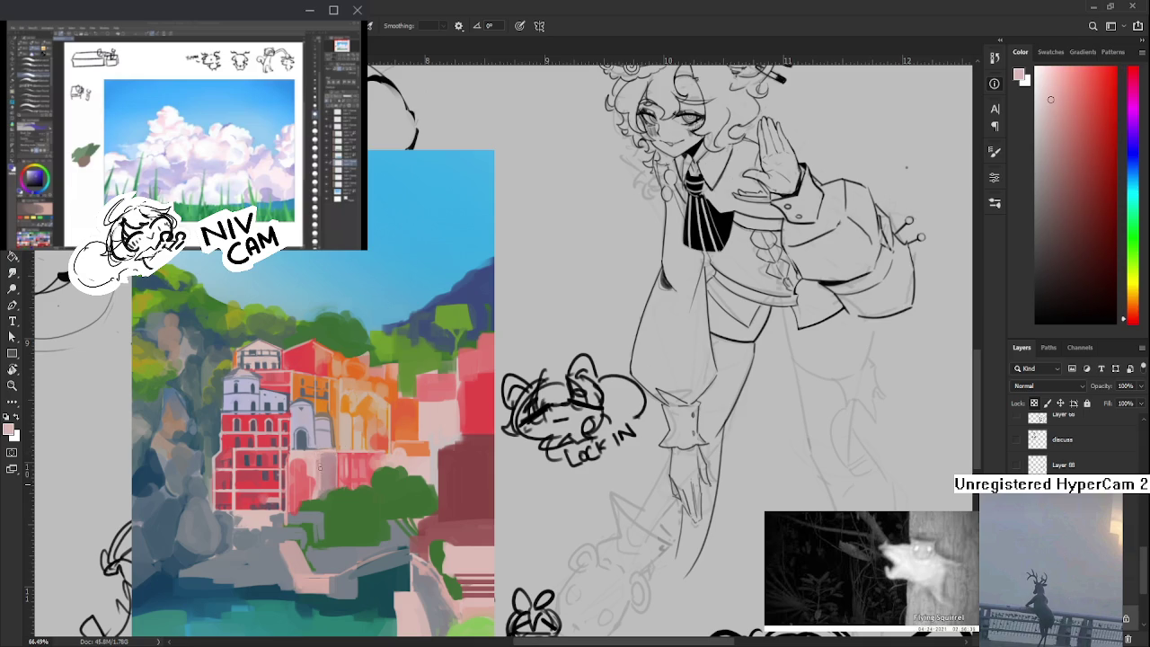
{"action": "left_click", "coordinate": [315, 454], "text": "alt"}
{"action": "left_click", "coordinate": [317, 451], "text": "alt"}
{"action": "left_click", "coordinate": [319, 452], "text": "alt"}
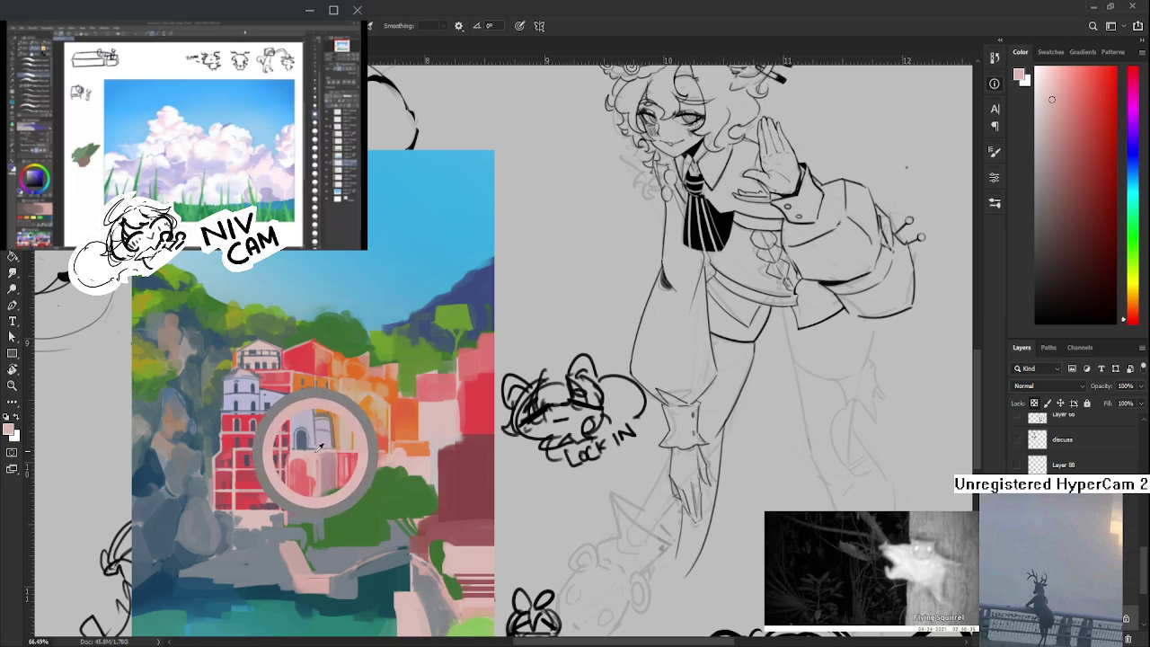
{"action": "left_click_drag", "start_coordinate": [317, 451], "coordinate": [328, 452]}
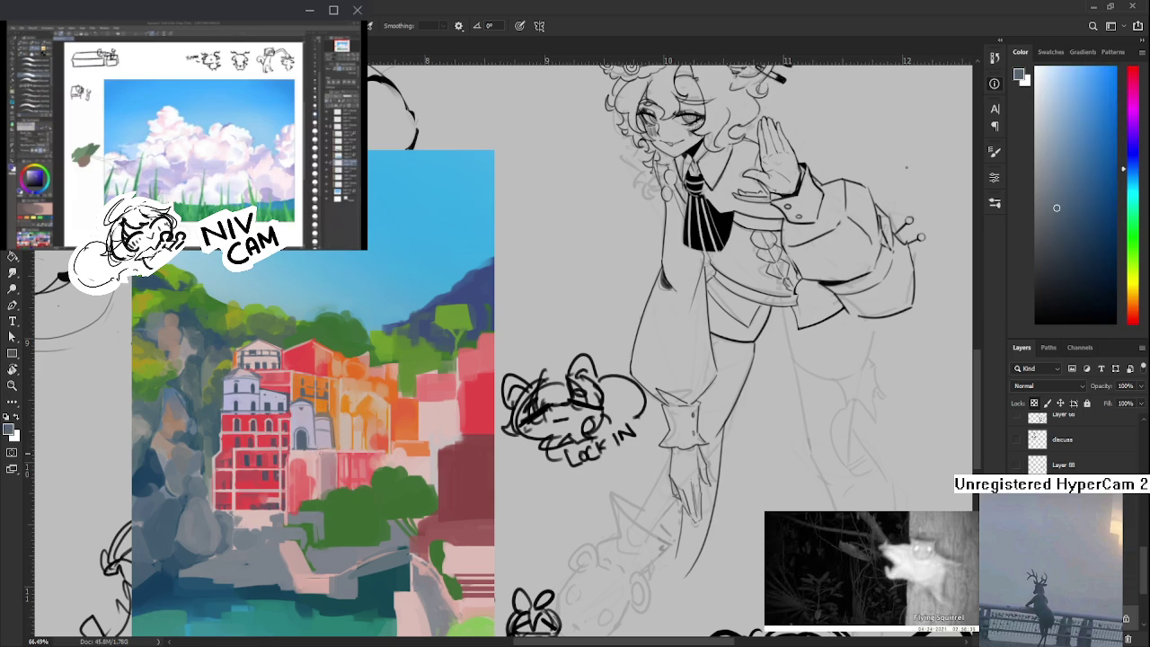
{"action": "left_click", "coordinate": [326, 453], "text": "alt"}
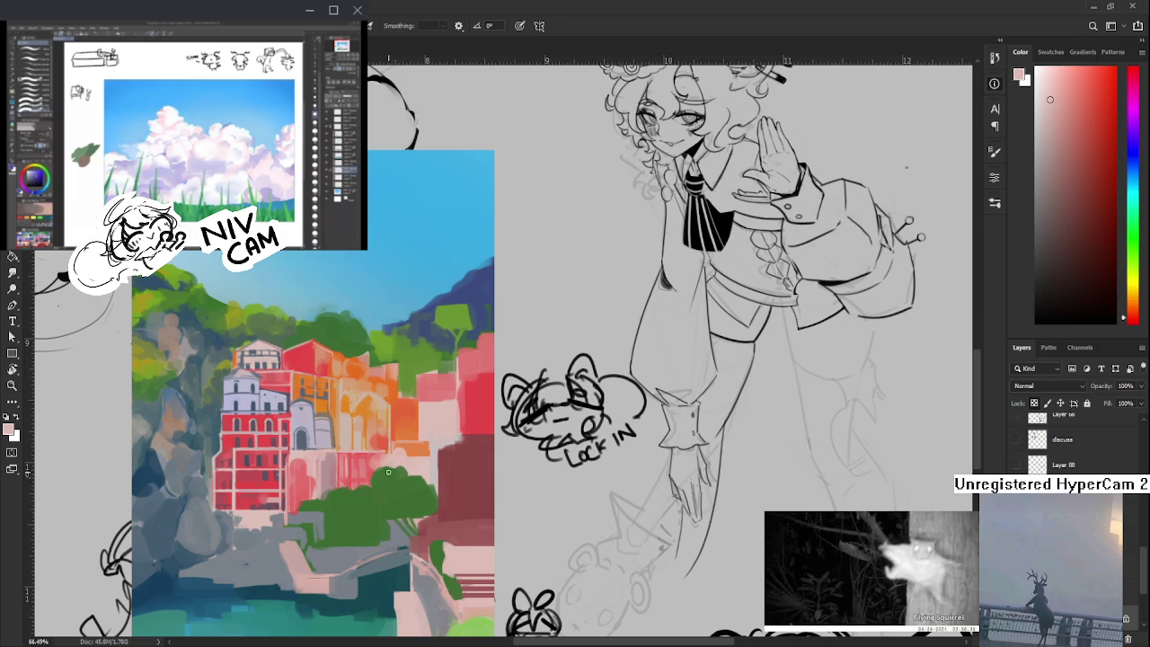
- Sample orange and several reddish tones from the neighbouring buildings
{"action": "left_click", "coordinate": [385, 435], "text": "alt"}
{"action": "left_click_drag", "start_coordinate": [385, 435], "coordinate": [386, 445]}
{"action": "left_click", "coordinate": [387, 449], "text": "alt"}
{"action": "left_click", "coordinate": [387, 450], "text": "alt"}
{"action": "left_click", "coordinate": [385, 452], "text": "alt"}
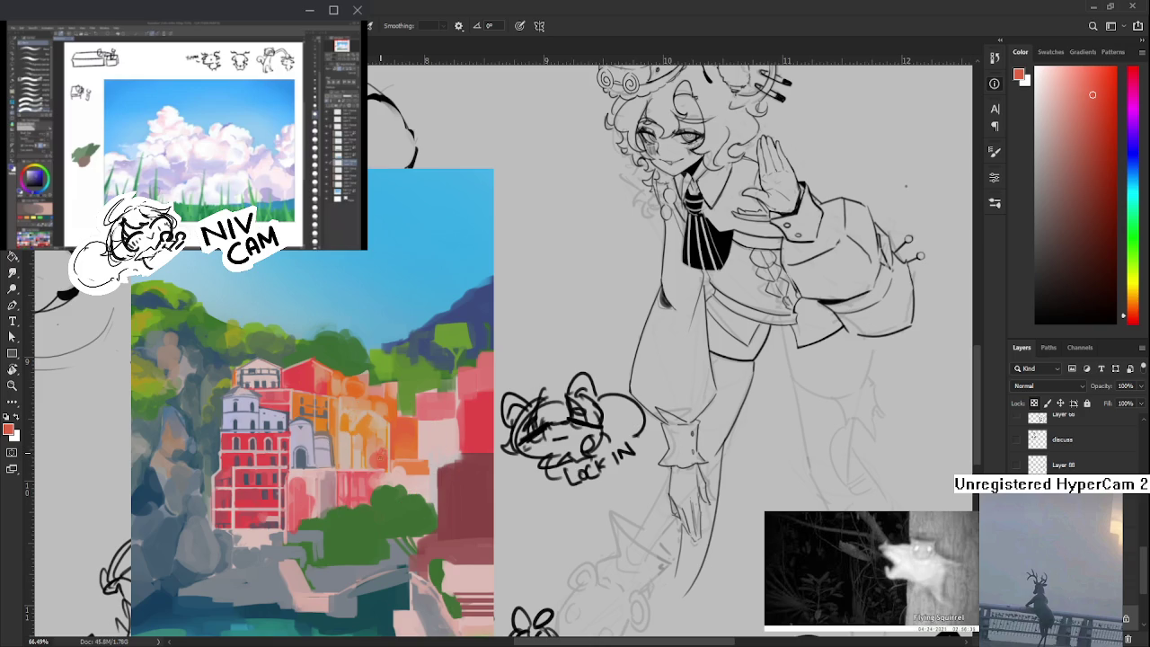
{"action": "left_click", "coordinate": [389, 452], "text": "alt"}
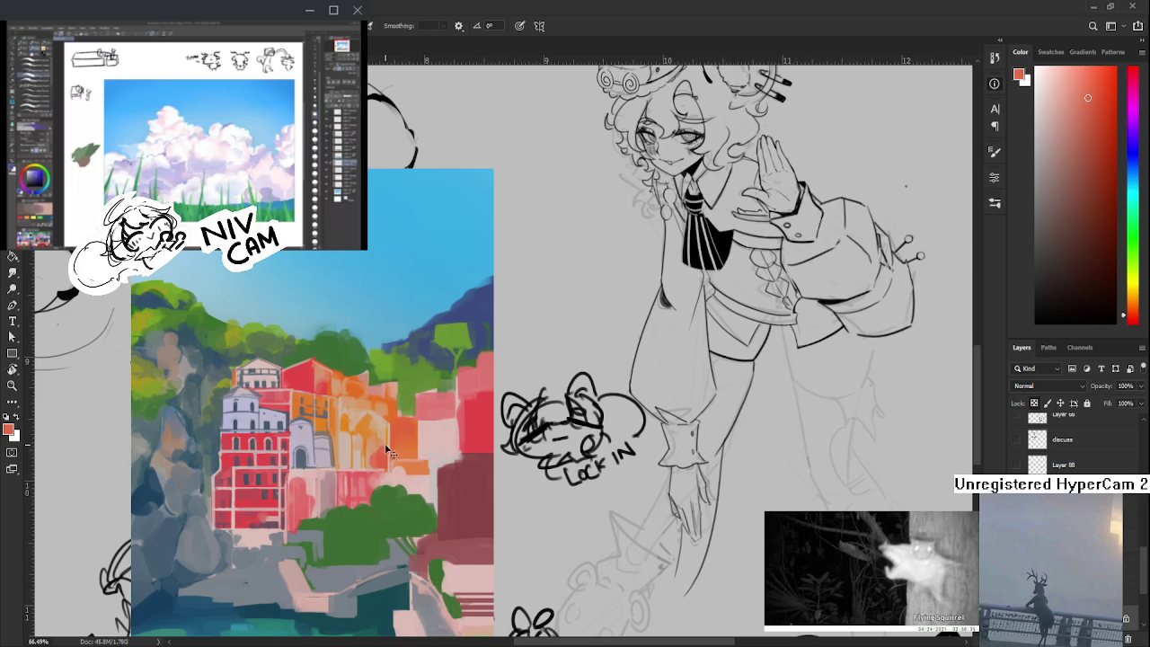
{"action": "left_click", "coordinate": [389, 447], "text": "alt"}
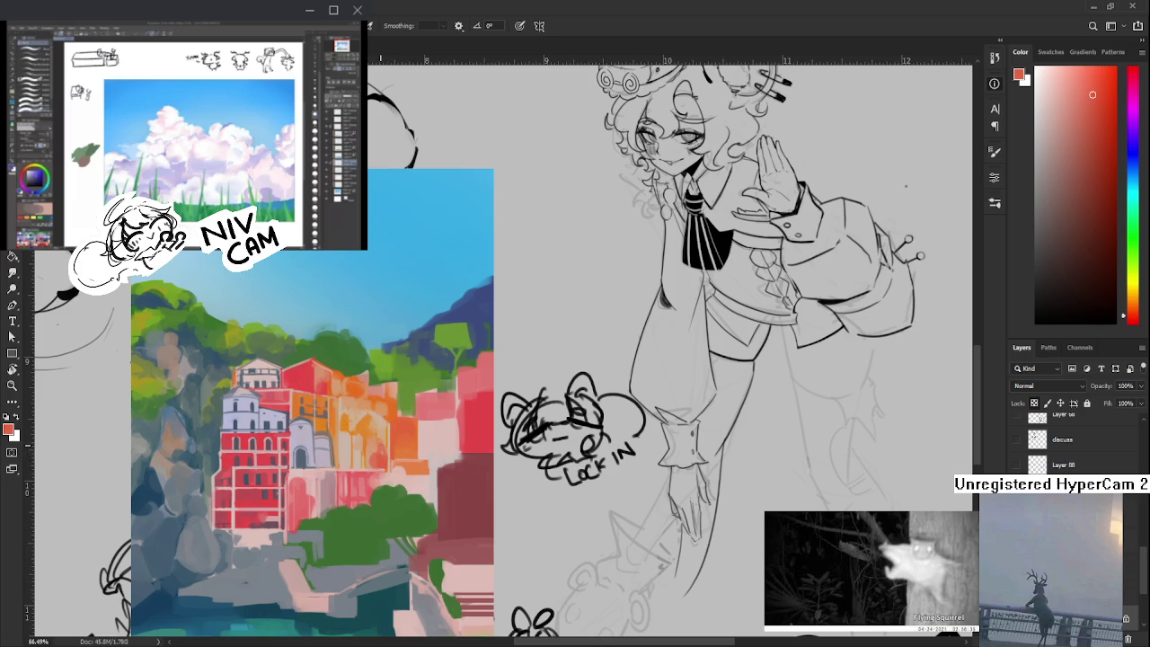
- Pick tan-orange and pinker tones, ending on a light peach-orange from the central building
{"action": "left_click", "coordinate": [389, 451], "text": "alt"}
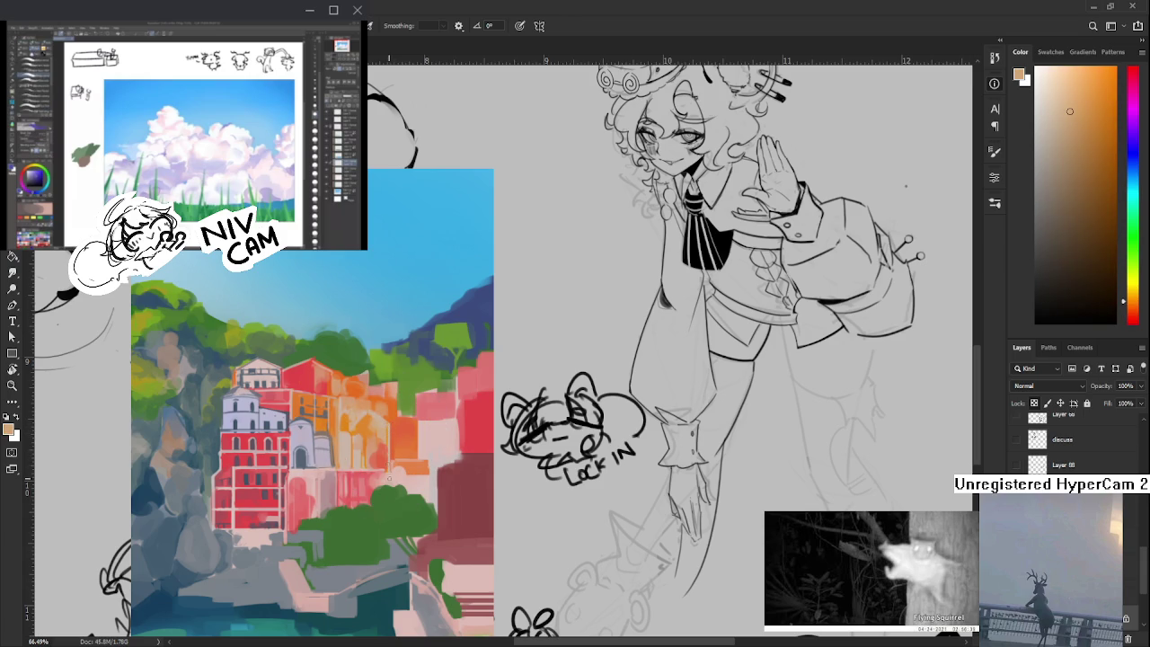
{"action": "left_click", "coordinate": [382, 427], "text": "alt"}
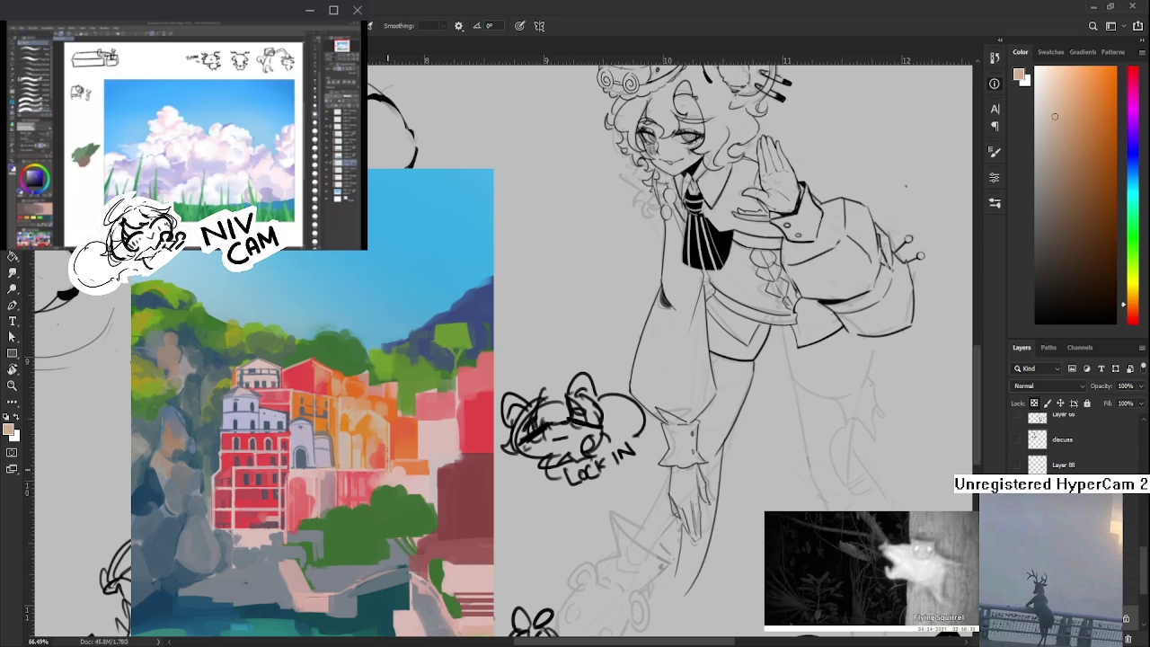
{"action": "left_click", "coordinate": [389, 423], "text": "alt"}
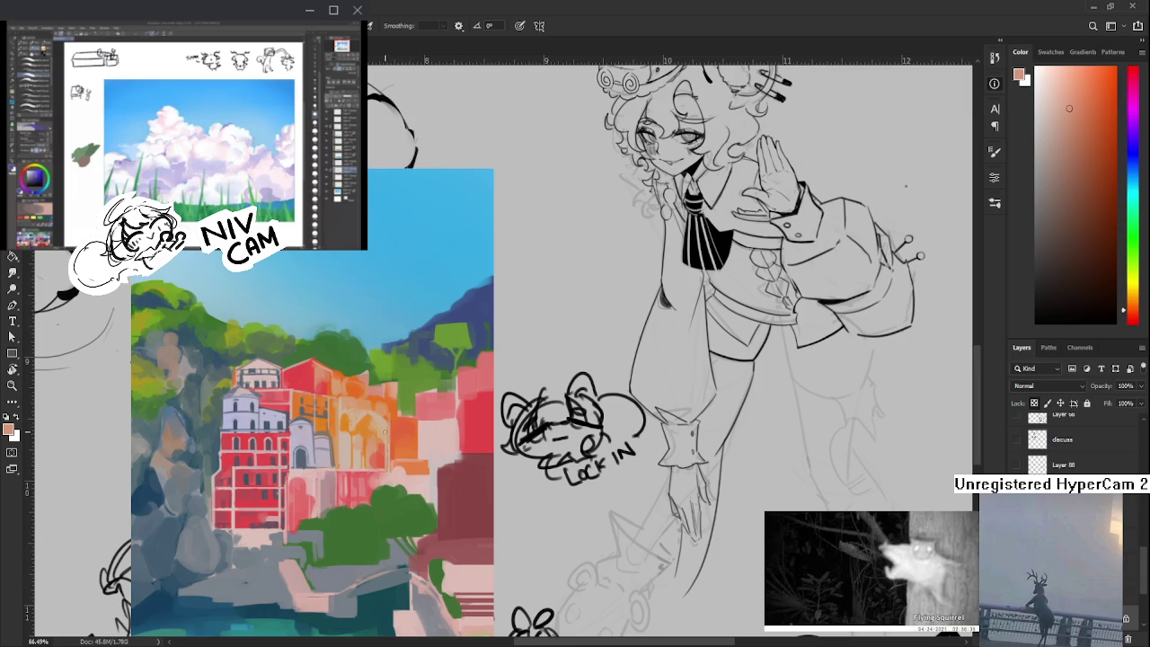
{"action": "scroll", "coordinate": [386, 439], "scroll_direction": "up", "scroll_amount": 2}
{"action": "left_click", "coordinate": [351, 431], "text": "alt"}
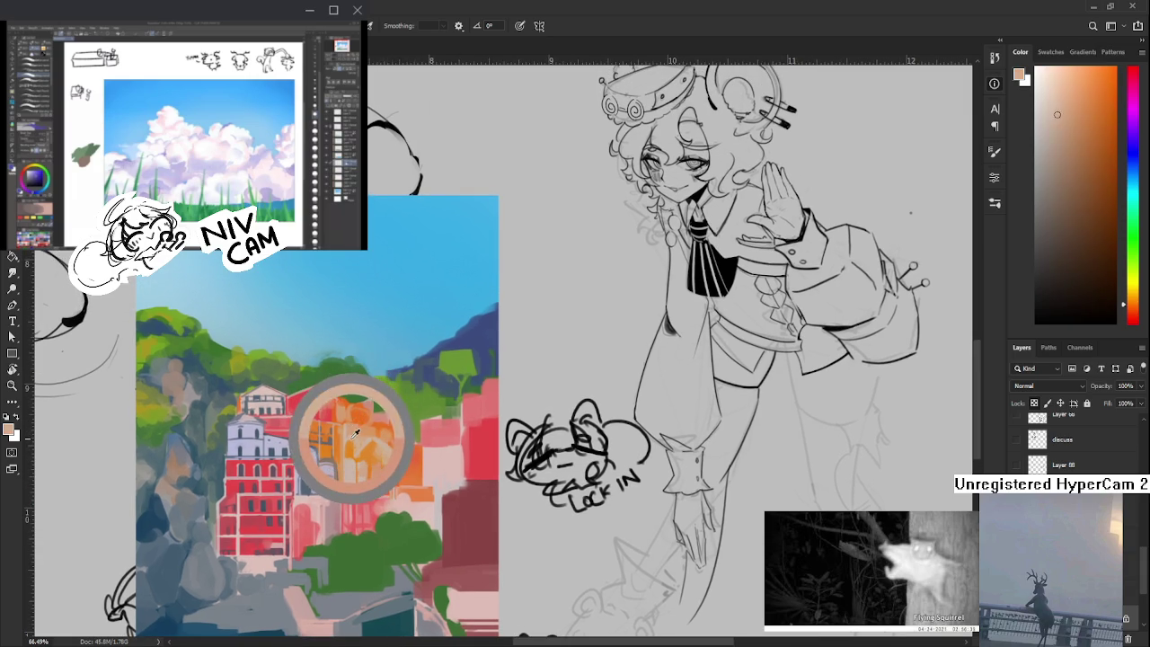
- Sample orange, foliage green and red-orange from the middle buildings, settling on a darker orange
{"action": "scroll", "coordinate": [357, 434], "scroll_direction": "up", "scroll_amount": 1}
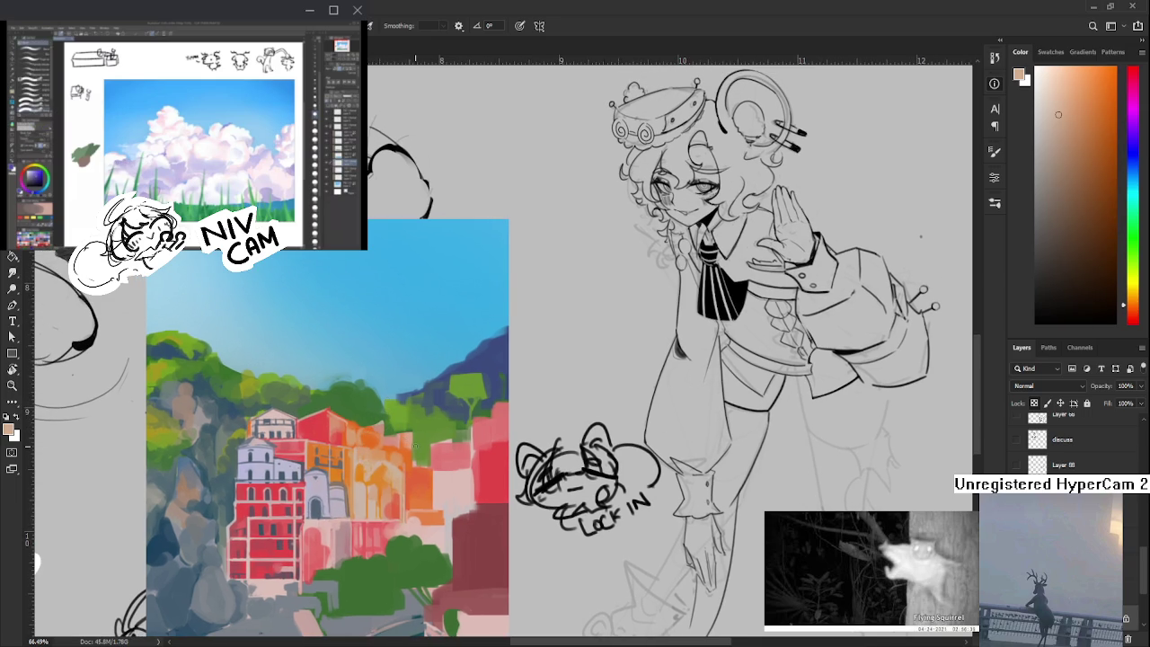
{"action": "left_click", "coordinate": [416, 439], "text": "alt"}
{"action": "left_click", "coordinate": [412, 464], "text": "alt"}
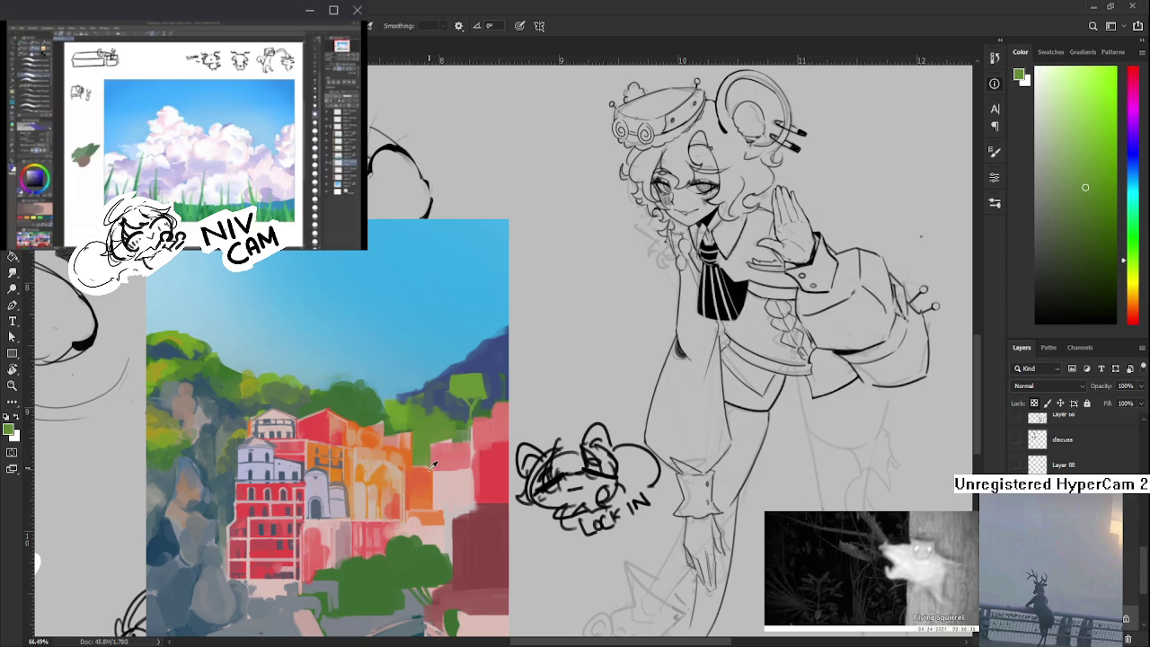
{"action": "left_click", "coordinate": [424, 467], "text": "alt"}
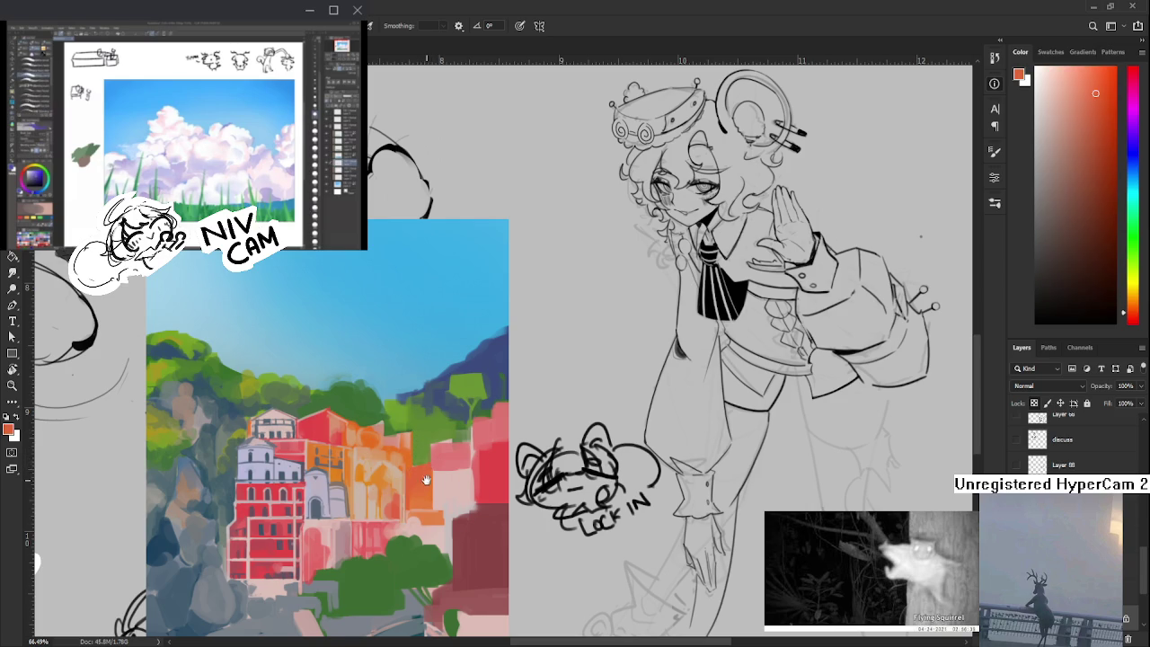
{"action": "left_click_drag", "start_coordinate": [423, 481], "coordinate": [433, 483]}
{"action": "left_click", "coordinate": [418, 458], "text": "alt"}
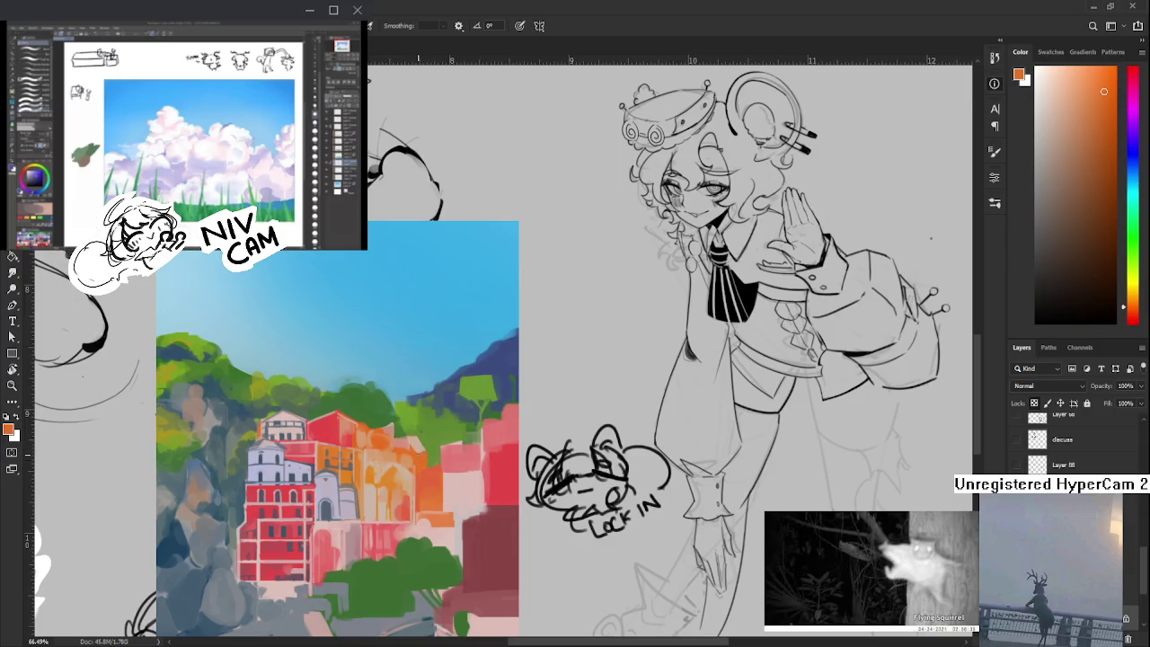
{"action": "left_click", "coordinate": [423, 455], "text": "alt"}
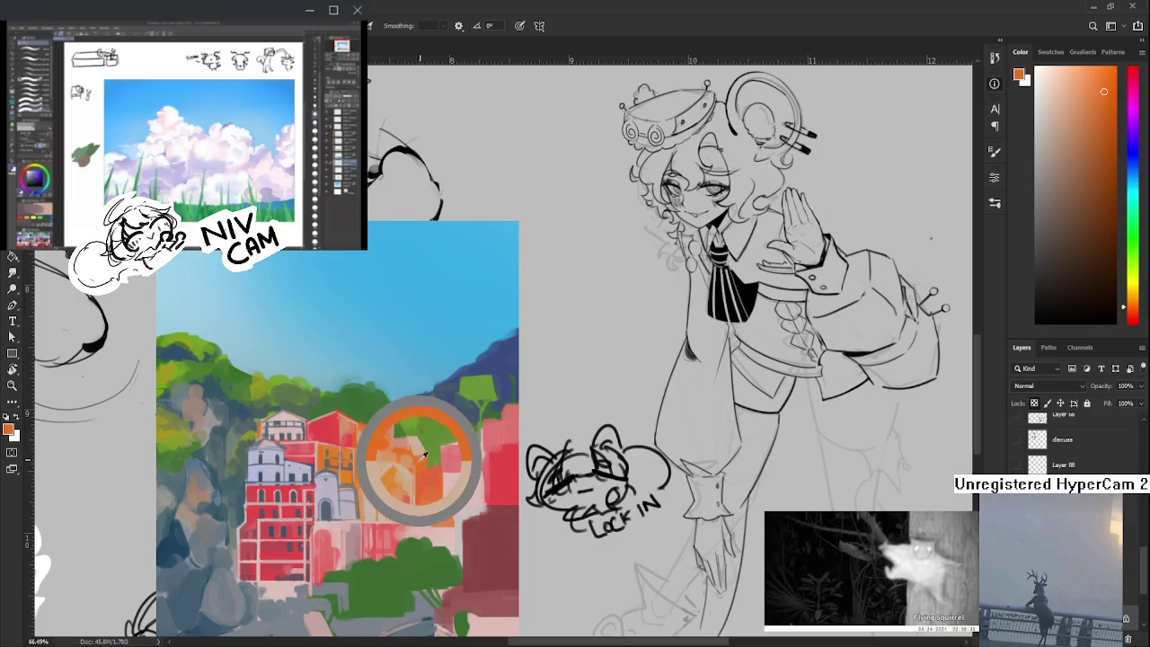
{"action": "left_click", "coordinate": [424, 451], "text": "alt"}
{"action": "left_click", "coordinate": [424, 454], "text": "alt"}
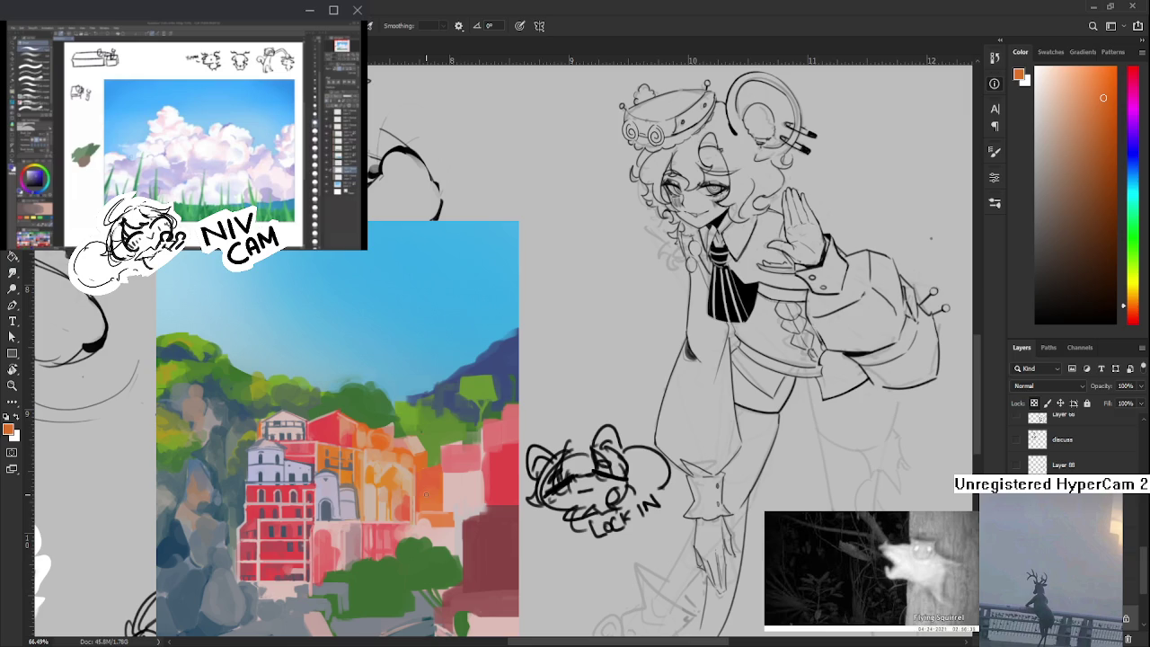
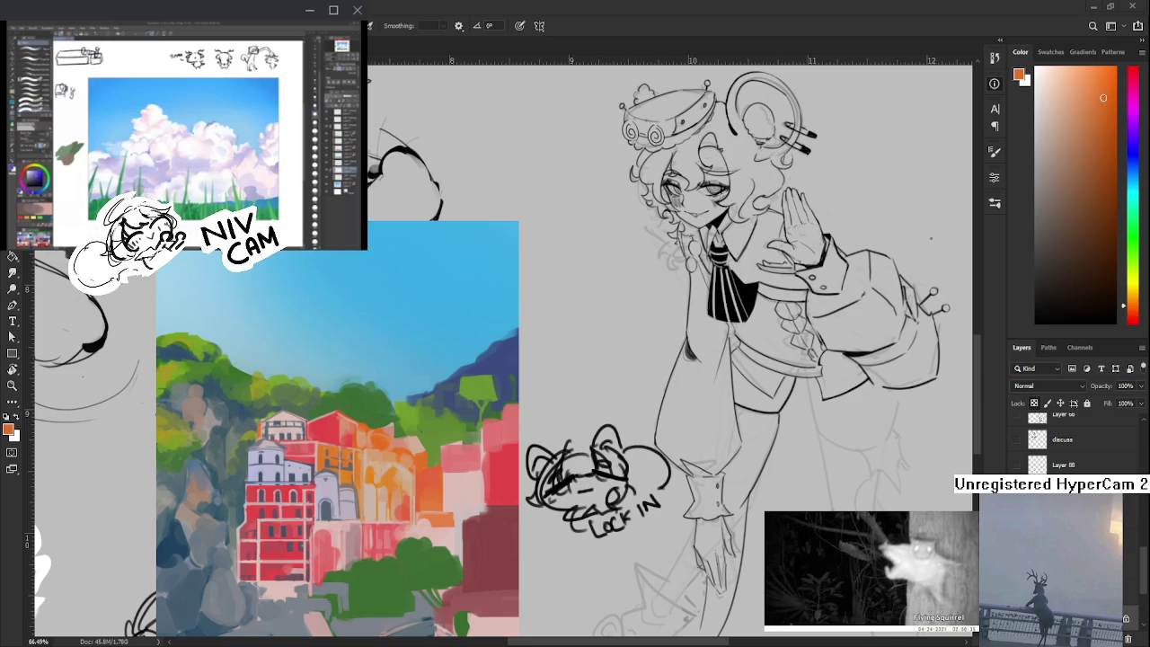
- Eyedrop pale pink and orange from the central buildings and dab soft highlights onto them
{"action": "scroll", "coordinate": [389, 473], "scroll_direction": "up", "scroll_amount": 1}
{"action": "scroll", "coordinate": [431, 488], "scroll_direction": "up", "scroll_amount": 1}
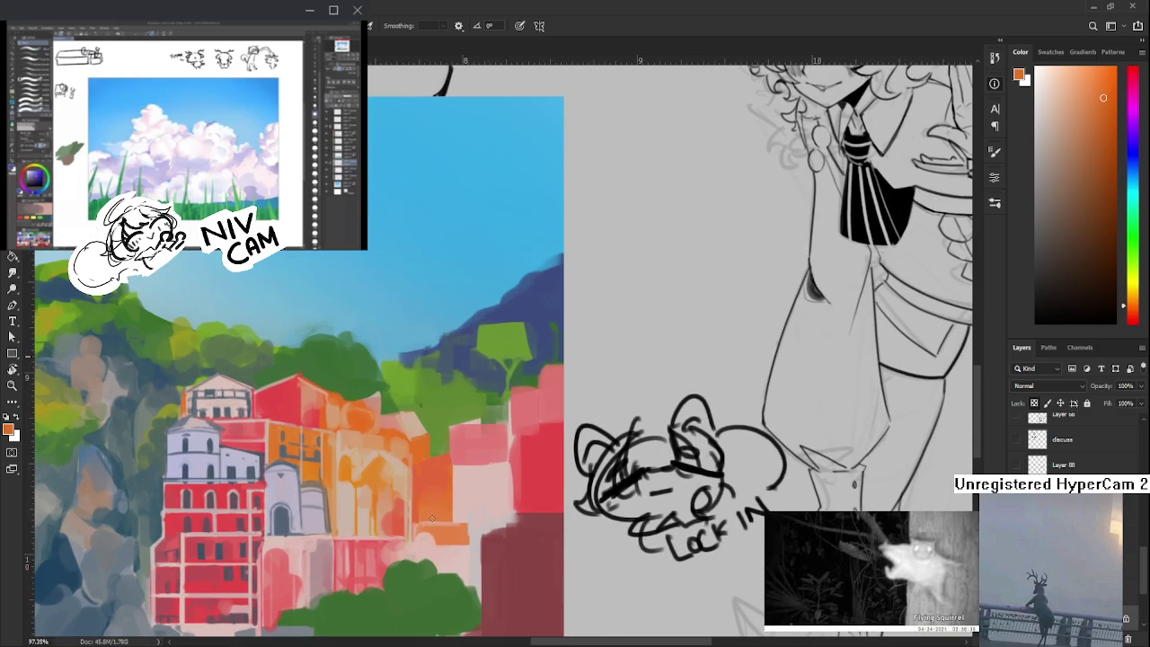
{"action": "left_click", "coordinate": [411, 527], "text": "alt"}
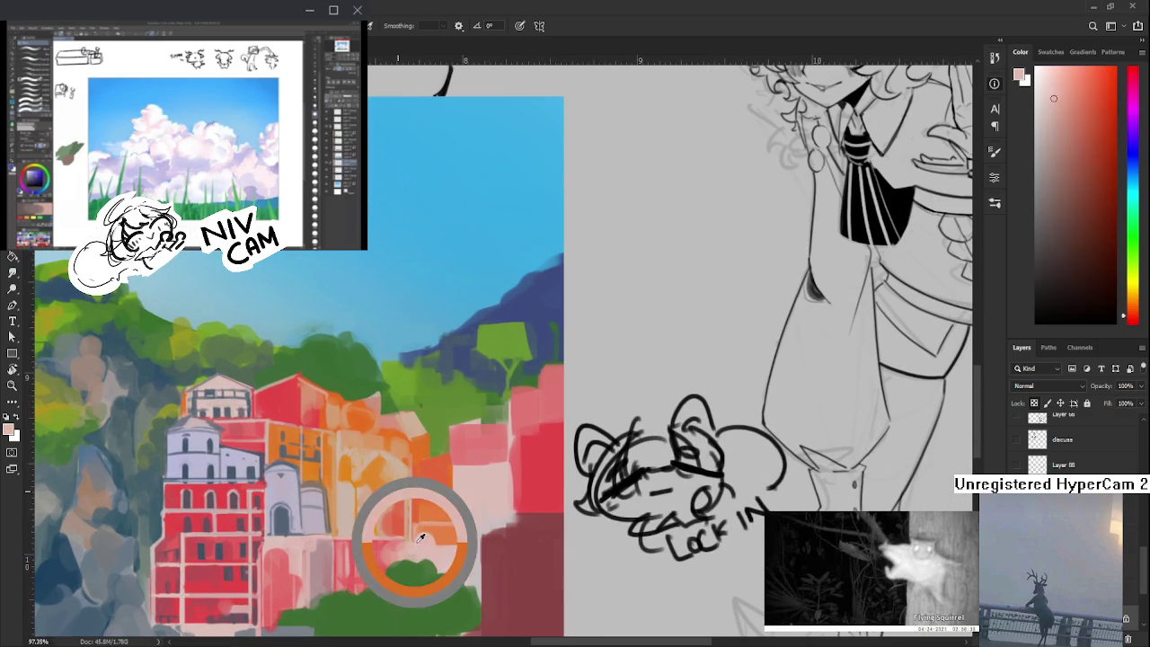
{"action": "left_click", "coordinate": [421, 528], "text": "alt"}
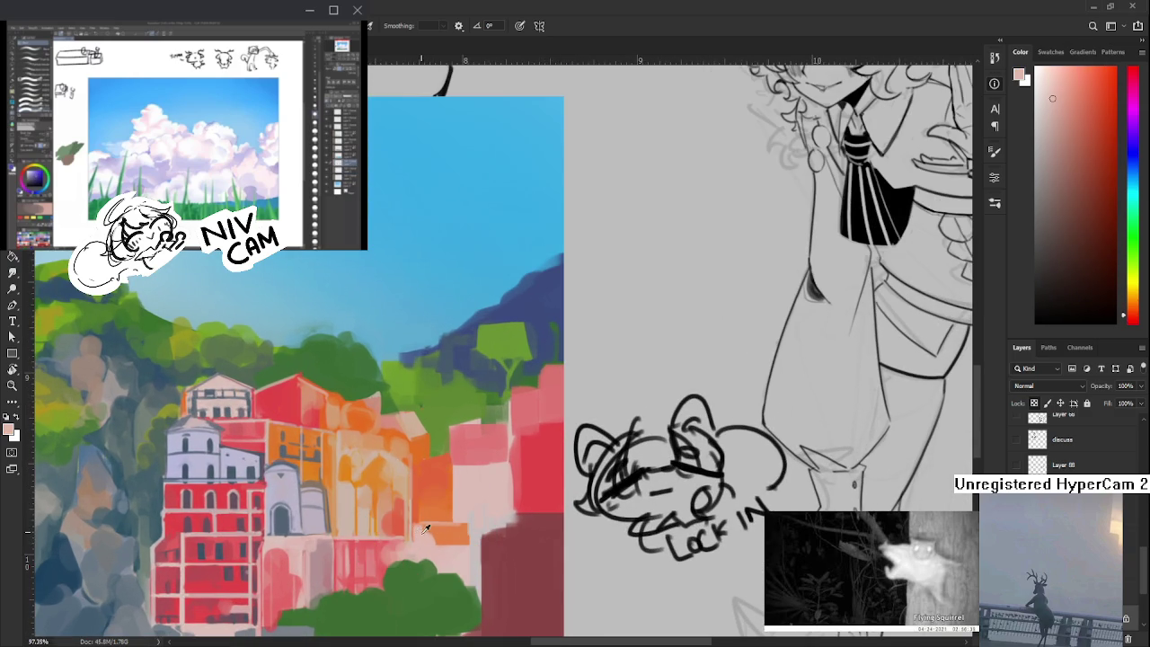
{"action": "left_click", "coordinate": [427, 527], "text": "alt"}
{"action": "left_click_drag", "start_coordinate": [423, 533], "coordinate": [421, 518]}
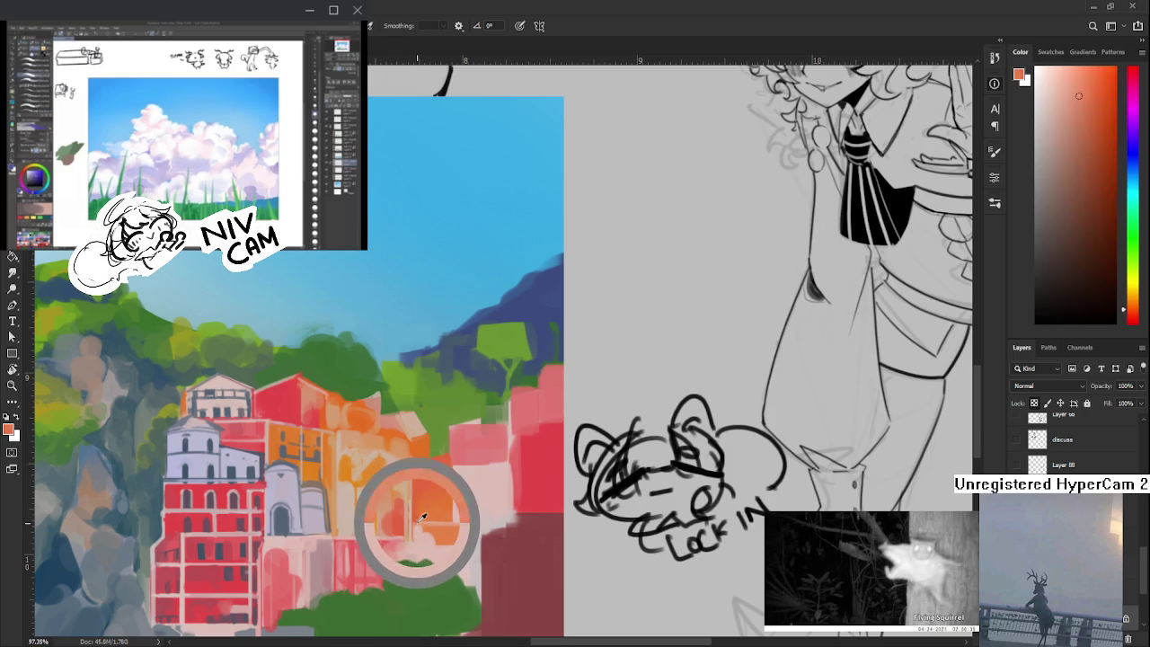
{"action": "left_click_drag", "start_coordinate": [421, 519], "coordinate": [416, 529]}
{"action": "left_click", "coordinate": [422, 531], "text": "alt"}
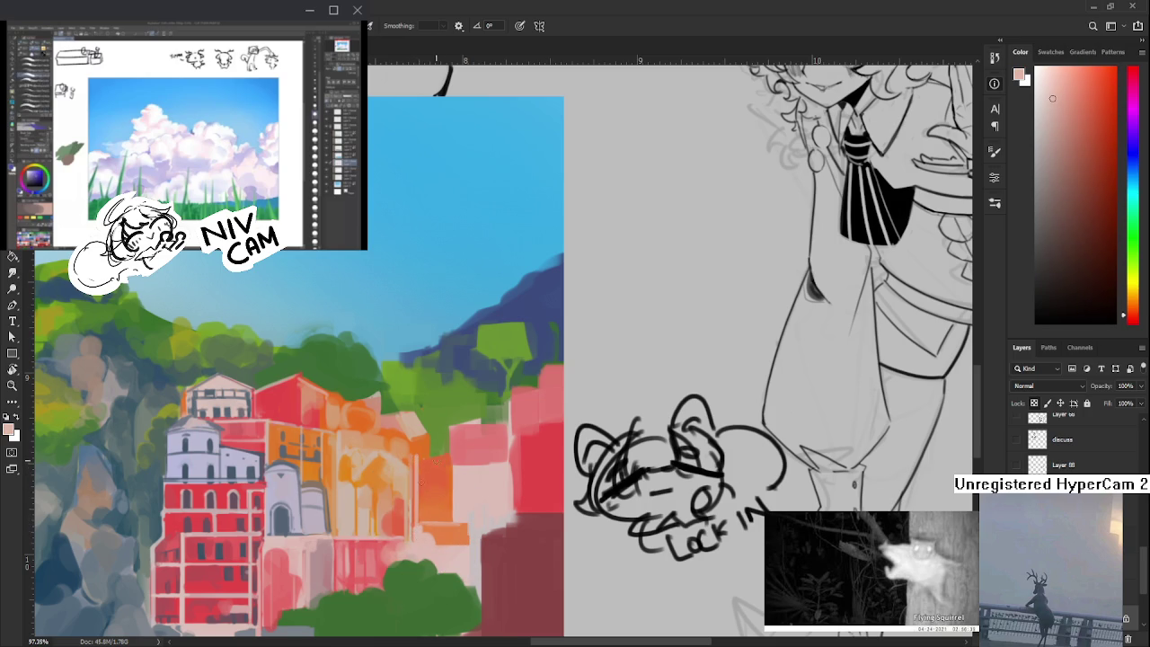
- Add red-orange, lighter orange and light pink highlight strokes across the central orange facades
{"action": "left_click", "coordinate": [432, 469], "text": "alt"}
{"action": "left_click", "coordinate": [419, 500], "text": "alt"}
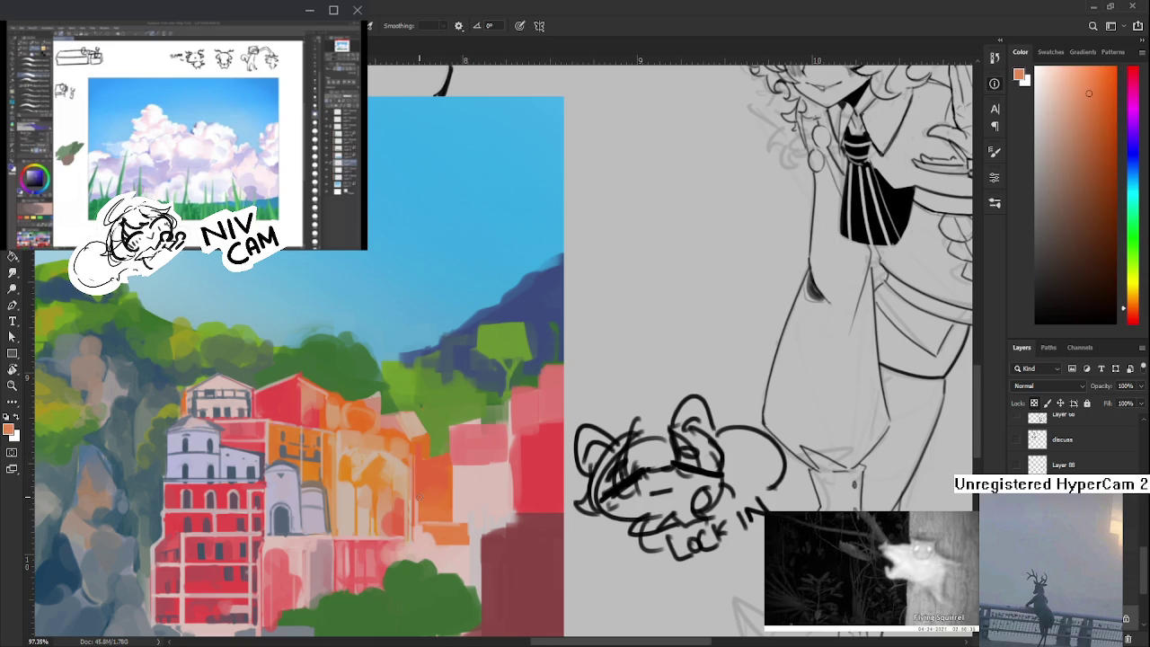
{"action": "left_click", "coordinate": [418, 508], "text": "alt"}
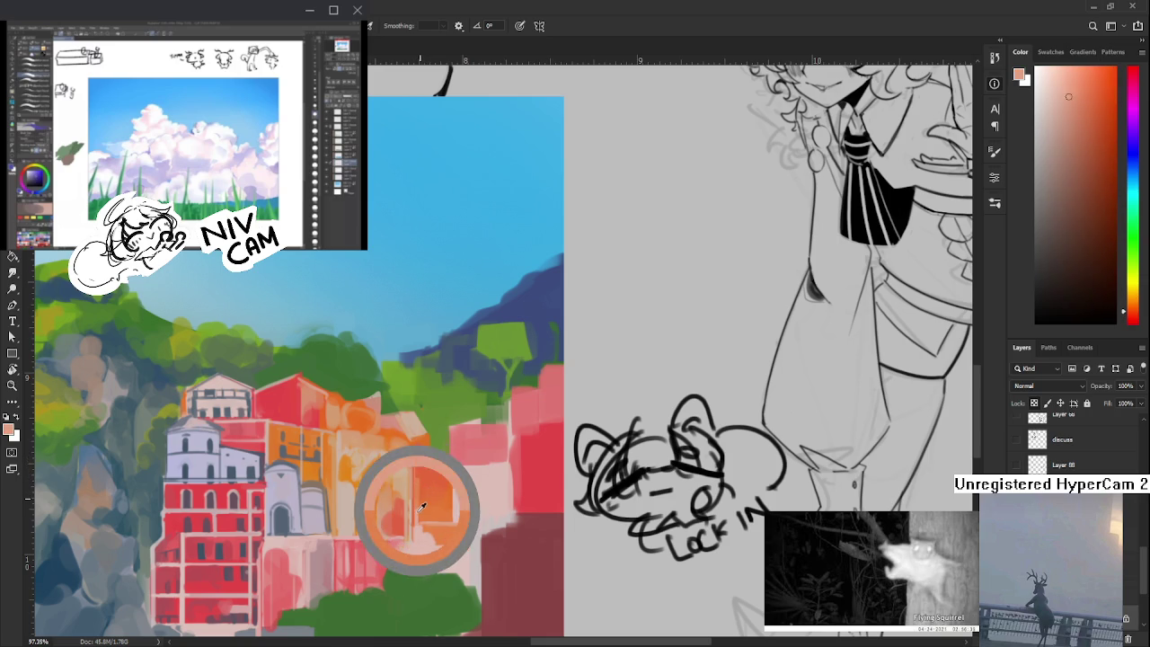
{"action": "left_click", "coordinate": [417, 506], "text": "alt"}
{"action": "left_click", "coordinate": [423, 481], "text": "alt"}
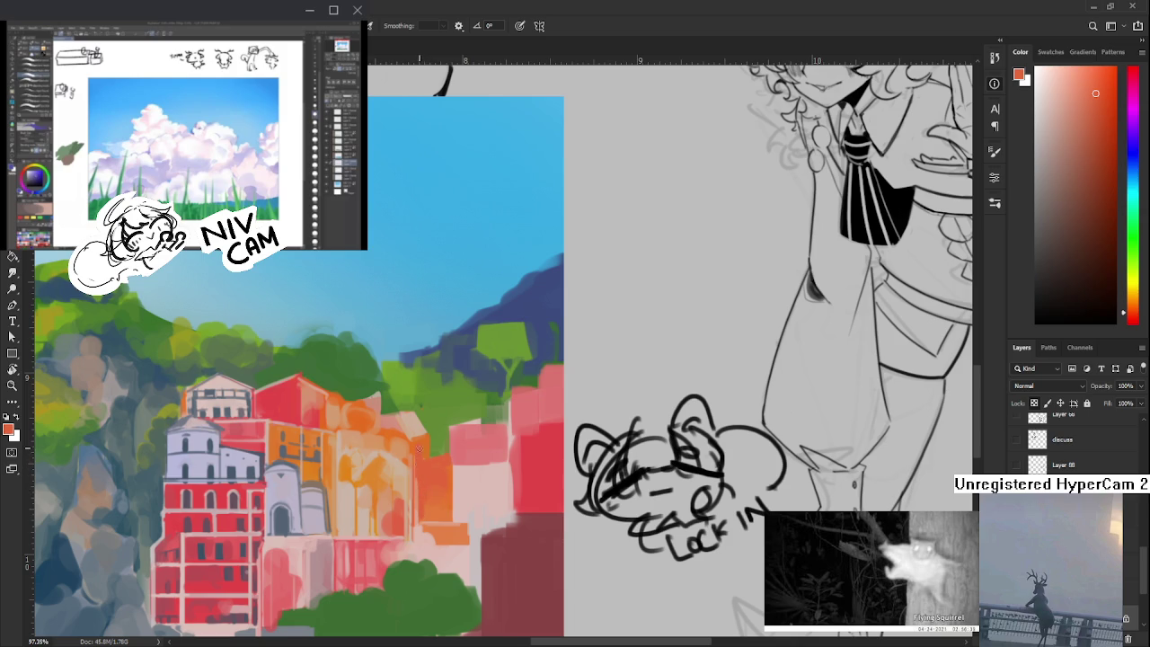
{"action": "left_click", "coordinate": [419, 525], "text": "alt"}
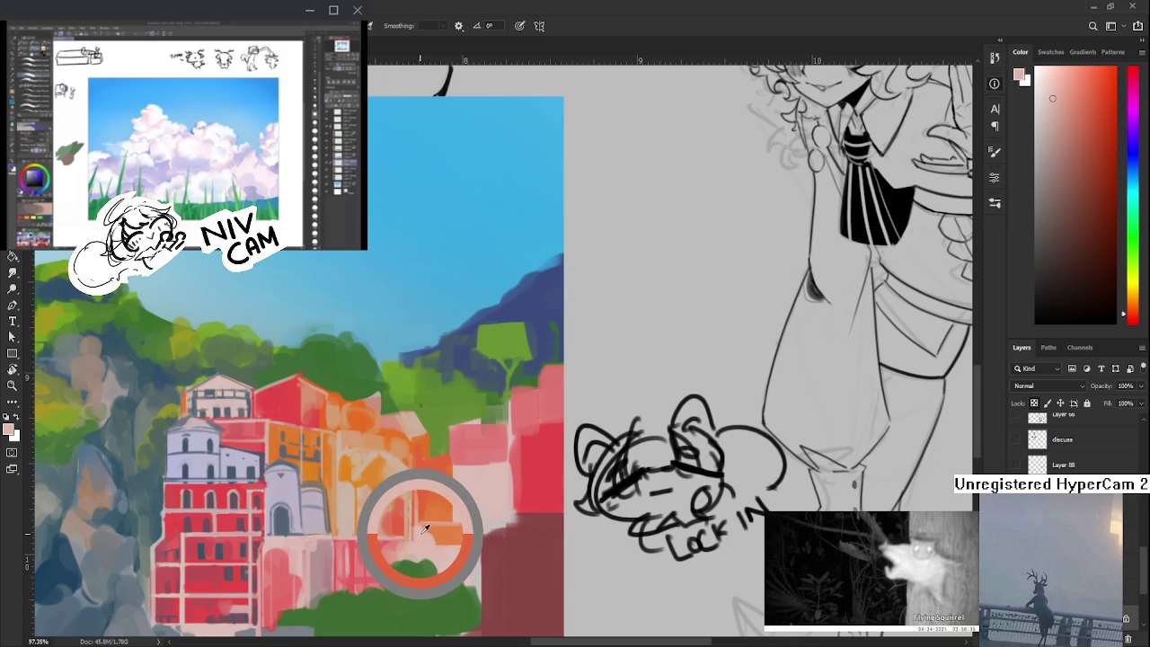
{"action": "left_click_drag", "start_coordinate": [421, 525], "coordinate": [424, 509]}
{"action": "left_click", "coordinate": [423, 519], "text": "alt"}
{"action": "left_click", "coordinate": [424, 533], "text": "alt"}
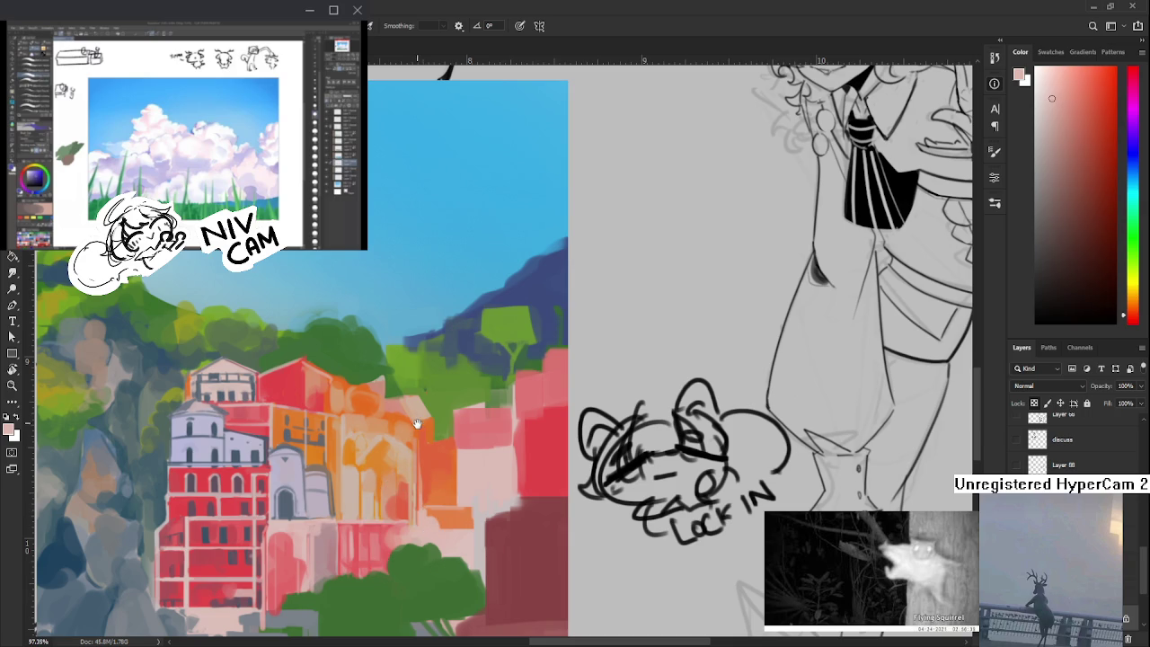
- Paint a thin light vertical stroke on the orange building, then add salmon and orange dabs
{"action": "left_click_drag", "start_coordinate": [416, 423], "coordinate": [419, 435]}
{"action": "left_click_drag", "start_coordinate": [423, 485], "coordinate": [423, 441]}
{"action": "left_click", "coordinate": [434, 441], "text": "alt"}
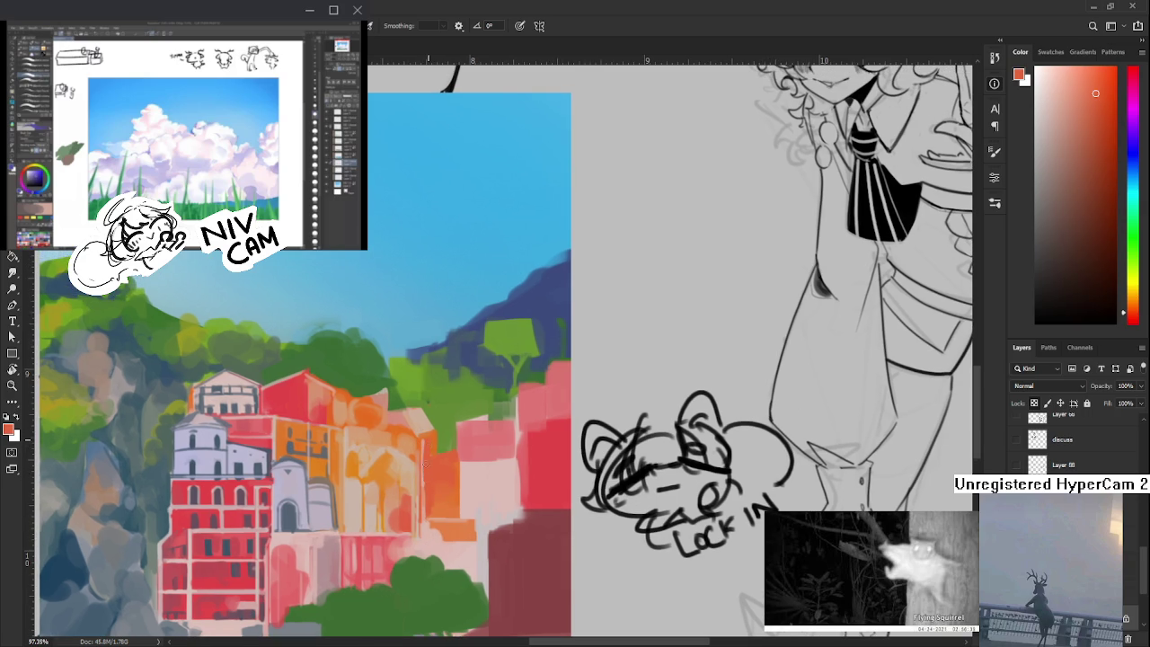
{"action": "left_click", "coordinate": [410, 442], "text": "alt"}
{"action": "left_click", "coordinate": [421, 439], "text": "alt"}
{"action": "left_click", "coordinate": [426, 438], "text": "alt"}
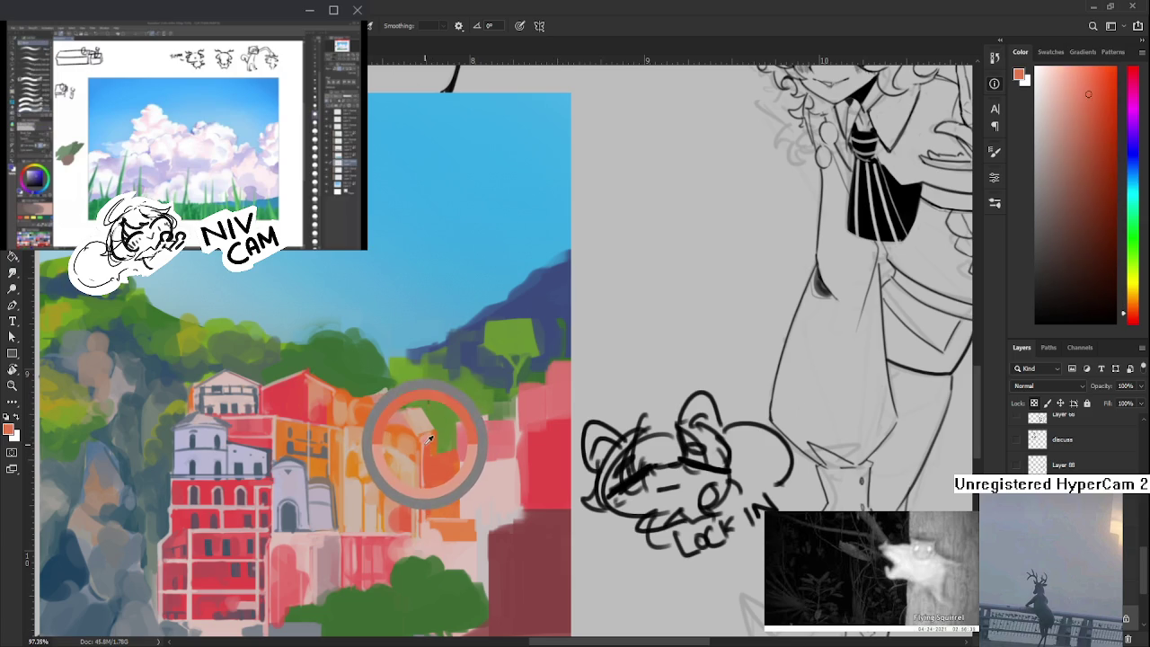
{"action": "left_click_drag", "start_coordinate": [430, 437], "coordinate": [426, 435]}
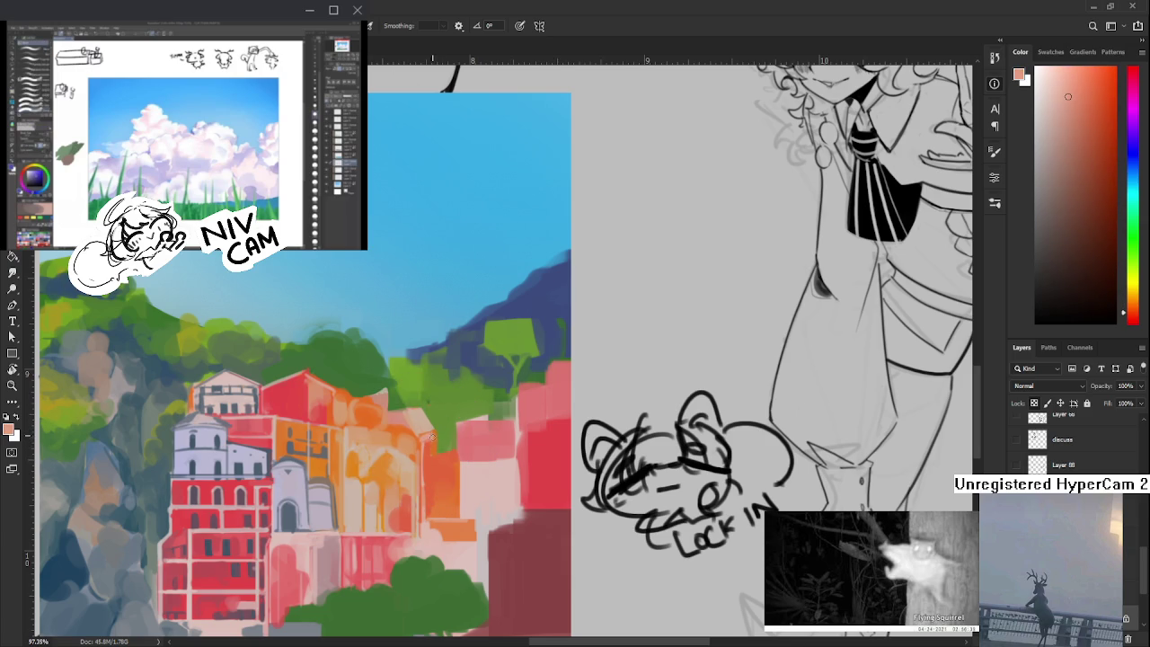
{"action": "left_click", "coordinate": [430, 440], "text": "alt"}
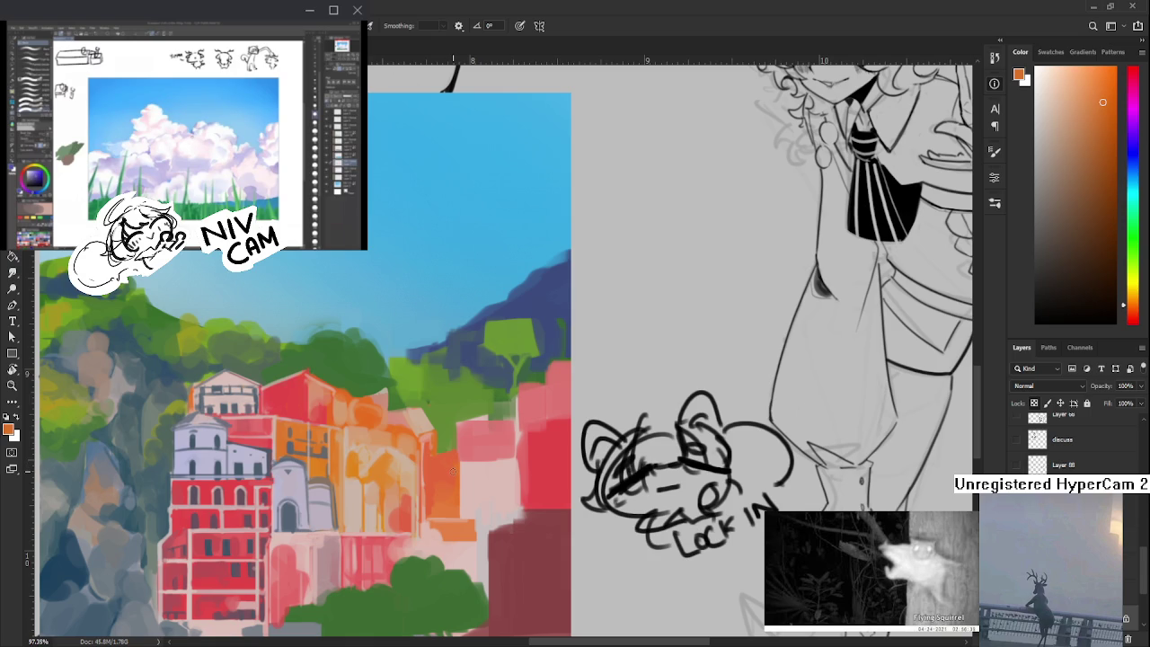
- Dab lighter salmon pink and red-orange tones across the orange building's facade
{"action": "left_click", "coordinate": [434, 431], "text": "alt"}
{"action": "left_click_drag", "start_coordinate": [434, 431], "coordinate": [435, 498]}
{"action": "left_click", "coordinate": [442, 497], "text": "alt"}
{"action": "left_click_drag", "start_coordinate": [444, 469], "coordinate": [413, 462]}
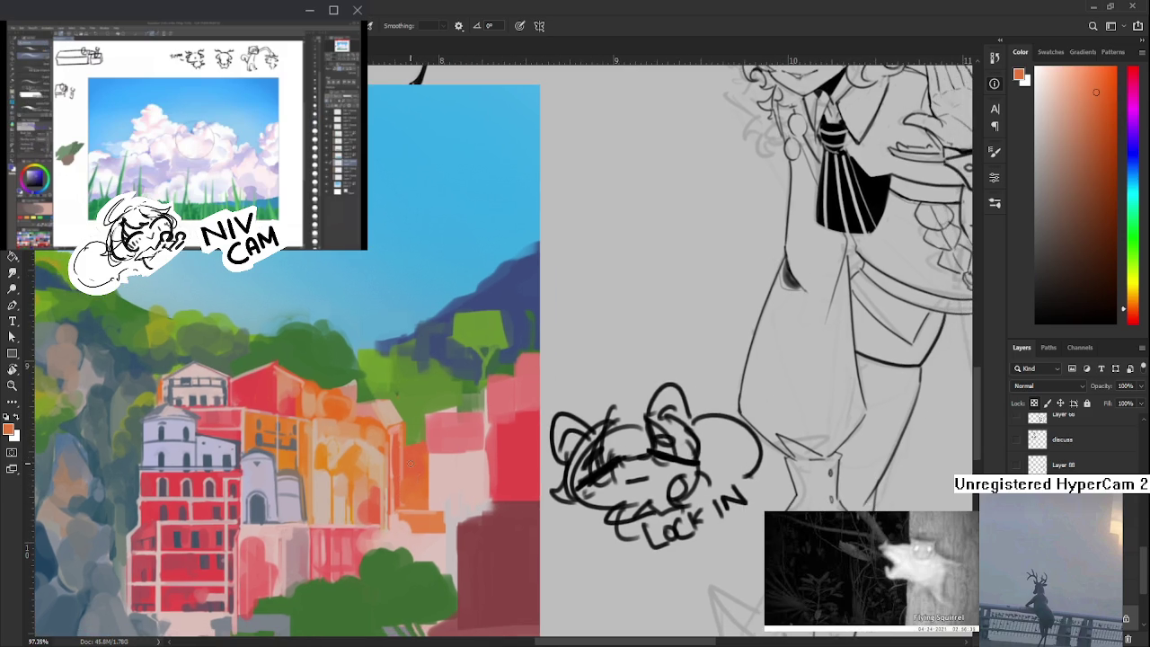
{"action": "left_click", "coordinate": [389, 432], "text": "alt"}
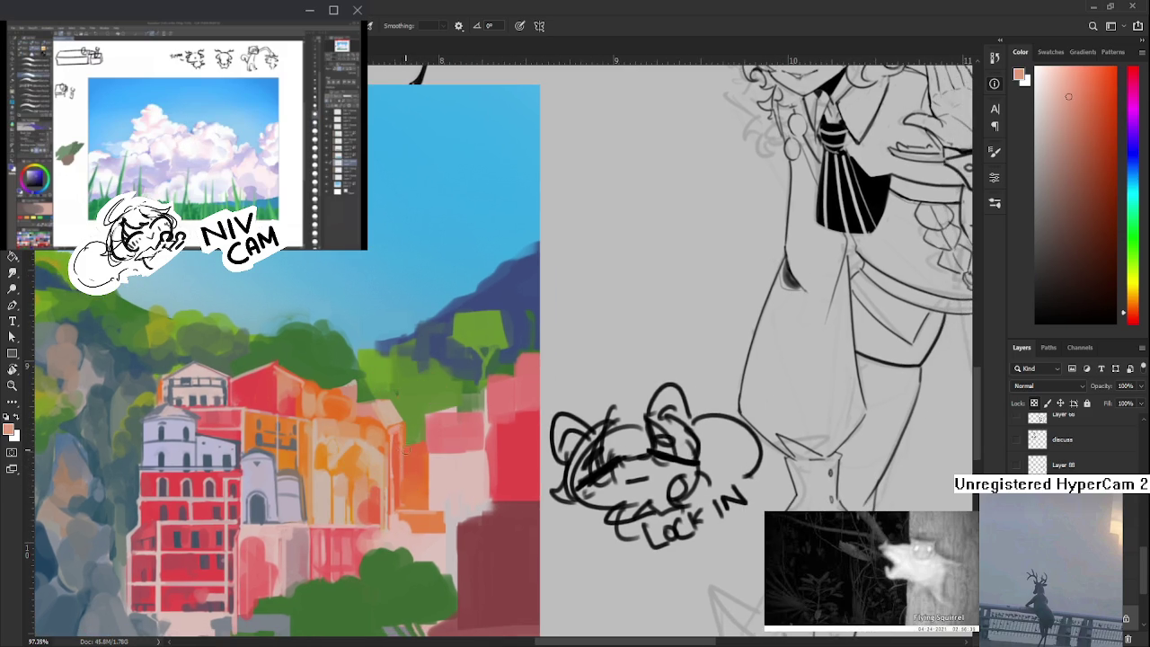
{"action": "left_click", "coordinate": [404, 462], "text": "alt"}
{"action": "left_click", "coordinate": [405, 462], "text": "alt"}
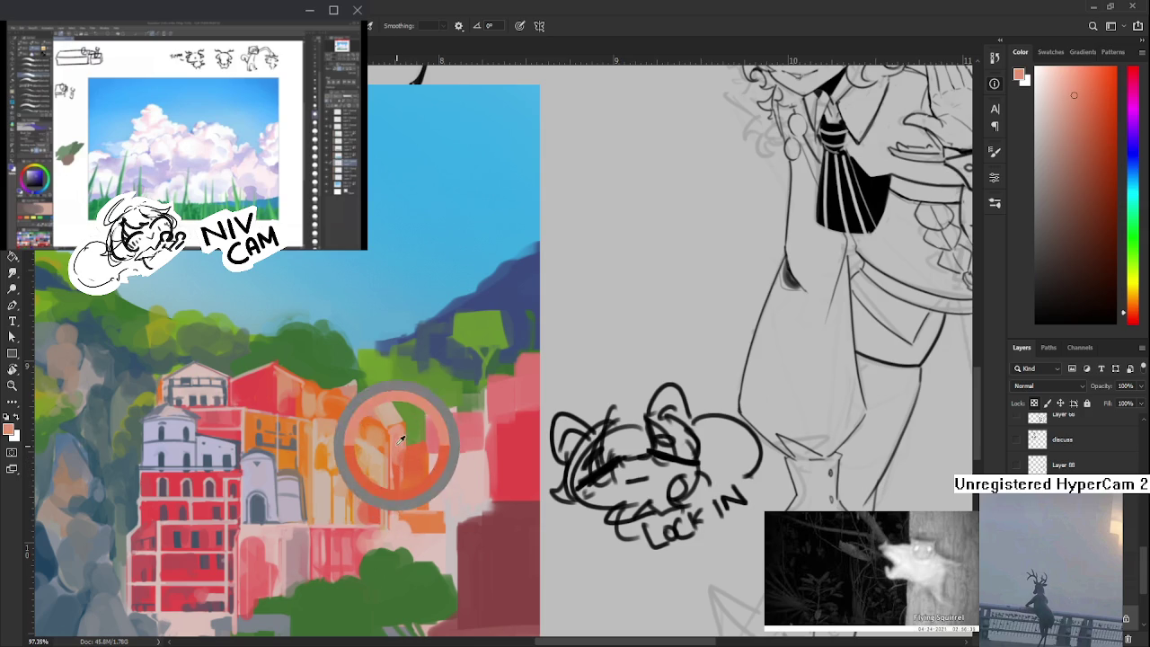
{"action": "left_click", "coordinate": [418, 501], "text": "alt"}
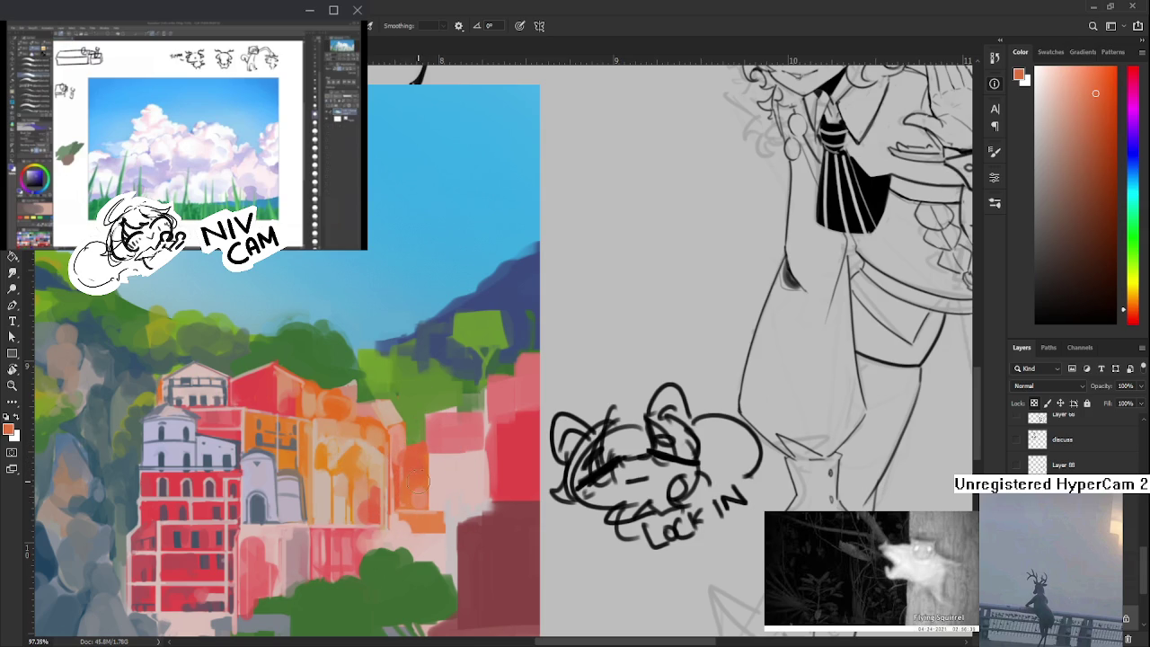
{"action": "scroll", "coordinate": [424, 473], "scroll_direction": "down", "scroll_amount": 2}
- Zoom out and add a Hue/Saturation adjustment layer above Group 5
{"action": "scroll", "coordinate": [459, 463], "scroll_direction": "down", "scroll_amount": 2}
{"action": "scroll", "coordinate": [497, 449], "scroll_direction": "down", "scroll_amount": 1}
{"action": "scroll", "coordinate": [495, 453], "scroll_direction": "up", "scroll_amount": 3}
{"action": "scroll", "coordinate": [474, 450], "scroll_direction": "up", "scroll_amount": 1}
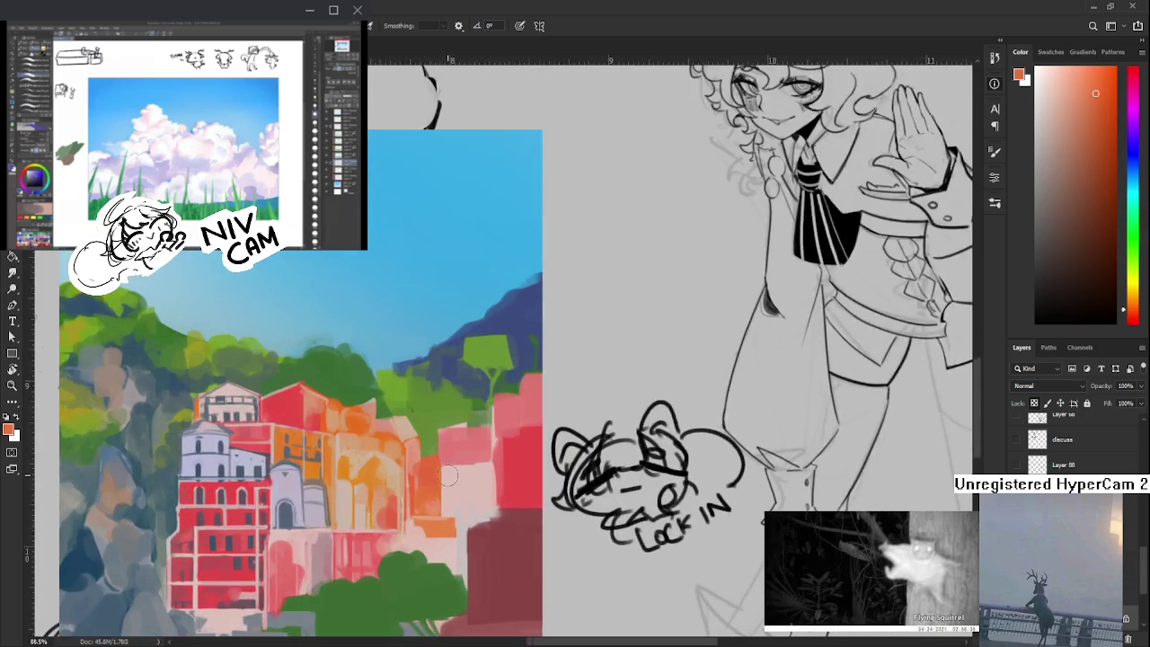
{"action": "scroll", "coordinate": [435, 447], "scroll_direction": "down", "scroll_amount": 2}
{"action": "scroll", "coordinate": [466, 476], "scroll_direction": "down", "scroll_amount": 1}
{"action": "scroll", "coordinate": [1069, 441], "scroll_direction": "down", "scroll_amount": 3}
{"action": "scroll", "coordinate": [1069, 440], "scroll_direction": "down", "scroll_amount": 3}
{"action": "scroll", "coordinate": [1069, 440], "scroll_direction": "down", "scroll_amount": 3}
{"action": "scroll", "coordinate": [1070, 441], "scroll_direction": "down", "scroll_amount": 3}
{"action": "scroll", "coordinate": [1069, 440], "scroll_direction": "down", "scroll_amount": 3}
{"action": "scroll", "coordinate": [1070, 441], "scroll_direction": "down", "scroll_amount": 3}
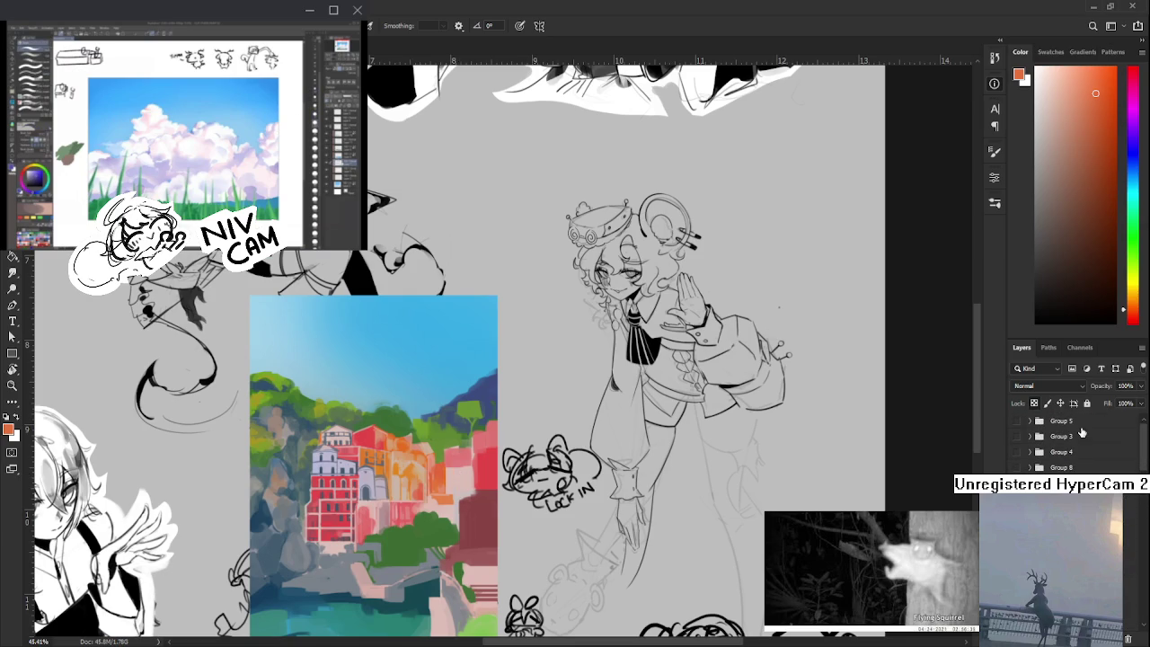
{"action": "left_click", "coordinate": [1079, 424]}
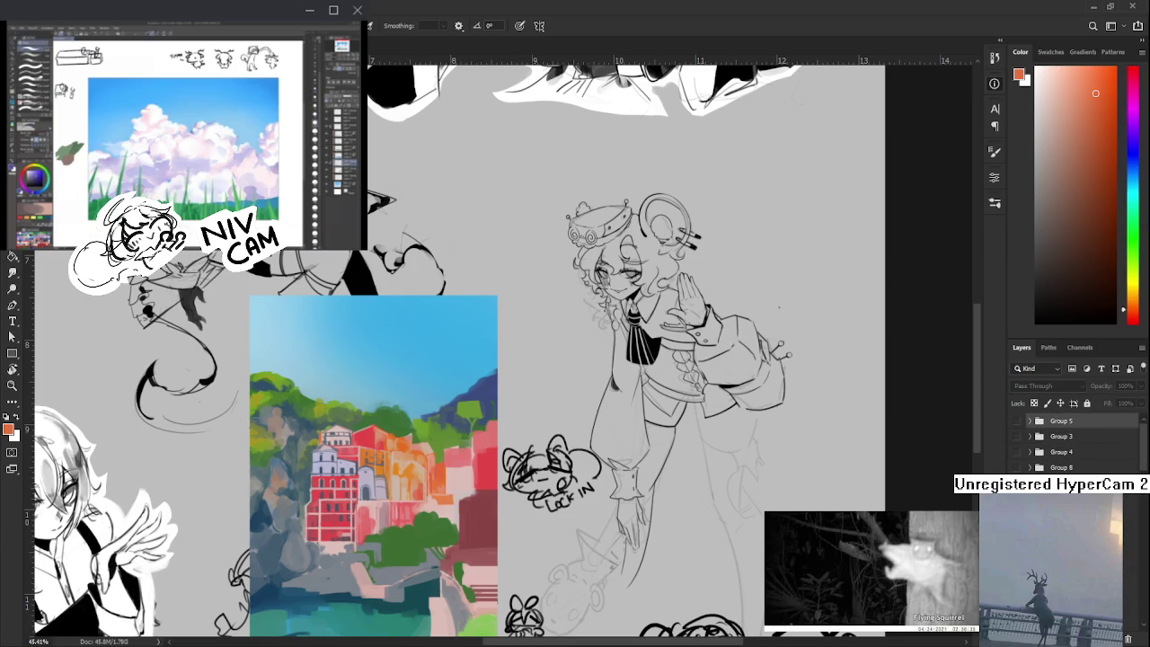
{"action": "left_click", "coordinate": [994, 177]}
{"action": "left_click", "coordinate": [920, 262]}
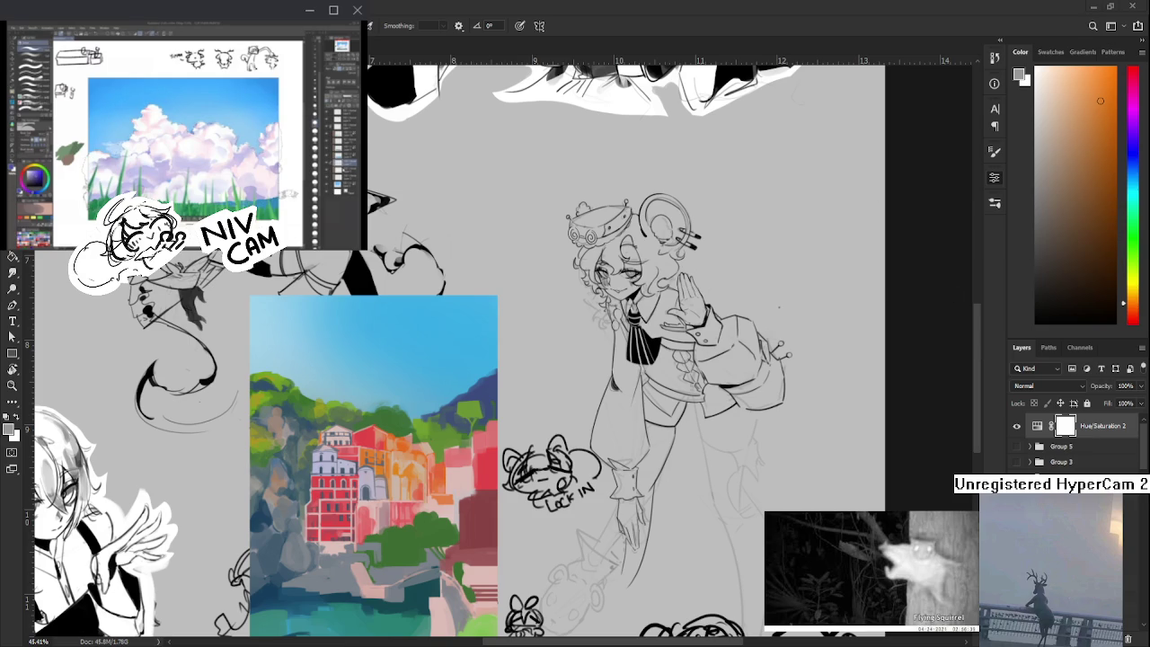
- Check the desaturated values across the page, then hide the Hue/Saturation layer to restore colour
{"action": "scroll", "coordinate": [453, 486], "scroll_direction": "up", "scroll_amount": 2}
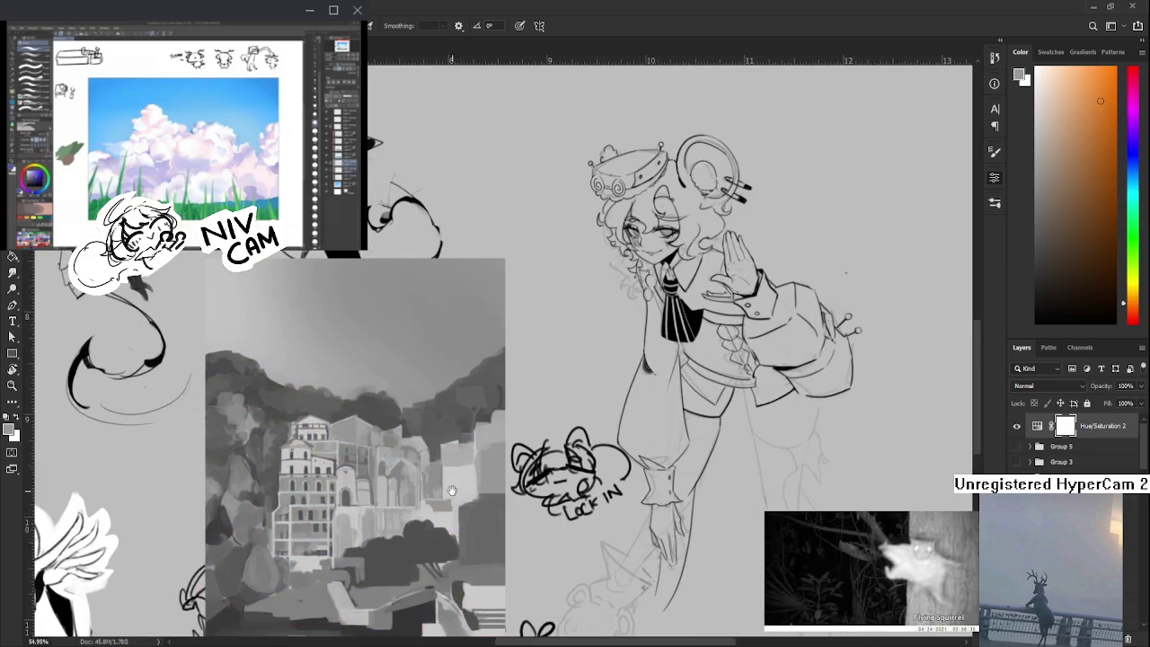
{"action": "left_click_drag", "start_coordinate": [453, 486], "coordinate": [486, 412]}
{"action": "scroll", "coordinate": [485, 411], "scroll_direction": "down", "scroll_amount": 3}
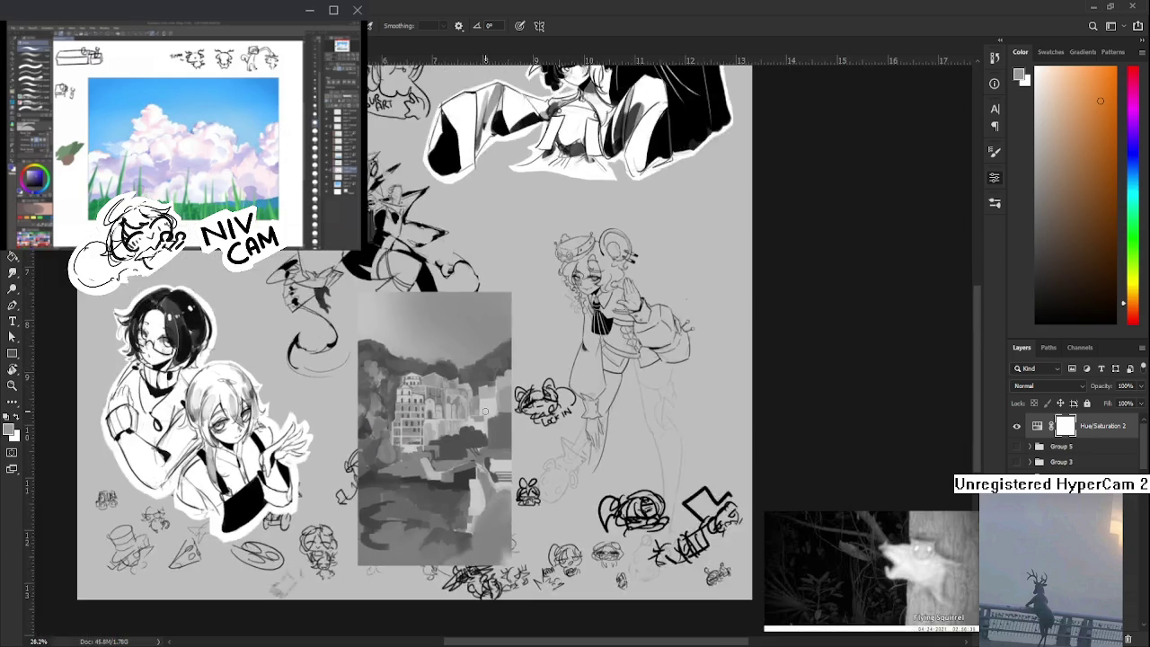
{"action": "scroll", "coordinate": [485, 412], "scroll_direction": "up", "scroll_amount": 1}
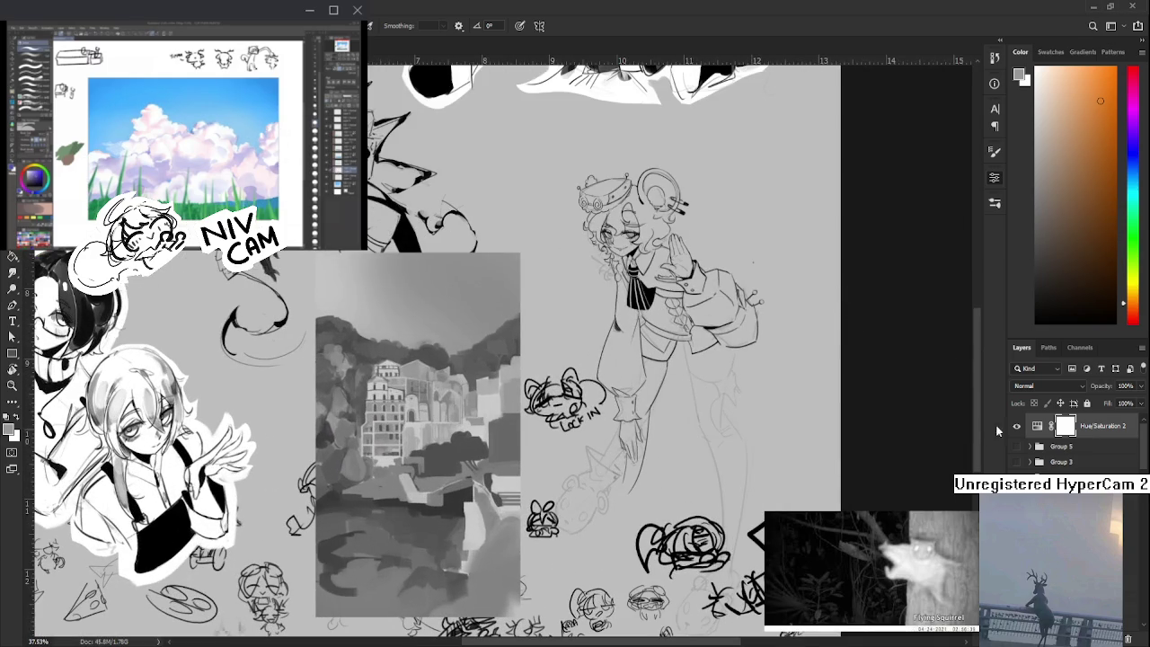
{"action": "left_click", "coordinate": [1016, 427]}
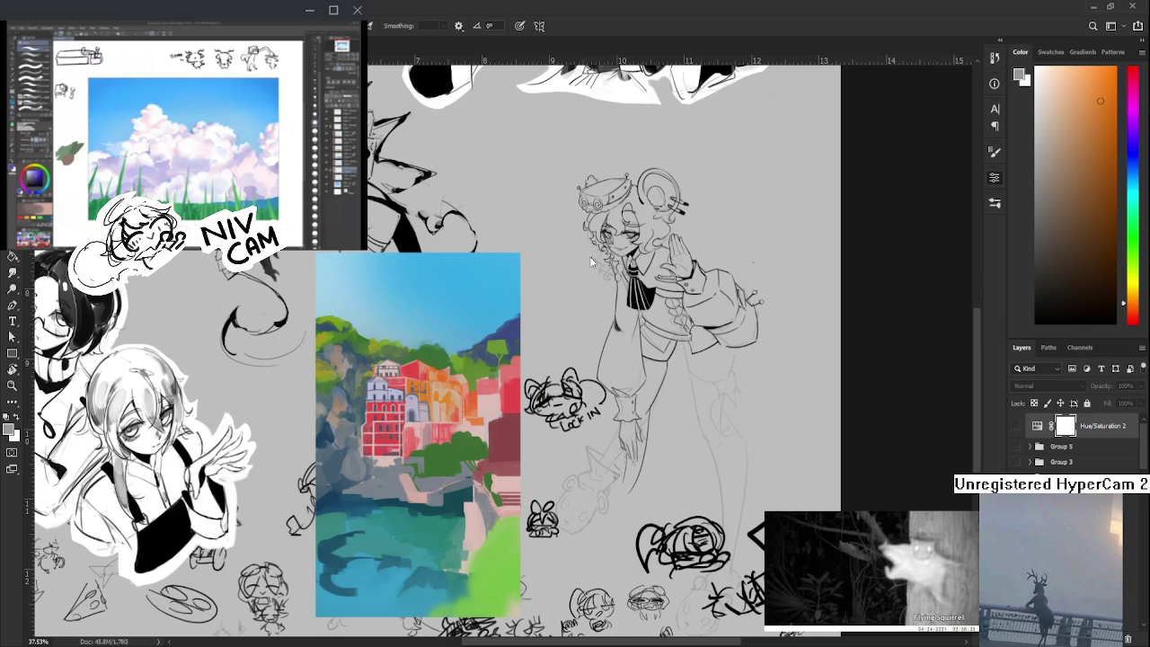
{"action": "scroll", "coordinate": [1060, 431], "scroll_direction": "down", "scroll_amount": 3}
{"action": "scroll", "coordinate": [1038, 415], "scroll_direction": "down", "scroll_amount": 2}
{"action": "scroll", "coordinate": [1036, 415], "scroll_direction": "down", "scroll_amount": 2}
{"action": "scroll", "coordinate": [1070, 443], "scroll_direction": "down", "scroll_amount": 2}
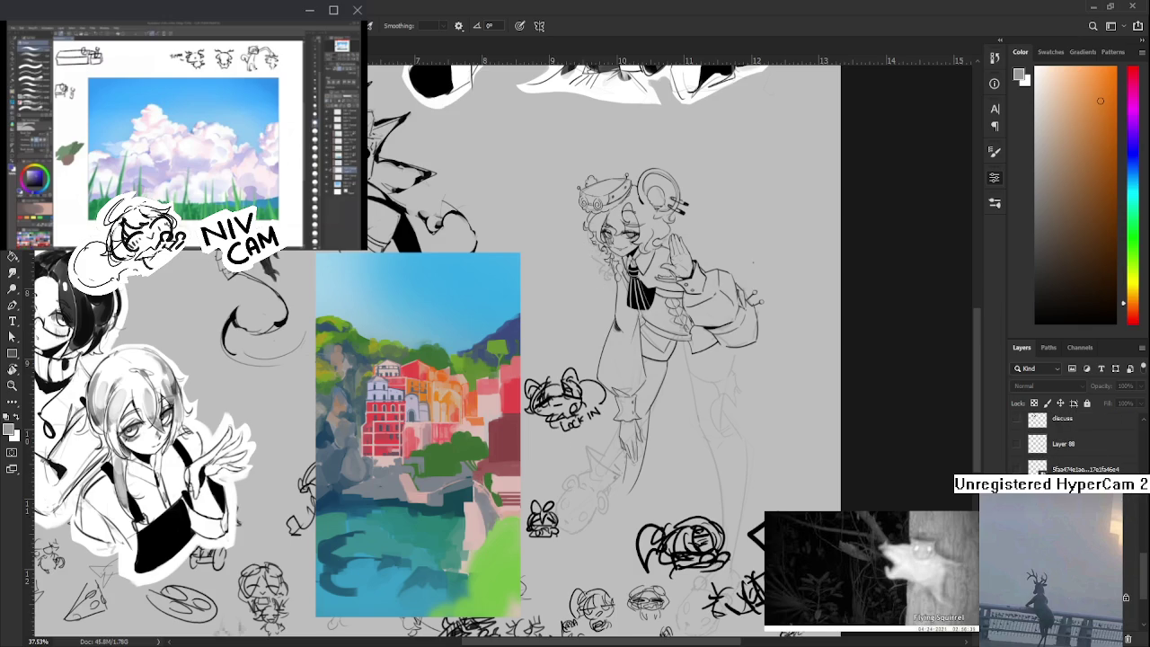
{"action": "scroll", "coordinate": [369, 557], "scroll_direction": "up", "scroll_amount": 5}
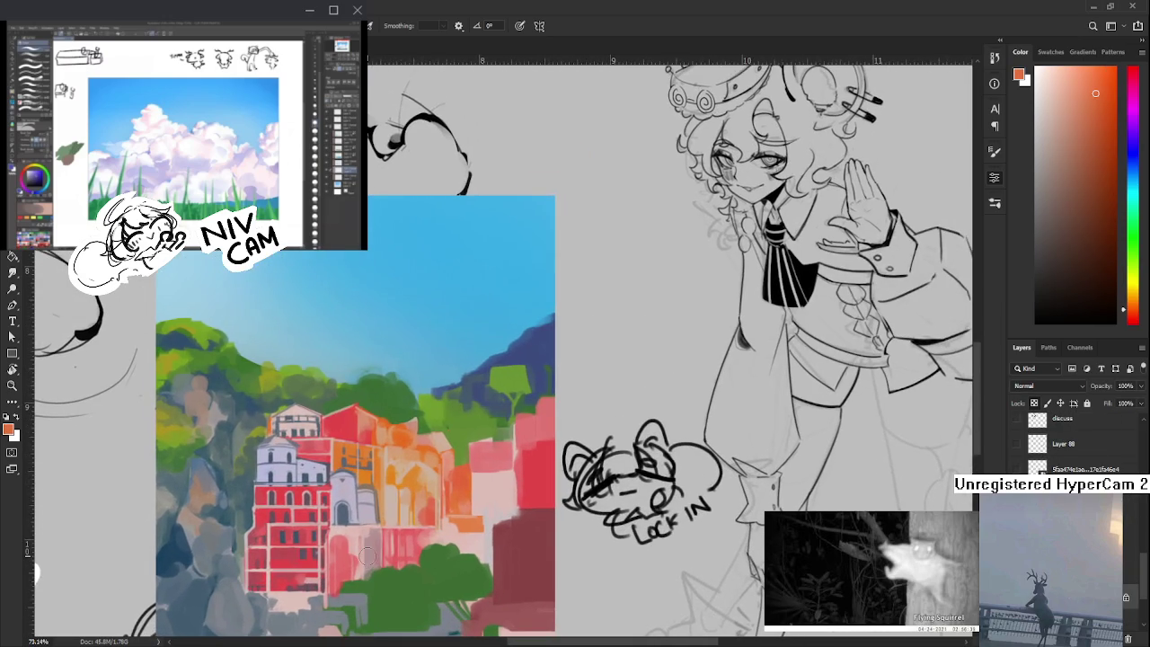
- Sample the building's red, darken it, and shade the red building's windows dark red
{"action": "scroll", "coordinate": [383, 405], "scroll_direction": "down", "scroll_amount": 2}
{"action": "left_click", "coordinate": [376, 447], "text": "alt"}
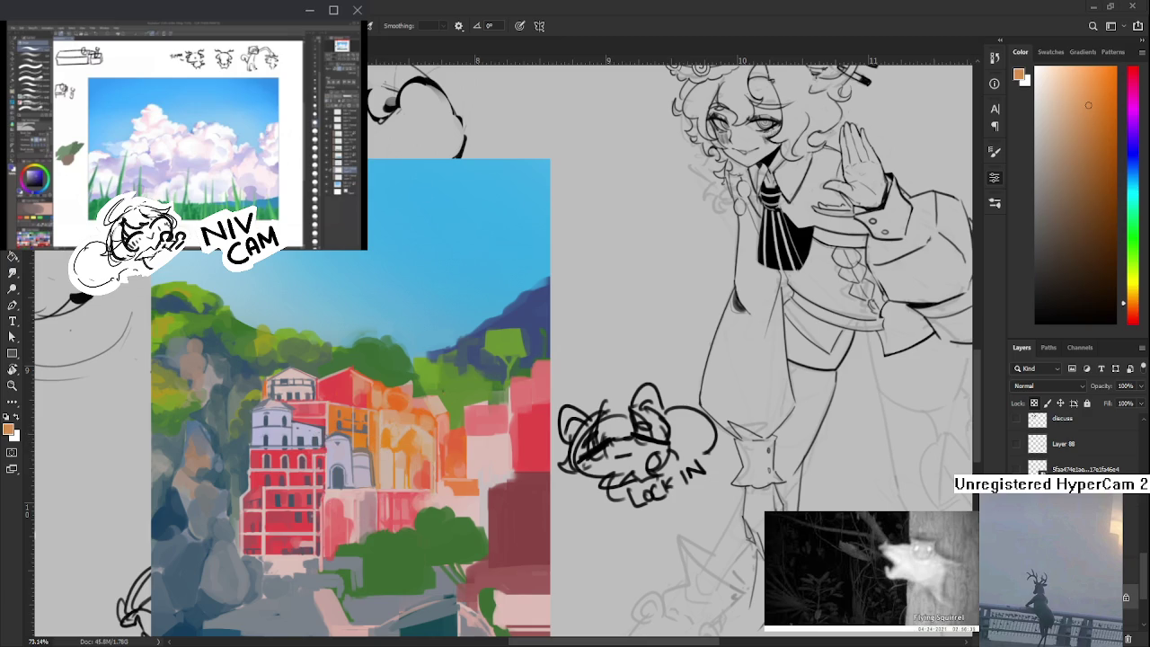
{"action": "left_click_drag", "start_coordinate": [286, 464], "coordinate": [301, 409]}
{"action": "left_click", "coordinate": [274, 433], "text": "alt"}
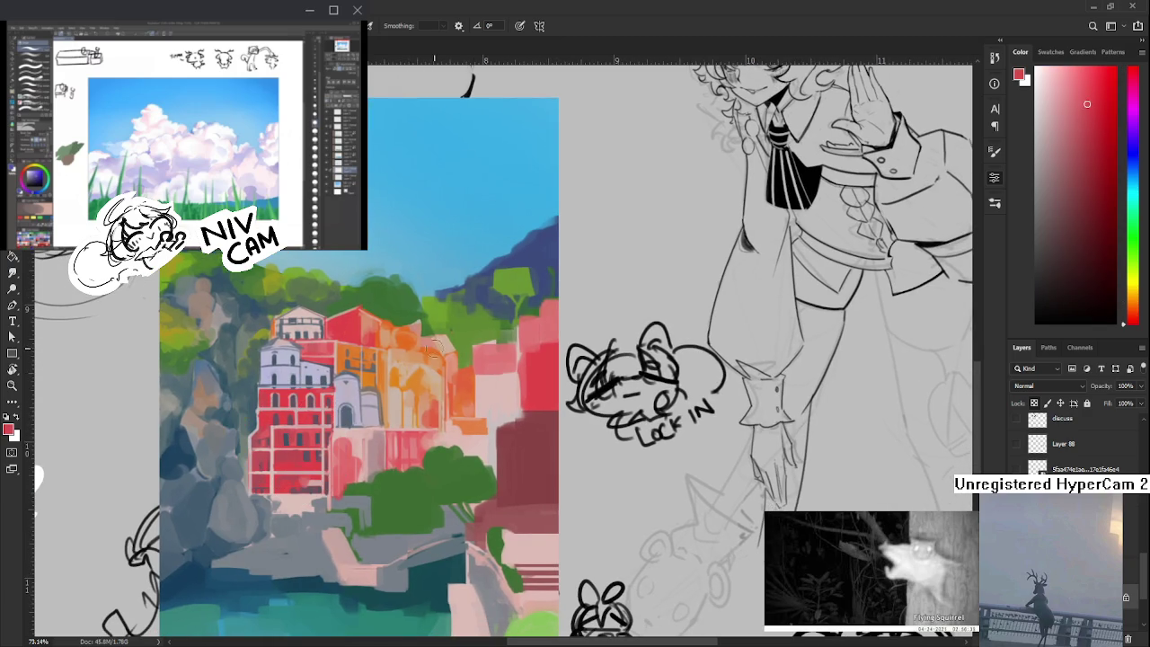
{"action": "left_click_drag", "start_coordinate": [1086, 201], "coordinate": [1098, 204]}
{"action": "mouse_move", "coordinate": [268, 419]}
{"action": "left_mouse_down"}
{"action": "mouse_move", "coordinate": [261, 412]}
{"action": "mouse_move", "coordinate": [289, 419]}
{"action": "left_mouse_up"}
{"action": "key", "text": "ctrl+z"}
{"action": "key", "text": "ctrl+z"}
{"action": "left_click_drag", "start_coordinate": [266, 419], "coordinate": [329, 420]}
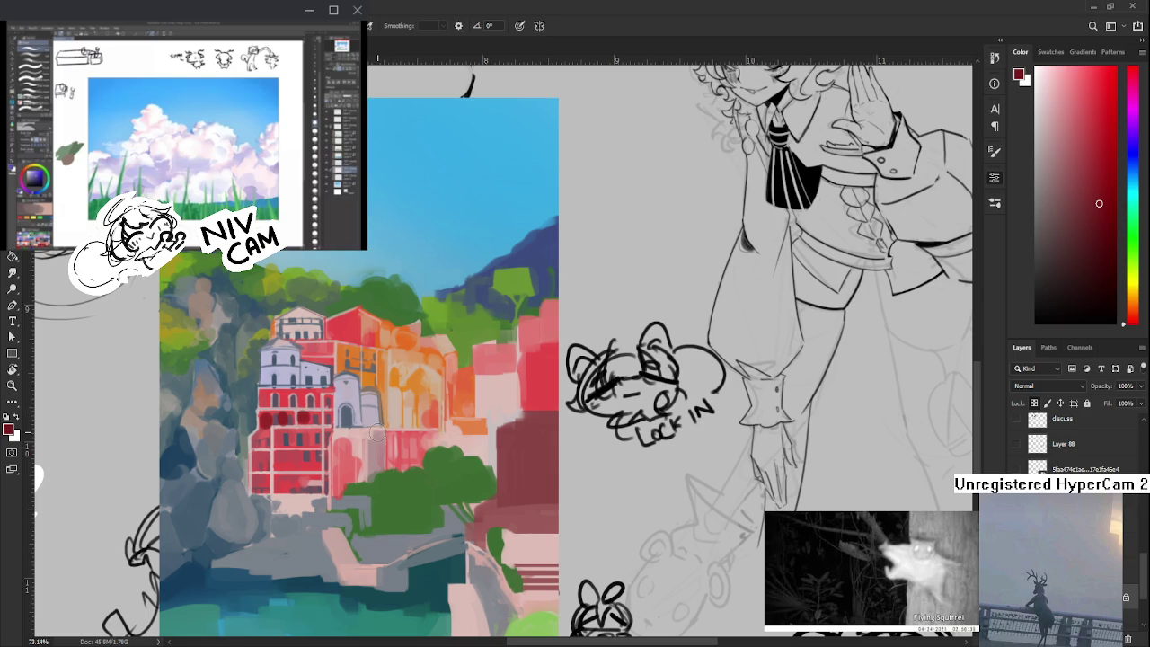
- Toggle the Hue/Saturation layer on and off to compare greyscale values with full colour
{"action": "scroll", "coordinate": [378, 430], "scroll_direction": "down", "scroll_amount": 5}
{"action": "scroll", "coordinate": [1060, 445], "scroll_direction": "up", "scroll_amount": 3}
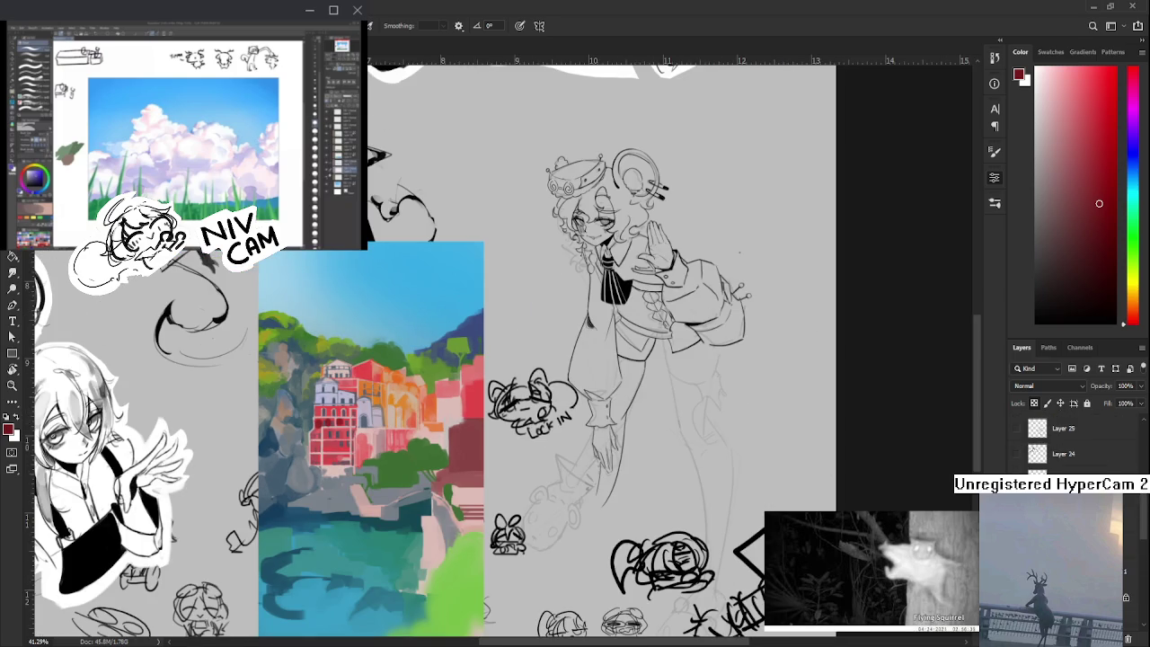
{"action": "left_click", "coordinate": [1017, 425]}
{"action": "left_click", "coordinate": [1017, 425]}
{"action": "key", "text": "ctrl+comma"}
{"action": "key", "text": "ctrl+comma"}
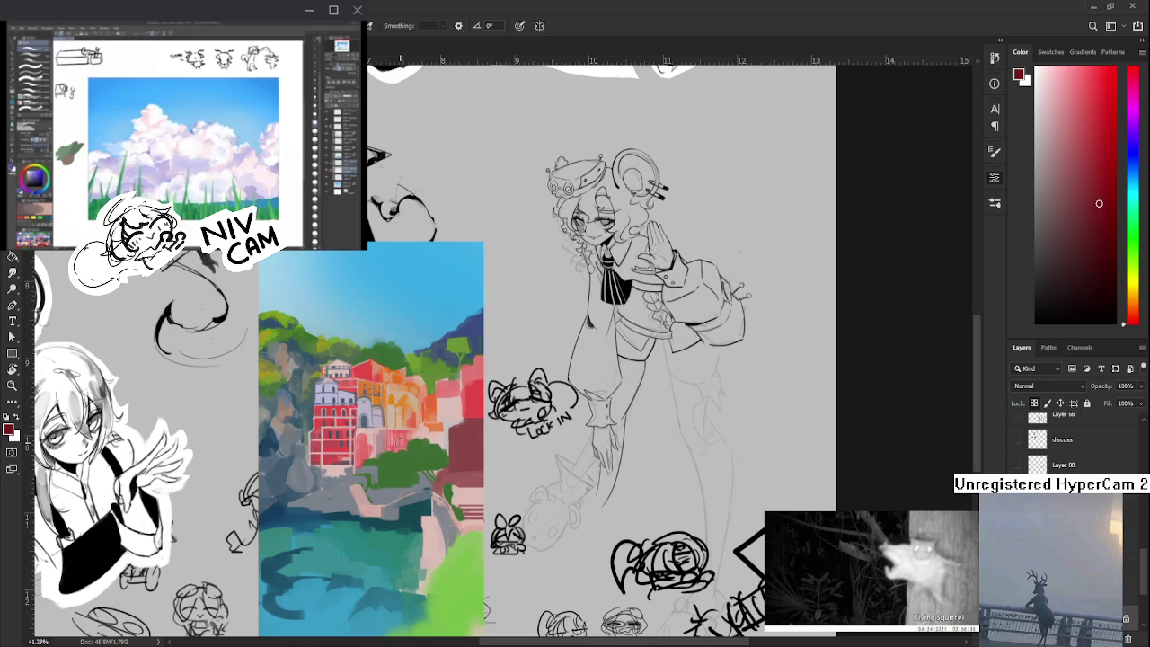
{"action": "scroll", "coordinate": [400, 440], "scroll_direction": "up", "scroll_amount": 2}
{"action": "scroll", "coordinate": [400, 441], "scroll_direction": "up", "scroll_amount": 1}
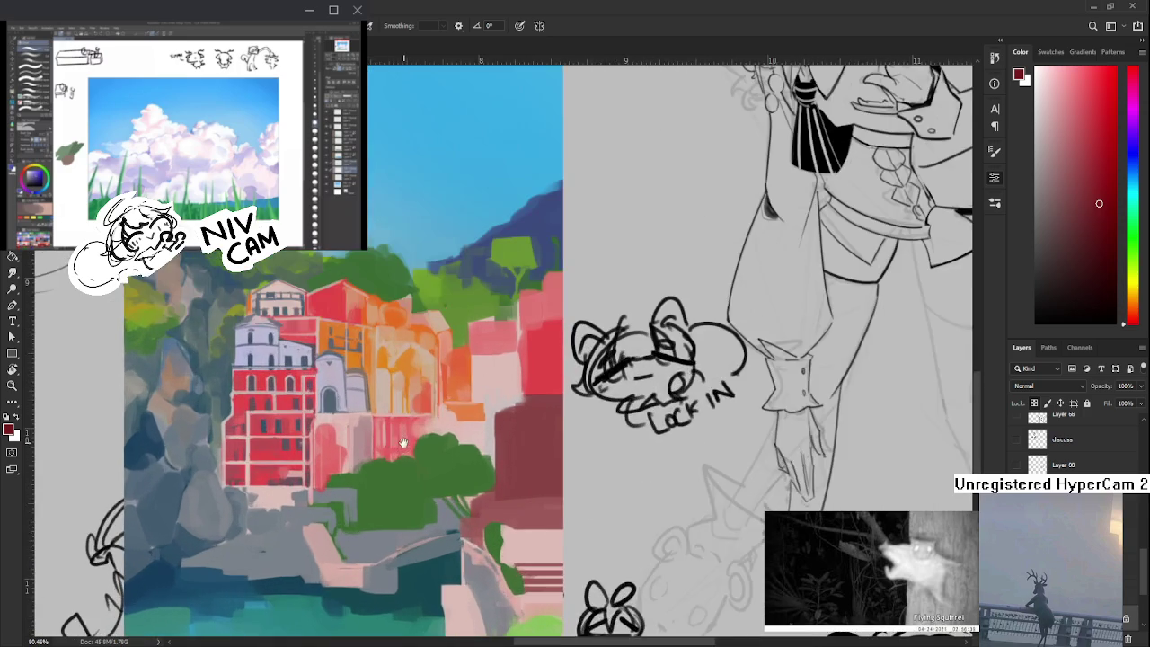
- Pan to the right-hand buildings and paint pink and orange strokes over them
{"action": "scroll", "coordinate": [396, 467], "scroll_direction": "up", "scroll_amount": 2}
{"action": "left_click_drag", "start_coordinate": [395, 492], "coordinate": [368, 497]}
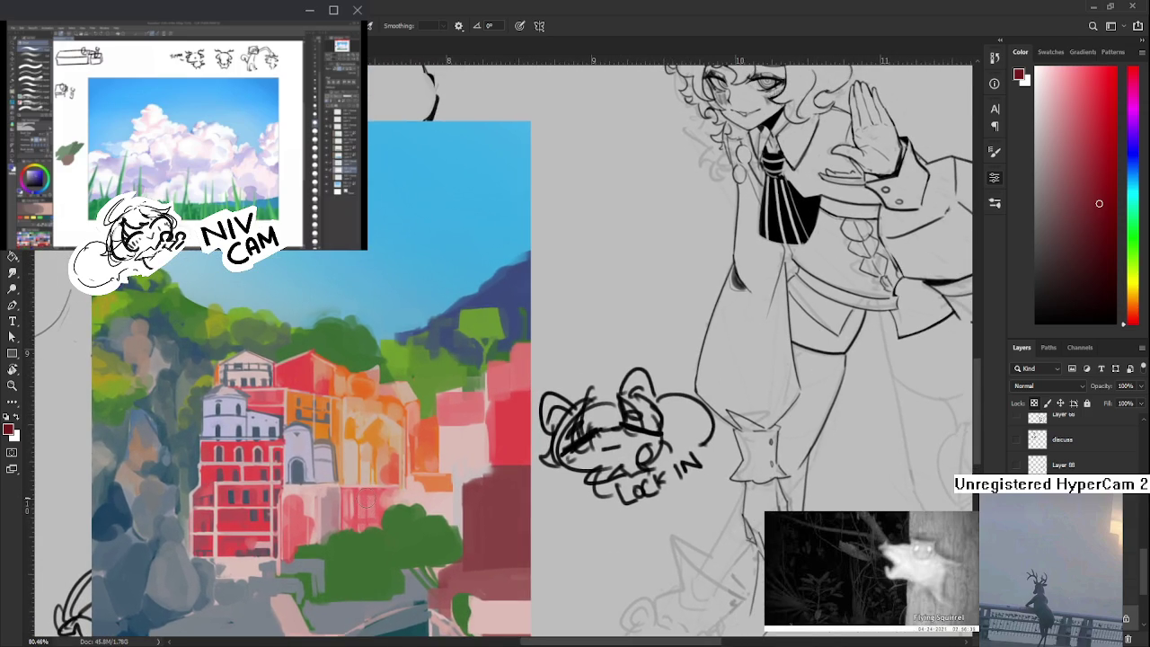
{"action": "scroll", "coordinate": [369, 502], "scroll_direction": "down", "scroll_amount": 1}
{"action": "scroll", "coordinate": [369, 502], "scroll_direction": "down", "scroll_amount": 1}
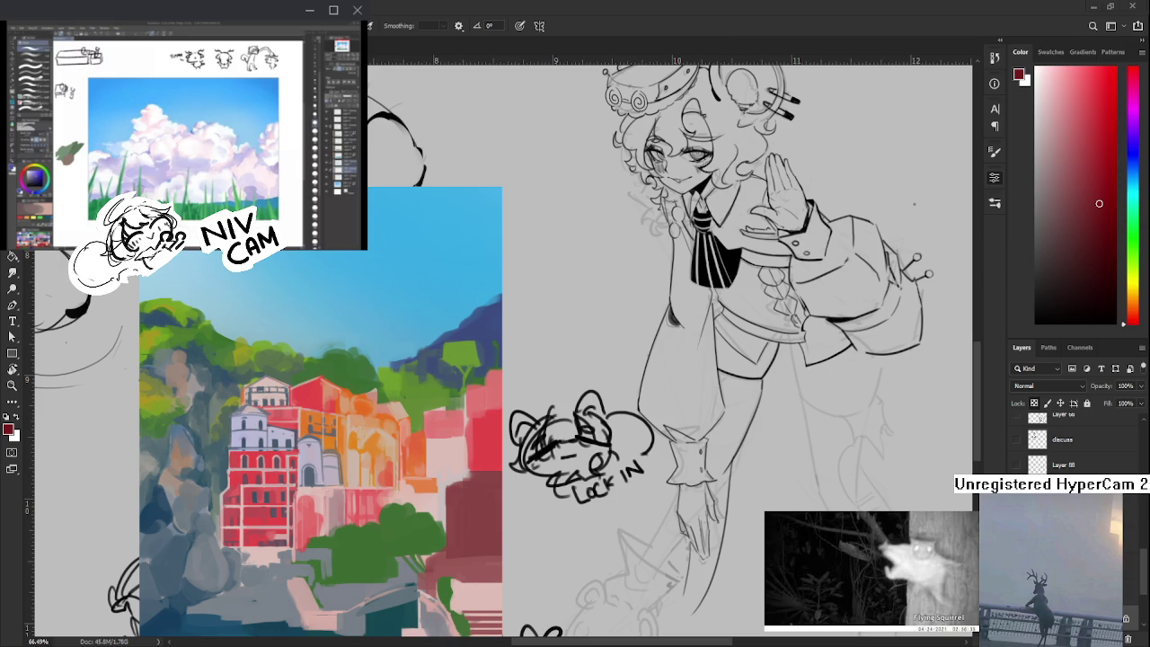
{"action": "left_click_drag", "start_coordinate": [418, 353], "coordinate": [442, 454]}
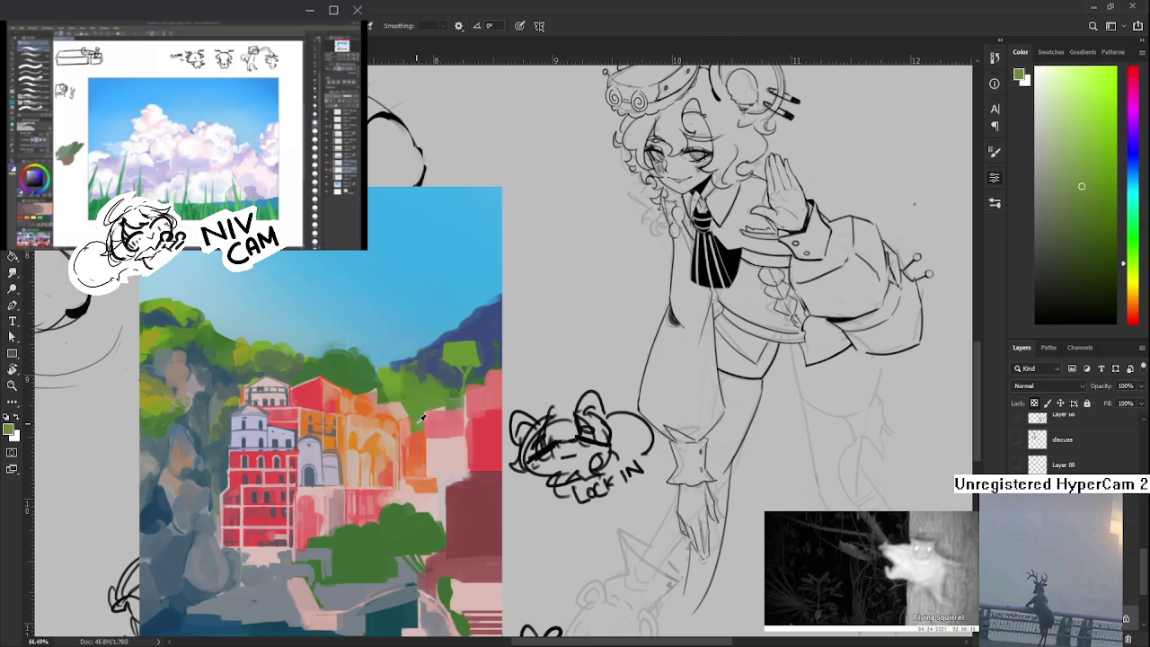
{"action": "left_click", "coordinate": [431, 484]}
{"action": "left_click", "coordinate": [434, 474]}
{"action": "left_click", "coordinate": [436, 458]}
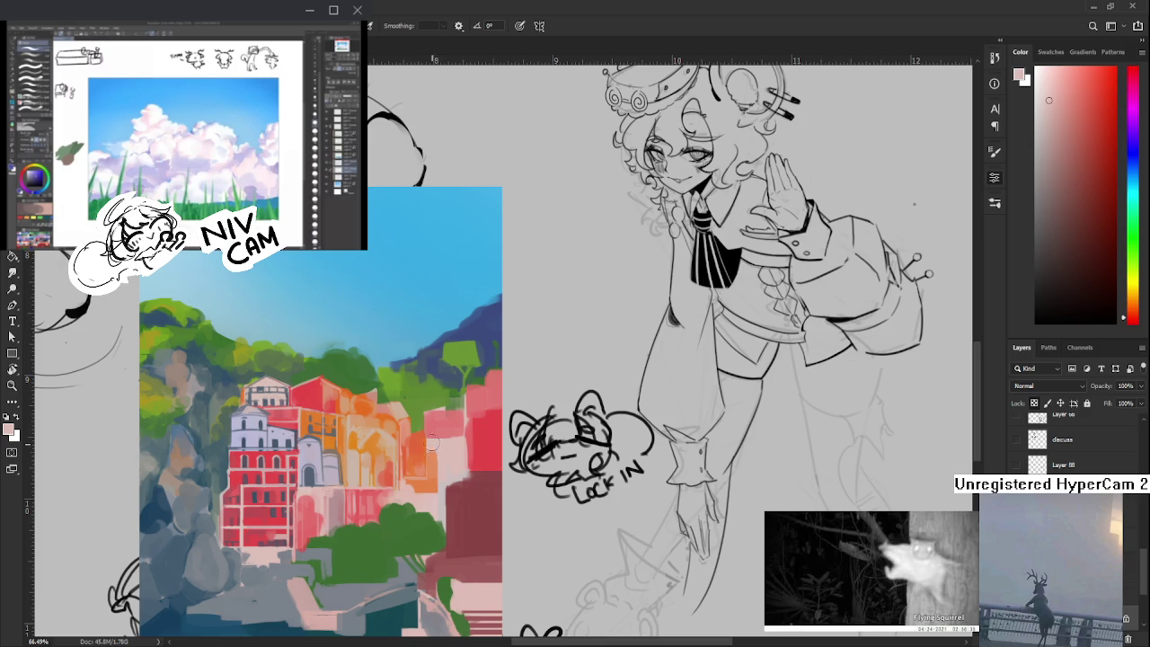
{"action": "left_click", "coordinate": [431, 480]}
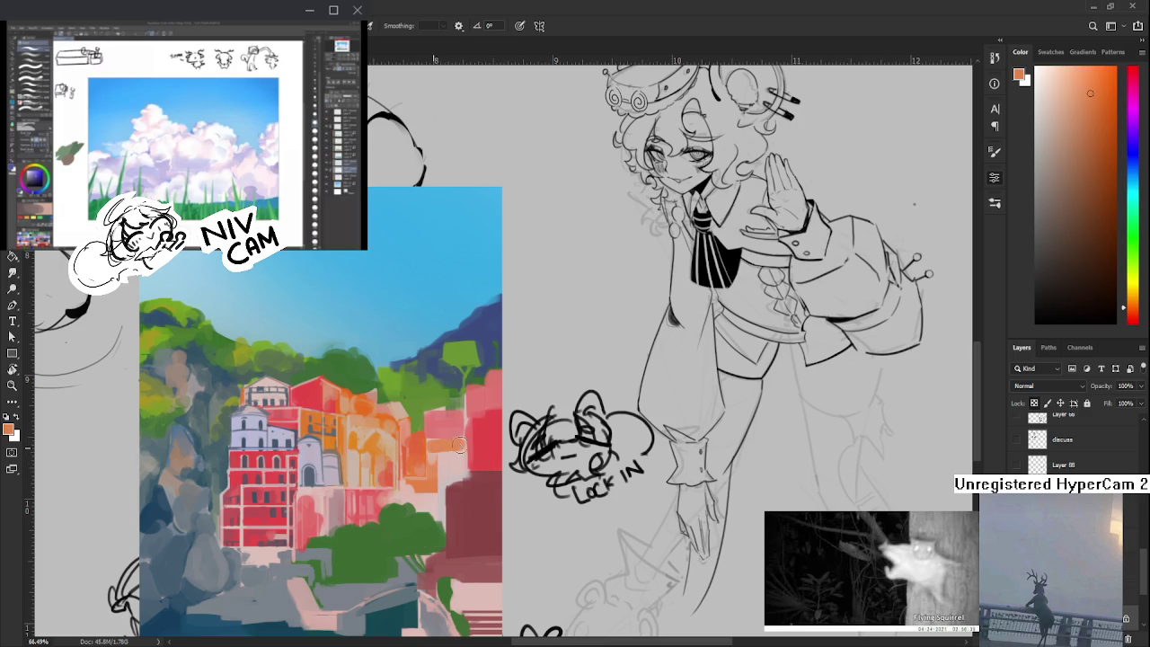
- Blend pale pink and salmon-orange dabs into the right-hand buildings
{"action": "left_click", "coordinate": [458, 455]}
{"action": "left_click", "coordinate": [456, 449]}
{"action": "left_click", "coordinate": [460, 461]}
{"action": "left_click", "coordinate": [459, 463]}
{"action": "left_click", "coordinate": [449, 458]}
{"action": "left_click", "coordinate": [461, 454]}
{"action": "left_click", "coordinate": [465, 460]}
{"action": "left_click", "coordinate": [462, 452]}
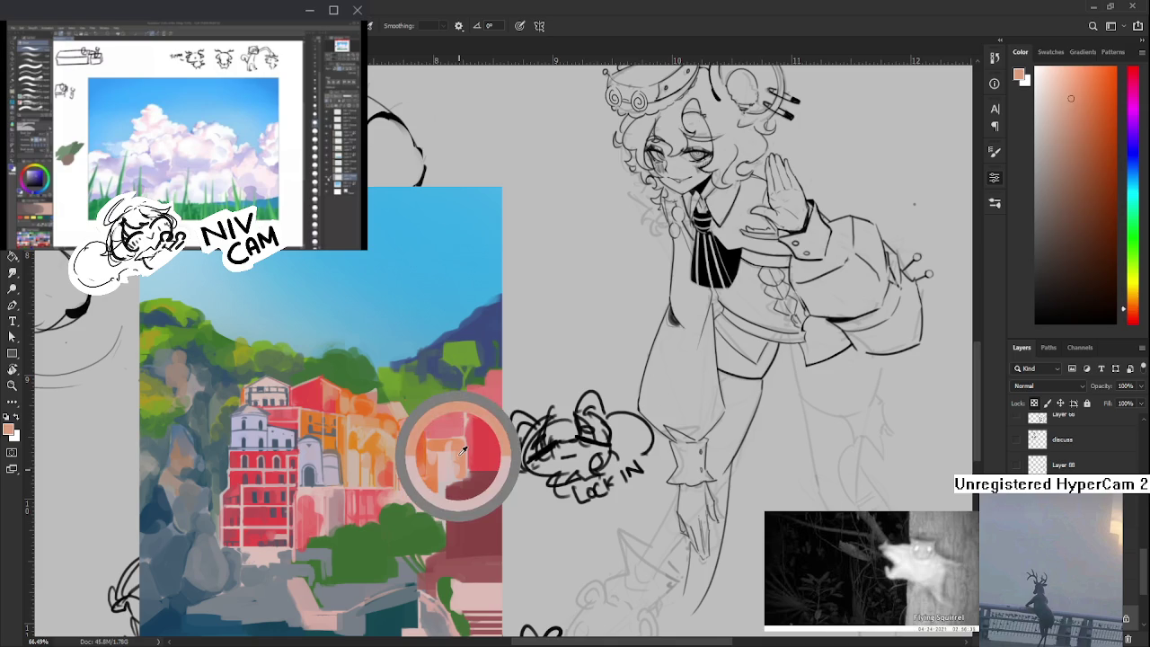
{"action": "left_click", "coordinate": [455, 446]}
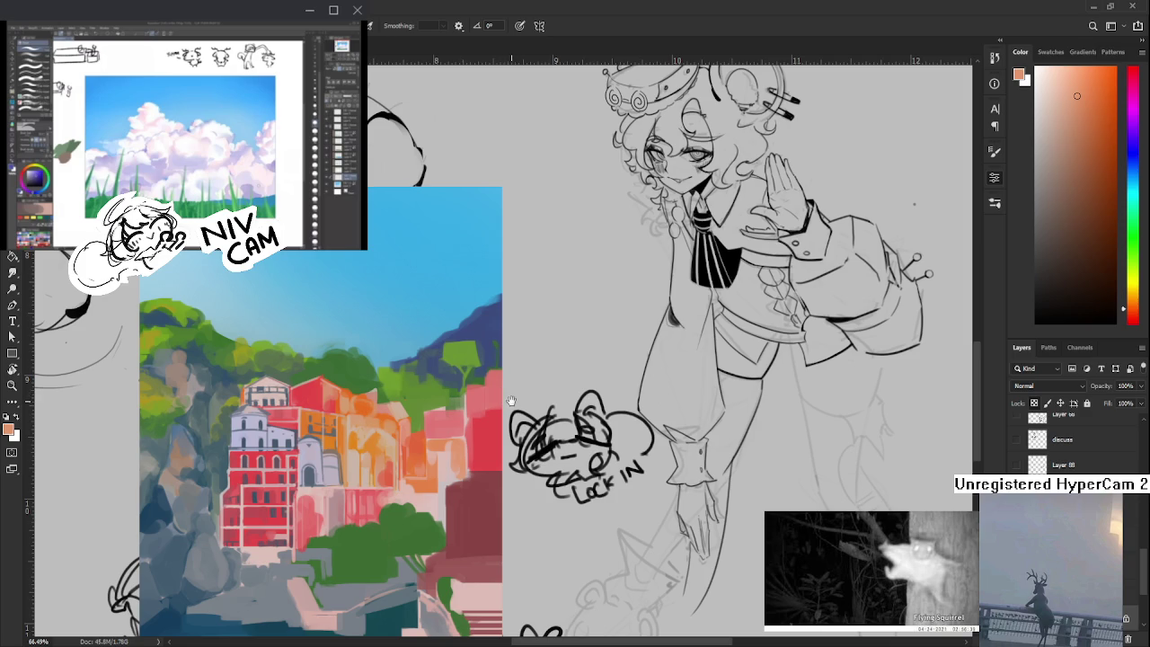
{"action": "left_click_drag", "start_coordinate": [509, 395], "coordinate": [511, 399]}
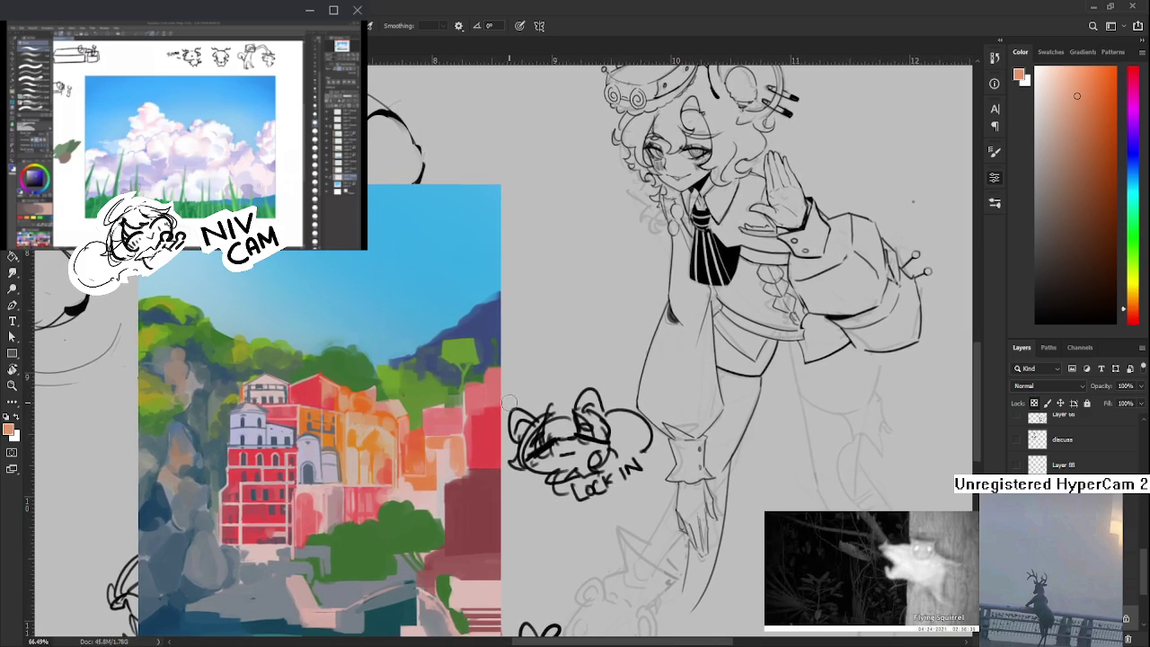
- Add pinkish-red, orange and pale pink strokes to the right-side buildings
{"action": "left_click", "coordinate": [456, 437], "text": "alt"}
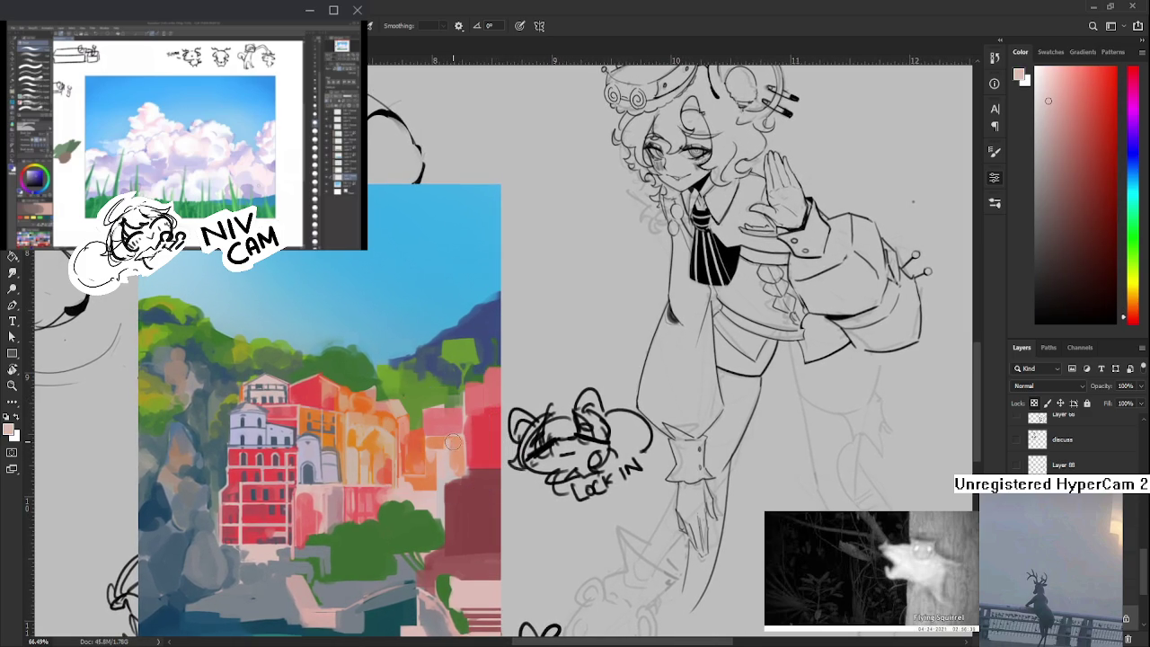
{"action": "left_click", "coordinate": [456, 440], "text": "alt"}
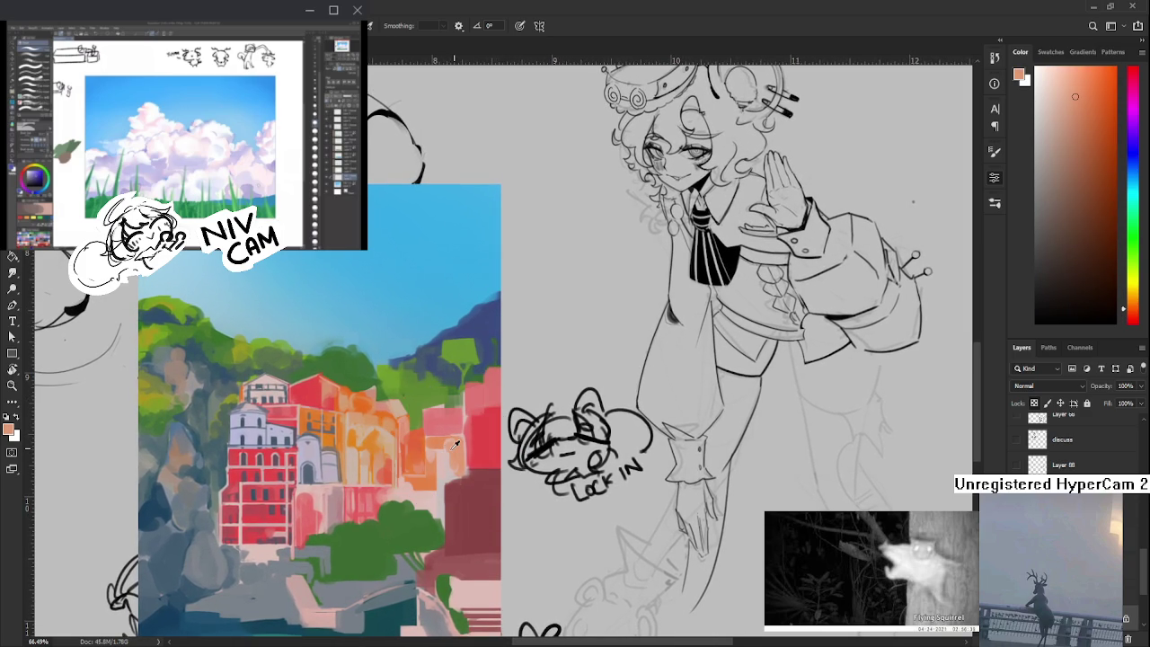
{"action": "left_click", "coordinate": [444, 448], "text": "alt"}
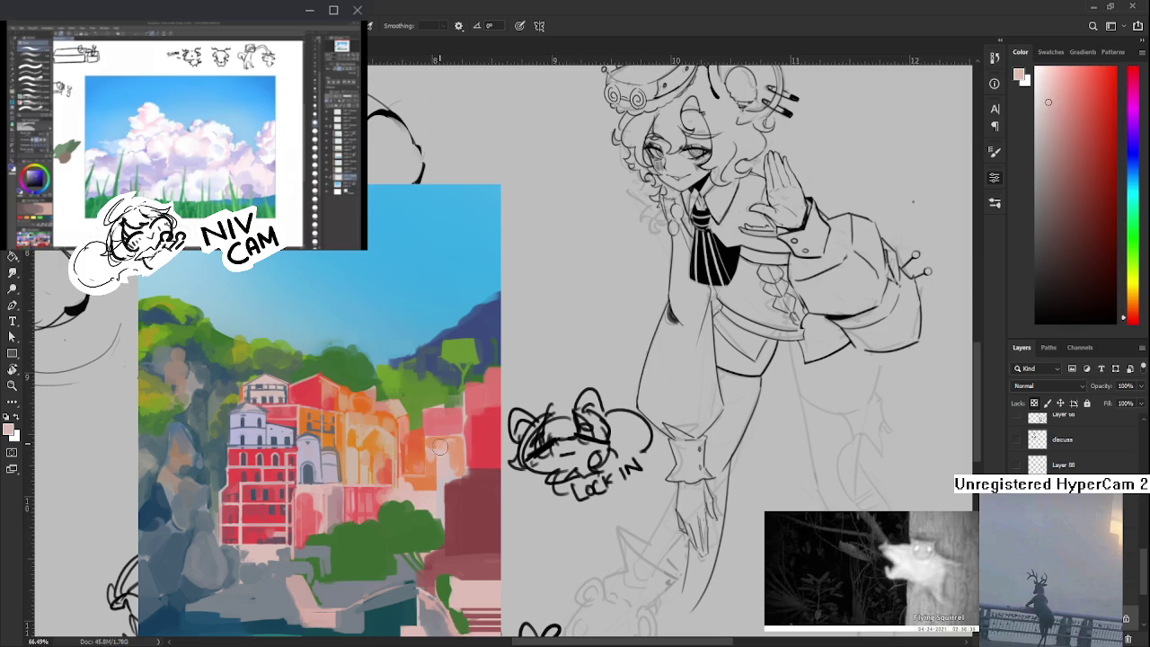
{"action": "left_click", "coordinate": [451, 447], "text": "alt"}
{"action": "left_click", "coordinate": [456, 451], "text": "alt"}
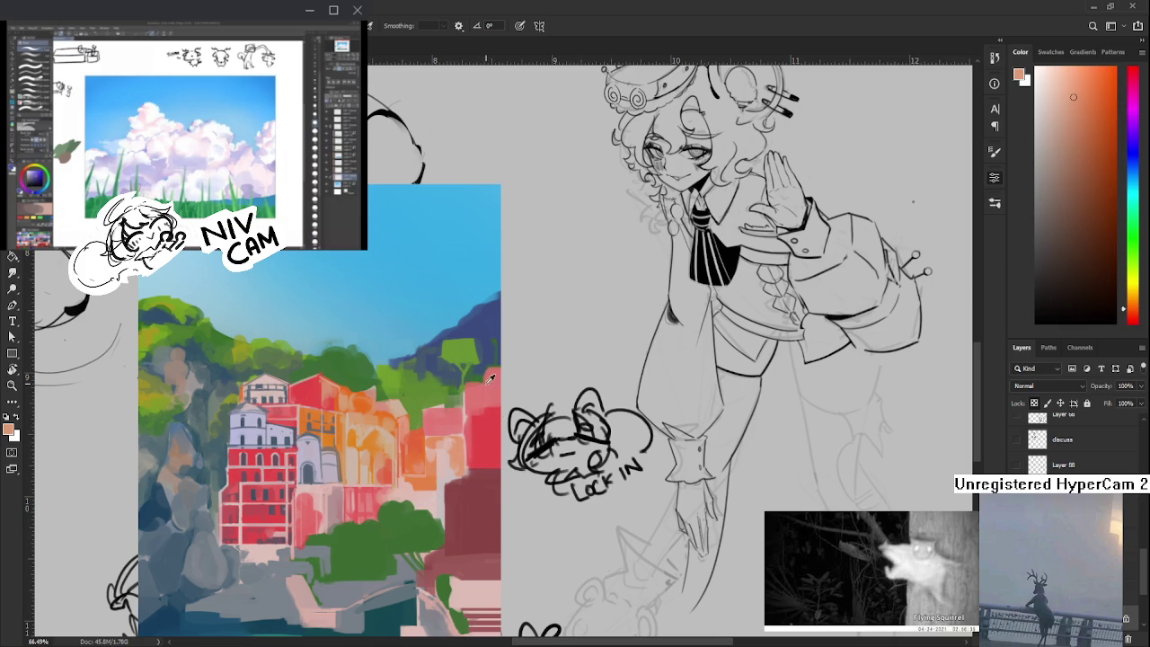
{"action": "left_click", "coordinate": [443, 456], "text": "alt"}
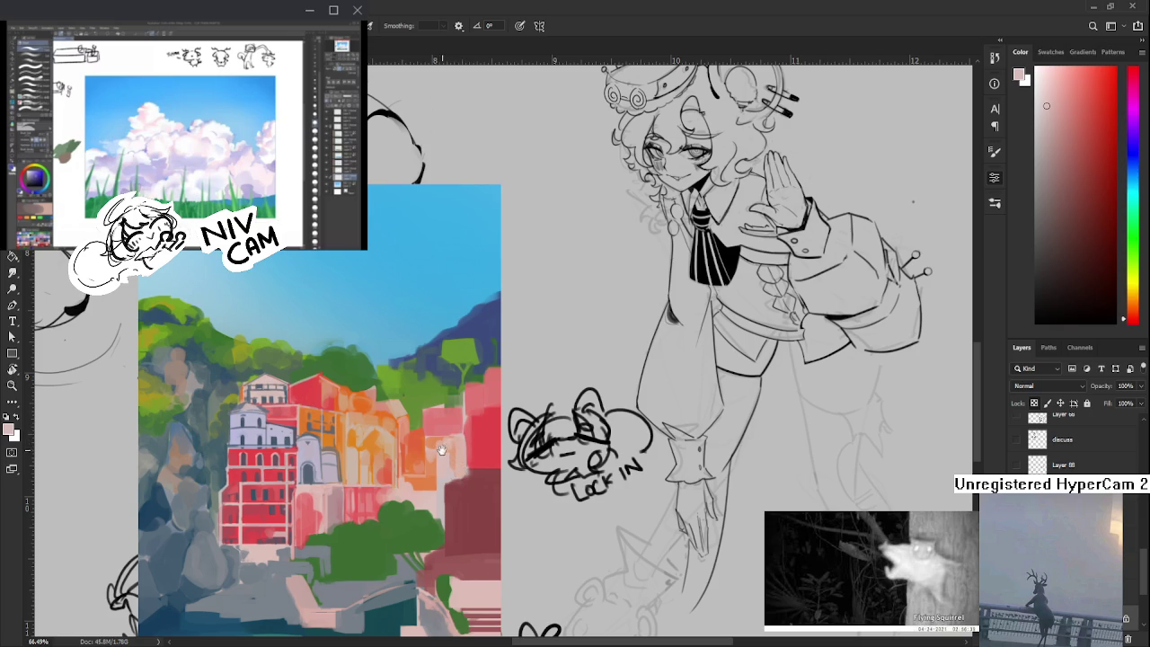
{"action": "left_click_drag", "start_coordinate": [441, 449], "coordinate": [435, 462]}
- Rework the red building with a mix of dark and lighter red strokes
{"action": "left_click", "coordinate": [476, 478], "text": "alt"}
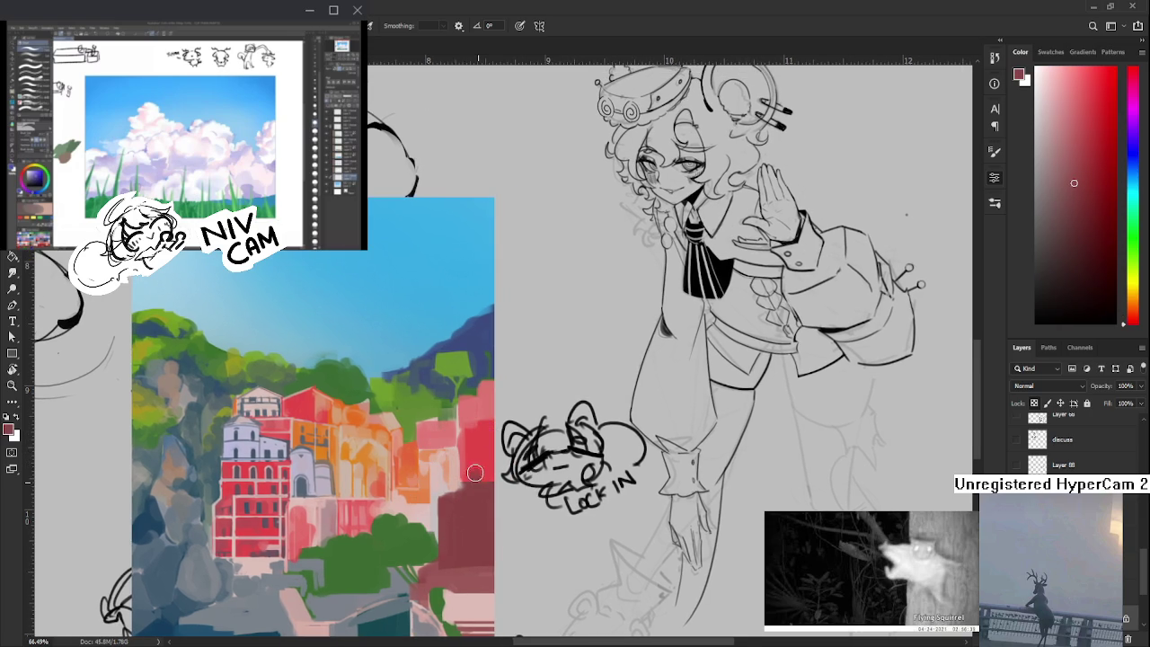
{"action": "left_click", "coordinate": [483, 458], "text": "alt"}
{"action": "left_click", "coordinate": [480, 462], "text": "alt"}
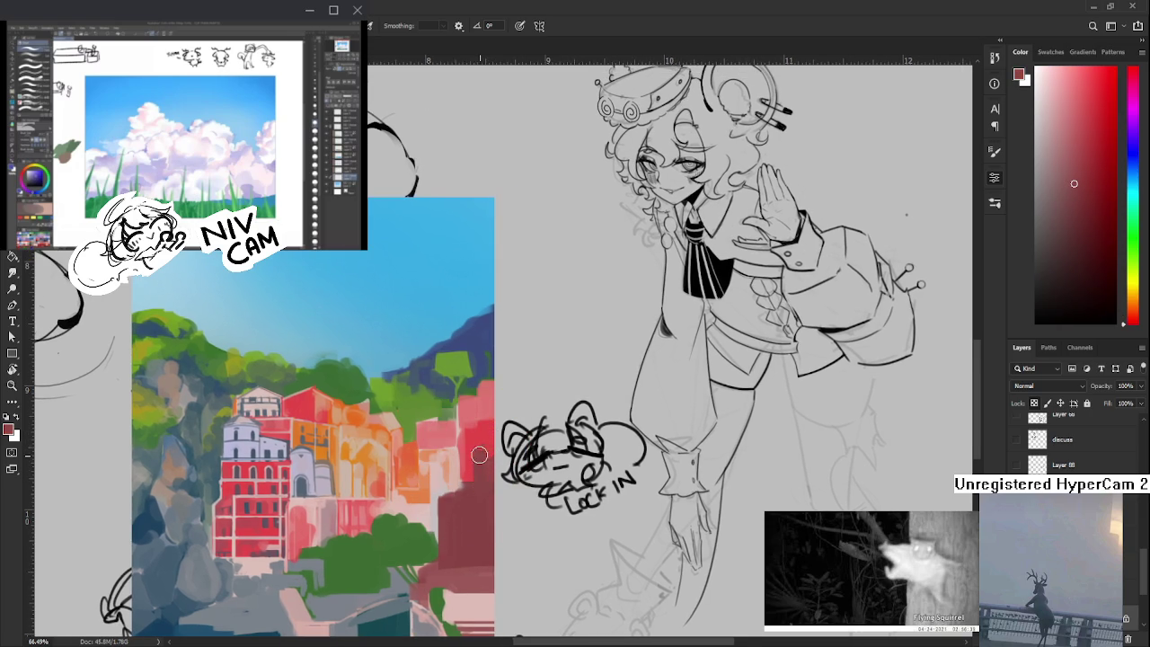
{"action": "left_click", "coordinate": [471, 458], "text": "alt"}
{"action": "left_click", "coordinate": [479, 469], "text": "alt"}
{"action": "left_click", "coordinate": [485, 450], "text": "alt"}
{"action": "left_click", "coordinate": [482, 454], "text": "alt"}
{"action": "left_click", "coordinate": [477, 449], "text": "alt"}
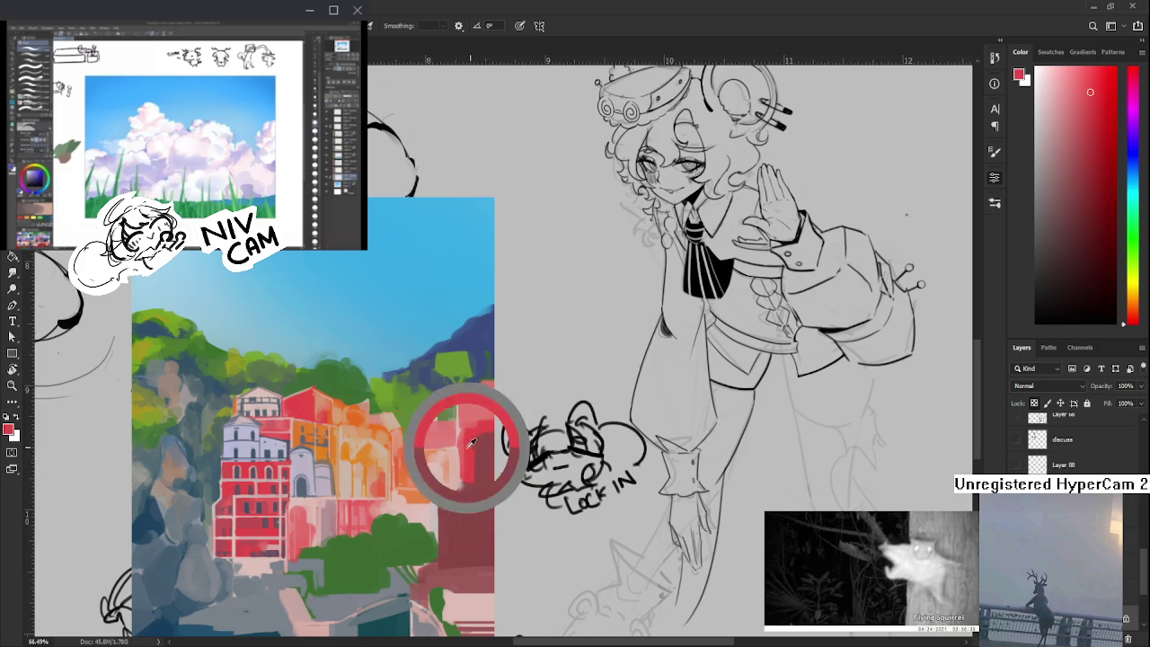
{"action": "left_click", "coordinate": [473, 477], "text": "alt"}
{"action": "left_click_drag", "start_coordinate": [473, 470], "coordinate": [467, 442]}
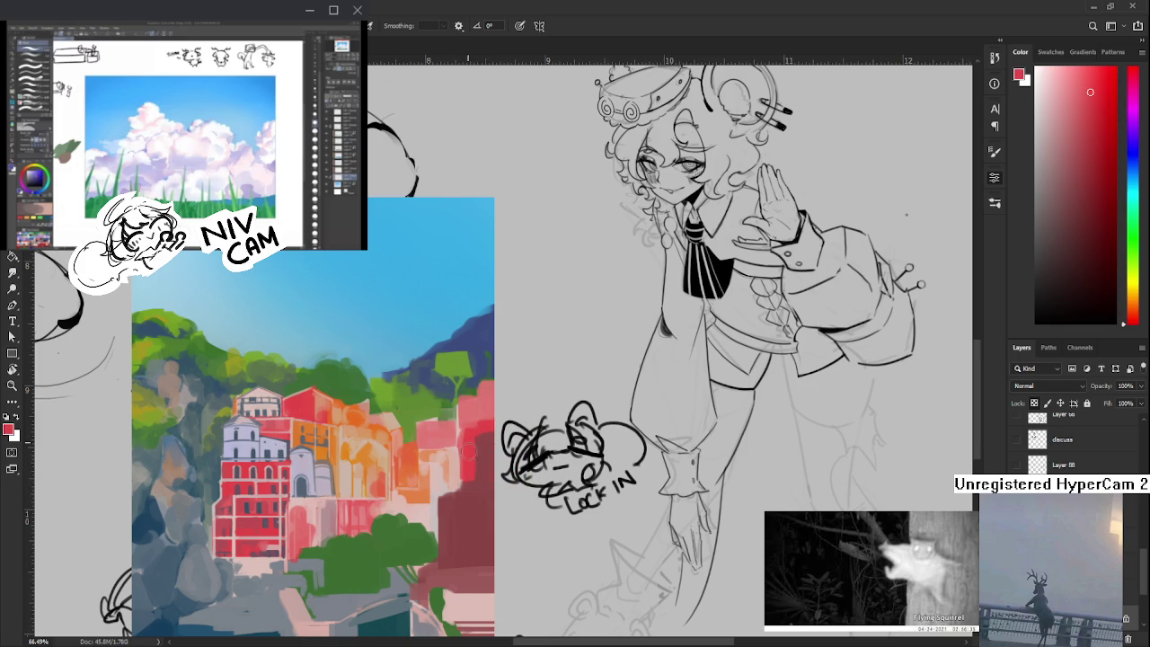
- Scroll along the right edge and paint light pink and dark red building strokes
{"action": "scroll", "coordinate": [486, 486], "scroll_direction": "down", "scroll_amount": 1}
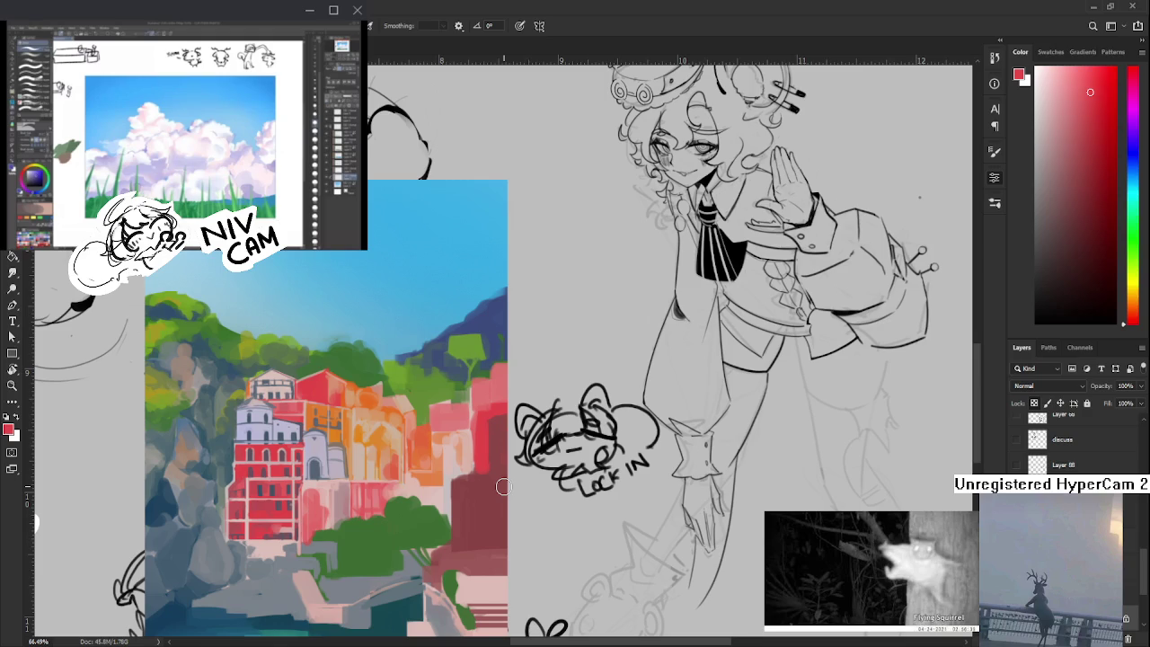
{"action": "scroll", "coordinate": [503, 486], "scroll_direction": "down", "scroll_amount": 2}
{"action": "scroll", "coordinate": [502, 486], "scroll_direction": "down", "scroll_amount": 2}
{"action": "scroll", "coordinate": [499, 486], "scroll_direction": "up", "scroll_amount": 3}
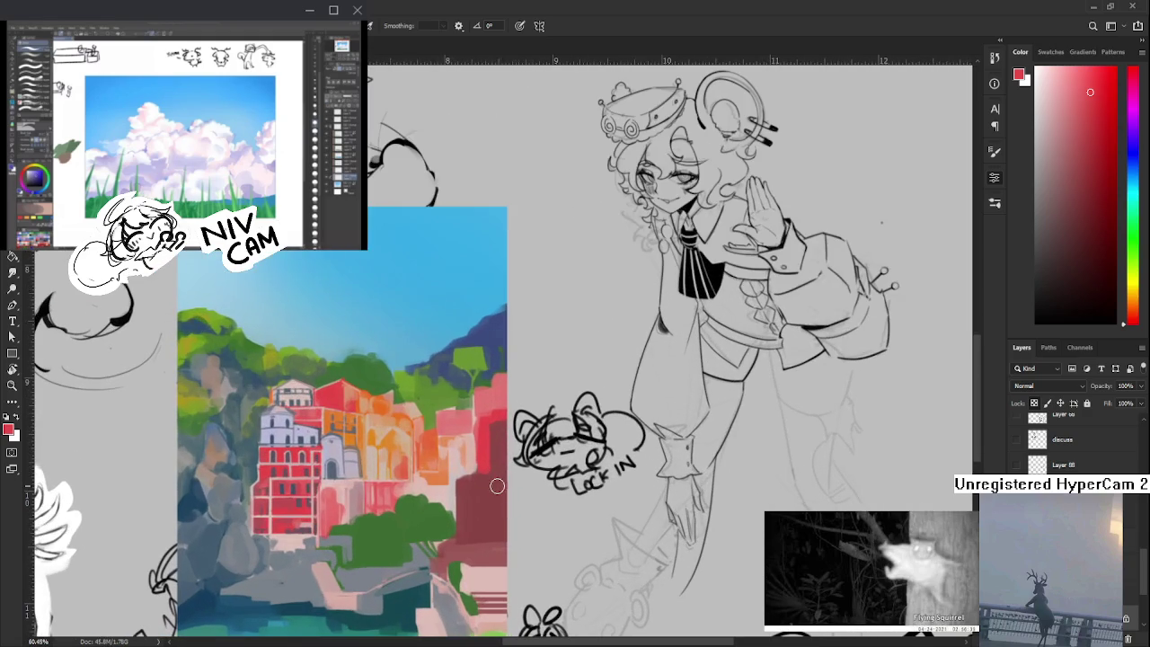
{"action": "scroll", "coordinate": [494, 483], "scroll_direction": "right", "scroll_amount": 1}
{"action": "scroll", "coordinate": [468, 472], "scroll_direction": "right", "scroll_amount": 1}
{"action": "left_click", "coordinate": [411, 441], "text": "alt"}
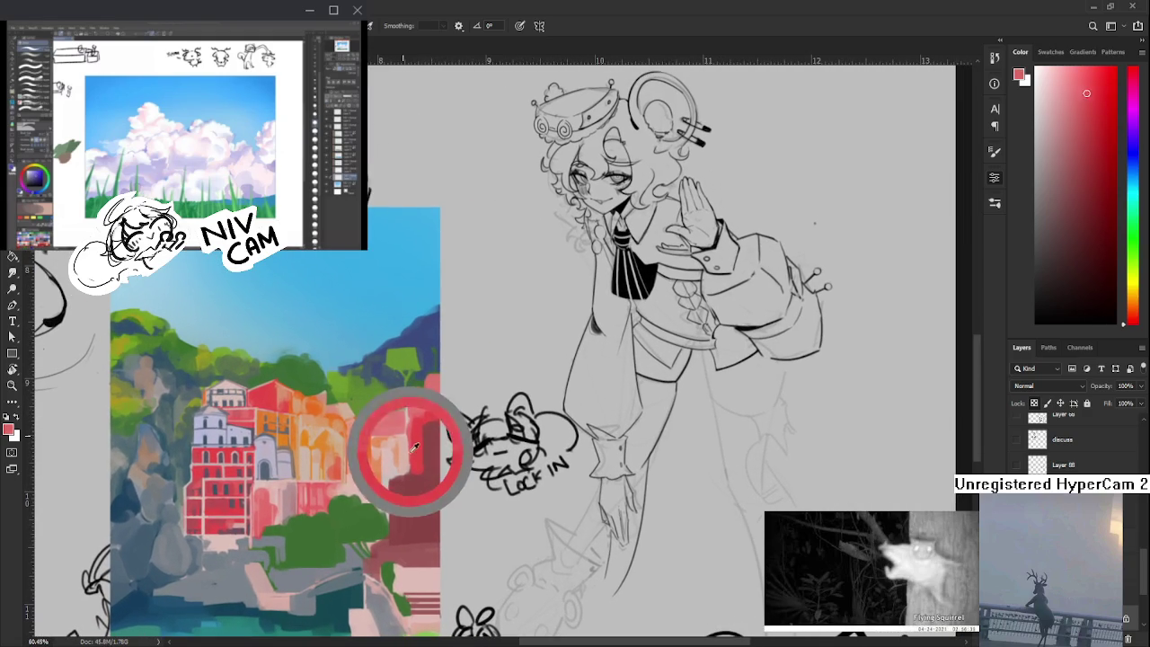
{"action": "left_click", "coordinate": [411, 455], "text": "alt"}
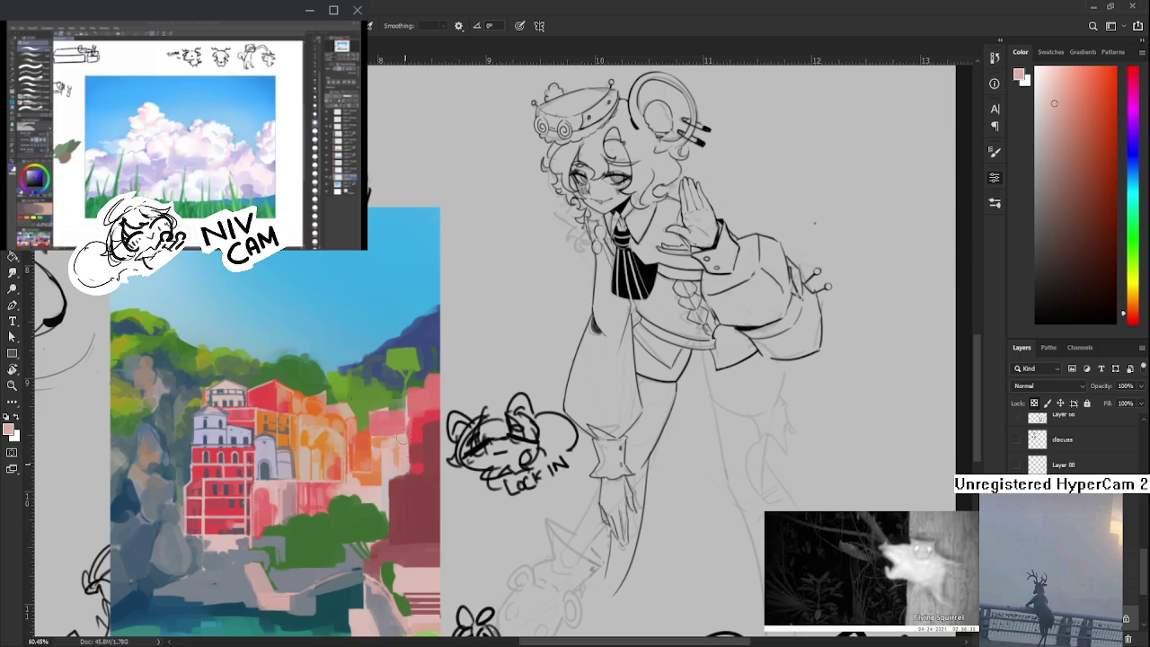
{"action": "left_click", "coordinate": [404, 475], "text": "alt"}
- Finish the right-hand buildings with brighter and darker reds and light pink touches
{"action": "left_click", "coordinate": [420, 462], "text": "alt"}
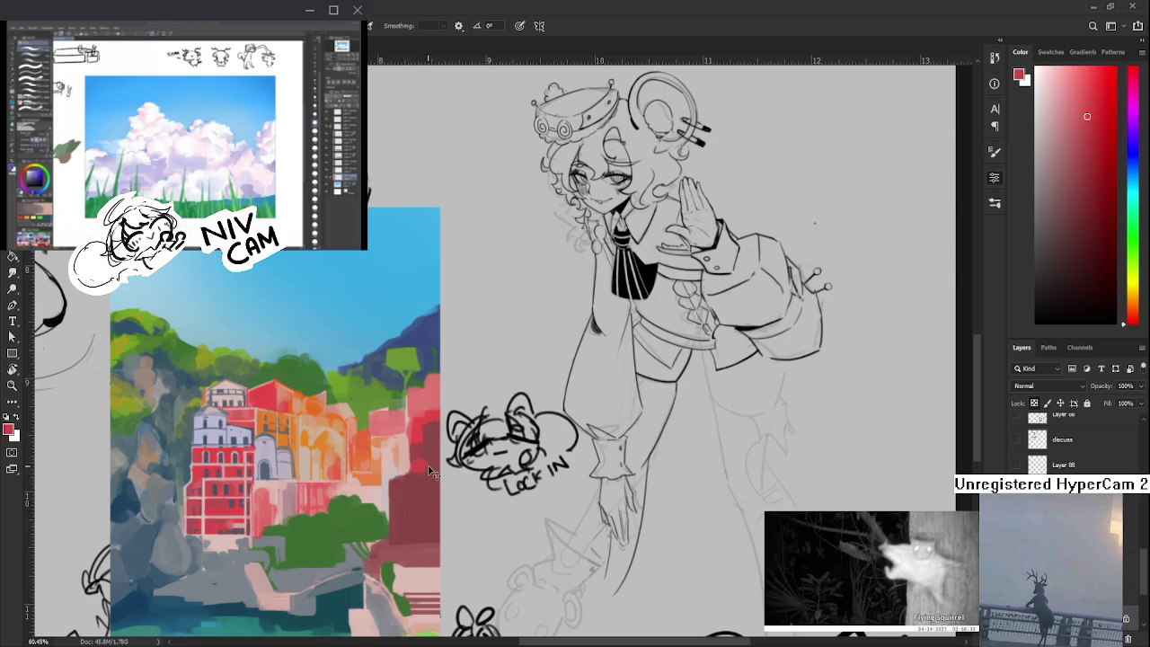
{"action": "left_click", "coordinate": [426, 465], "text": "alt"}
{"action": "left_click", "coordinate": [429, 467], "text": "alt"}
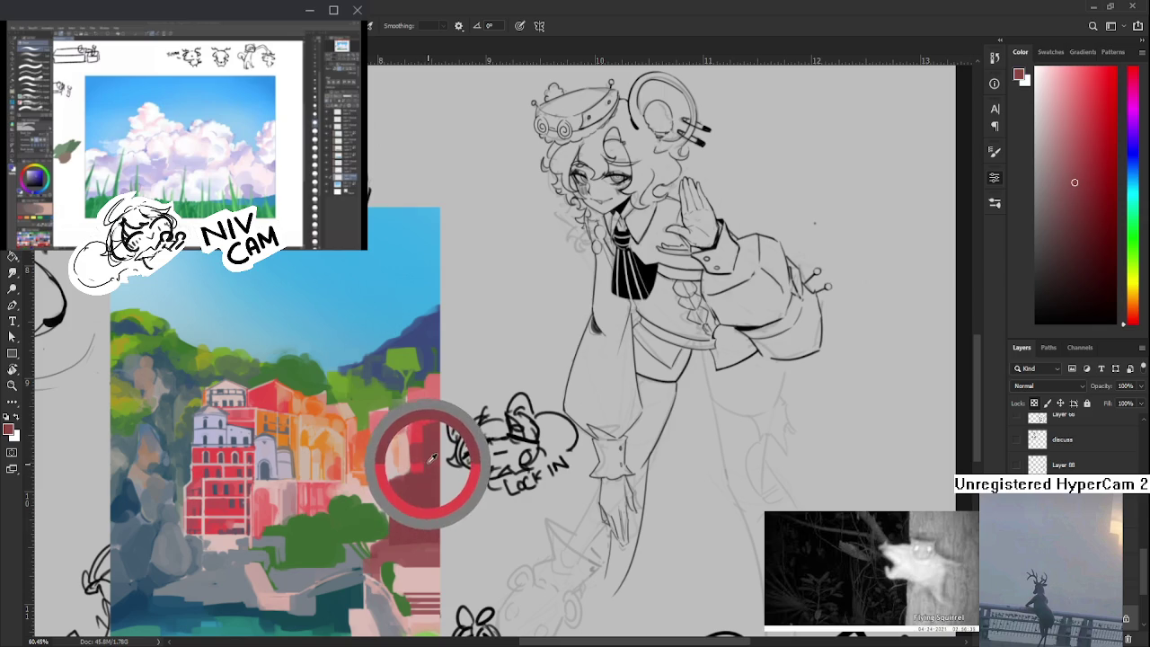
{"action": "left_click_drag", "start_coordinate": [432, 454], "coordinate": [410, 438]}
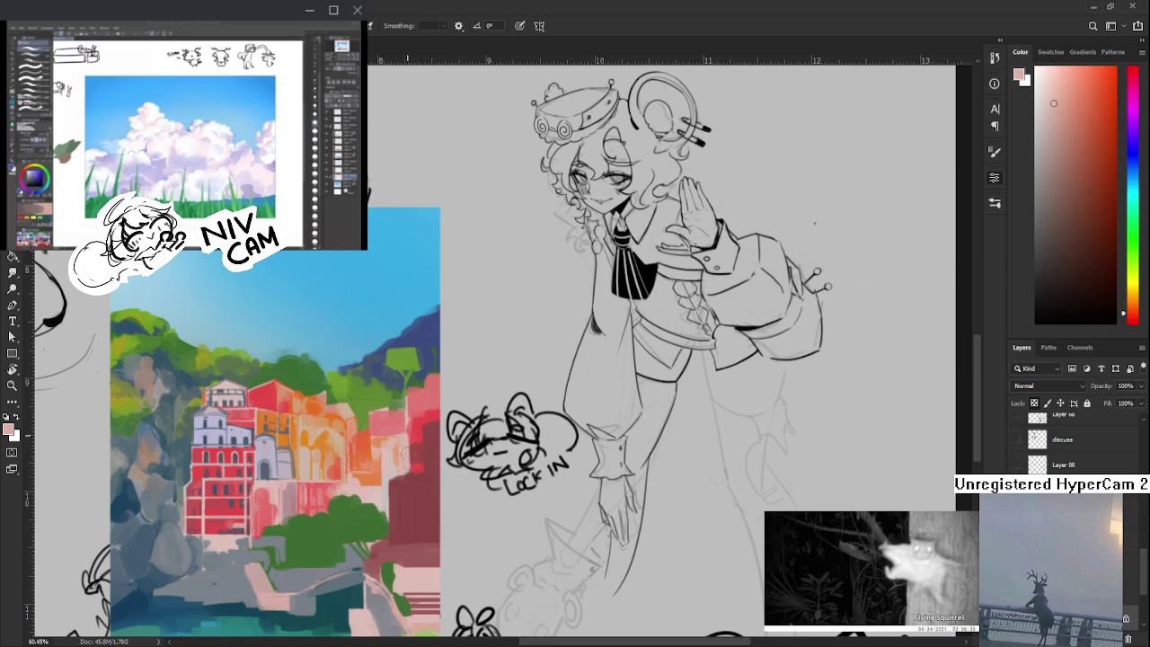
{"action": "left_click", "coordinate": [419, 445], "text": "alt"}
{"action": "mouse_move", "coordinate": [417, 440]}
{"action": "left_mouse_down"}
{"action": "mouse_move", "coordinate": [419, 452]}
{"action": "mouse_move", "coordinate": [424, 422]}
{"action": "left_mouse_up"}
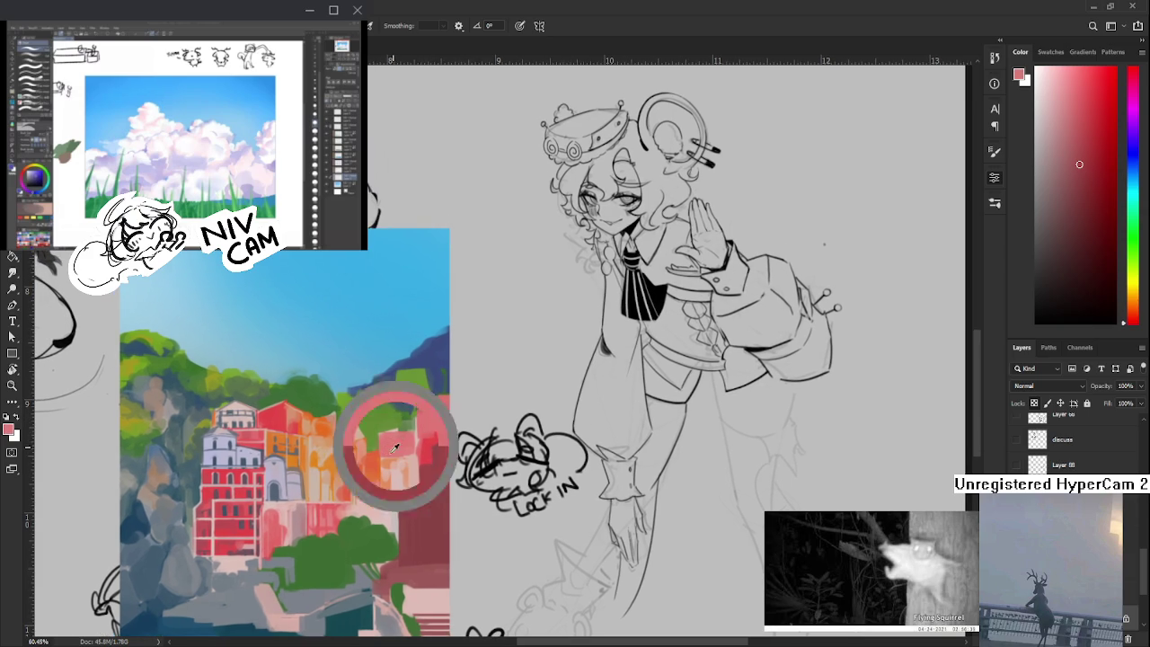
{"action": "left_click", "coordinate": [378, 428], "text": "alt"}
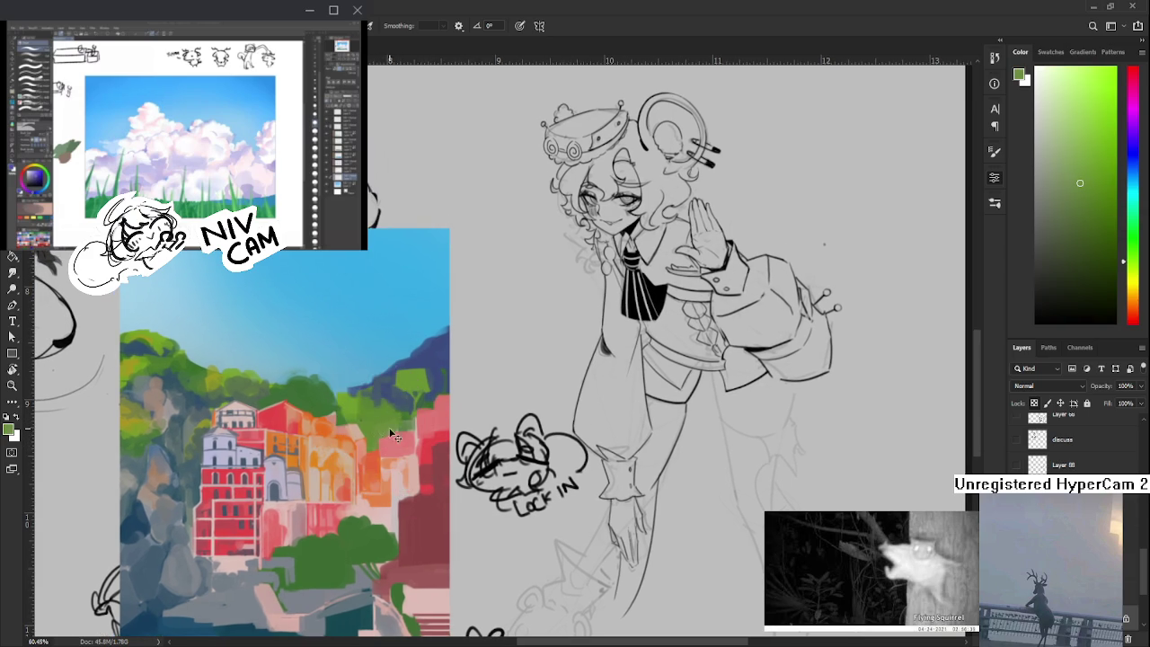
- Sample greens from the right-hand foliage repeatedly, settling on a darker olive green
{"action": "left_click", "coordinate": [199, 372], "text": "alt"}
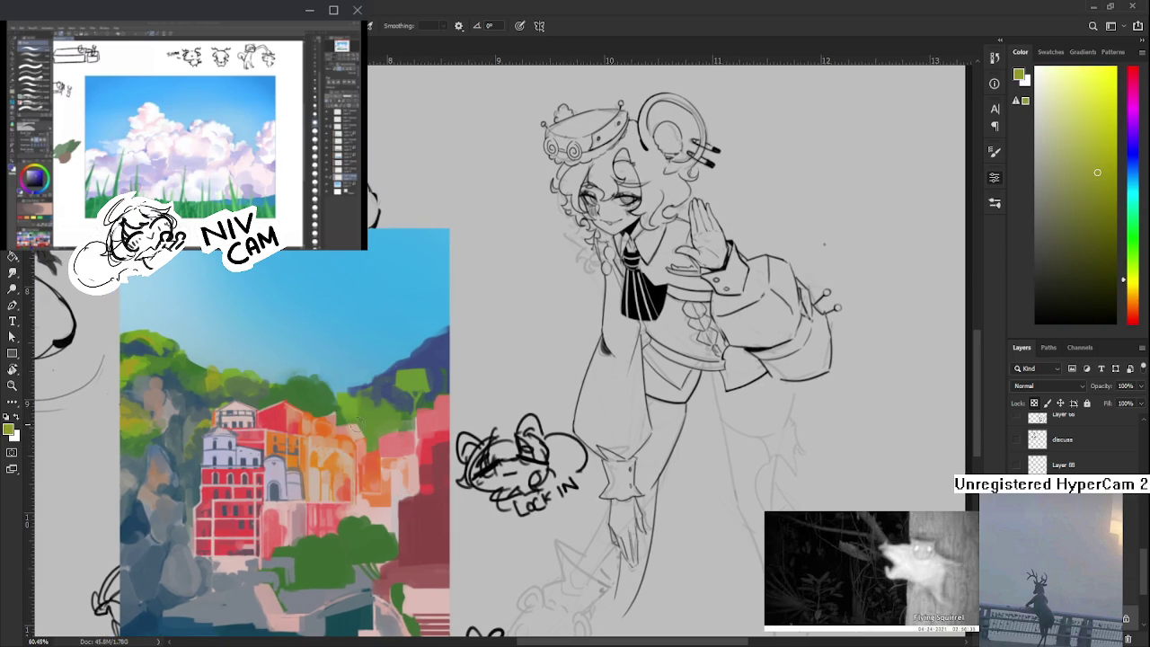
{"action": "left_click", "coordinate": [377, 421], "text": "alt"}
{"action": "left_click", "coordinate": [372, 422], "text": "alt"}
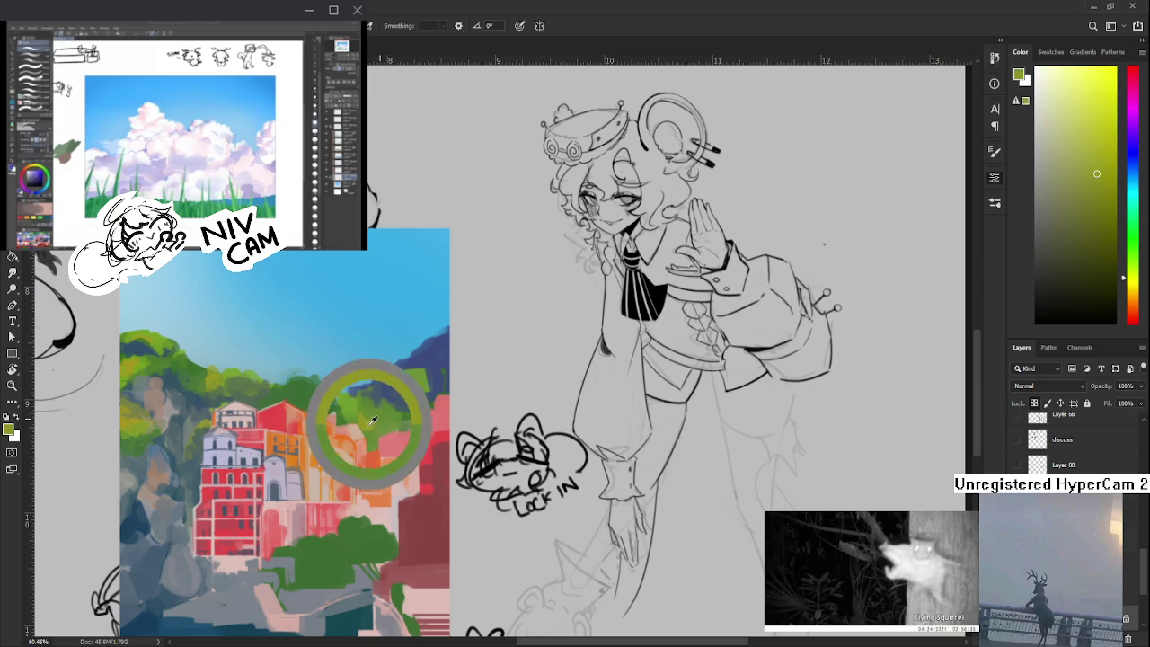
{"action": "left_click", "coordinate": [380, 429], "text": "alt"}
{"action": "left_click", "coordinate": [371, 420], "text": "alt"}
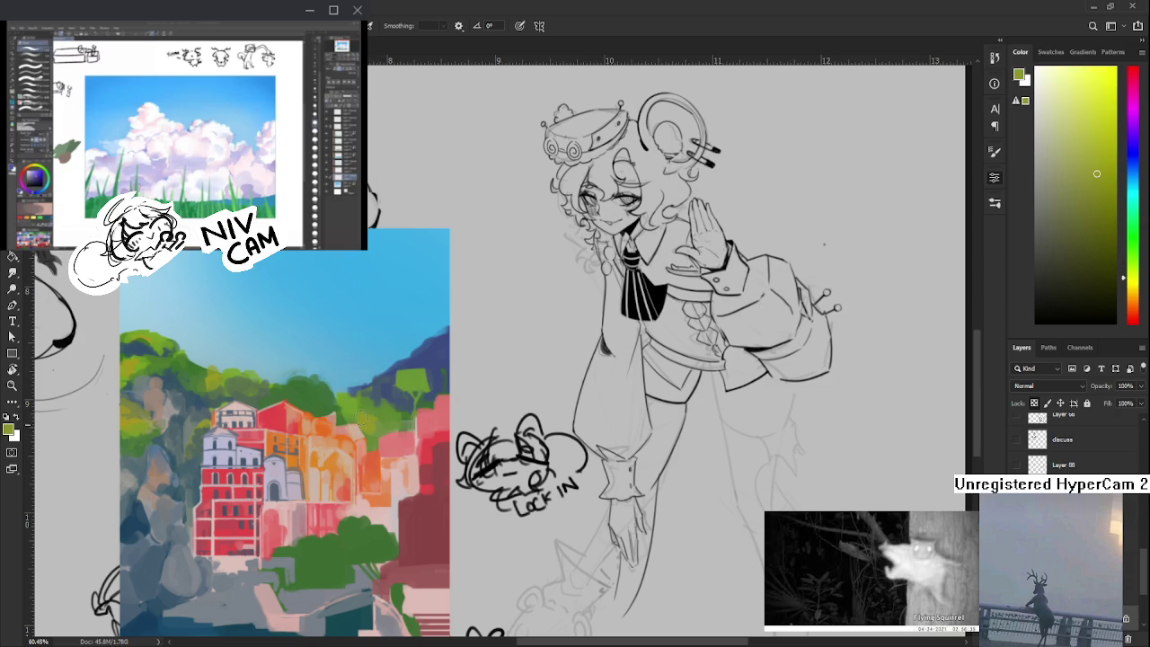
{"action": "left_click", "coordinate": [377, 419], "text": "alt"}
{"action": "left_click", "coordinate": [368, 418], "text": "alt"}
{"action": "left_click", "coordinate": [369, 417], "text": "alt"}
{"action": "left_click", "coordinate": [371, 418], "text": "alt"}
{"action": "left_click", "coordinate": [390, 418], "text": "alt"}
{"action": "left_click", "coordinate": [386, 419], "text": "alt"}
{"action": "left_click", "coordinate": [384, 420], "text": "alt"}
{"action": "left_click", "coordinate": [381, 422], "text": "alt"}
{"action": "left_click", "coordinate": [381, 424], "text": "alt"}
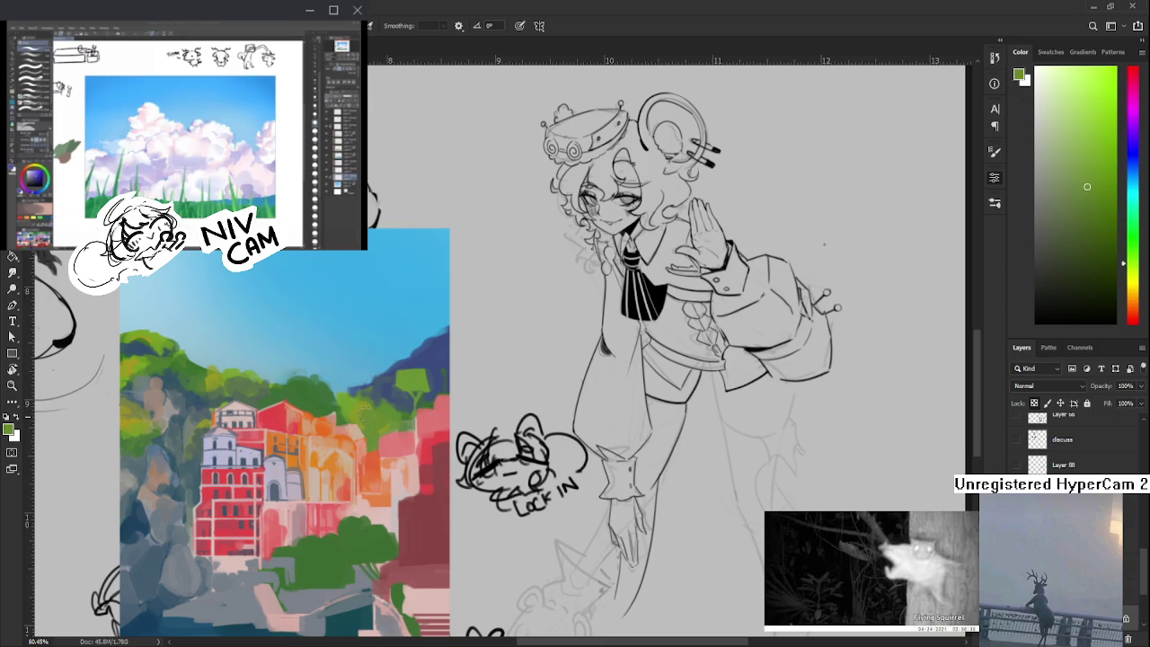
{"action": "scroll", "coordinate": [409, 424], "scroll_direction": "down", "scroll_amount": 3}
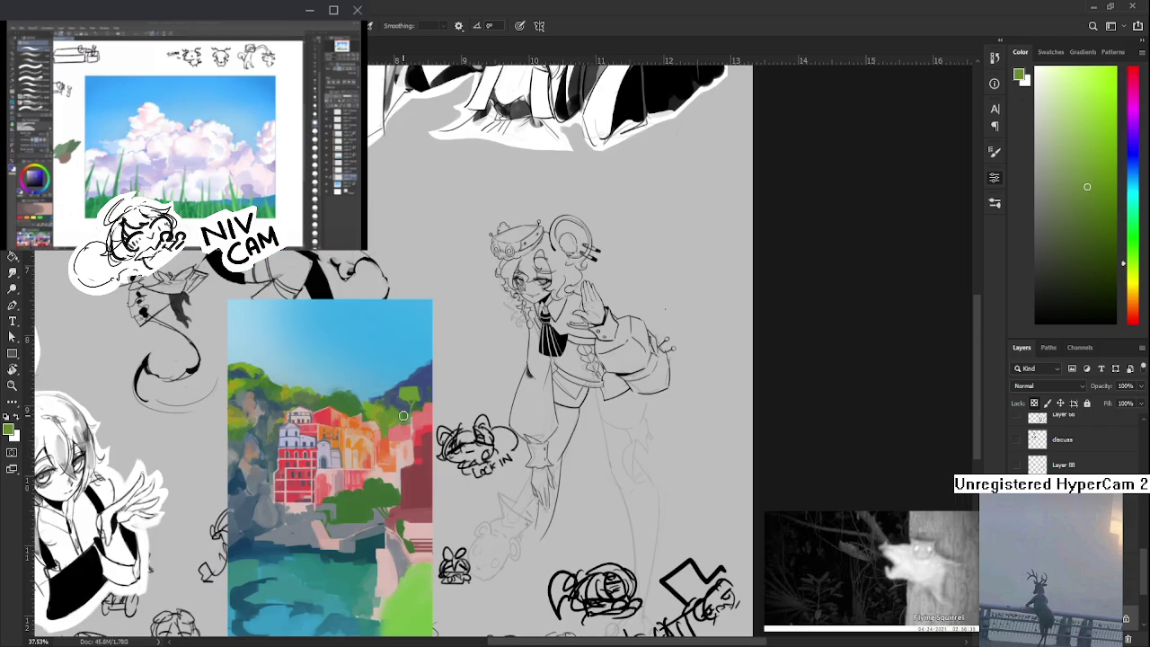
{"action": "scroll", "coordinate": [401, 420], "scroll_direction": "down", "scroll_amount": 1}
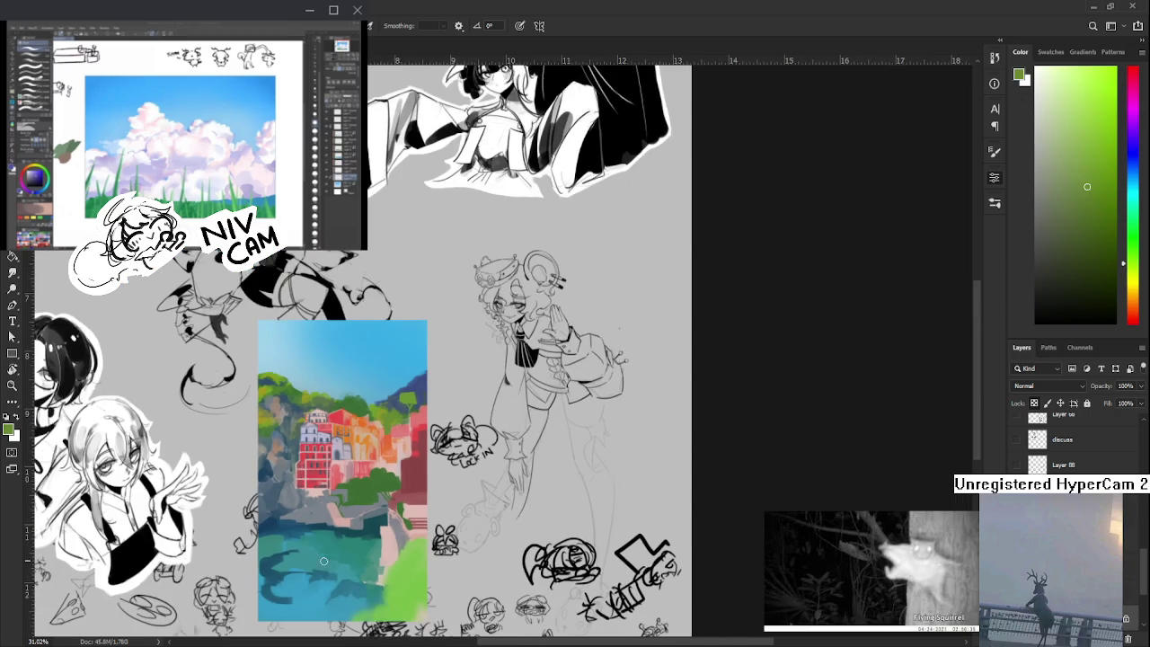
{"action": "scroll", "coordinate": [305, 585], "scroll_direction": "up", "scroll_amount": 2}
{"action": "scroll", "coordinate": [303, 589], "scroll_direction": "up", "scroll_amount": 2}
{"action": "left_click_drag", "start_coordinate": [303, 589], "coordinate": [330, 539]}
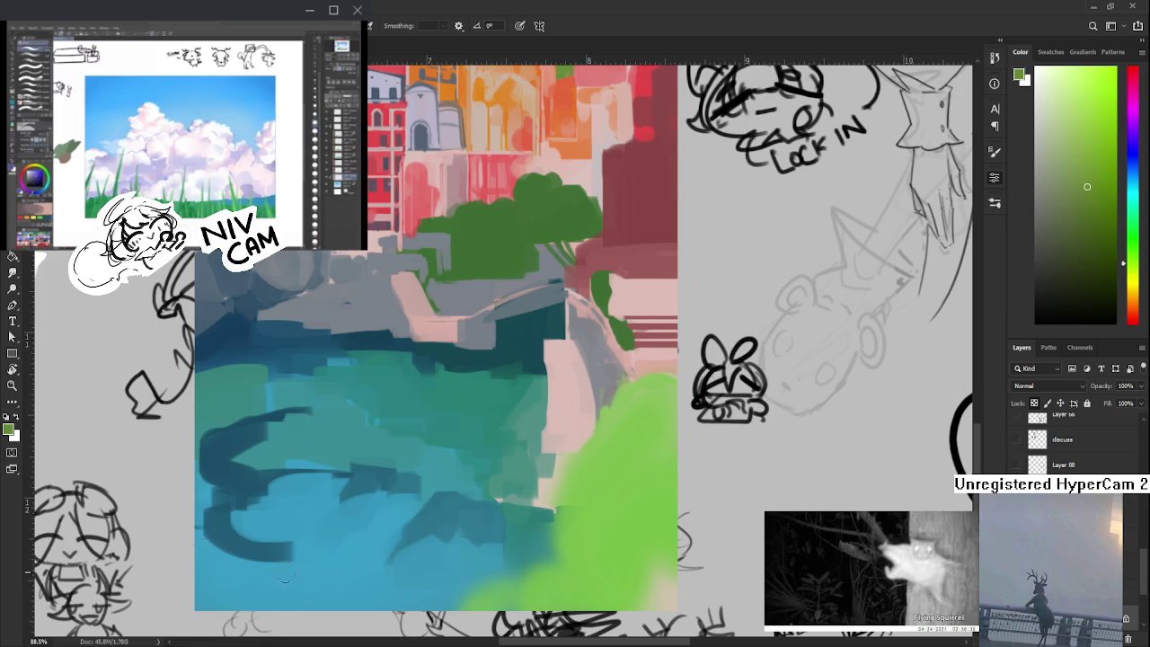
{"action": "scroll", "coordinate": [319, 508], "scroll_direction": "down", "scroll_amount": 2}
{"action": "scroll", "coordinate": [323, 503], "scroll_direction": "down", "scroll_amount": 2}
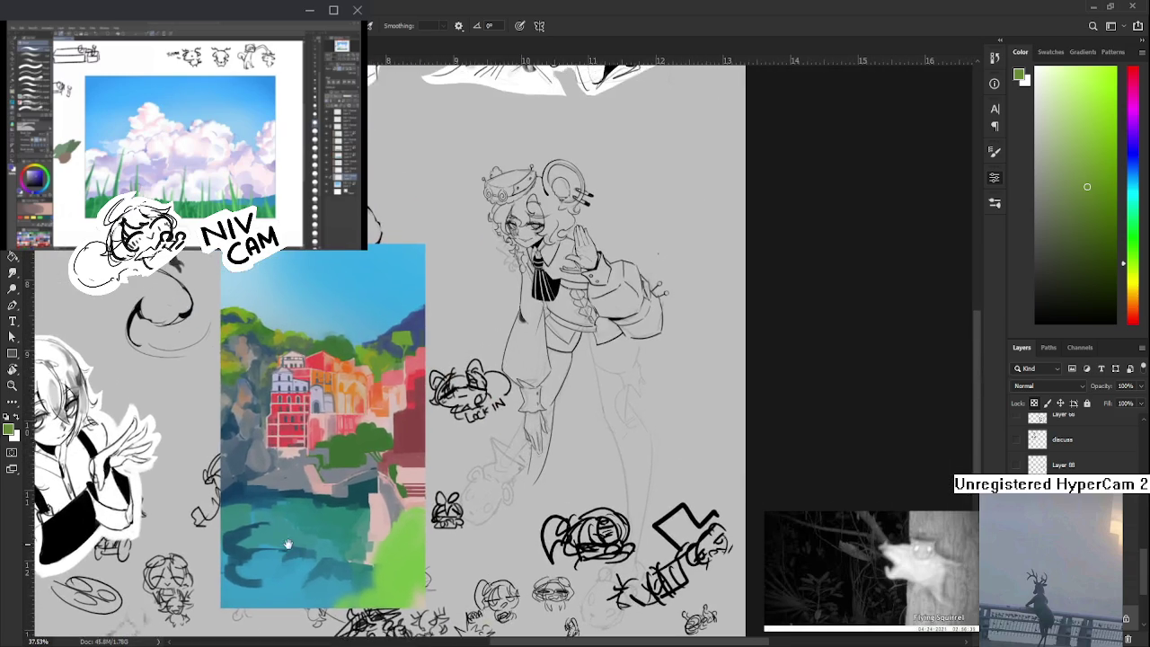
{"action": "scroll", "coordinate": [331, 492], "scroll_direction": "down", "scroll_amount": 1}
{"action": "scroll", "coordinate": [329, 496], "scroll_direction": "up", "scroll_amount": 1}
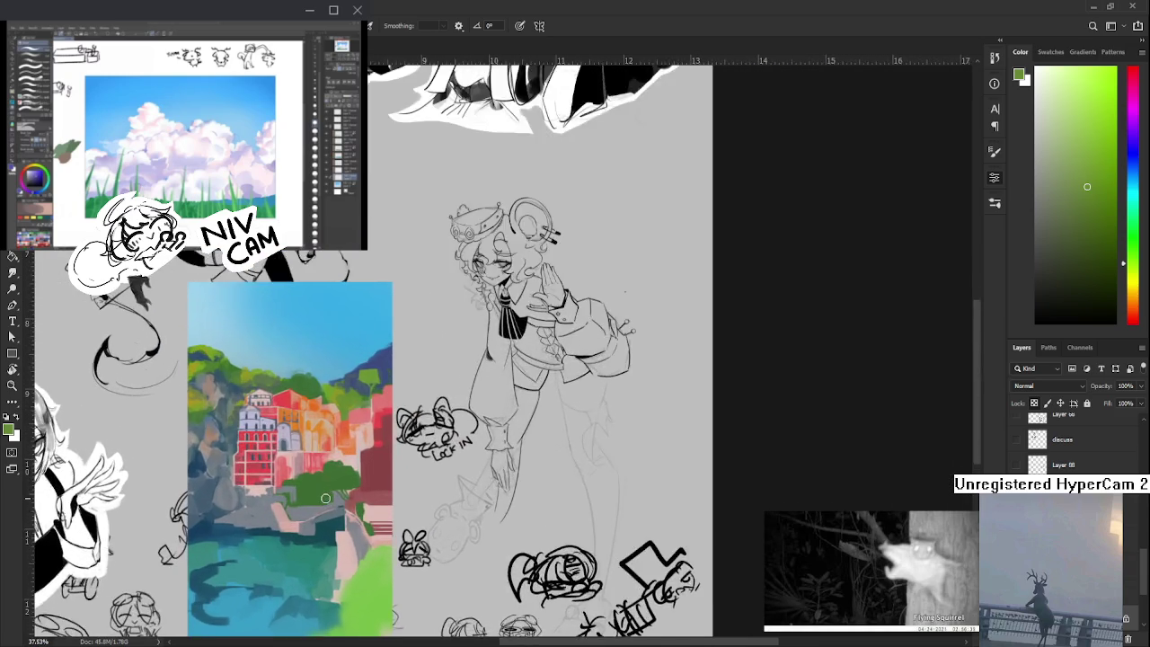
{"action": "scroll", "coordinate": [327, 500], "scroll_direction": "up", "scroll_amount": 1}
{"action": "scroll", "coordinate": [333, 494], "scroll_direction": "up", "scroll_amount": 1}
{"action": "scroll", "coordinate": [336, 490], "scroll_direction": "up", "scroll_amount": 1}
{"action": "scroll", "coordinate": [340, 484], "scroll_direction": "up", "scroll_amount": 2}
{"action": "scroll", "coordinate": [340, 481], "scroll_direction": "down", "scroll_amount": 1}
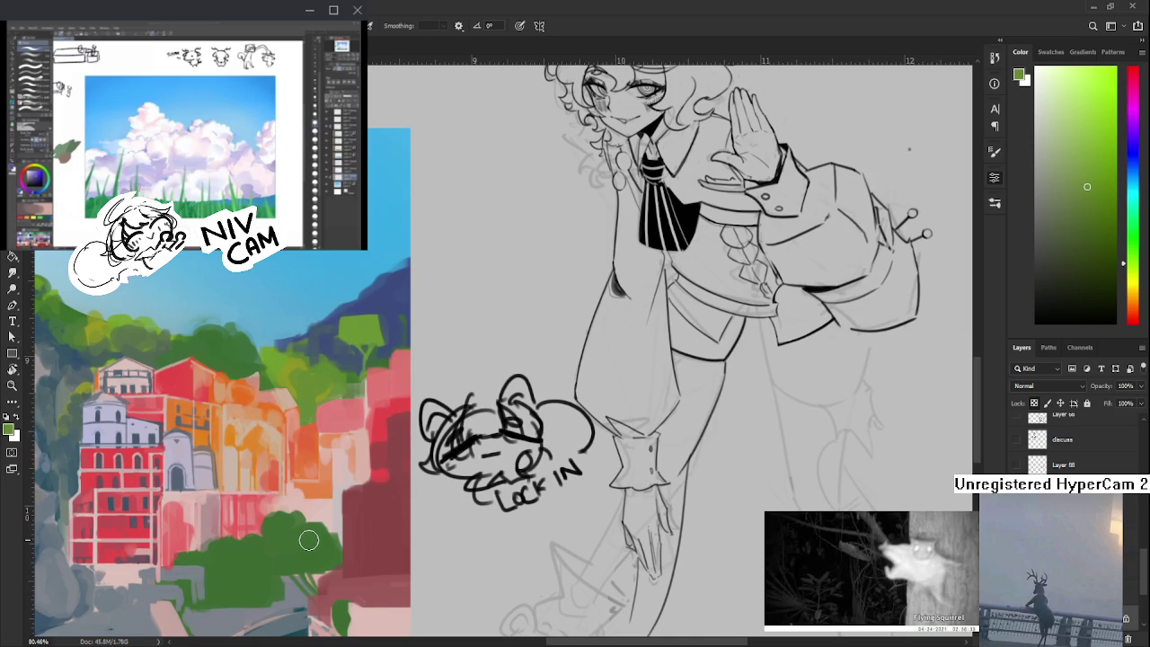
- Scroll right and sample darker and deeper reds from the right-hand buildings
{"action": "scroll", "coordinate": [306, 503], "scroll_direction": "right", "scroll_amount": 2}
{"action": "scroll", "coordinate": [303, 477], "scroll_direction": "right", "scroll_amount": 1}
{"action": "left_click", "coordinate": [304, 481], "text": "alt"}
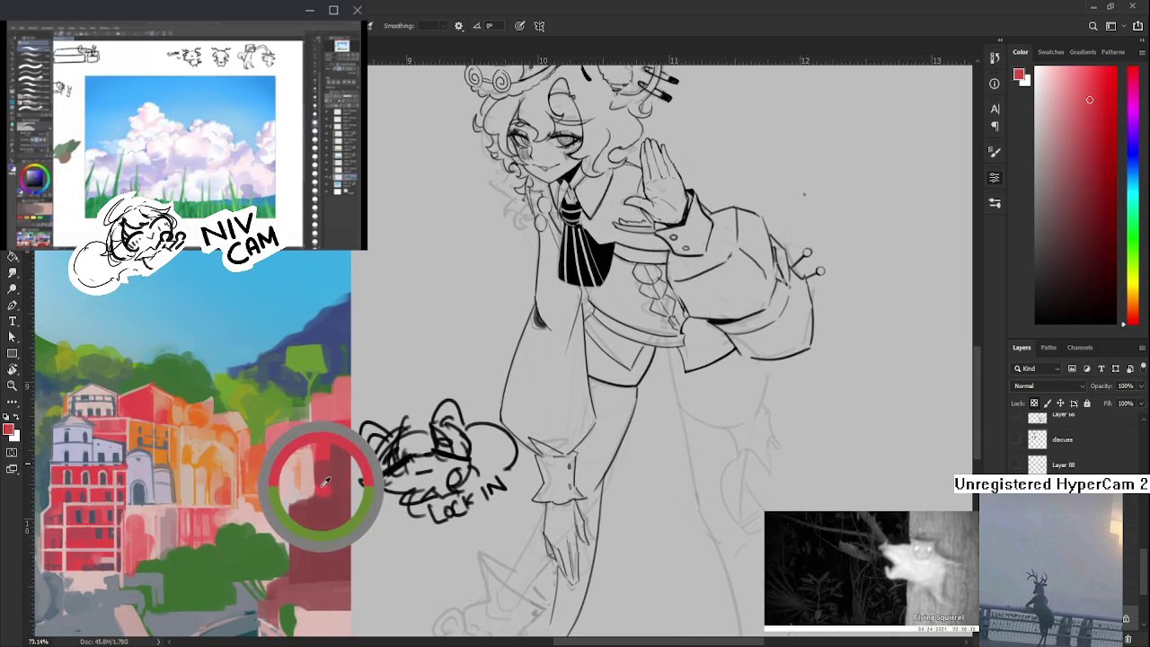
{"action": "left_click", "coordinate": [329, 476], "text": "alt"}
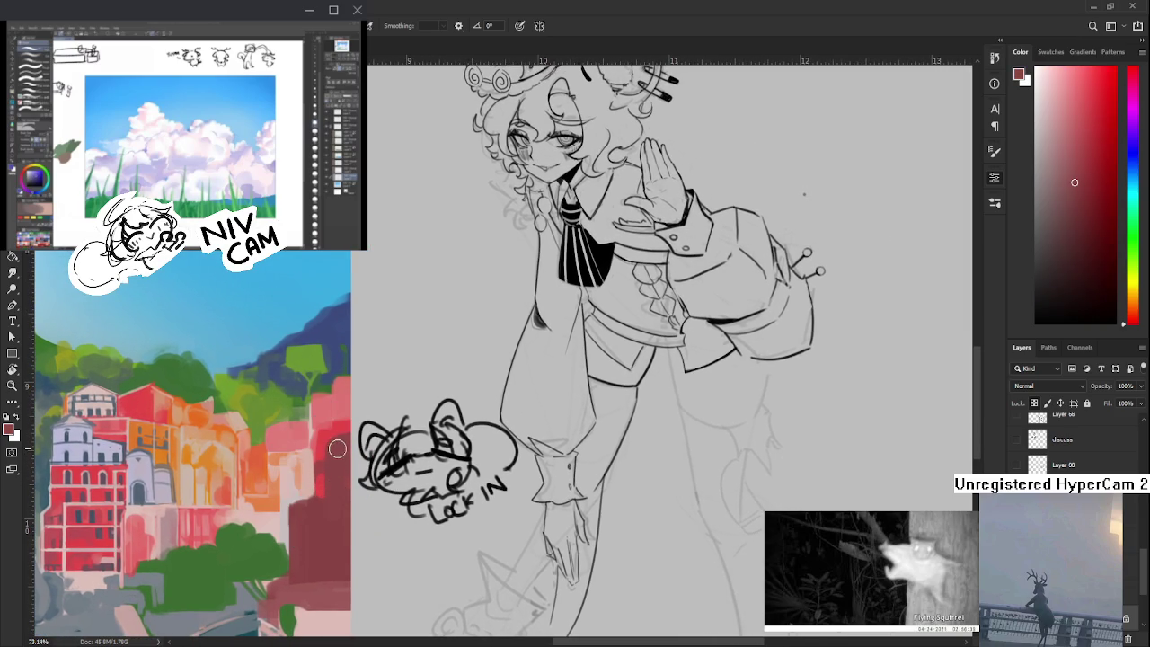
{"action": "left_click", "coordinate": [332, 449], "text": "alt"}
{"action": "left_click", "coordinate": [330, 480], "text": "alt"}
{"action": "left_click", "coordinate": [344, 493], "text": "alt"}
- Work brighter and darker reds higher up the right-hand building facades
{"action": "left_click_drag", "start_coordinate": [344, 492], "coordinate": [346, 467]}
{"action": "left_click", "coordinate": [339, 471], "text": "alt"}
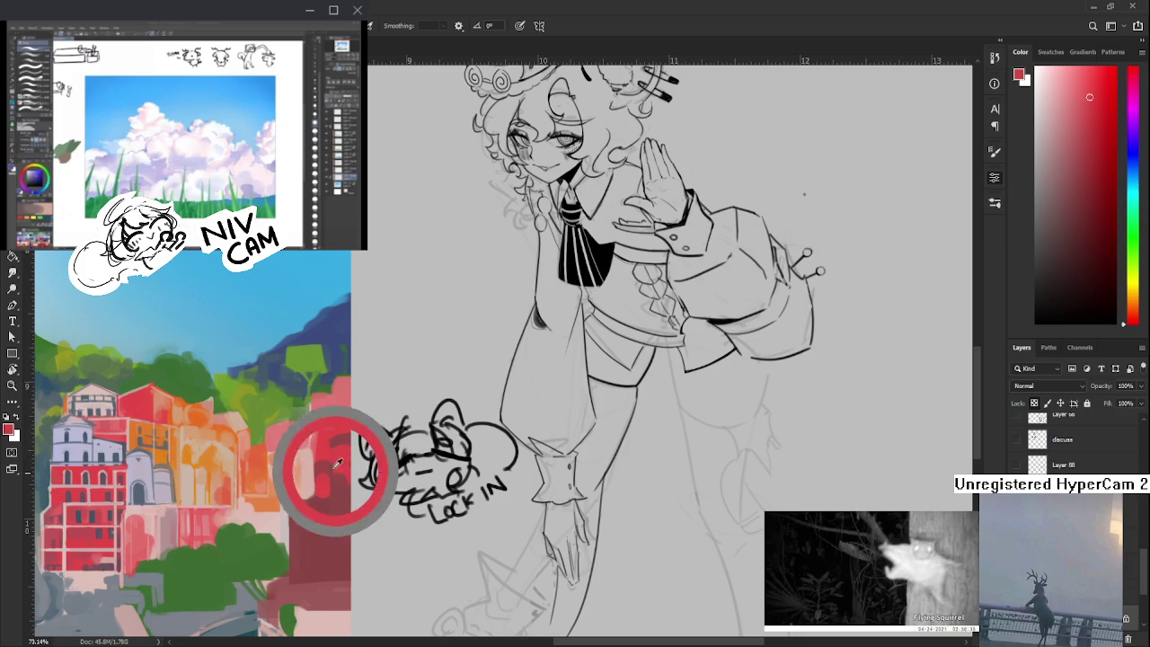
{"action": "left_click", "coordinate": [346, 454], "text": "alt"}
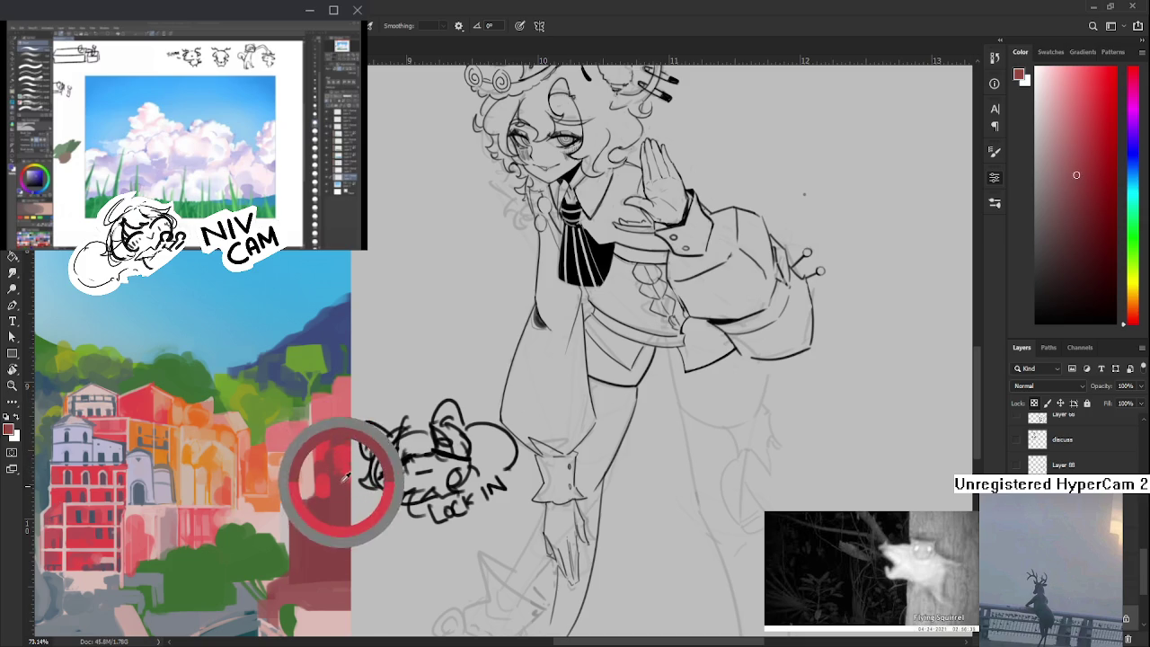
{"action": "left_click", "coordinate": [339, 453], "text": "alt"}
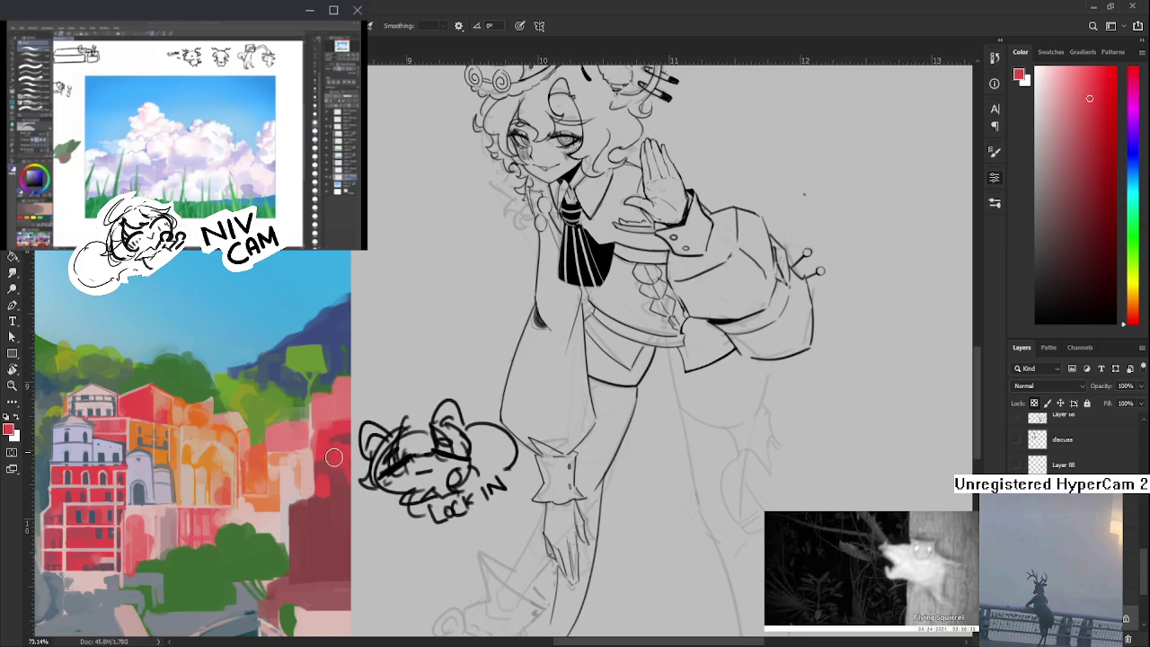
{"action": "left_click", "coordinate": [327, 462], "text": "alt"}
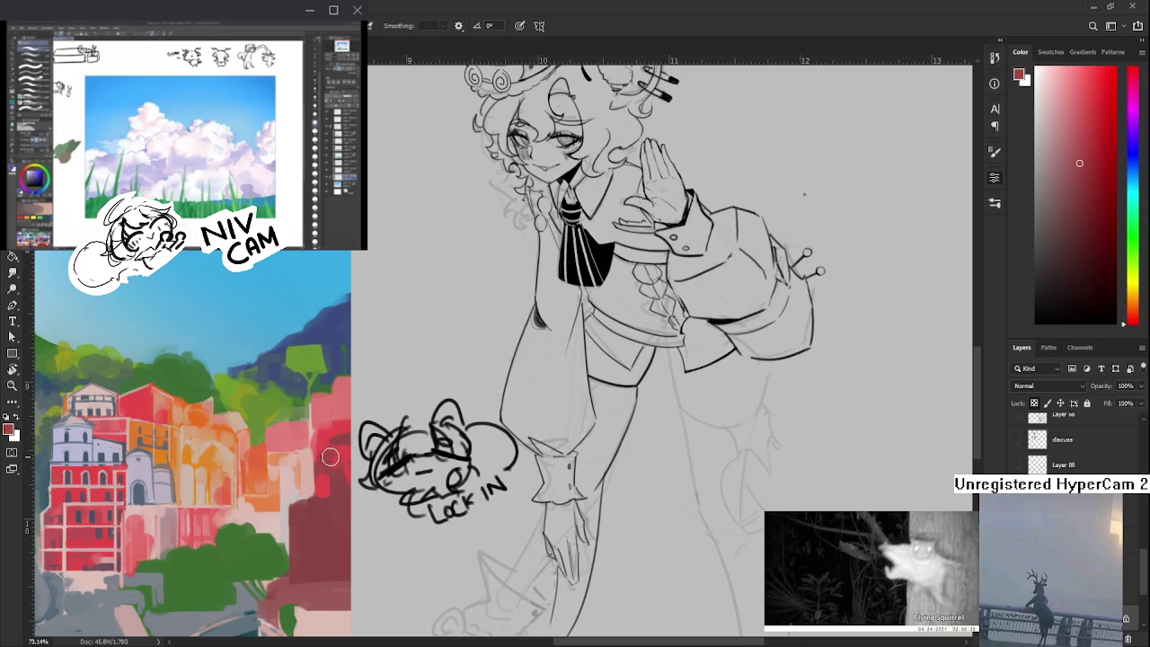
{"action": "left_click", "coordinate": [329, 456], "text": "alt"}
{"action": "left_click", "coordinate": [333, 458], "text": "alt"}
{"action": "left_click", "coordinate": [337, 449], "text": "alt"}
{"action": "left_click", "coordinate": [331, 457], "text": "alt"}
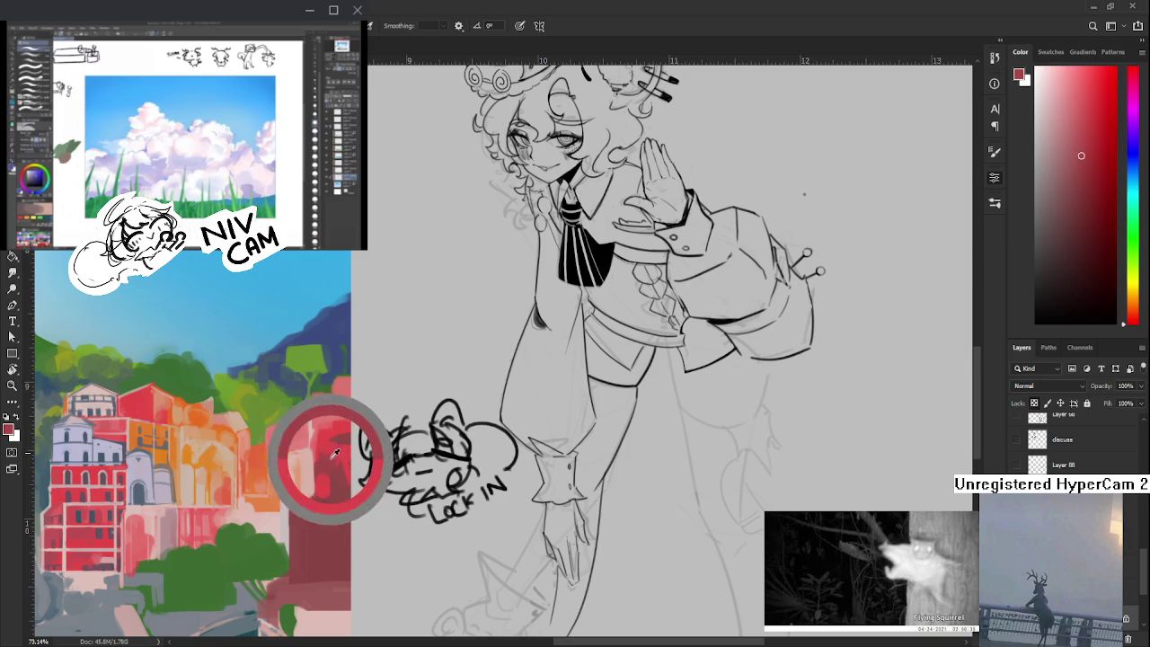
{"action": "left_click", "coordinate": [340, 451], "text": "alt"}
- Alternate lighter, brighter and darker reds from the buildings, fine-tuning the shade
{"action": "left_click", "coordinate": [342, 442], "text": "alt"}
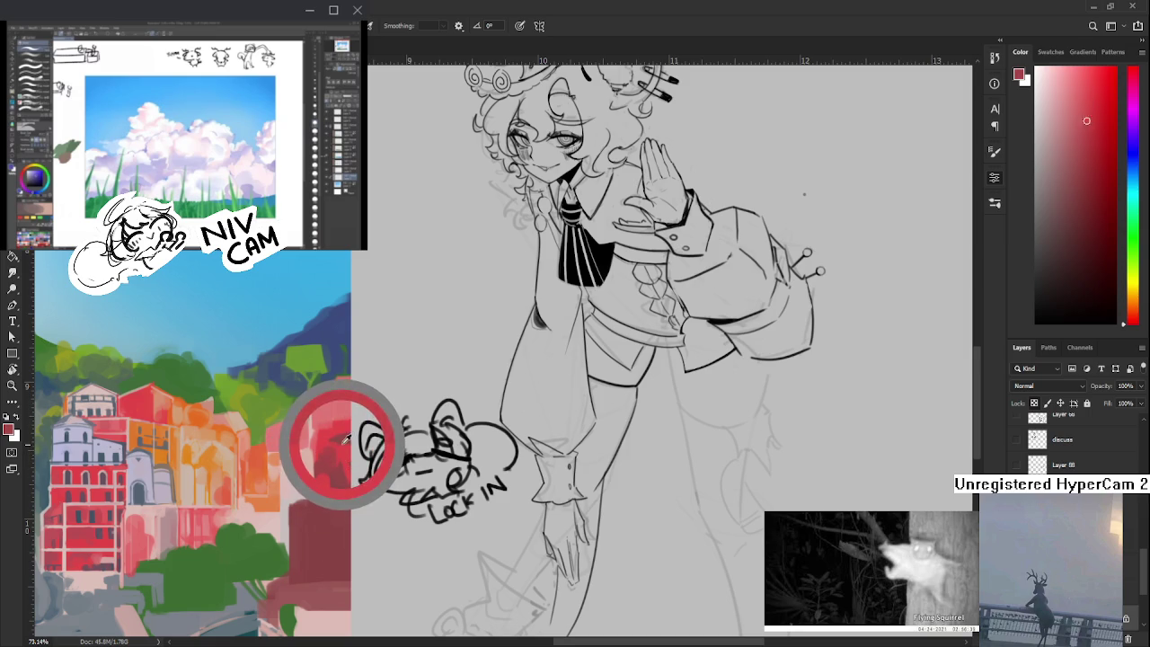
{"action": "left_click", "coordinate": [342, 440], "text": "alt"}
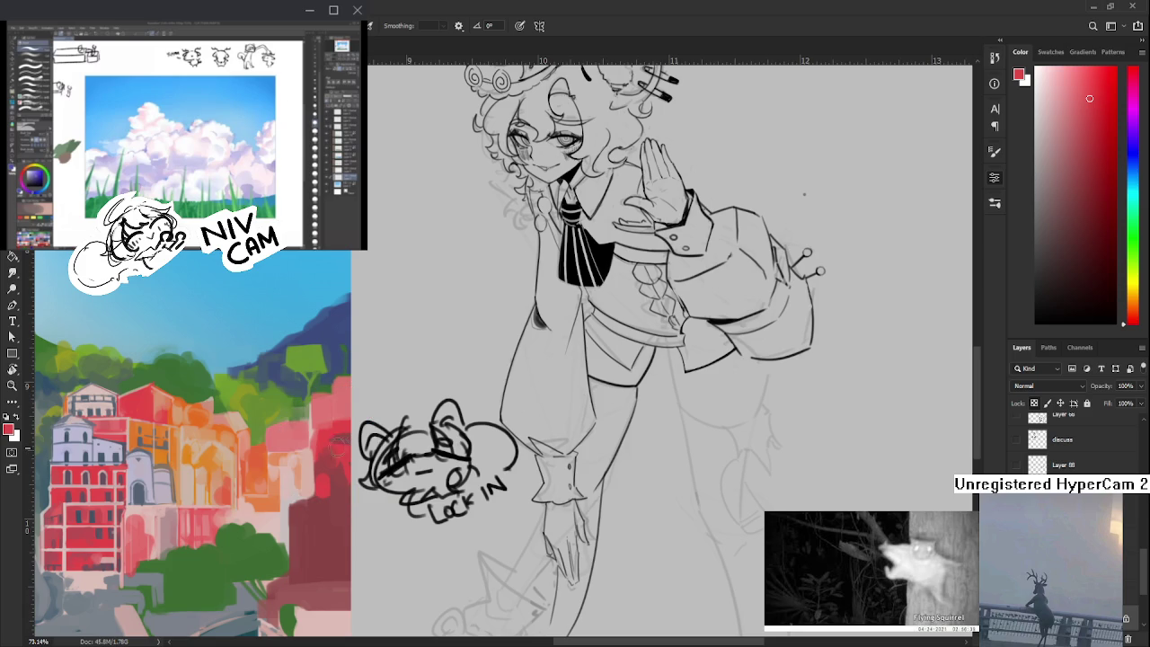
{"action": "left_click", "coordinate": [330, 455], "text": "alt"}
{"action": "left_click_drag", "start_coordinate": [330, 452], "coordinate": [345, 448]}
{"action": "left_click", "coordinate": [342, 438], "text": "alt"}
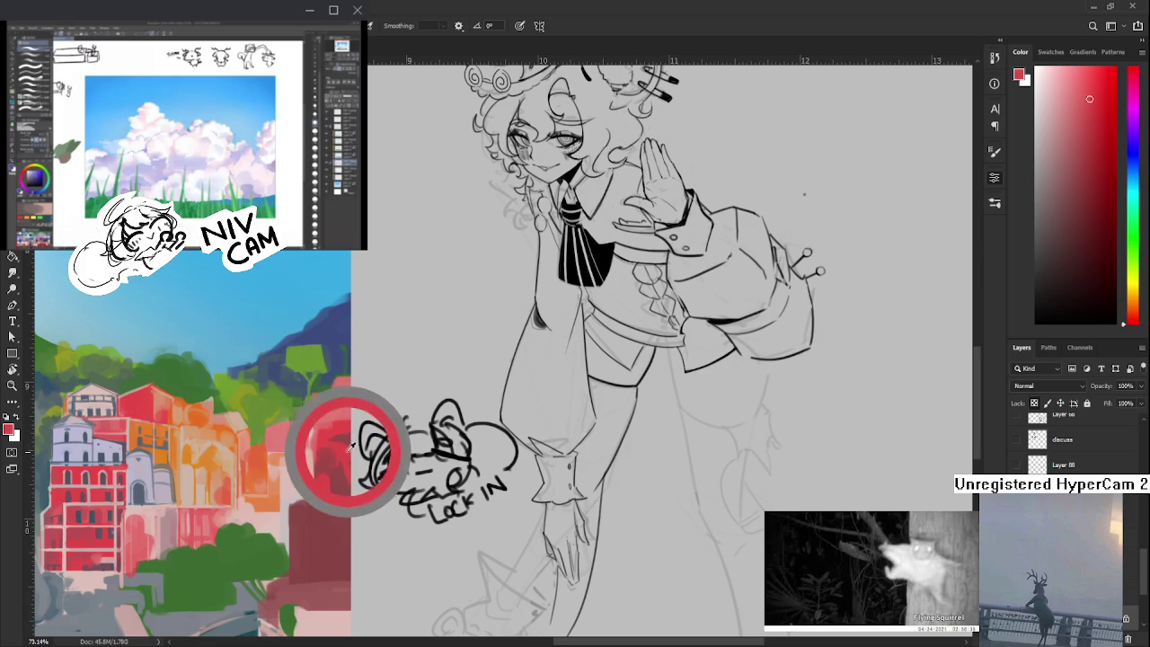
{"action": "left_click", "coordinate": [324, 457], "text": "alt"}
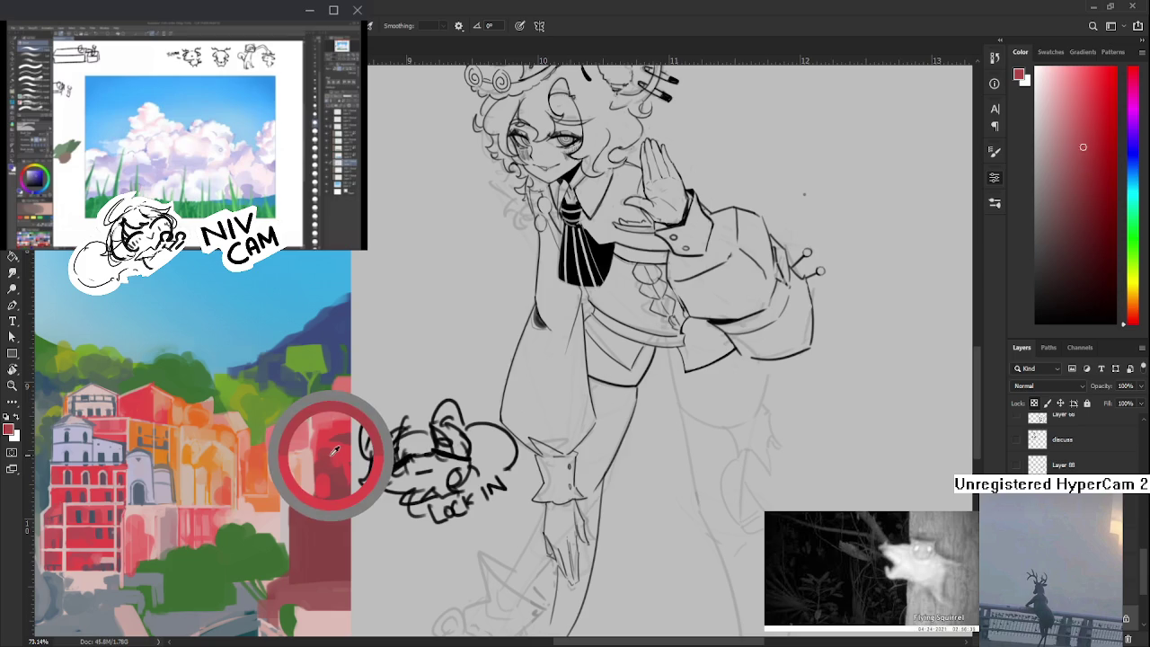
{"action": "left_click", "coordinate": [329, 457], "text": "alt"}
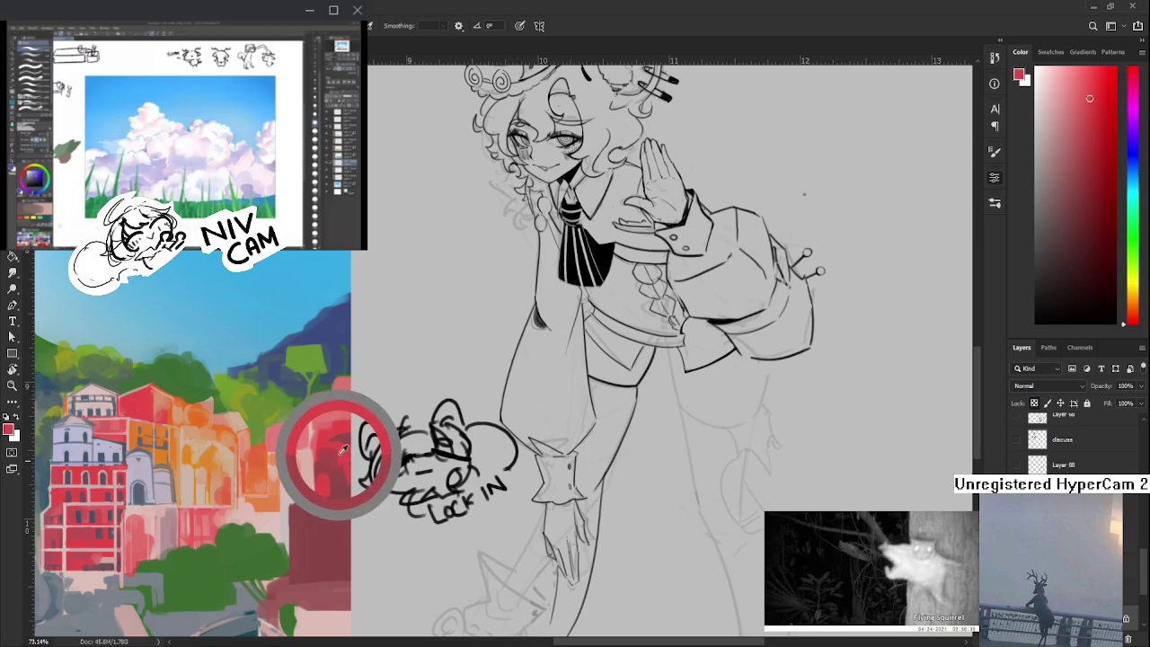
{"action": "left_click_drag", "start_coordinate": [341, 438], "coordinate": [329, 438]}
- Sample muted and deeper reds to lay a darker red patch on the right-edge facade
{"action": "left_click", "coordinate": [322, 449], "text": "alt"}
{"action": "left_click", "coordinate": [319, 452], "text": "alt"}
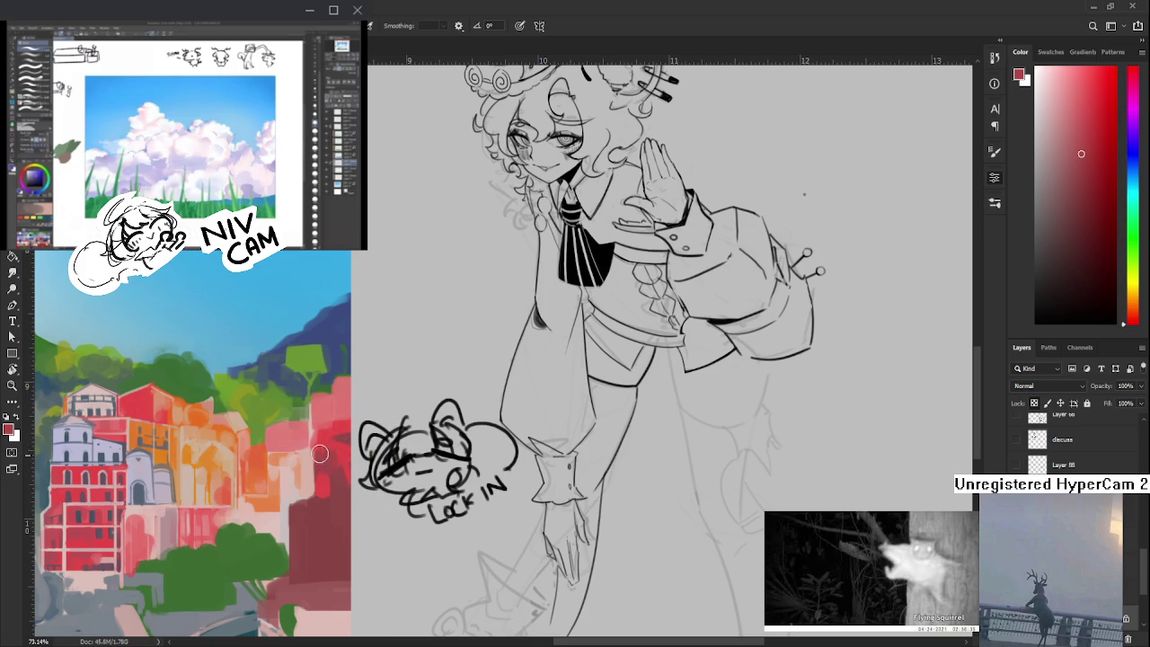
{"action": "left_click", "coordinate": [335, 456], "text": "alt"}
{"action": "left_click", "coordinate": [341, 452], "text": "alt"}
{"action": "left_click", "coordinate": [340, 452], "text": "alt"}
{"action": "left_click", "coordinate": [341, 452], "text": "alt"}
{"action": "left_click", "coordinate": [330, 466], "text": "alt"}
{"action": "left_click", "coordinate": [339, 459], "text": "alt"}
{"action": "left_click", "coordinate": [346, 481], "text": "alt"}
{"action": "left_click", "coordinate": [337, 433]}
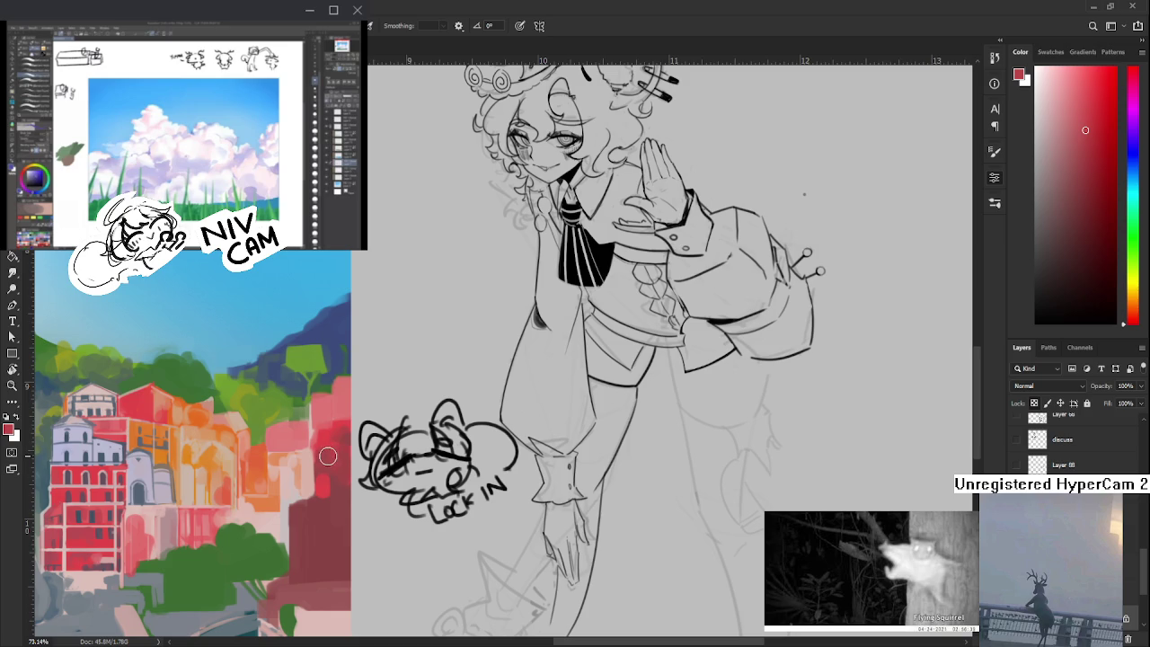
{"action": "mouse_move", "coordinate": [332, 452]}
{"action": "left_mouse_down"}
{"action": "mouse_move", "coordinate": [457, 442]}
{"action": "mouse_move", "coordinate": [514, 403]}
{"action": "left_mouse_up"}
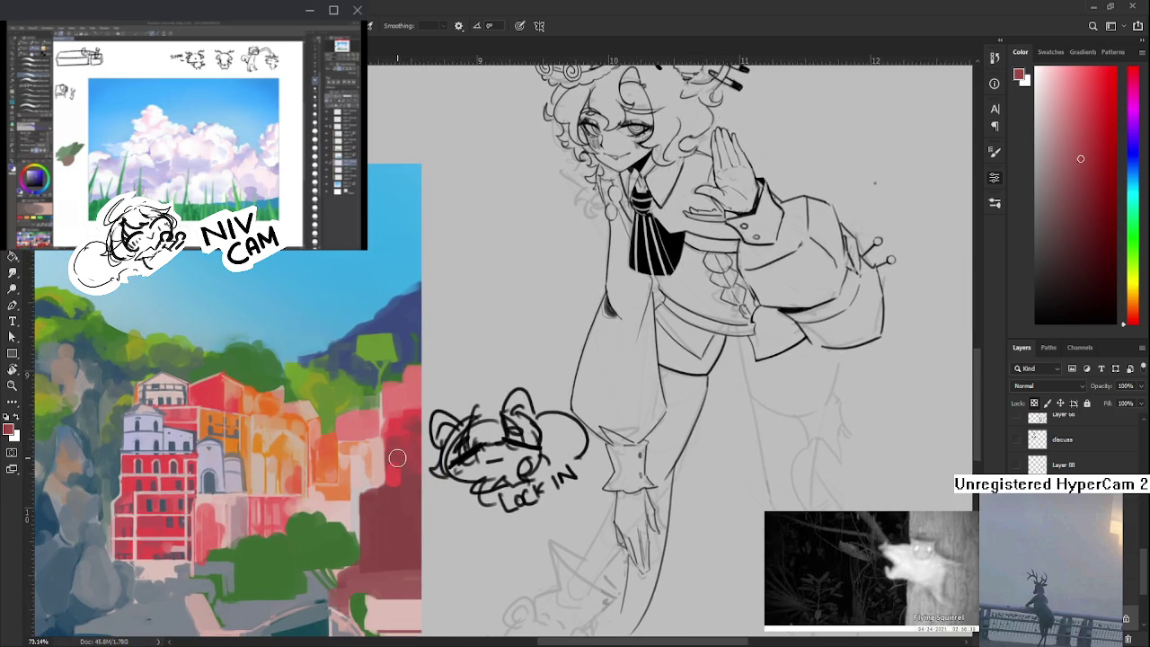
- Sample alternating darker, brighter and medium reds from the right-hand buildings
{"action": "left_click", "coordinate": [392, 463], "text": "alt"}
{"action": "left_click", "coordinate": [407, 478], "text": "alt"}
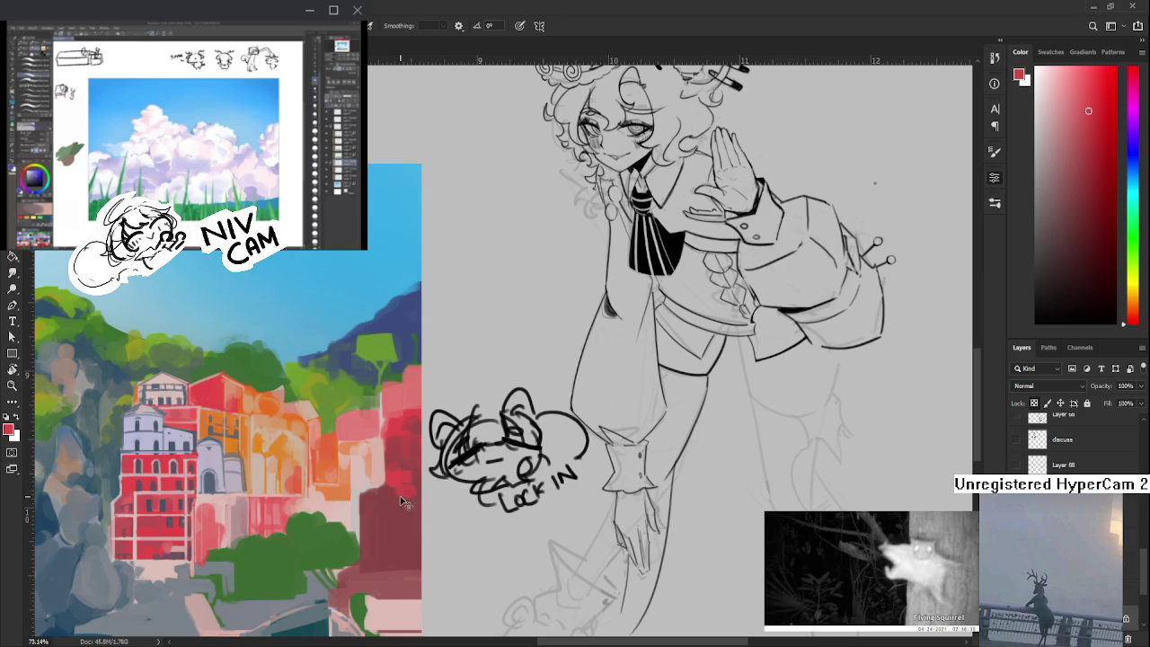
{"action": "left_click", "coordinate": [407, 526], "text": "alt"}
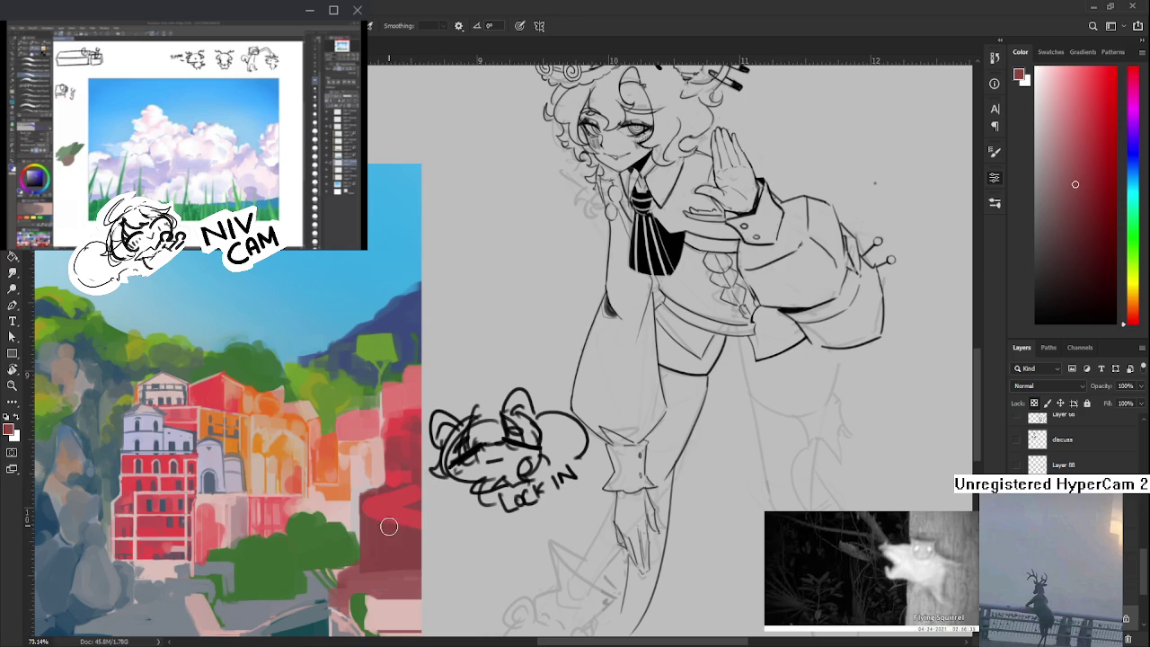
{"action": "left_click", "coordinate": [406, 518], "text": "alt"}
{"action": "left_click", "coordinate": [411, 537], "text": "alt"}
{"action": "left_click", "coordinate": [416, 488], "text": "alt"}
{"action": "left_click", "coordinate": [422, 547], "text": "alt"}
{"action": "left_click", "coordinate": [407, 517], "text": "alt"}
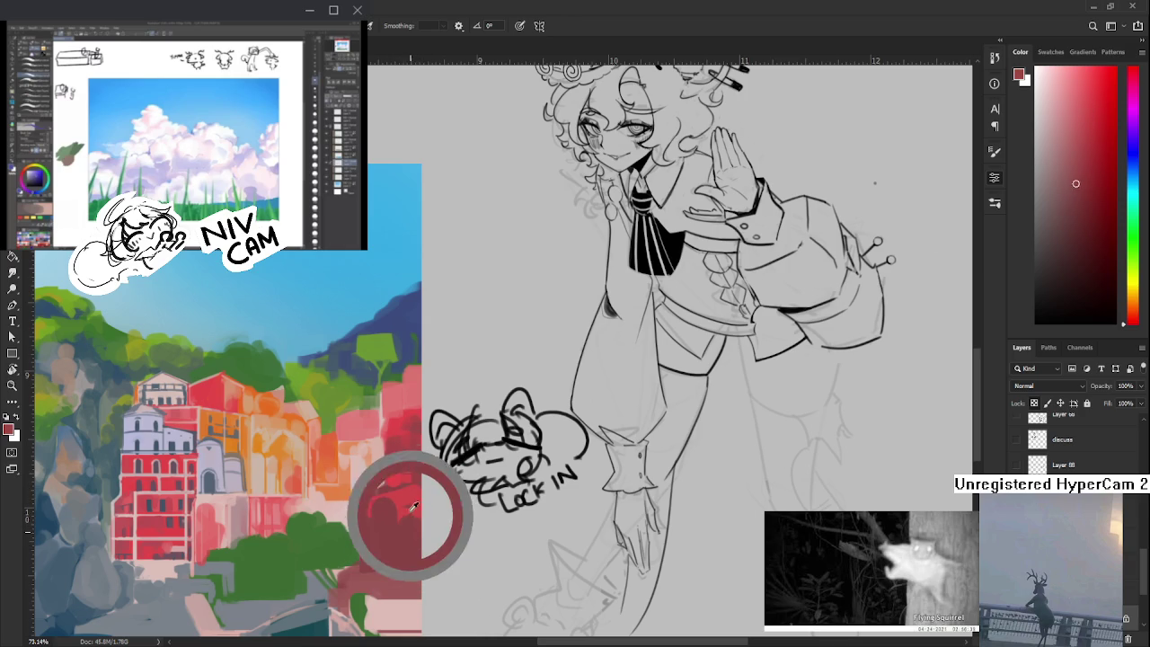
{"action": "left_click", "coordinate": [401, 544], "text": "alt"}
{"action": "left_click", "coordinate": [404, 548], "text": "alt"}
- Pick up darker and lighter reds lower on the red buildings
{"action": "left_click", "coordinate": [413, 514], "text": "alt"}
{"action": "left_click", "coordinate": [408, 514], "text": "alt"}
{"action": "left_click", "coordinate": [405, 528]}
{"action": "left_click", "coordinate": [410, 513]}
{"action": "left_click_drag", "start_coordinate": [410, 514], "coordinate": [385, 503]}
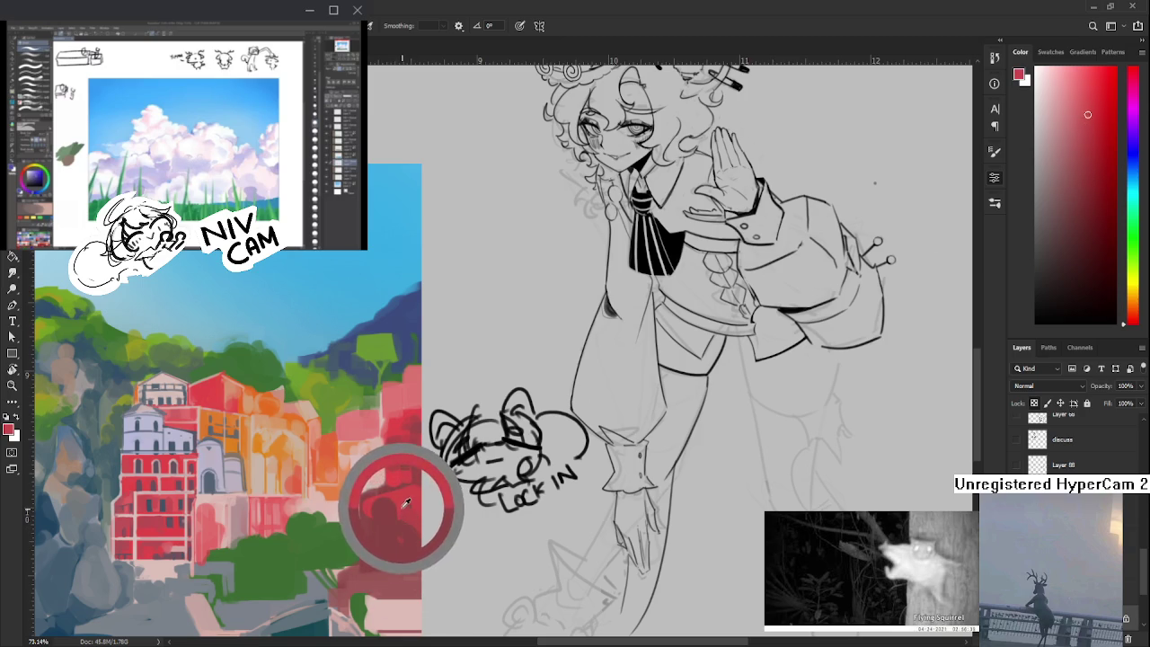
{"action": "left_click", "coordinate": [384, 524]}
{"action": "left_click", "coordinate": [373, 507]}
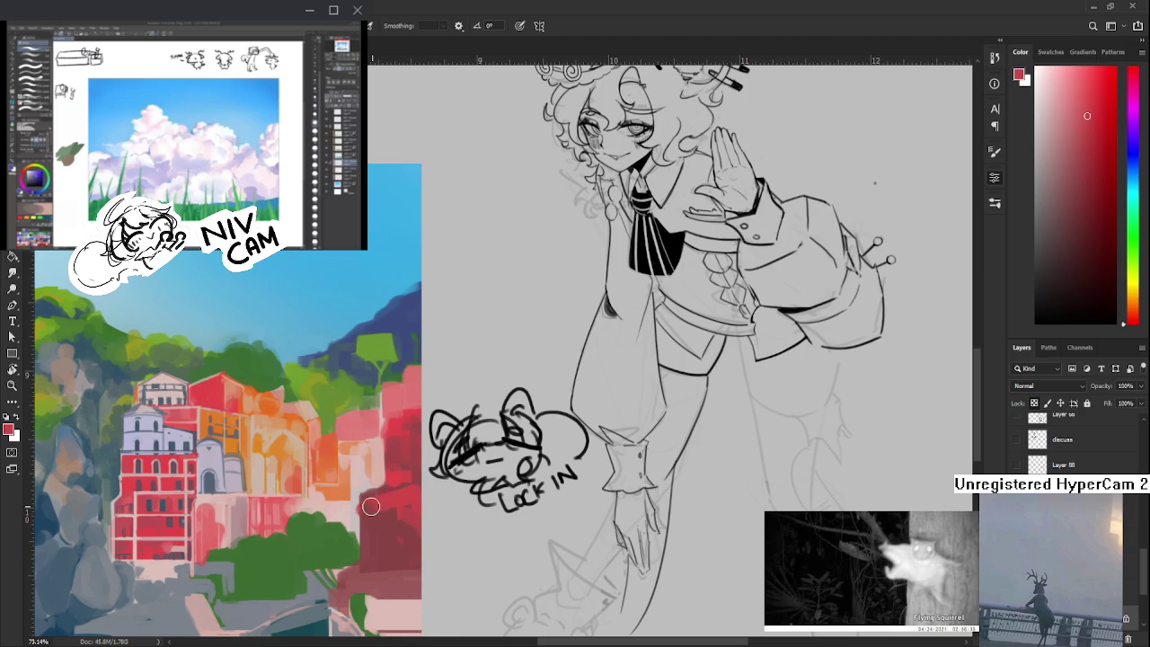
{"action": "left_click", "coordinate": [369, 521]}
- Recentre the painting, sample a light pink, and paint a thin vertical pink stroke on the buildings
{"action": "left_click_drag", "start_coordinate": [395, 518], "coordinate": [409, 476]}
{"action": "scroll", "coordinate": [410, 476], "scroll_direction": "down", "scroll_amount": 2}
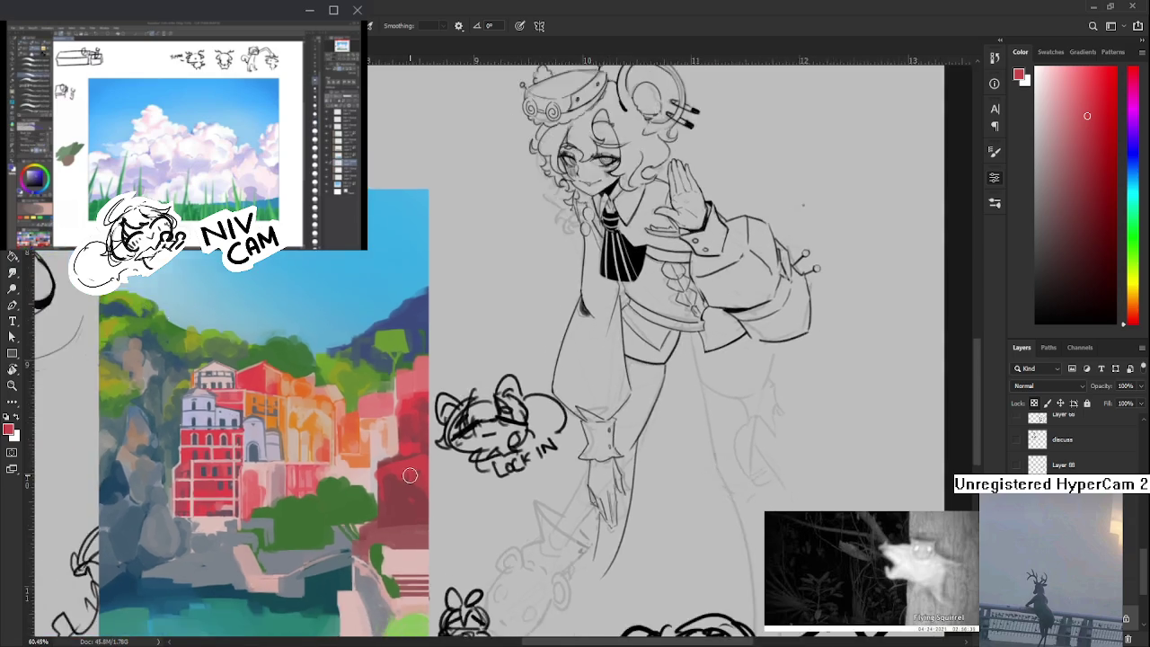
{"action": "scroll", "coordinate": [409, 476], "scroll_direction": "down", "scroll_amount": 3}
{"action": "scroll", "coordinate": [562, 479], "scroll_direction": "up", "scroll_amount": 3}
{"action": "scroll", "coordinate": [562, 479], "scroll_direction": "up", "scroll_amount": 3}
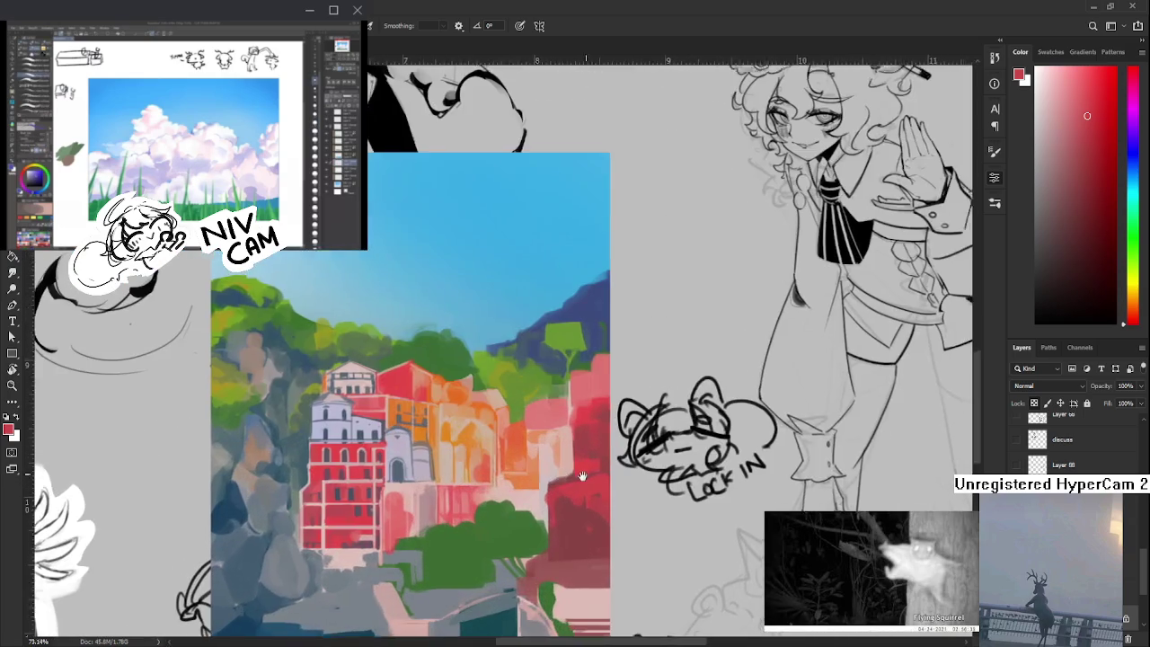
{"action": "scroll", "coordinate": [503, 489], "scroll_direction": "down", "scroll_amount": 1}
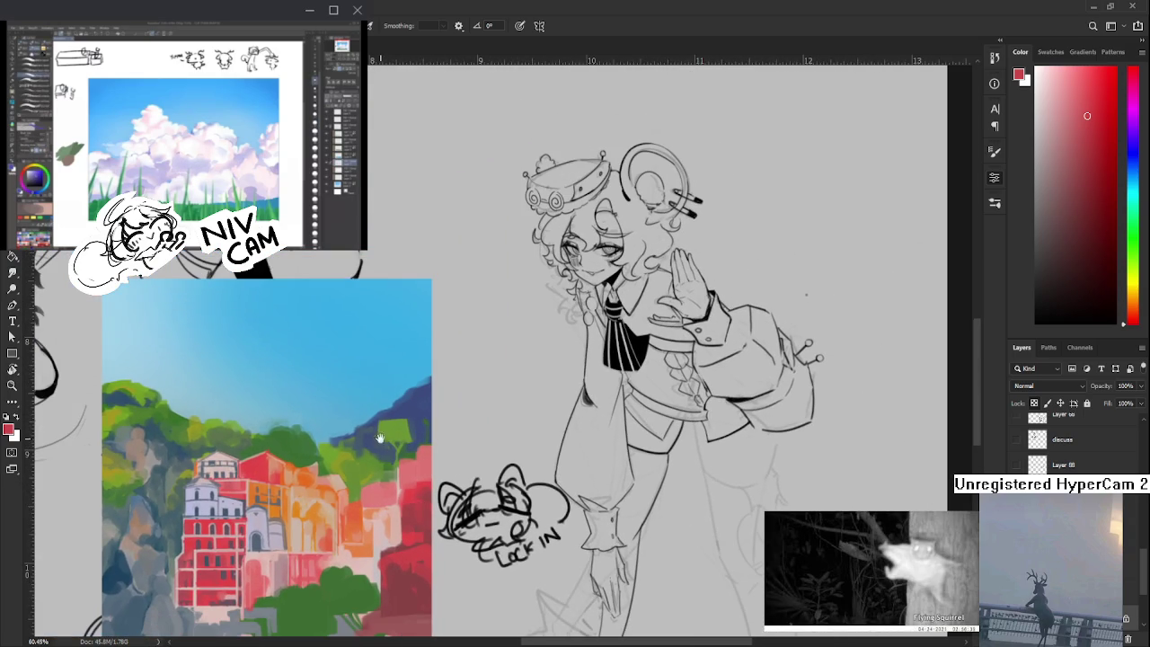
{"action": "left_click_drag", "start_coordinate": [381, 441], "coordinate": [395, 419]}
{"action": "left_click", "coordinate": [420, 489], "text": "alt"}
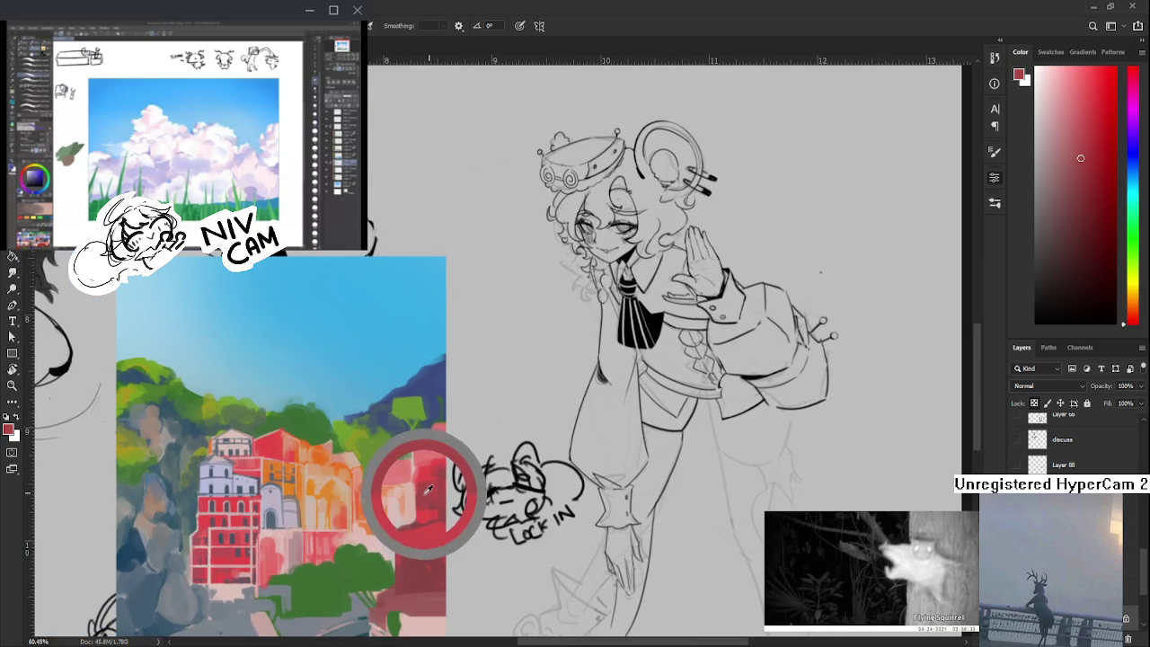
{"action": "left_click", "coordinate": [414, 464], "text": "alt"}
{"action": "left_click", "coordinate": [422, 464], "text": "alt"}
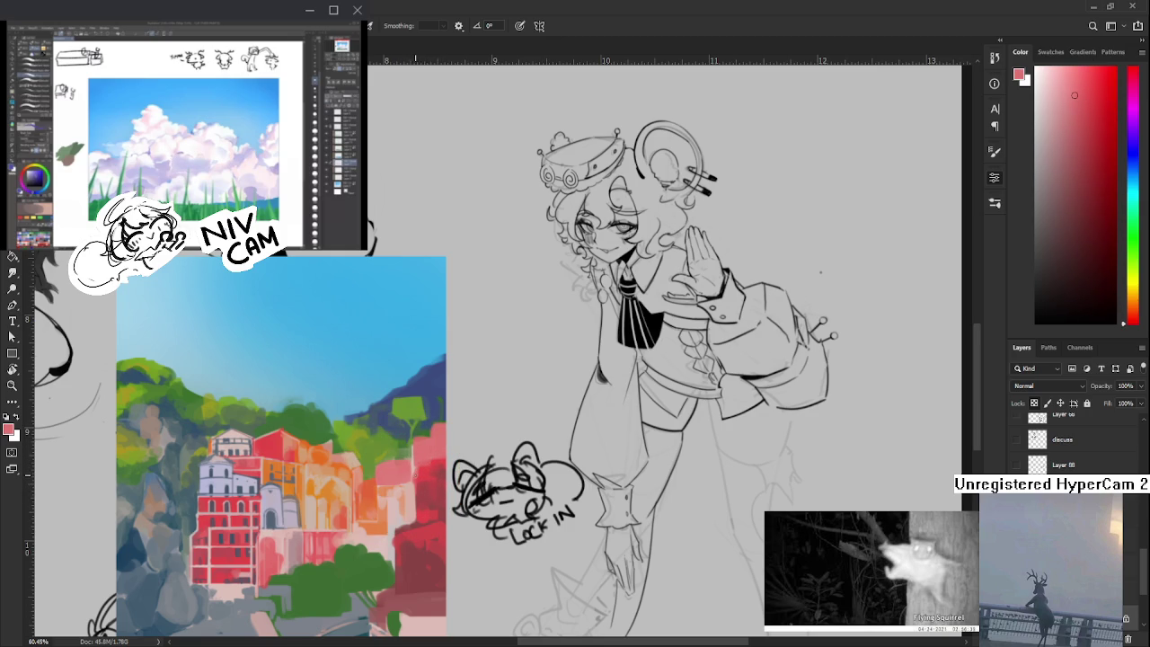
{"action": "left_click", "coordinate": [418, 509], "text": "alt"}
{"action": "left_click_drag", "start_coordinate": [417, 528], "coordinate": [415, 460]}
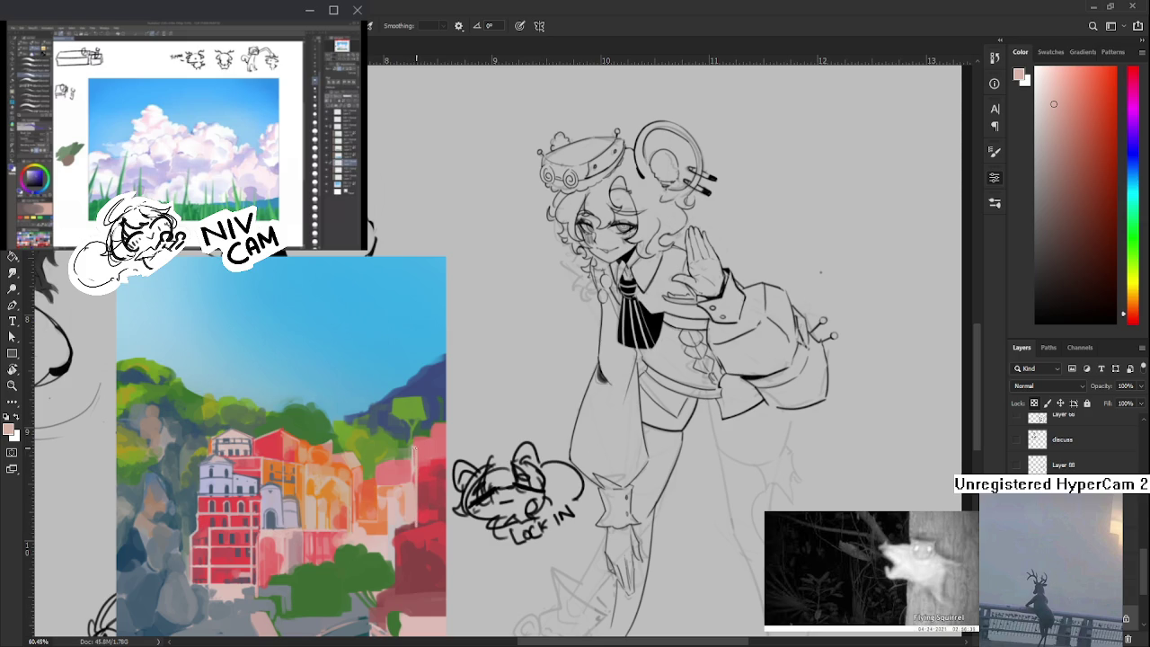
- Sample and refine a more saturated red-pink and deeper red from the buildings
{"action": "left_click", "coordinate": [426, 448], "text": "alt"}
{"action": "left_click", "coordinate": [428, 472], "text": "alt"}
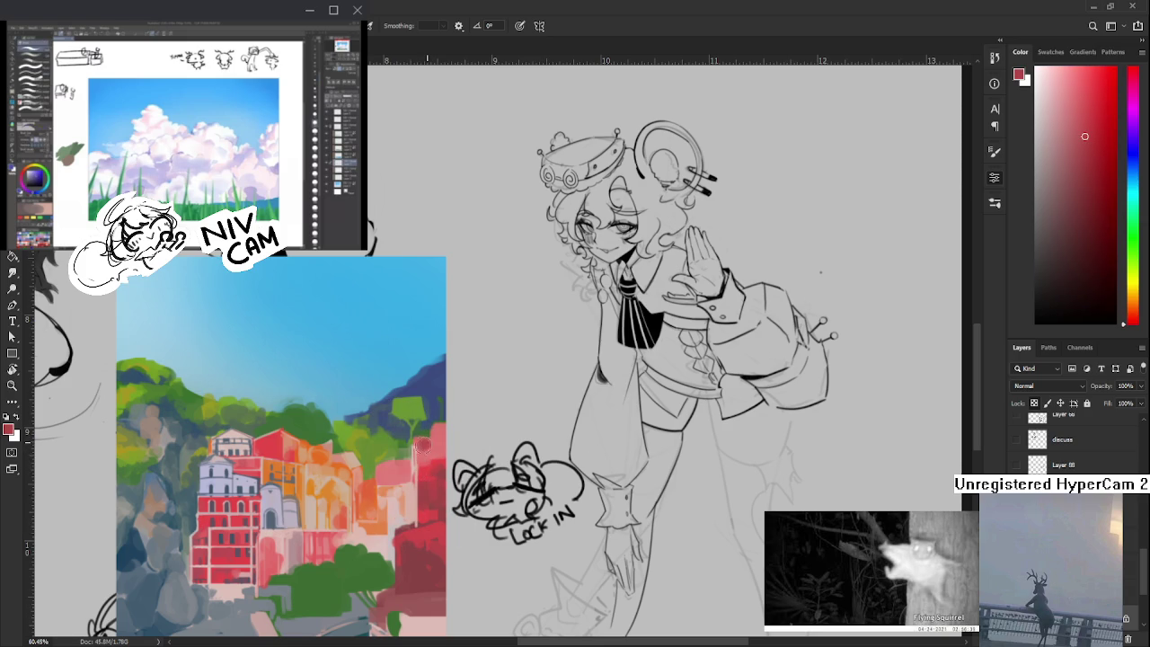
{"action": "left_click", "coordinate": [429, 450], "text": "alt"}
{"action": "left_click", "coordinate": [427, 448], "text": "alt"}
{"action": "left_click", "coordinate": [427, 445], "text": "alt"}
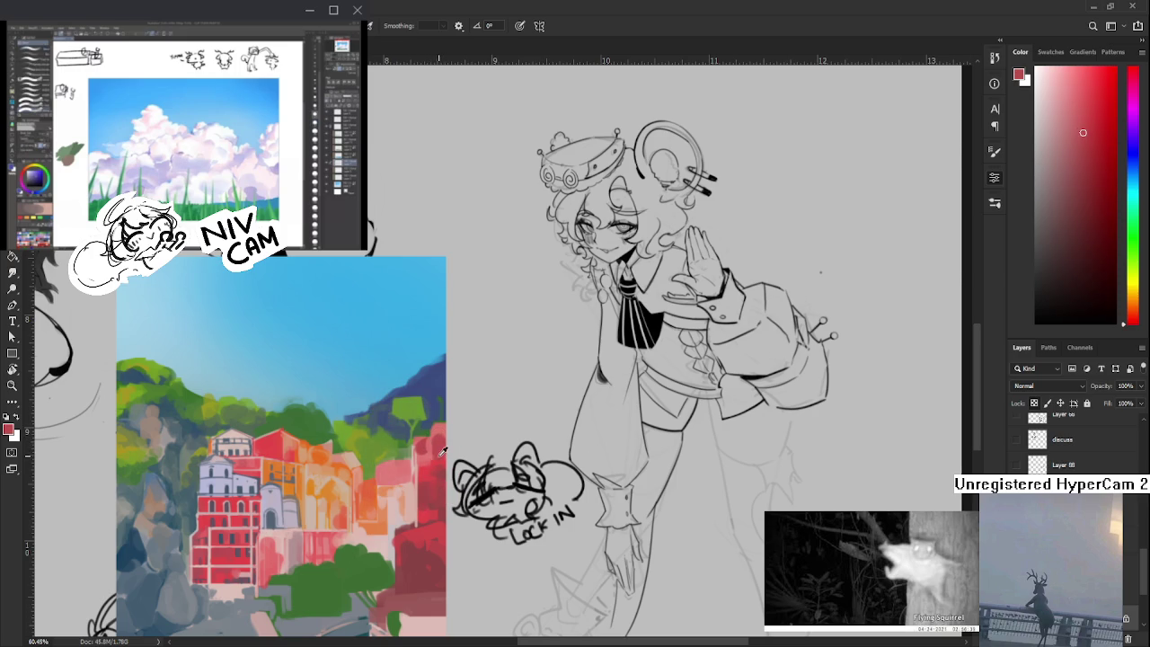
{"action": "left_click_drag", "start_coordinate": [437, 482], "coordinate": [442, 432]}
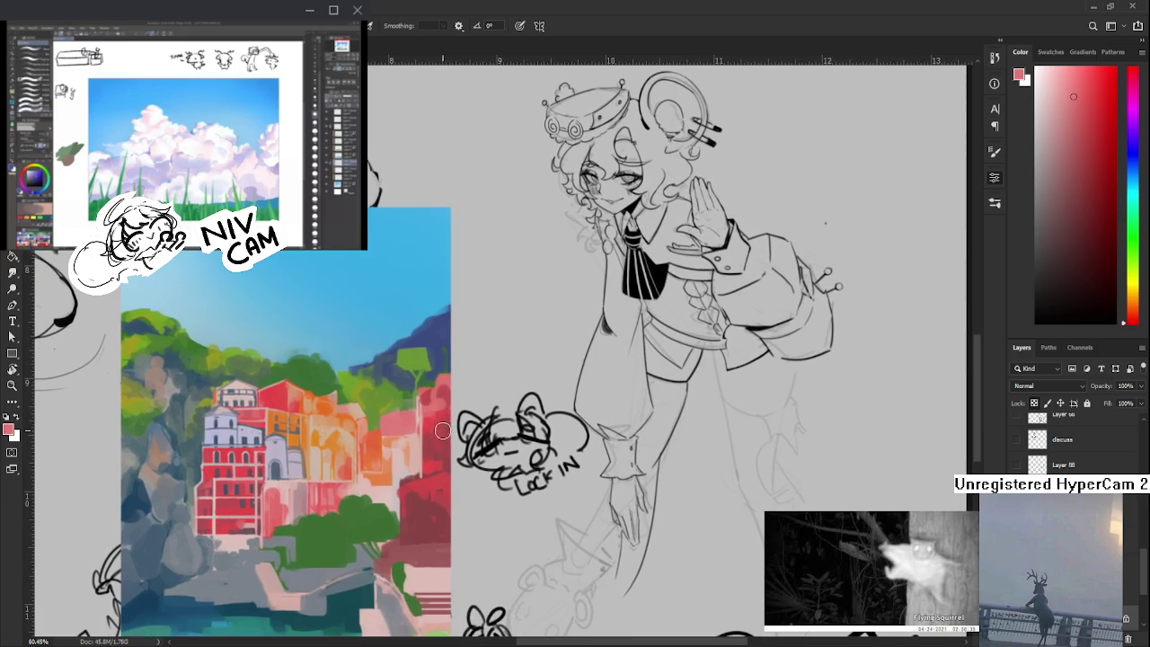
{"action": "scroll", "coordinate": [460, 414], "scroll_direction": "down", "scroll_amount": 2}
- Sample and fine-tune a darker red from the right-edge buildings
{"action": "scroll", "coordinate": [454, 431], "scroll_direction": "down", "scroll_amount": 2}
{"action": "scroll", "coordinate": [443, 473], "scroll_direction": "up", "scroll_amount": 3}
{"action": "scroll", "coordinate": [443, 472], "scroll_direction": "up", "scroll_amount": 1}
{"action": "mouse_move", "coordinate": [437, 437]}
{"action": "left_mouse_down"}
{"action": "mouse_move", "coordinate": [442, 461]}
{"action": "mouse_move", "coordinate": [473, 435]}
{"action": "left_mouse_up"}
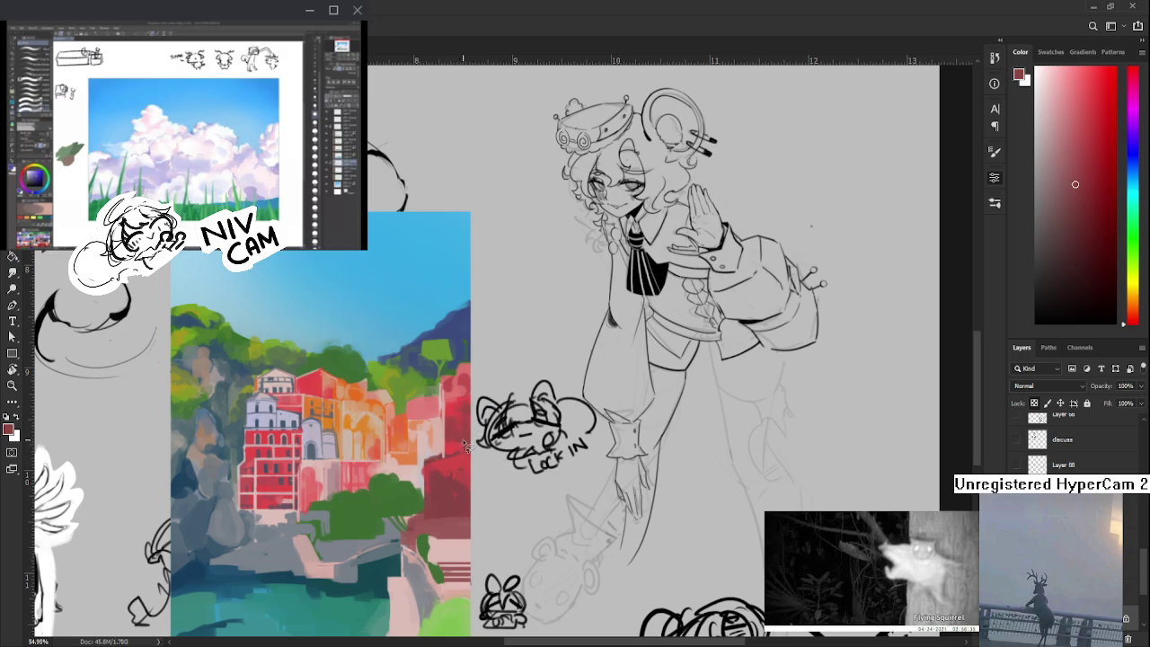
{"action": "left_click", "coordinate": [447, 473], "text": "alt"}
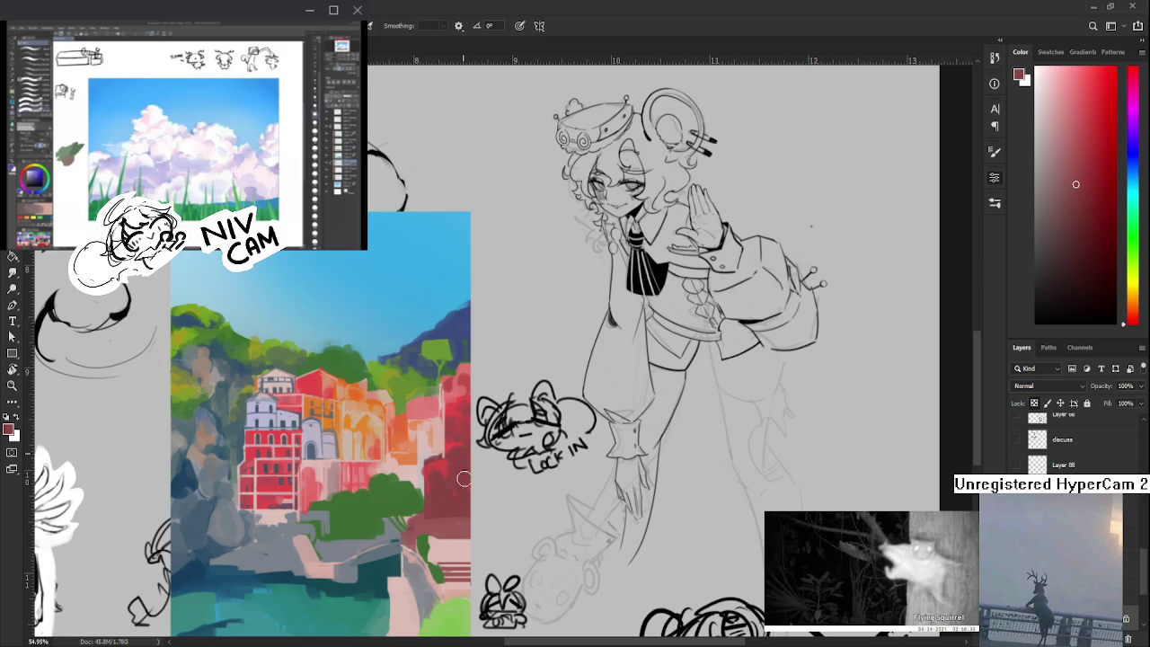
{"action": "left_click", "coordinate": [438, 459], "text": "alt"}
{"action": "left_click", "coordinate": [440, 465], "text": "alt"}
{"action": "left_click", "coordinate": [427, 476], "text": "alt"}
{"action": "left_click", "coordinate": [436, 488], "text": "alt"}
- Sample slightly different reds, then light pinks from the buildings
{"action": "left_click", "coordinate": [457, 465], "text": "alt"}
{"action": "left_click", "coordinate": [454, 471], "text": "alt"}
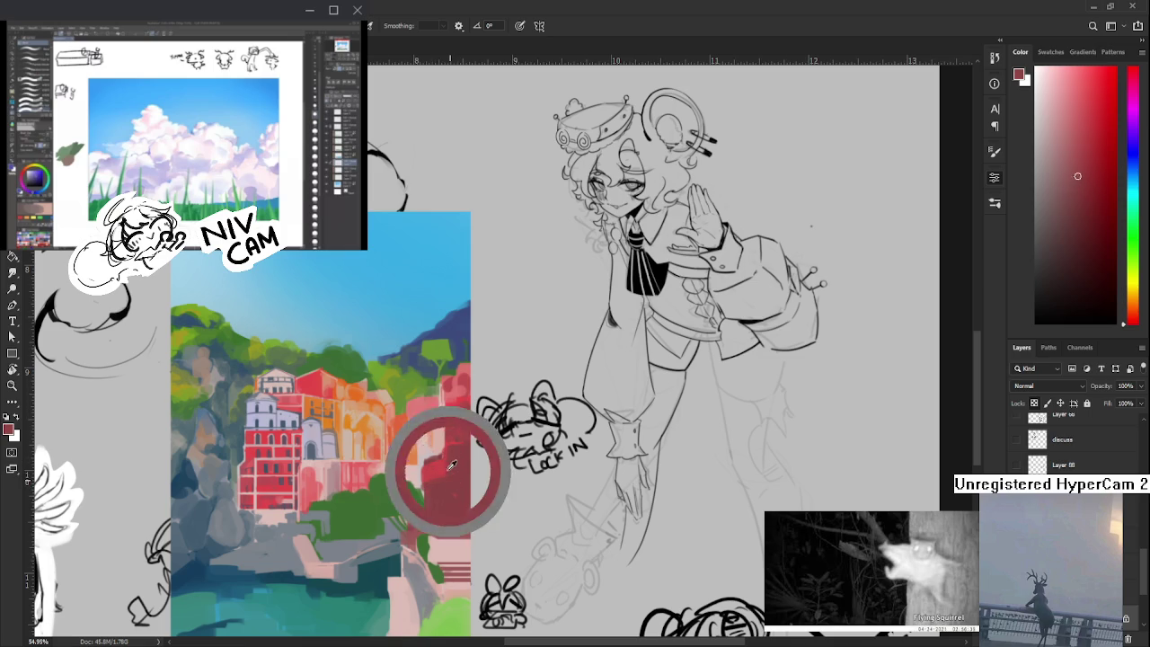
{"action": "left_click", "coordinate": [434, 500], "text": "alt"}
{"action": "left_click", "coordinate": [432, 501], "text": "alt"}
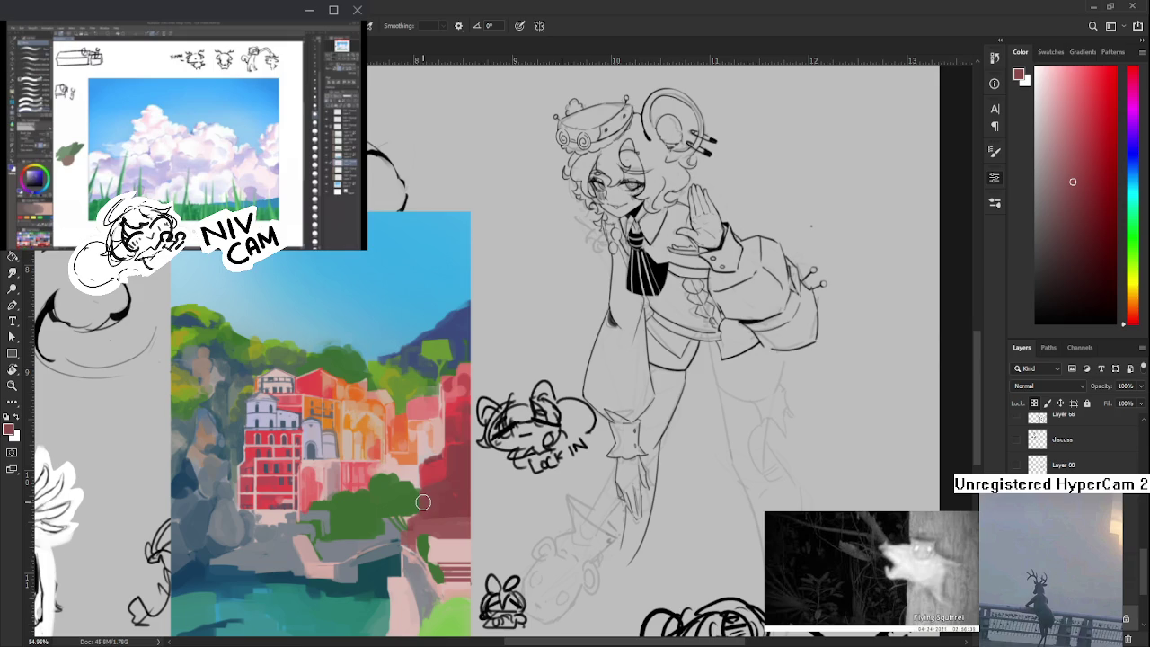
{"action": "left_click", "coordinate": [435, 440], "text": "alt"}
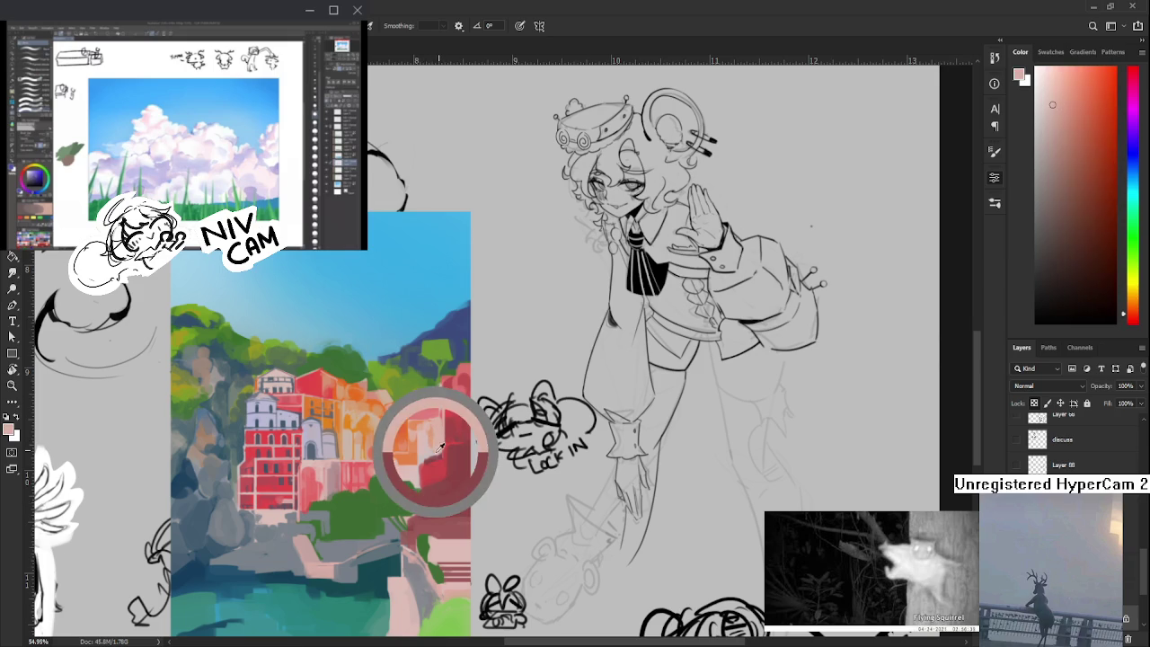
{"action": "left_click", "coordinate": [420, 463], "text": "alt"}
{"action": "left_click", "coordinate": [417, 466], "text": "alt"}
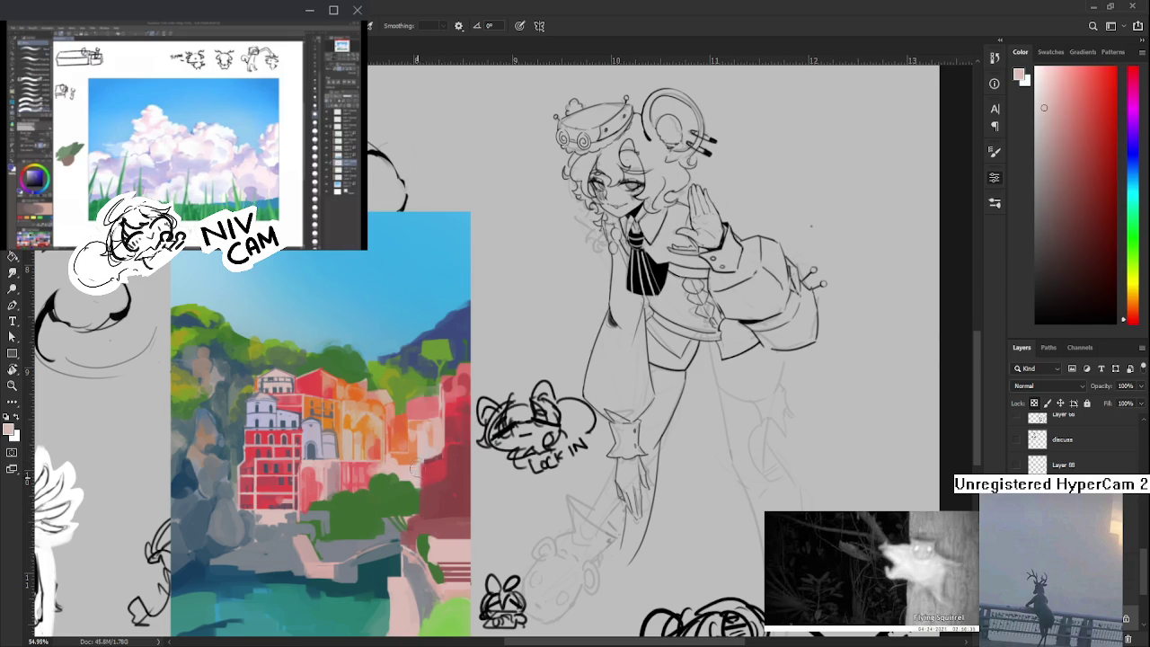
{"action": "left_click", "coordinate": [420, 467], "text": "alt"}
- Refine darker and lighter reds, then scribble dark strokes over the small doodled head
{"action": "left_click", "coordinate": [436, 447], "text": "alt"}
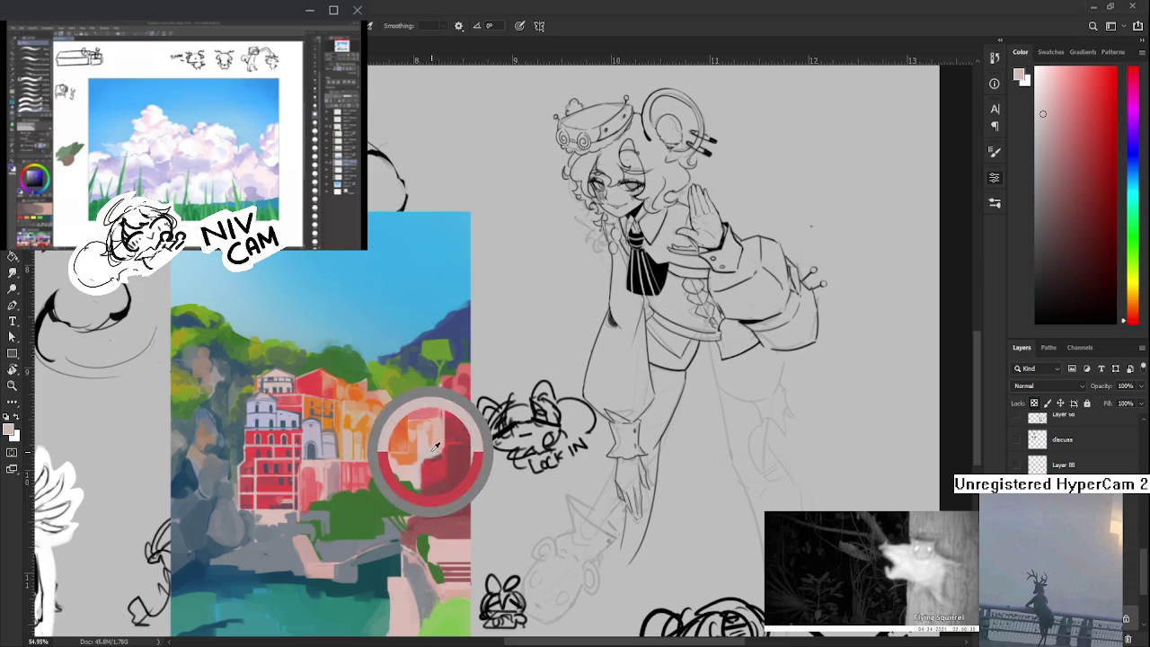
{"action": "left_click", "coordinate": [435, 448], "text": "alt"}
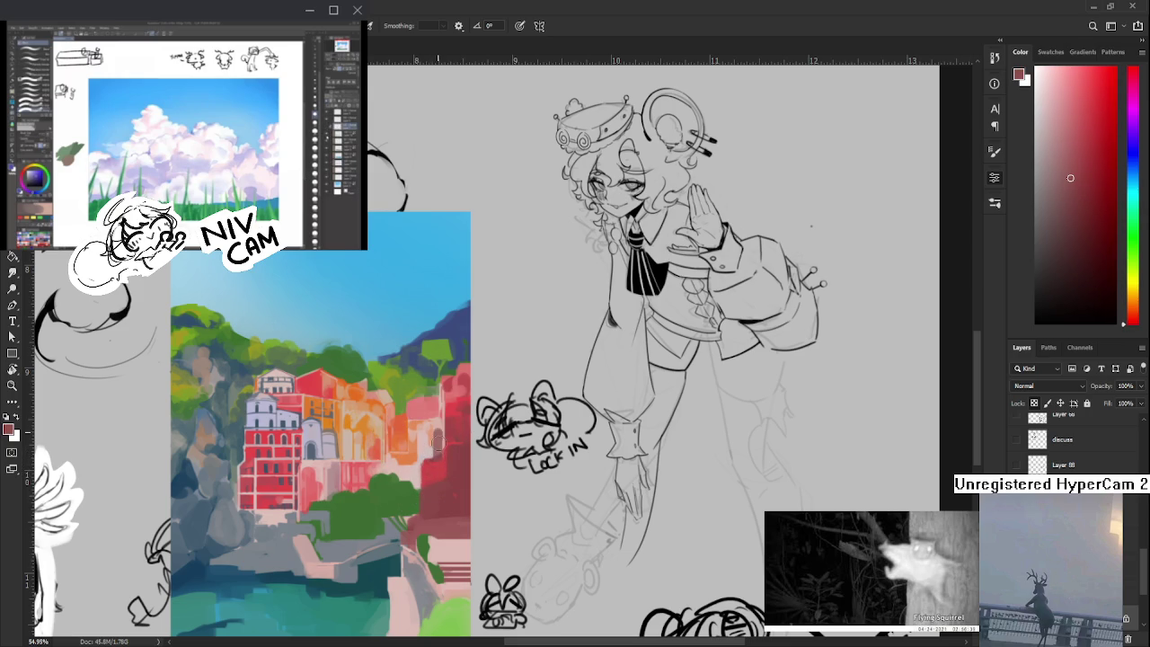
{"action": "left_click", "coordinate": [438, 427], "text": "alt"}
{"action": "left_click", "coordinate": [440, 441], "text": "alt"}
{"action": "left_click", "coordinate": [437, 450], "text": "alt"}
{"action": "left_click", "coordinate": [439, 442], "text": "alt"}
{"action": "left_click", "coordinate": [437, 432], "text": "alt"}
{"action": "left_click", "coordinate": [442, 426], "text": "alt"}
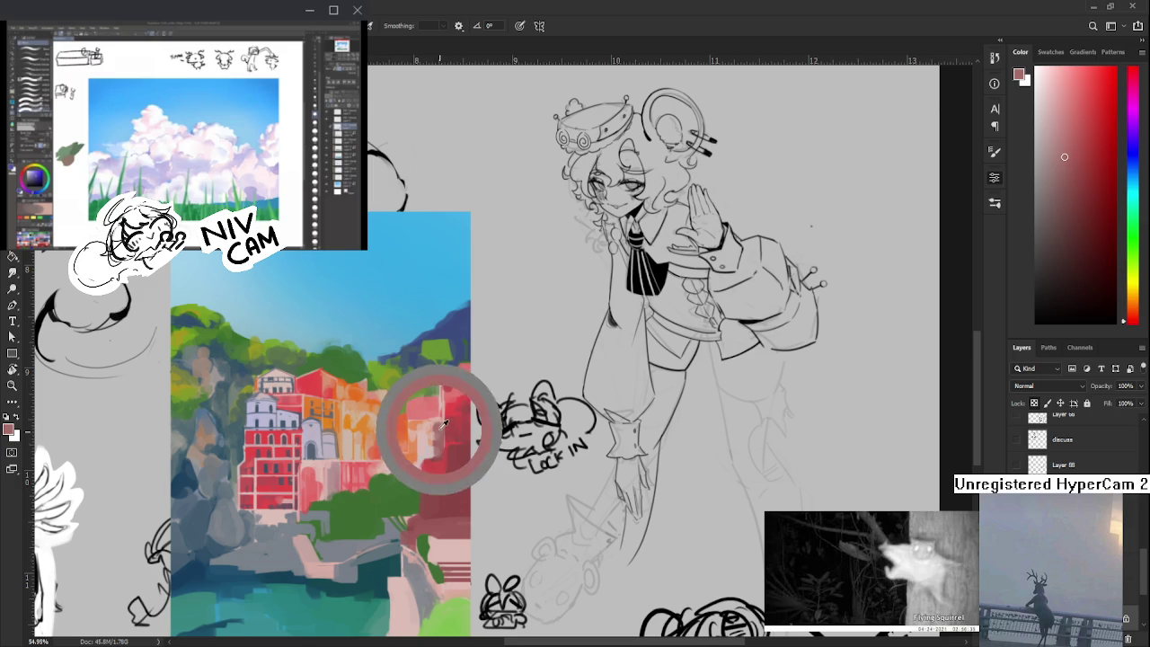
{"action": "left_click", "coordinate": [437, 424], "text": "alt"}
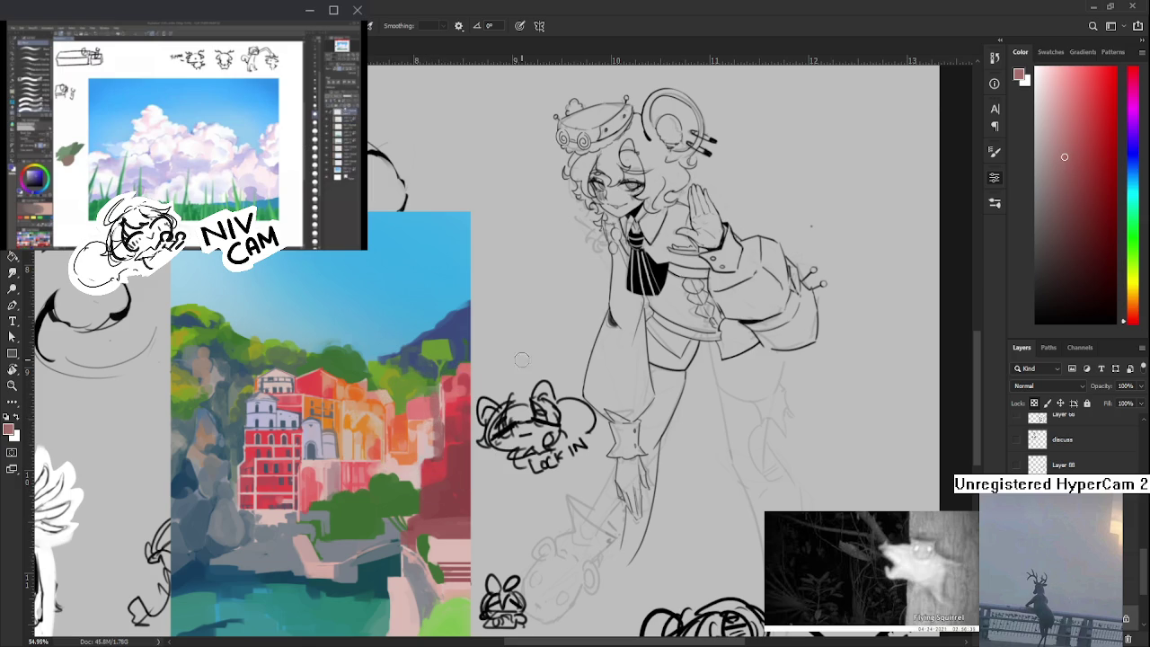
{"action": "left_click_drag", "start_coordinate": [509, 403], "coordinate": [504, 418]}
{"action": "left_click_drag", "start_coordinate": [496, 436], "coordinate": [518, 424]}
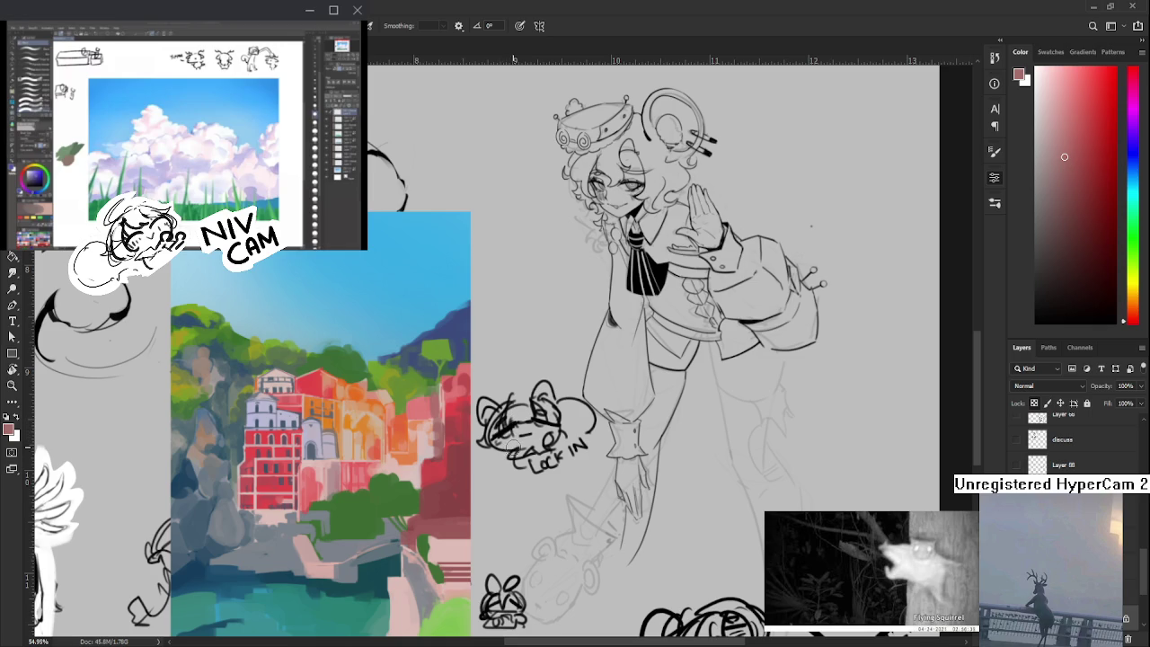
- Sample alternating lighter and darker reds from the town and dab them onto the right building
{"action": "left_click", "coordinate": [437, 454], "text": "alt"}
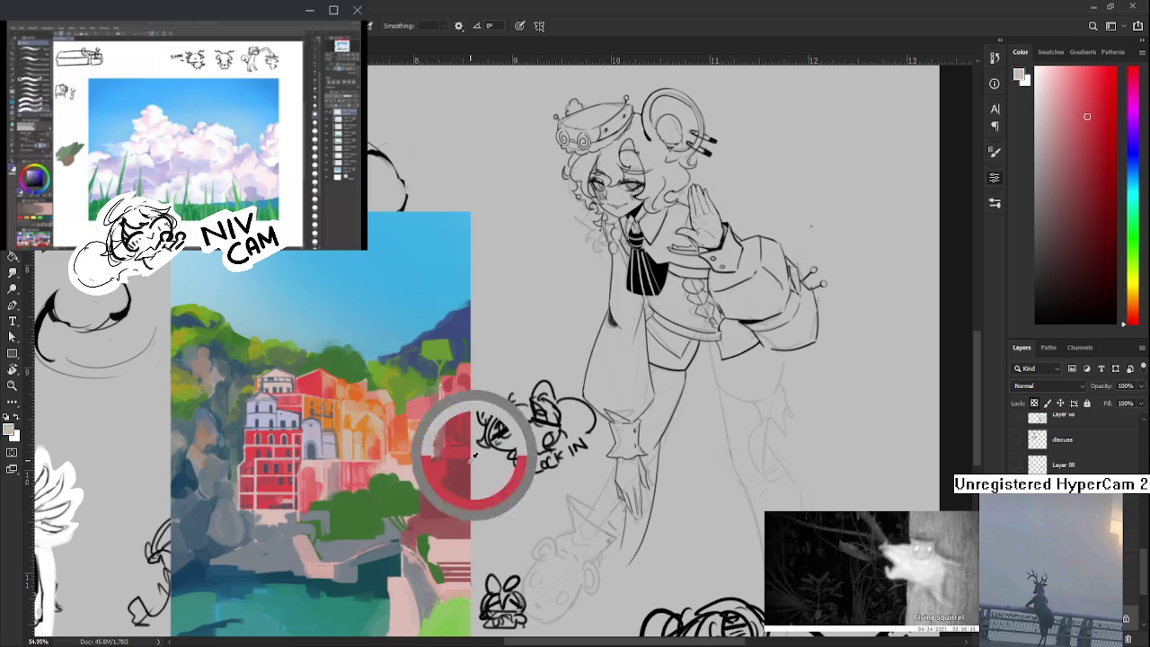
{"action": "left_click", "coordinate": [454, 456], "text": "alt"}
{"action": "left_click", "coordinate": [467, 434], "text": "alt"}
{"action": "left_click", "coordinate": [465, 408], "text": "alt"}
{"action": "left_click", "coordinate": [456, 402], "text": "alt"}
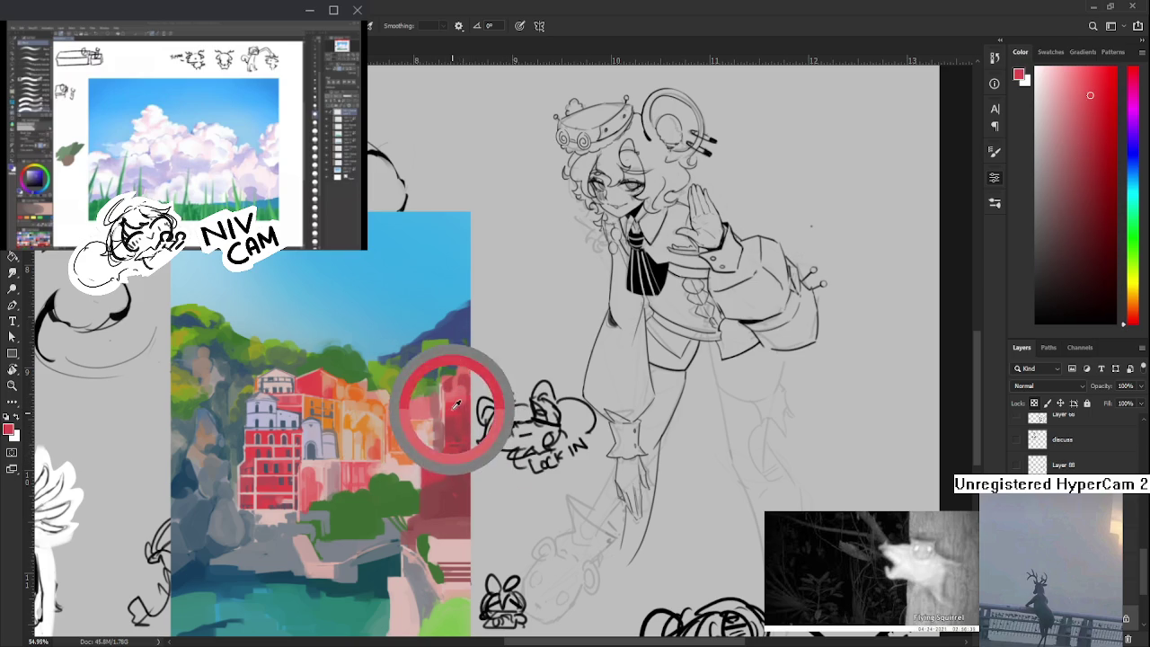
{"action": "left_click", "coordinate": [466, 394], "text": "alt"}
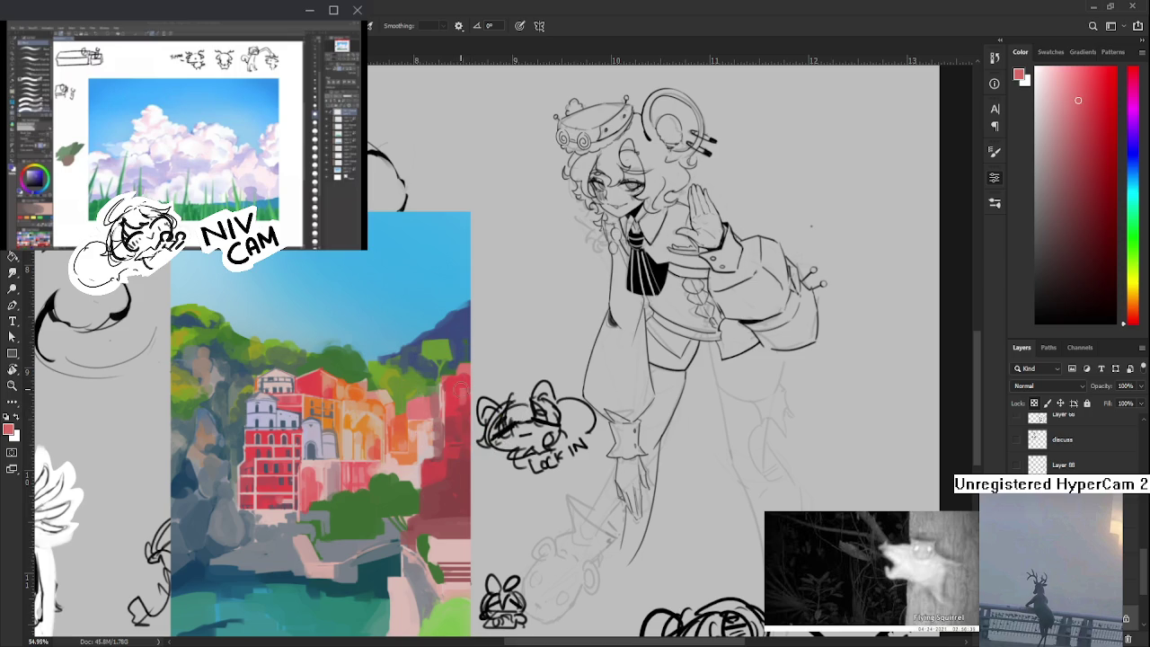
{"action": "left_click", "coordinate": [465, 419], "text": "alt"}
{"action": "left_click", "coordinate": [465, 372], "text": "alt"}
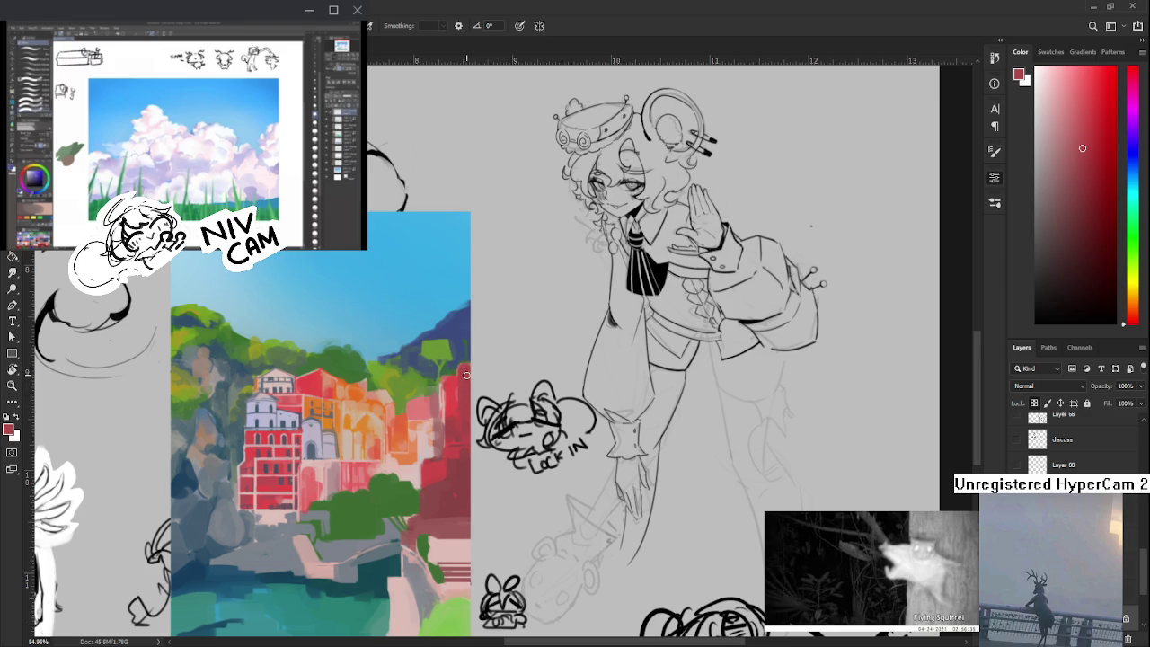
{"action": "left_click", "coordinate": [463, 366], "text": "alt"}
{"action": "left_click", "coordinate": [446, 386], "text": "alt"}
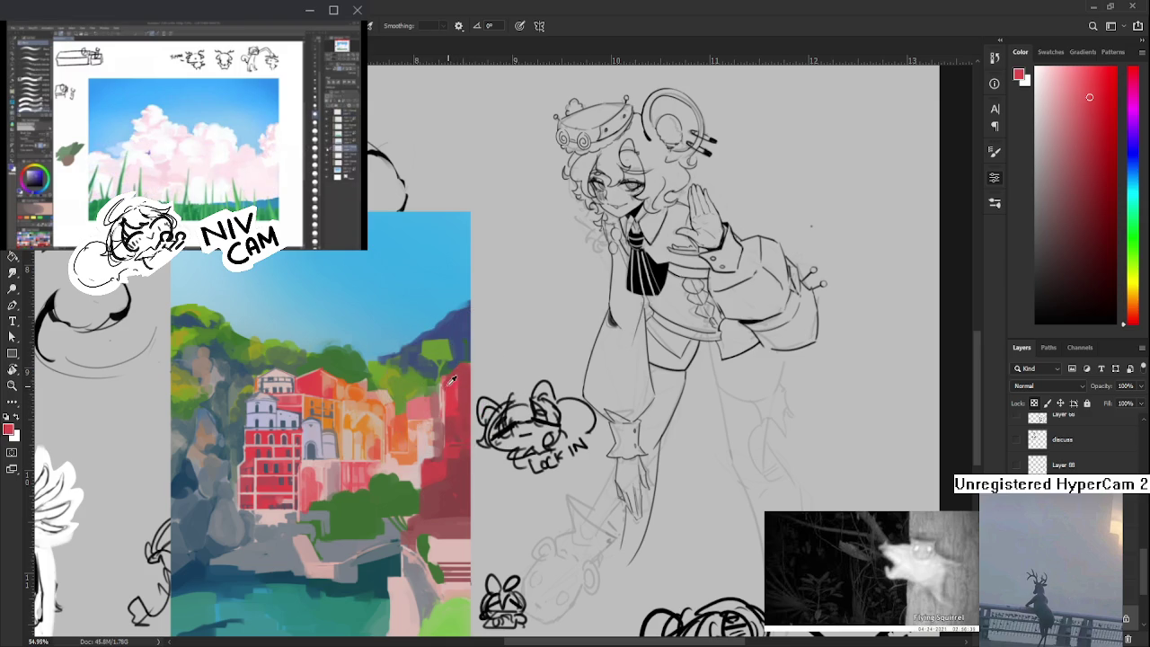
{"action": "left_click", "coordinate": [451, 432], "text": "alt"}
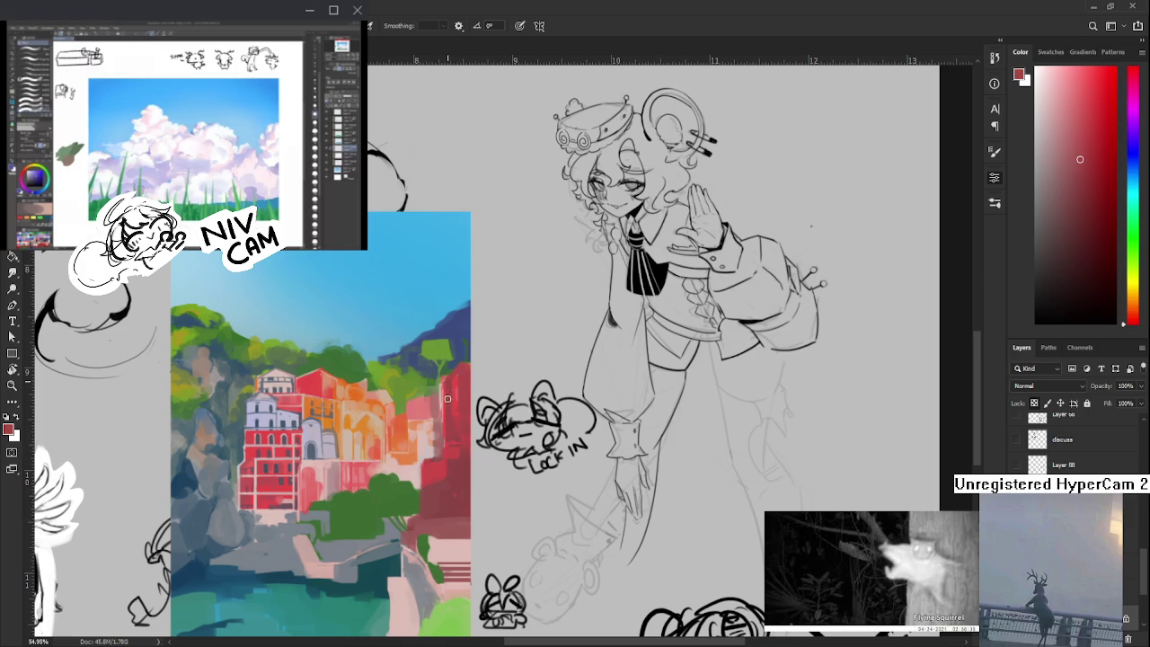
{"action": "left_click", "coordinate": [456, 461], "text": "alt"}
{"action": "left_click", "coordinate": [461, 441], "text": "alt"}
{"action": "left_click", "coordinate": [464, 385], "text": "alt"}
{"action": "left_click", "coordinate": [455, 385], "text": "alt"}
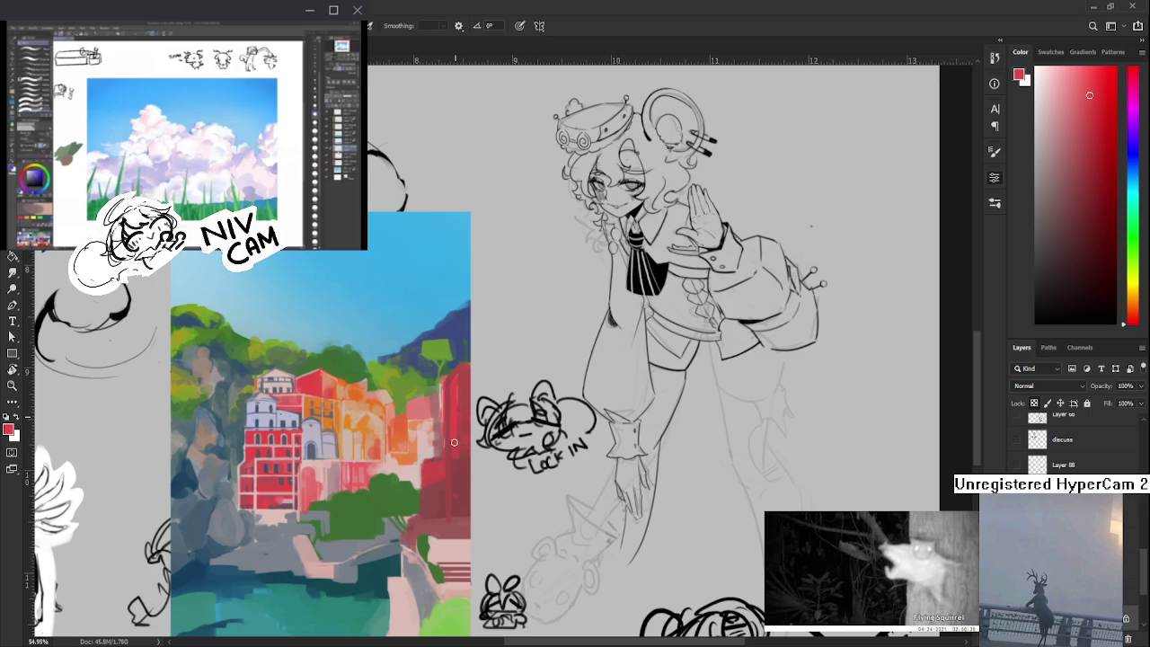
{"action": "left_click", "coordinate": [458, 394], "text": "alt"}
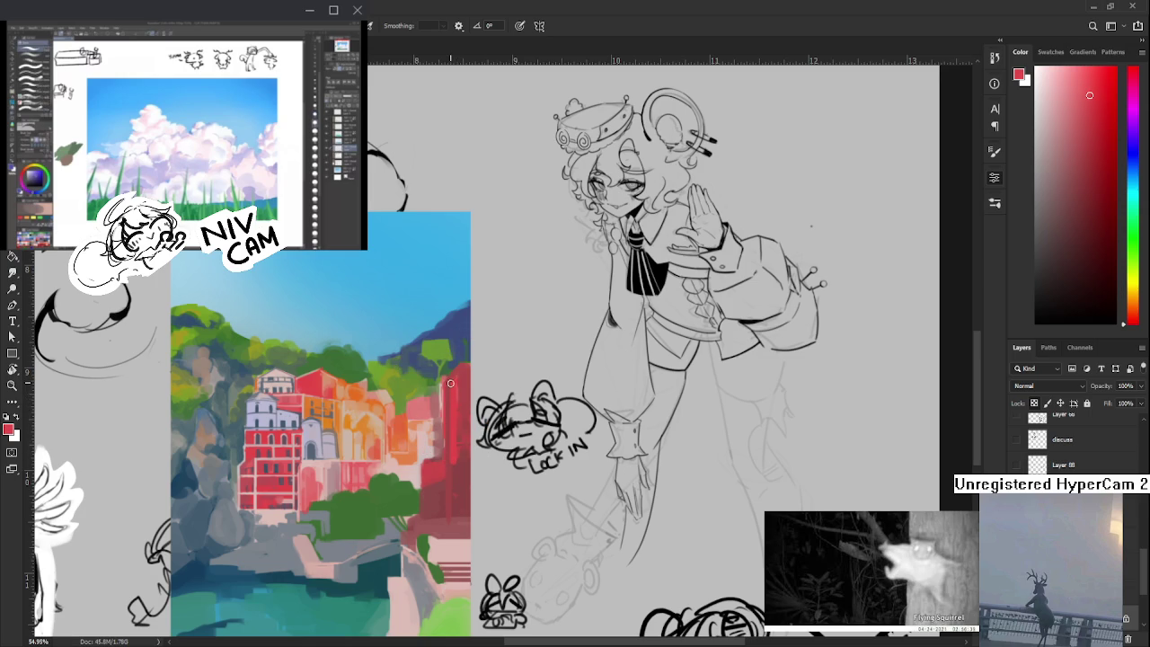
{"action": "left_click", "coordinate": [452, 463], "text": "alt"}
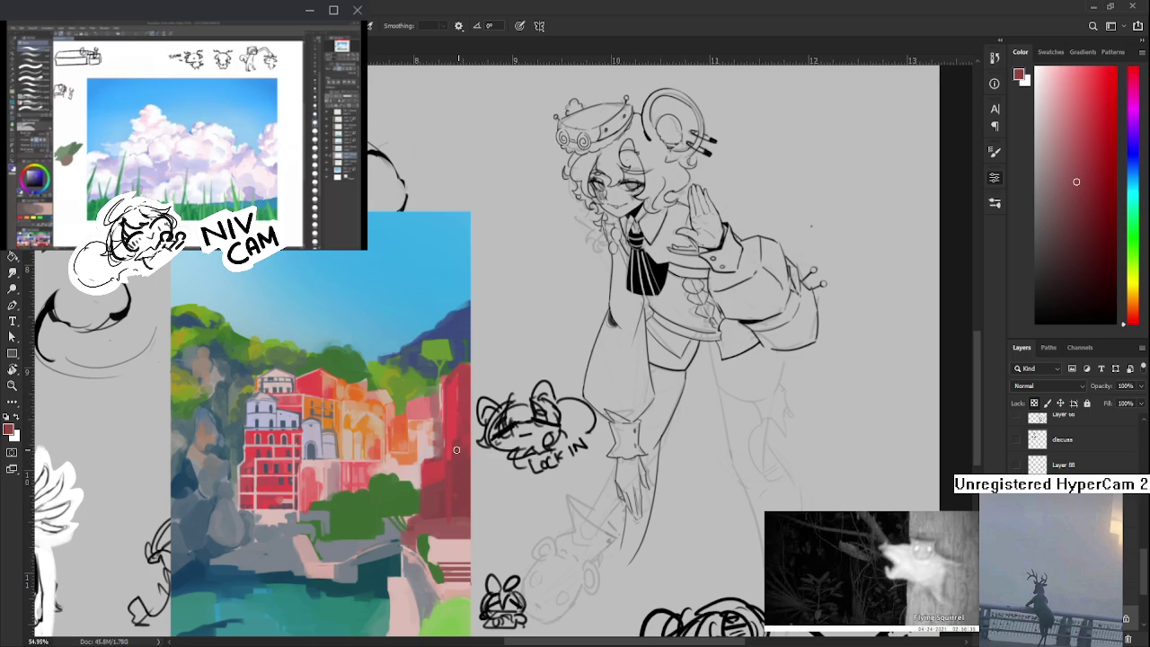
- Rework the middle of the right building with alternating lighter and darker reds
{"action": "left_click", "coordinate": [464, 447], "text": "alt"}
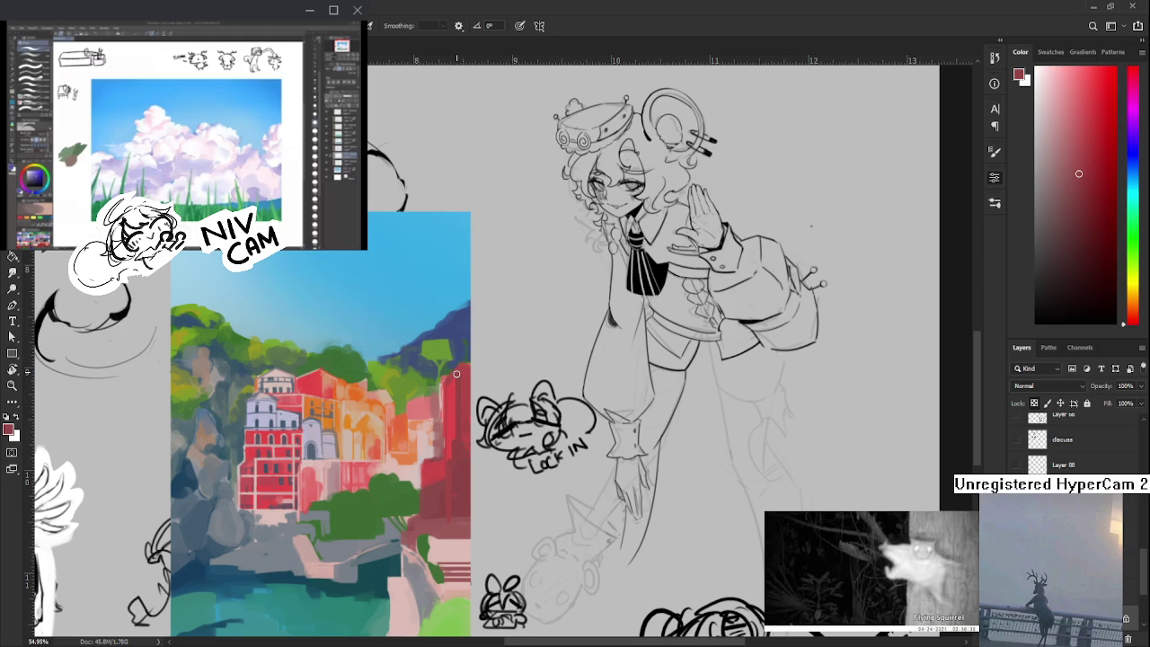
{"action": "left_click", "coordinate": [464, 428], "text": "alt"}
{"action": "left_click", "coordinate": [464, 406], "text": "alt"}
{"action": "left_click", "coordinate": [459, 396], "text": "alt"}
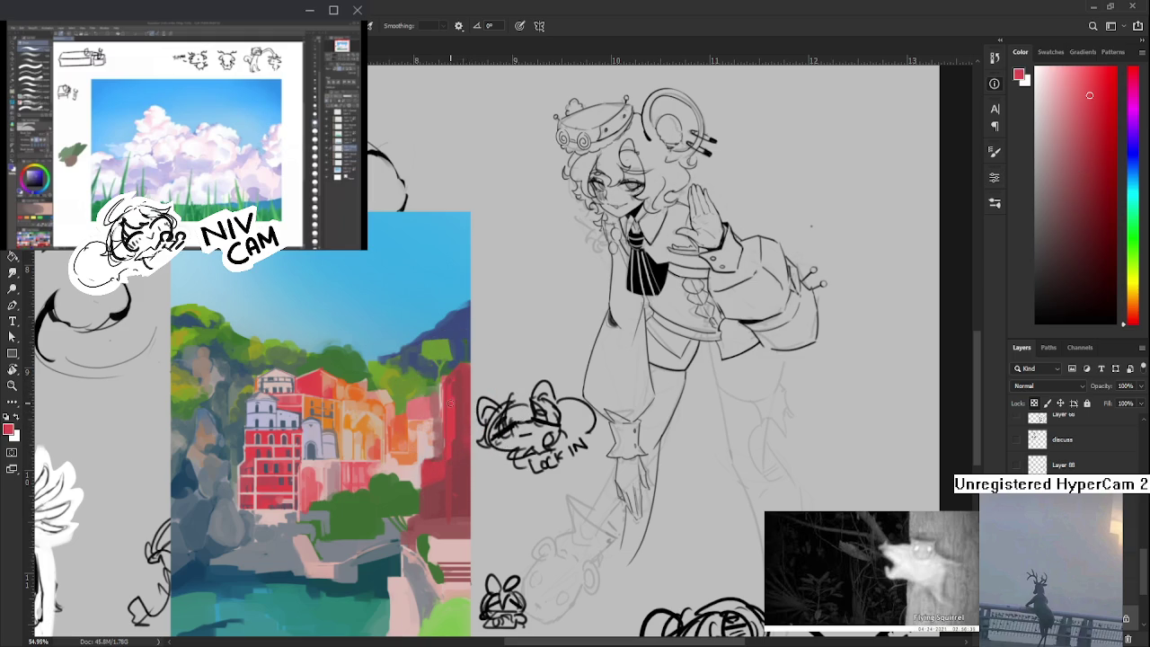
{"action": "left_click", "coordinate": [459, 413], "text": "alt"}
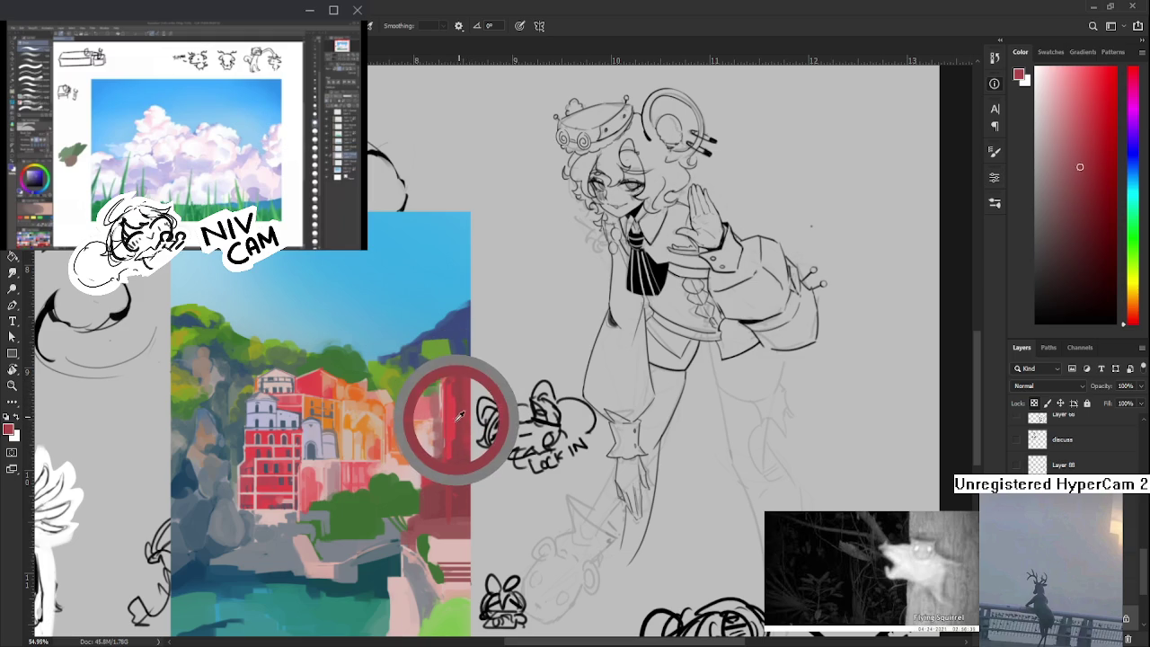
{"action": "left_click_drag", "start_coordinate": [459, 416], "coordinate": [461, 418]}
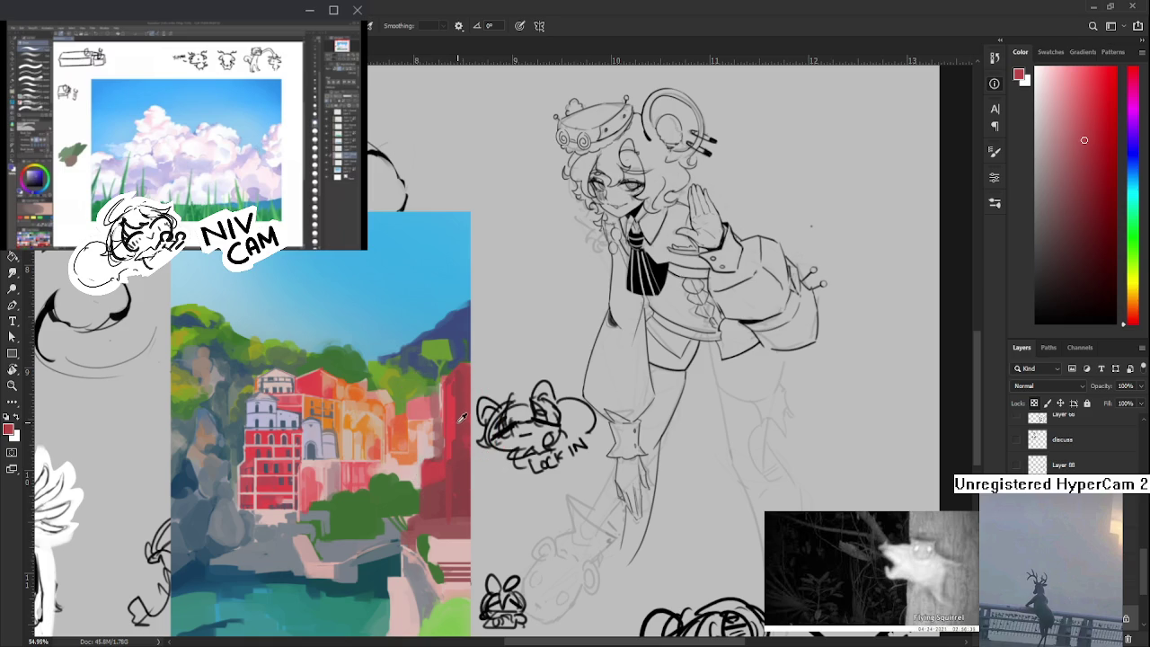
{"action": "left_click", "coordinate": [461, 417], "text": "alt"}
{"action": "left_click", "coordinate": [455, 427], "text": "alt"}
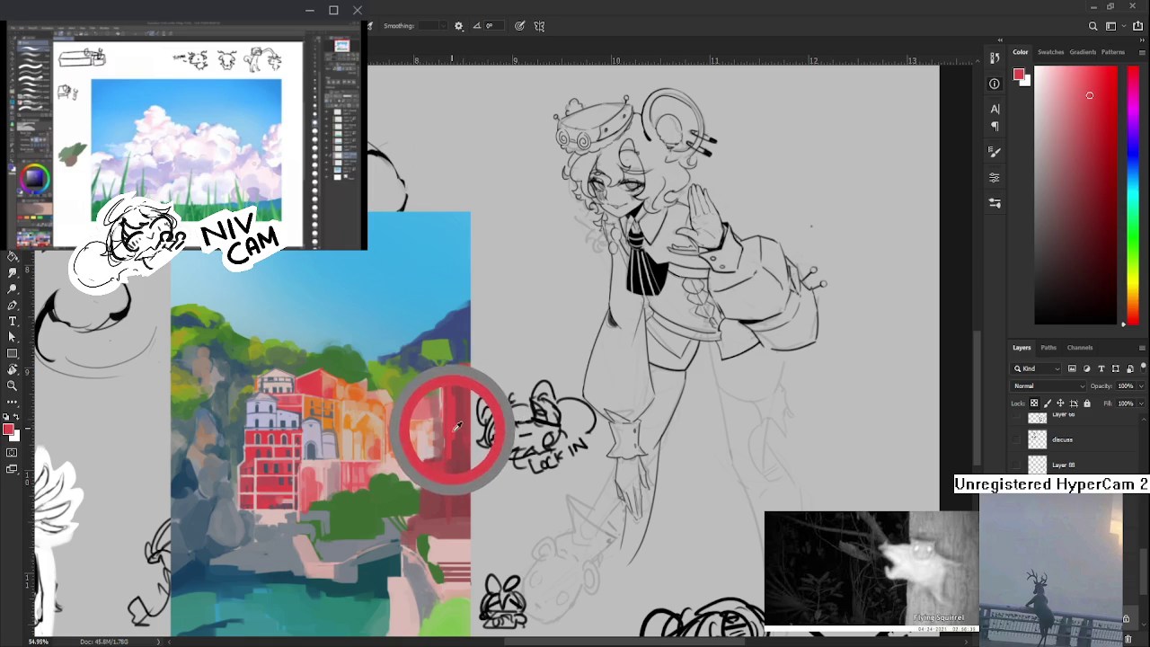
{"action": "left_click", "coordinate": [456, 430], "text": "alt"}
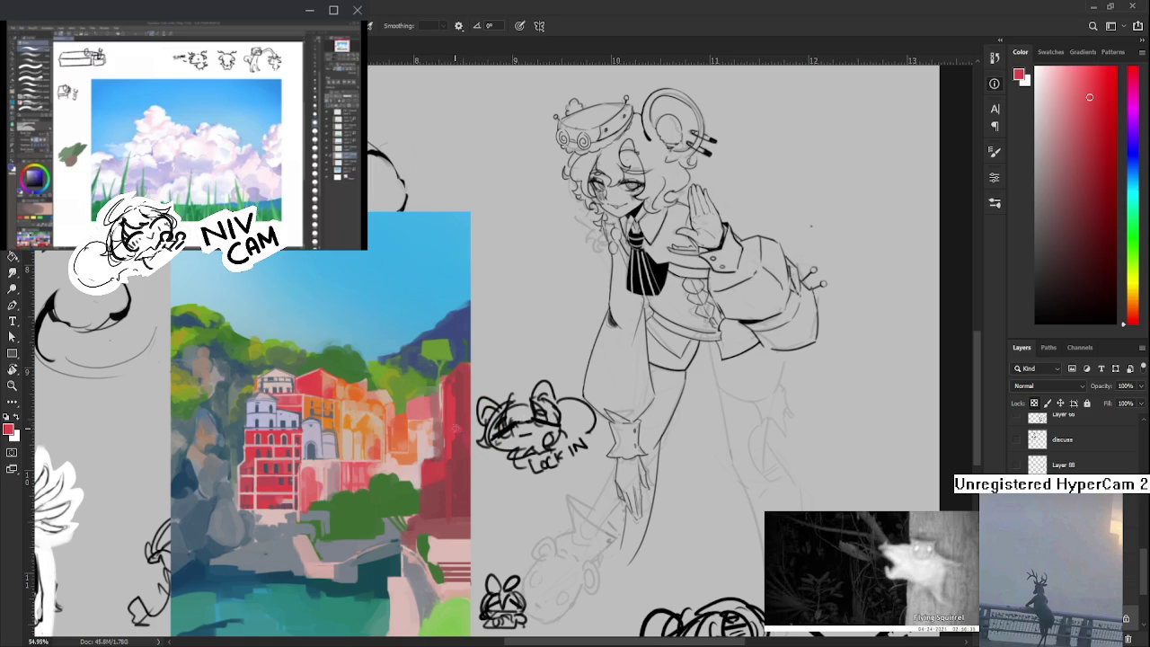
{"action": "left_click", "coordinate": [462, 424], "text": "alt"}
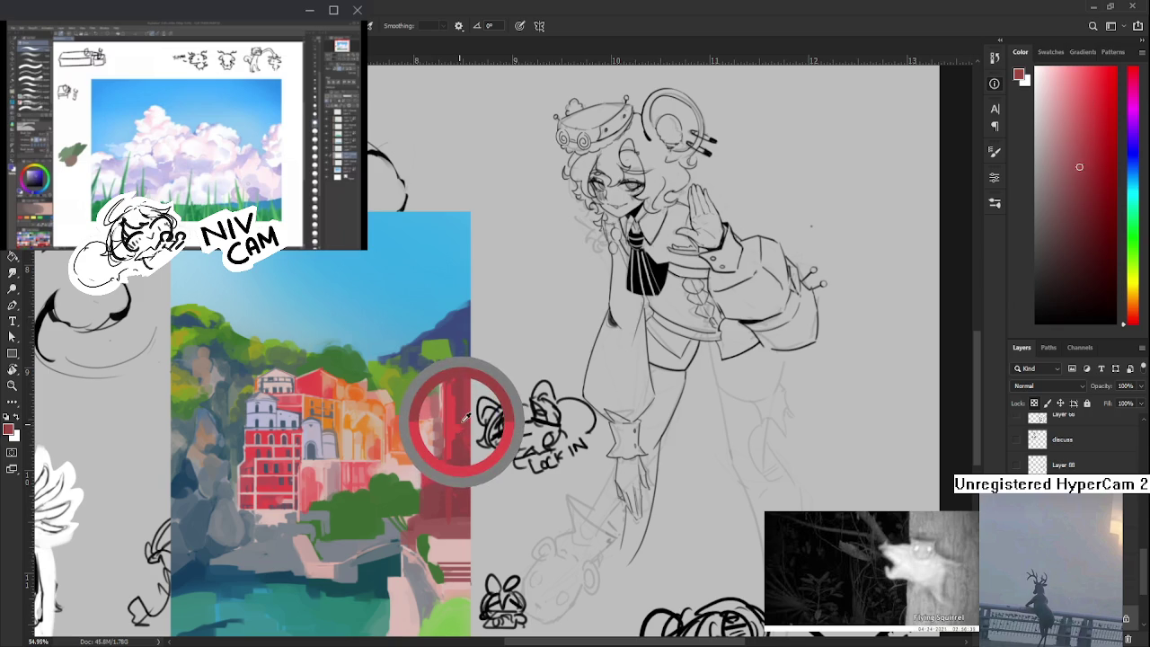
{"action": "left_click", "coordinate": [460, 419], "text": "alt"}
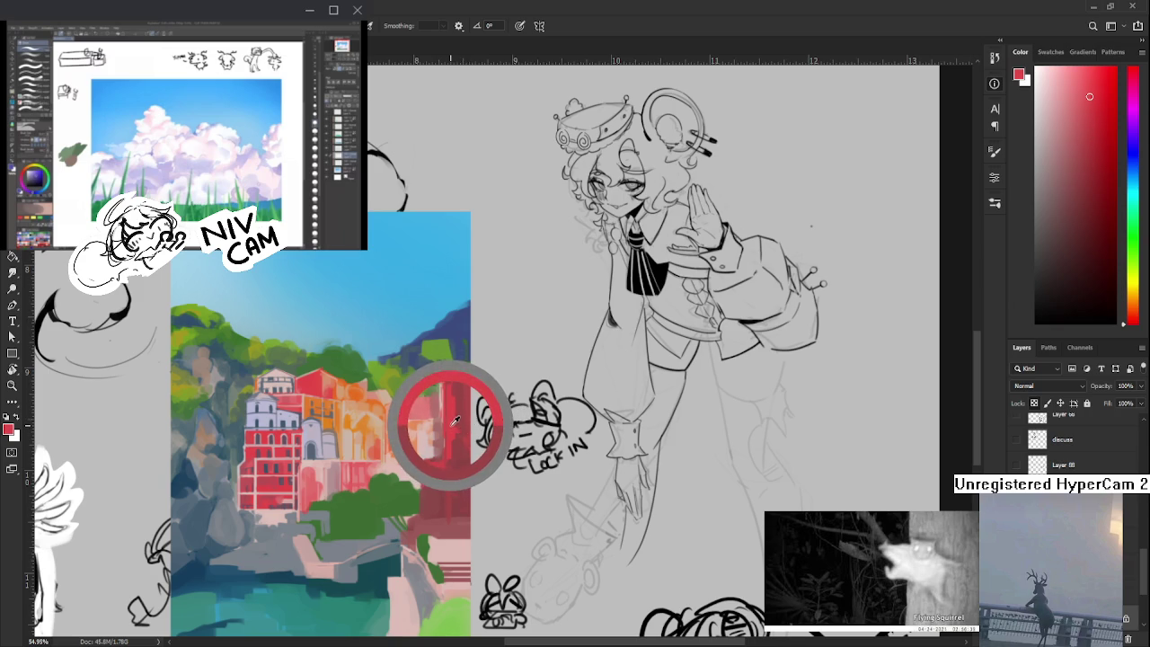
{"action": "left_click_drag", "start_coordinate": [455, 419], "coordinate": [452, 422]}
{"action": "left_click", "coordinate": [458, 431], "text": "alt"}
- Paint the right building's edge in alternating bright and dark reds
{"action": "left_click", "coordinate": [456, 426], "text": "alt"}
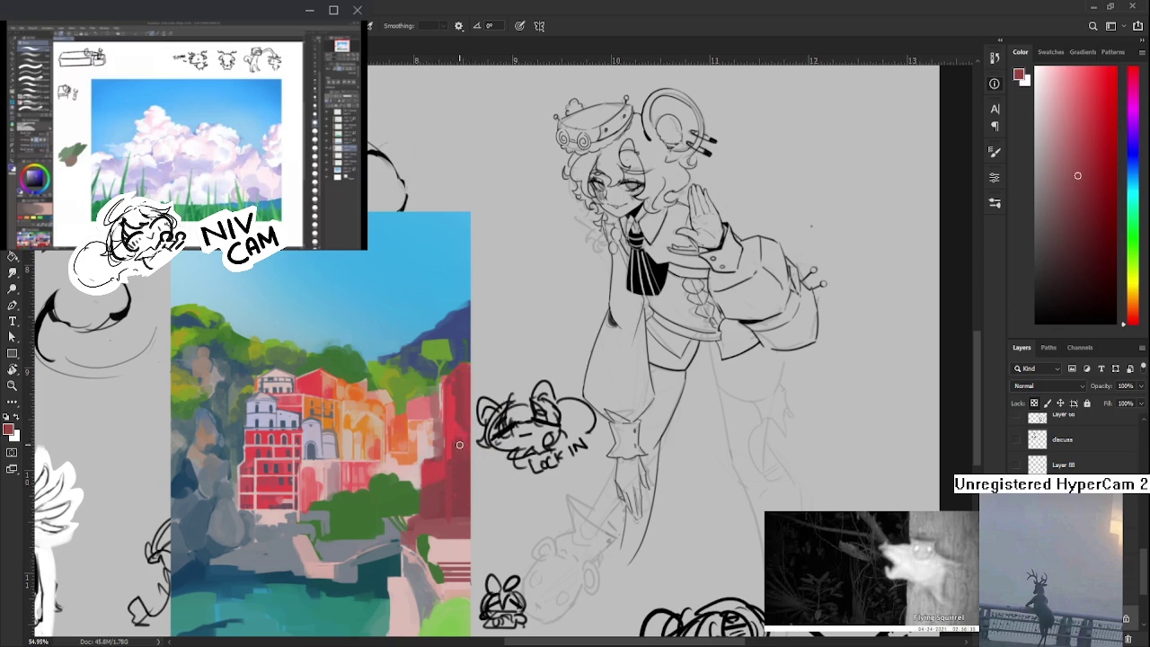
{"action": "left_click", "coordinate": [465, 427], "text": "alt"}
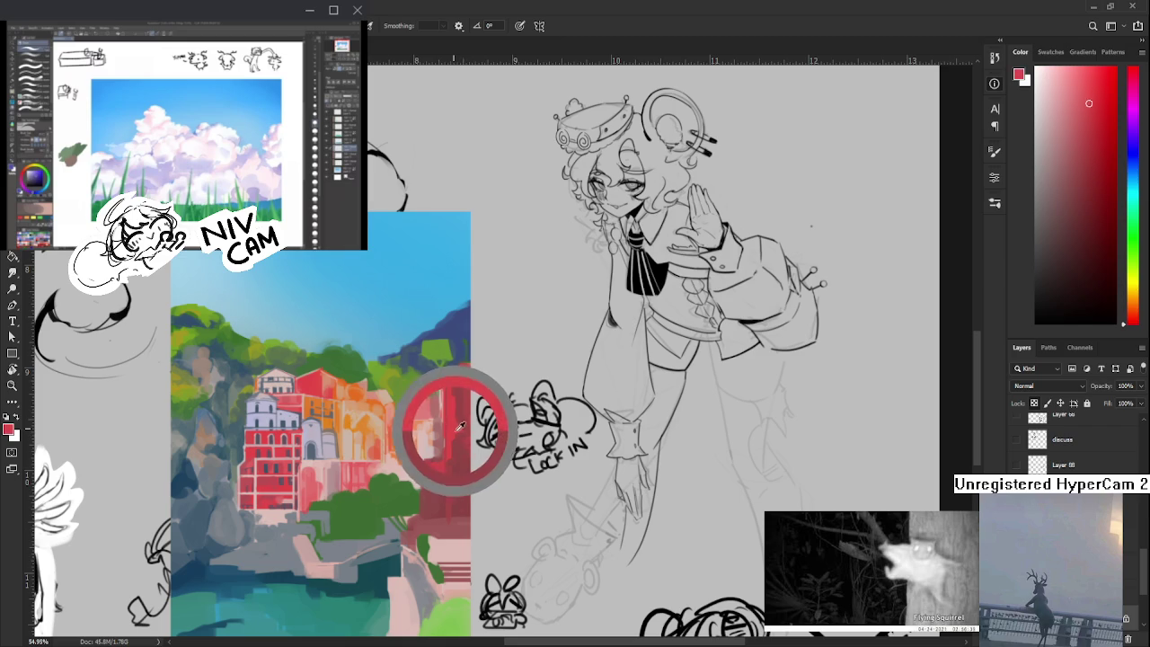
{"action": "left_click", "coordinate": [464, 425], "text": "alt"}
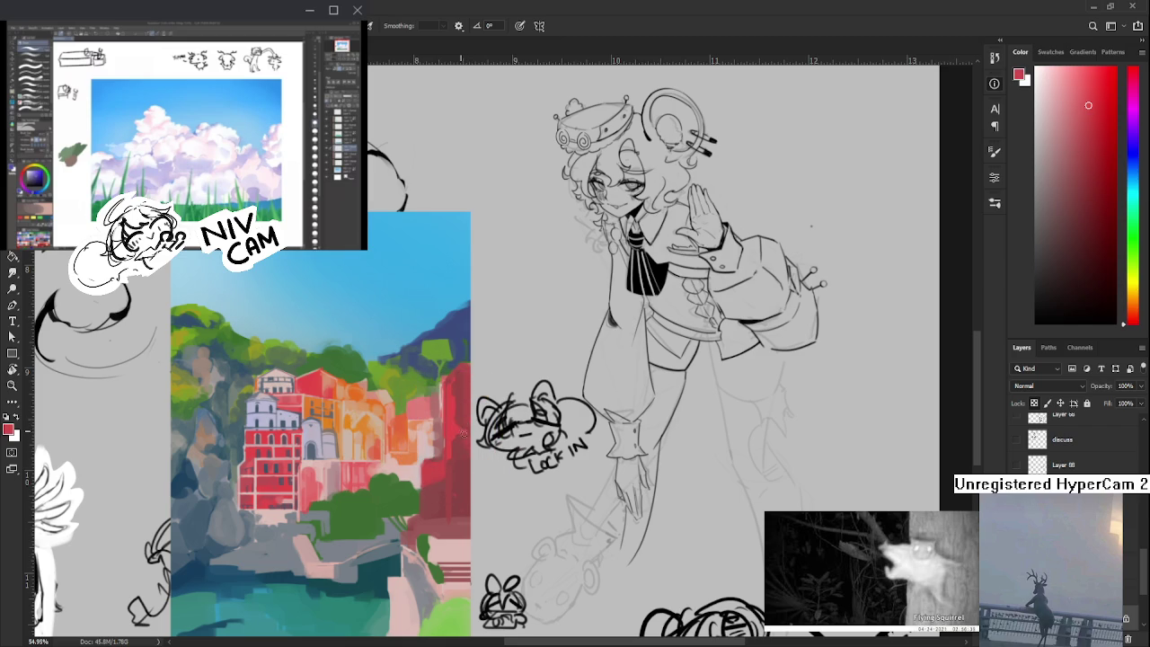
{"action": "left_click", "coordinate": [463, 436], "text": "alt"}
{"action": "left_click", "coordinate": [462, 437], "text": "alt"}
{"action": "left_click", "coordinate": [458, 449], "text": "alt"}
{"action": "left_click", "coordinate": [454, 436], "text": "alt"}
{"action": "left_click", "coordinate": [463, 449], "text": "alt"}
{"action": "left_click", "coordinate": [458, 438], "text": "alt"}
{"action": "left_click", "coordinate": [461, 453], "text": "alt"}
{"action": "left_click", "coordinate": [454, 439], "text": "alt"}
{"action": "left_click", "coordinate": [462, 450], "text": "alt"}
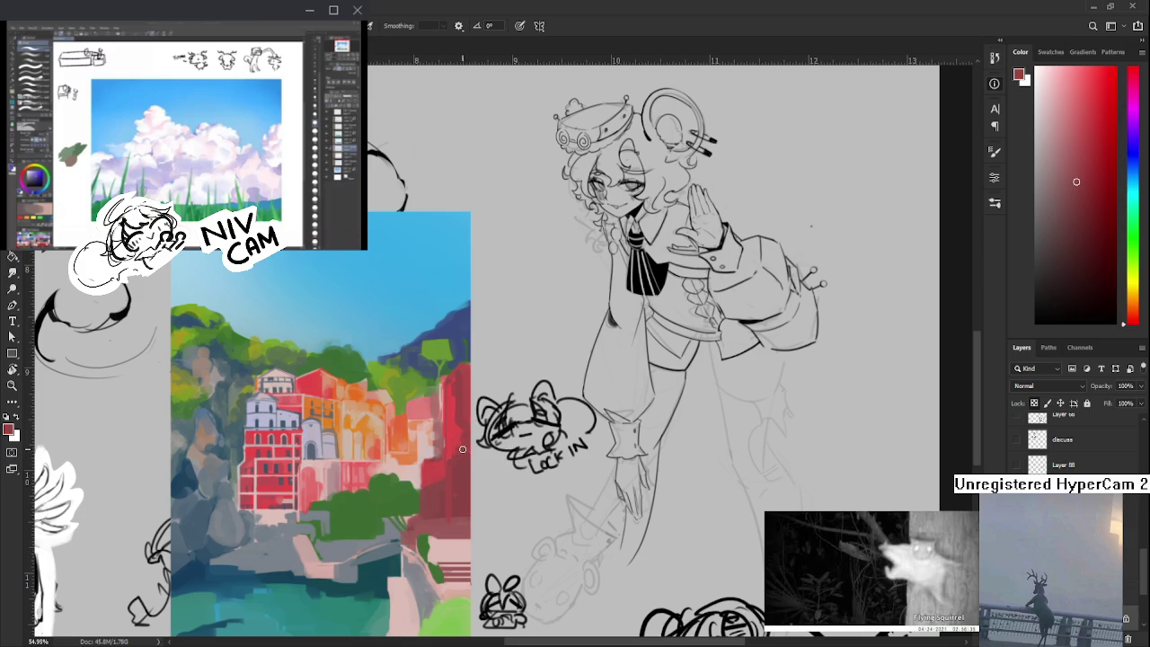
{"action": "left_click", "coordinate": [457, 449], "text": "alt"}
{"action": "left_click", "coordinate": [456, 454], "text": "alt"}
{"action": "left_click", "coordinate": [458, 457], "text": "alt"}
{"action": "left_click", "coordinate": [462, 454], "text": "alt"}
- Re-centre the painting and add small paint marks beside the red building
{"action": "scroll", "coordinate": [519, 479], "scroll_direction": "down", "scroll_amount": 4}
{"action": "scroll", "coordinate": [582, 479], "scroll_direction": "up", "scroll_amount": 3}
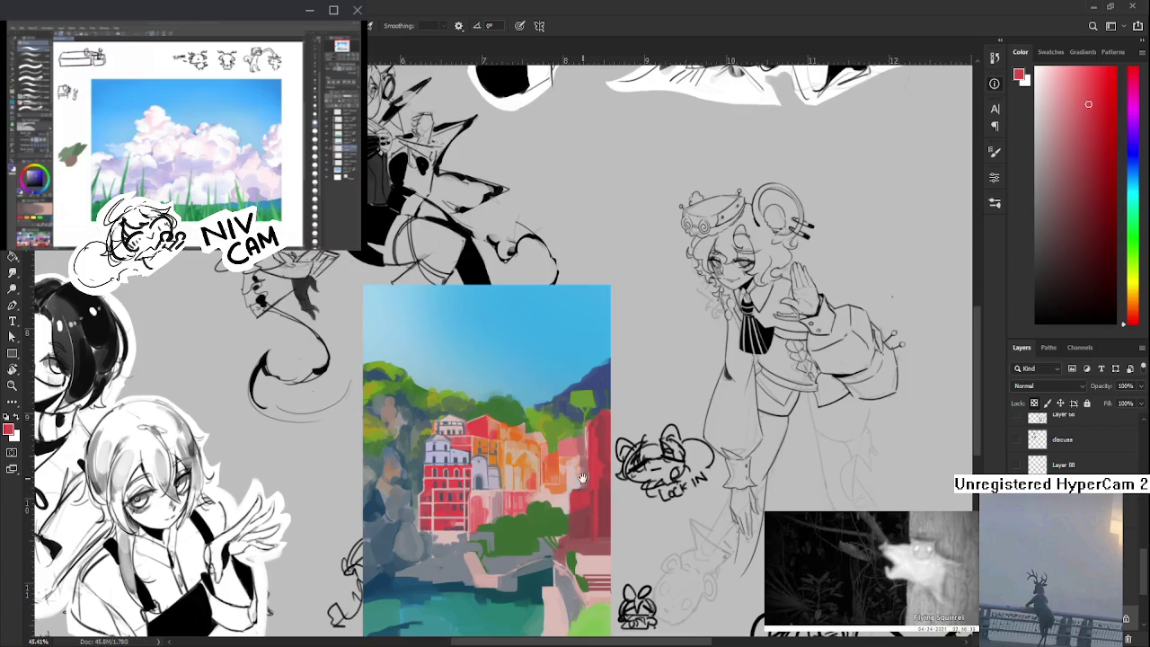
{"action": "left_click_drag", "start_coordinate": [582, 478], "coordinate": [537, 399]}
{"action": "left_click", "coordinate": [540, 418], "text": "alt"}
{"action": "left_click", "coordinate": [539, 423], "text": "alt"}
{"action": "left_click_drag", "start_coordinate": [537, 422], "coordinate": [543, 457]}
{"action": "left_click", "coordinate": [549, 420], "text": "alt"}
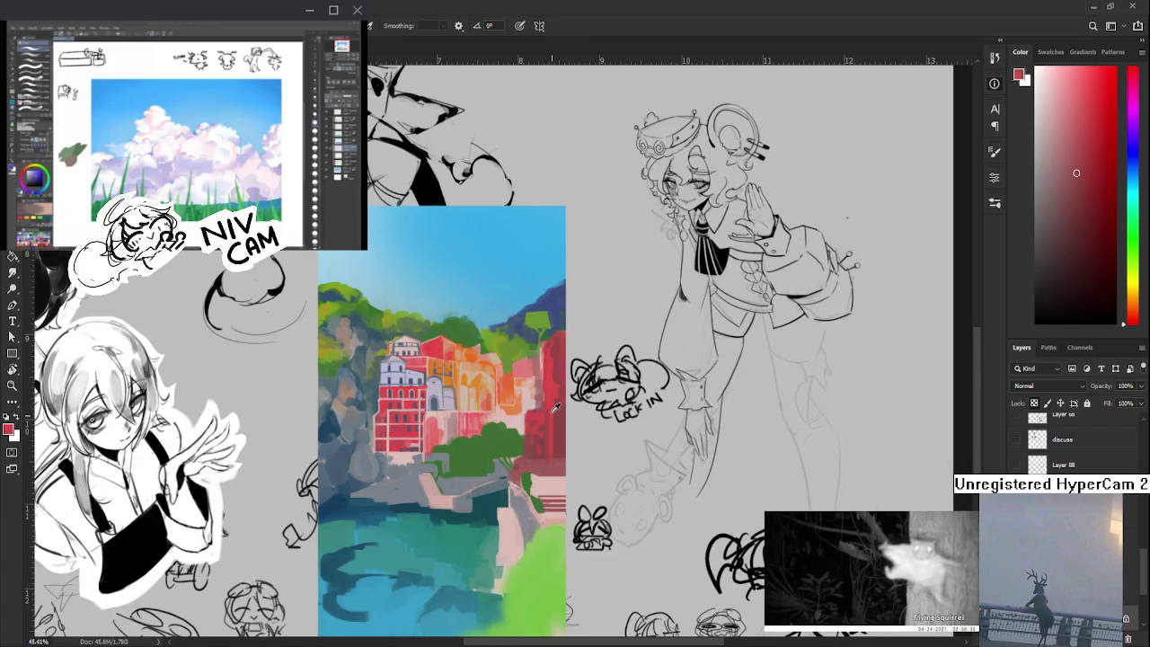
{"action": "left_click", "coordinate": [557, 409], "text": "alt"}
{"action": "scroll", "coordinate": [552, 441], "scroll_direction": "down", "scroll_amount": 1}
- Fill out the central tree clump with lighter, yellow-green and darker greens
{"action": "left_click", "coordinate": [534, 433], "text": "alt"}
{"action": "left_click_drag", "start_coordinate": [521, 430], "coordinate": [523, 444]}
{"action": "left_click", "coordinate": [519, 435], "text": "alt"}
{"action": "left_click_drag", "start_coordinate": [485, 336], "coordinate": [495, 422]}
{"action": "left_click", "coordinate": [514, 364], "text": "alt"}
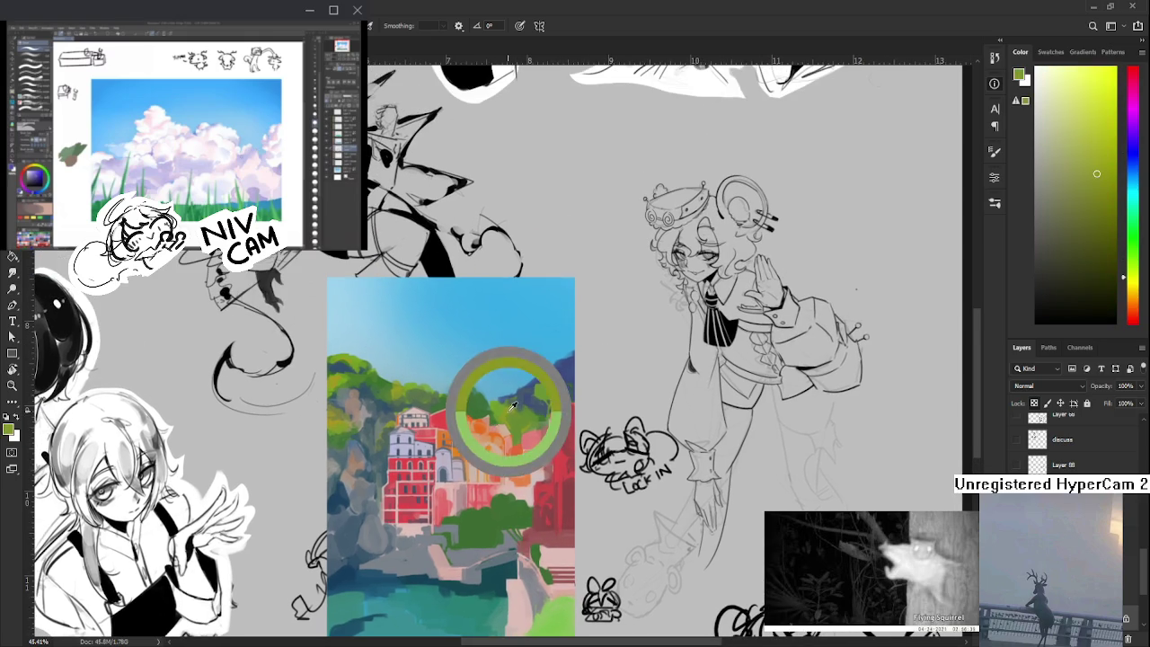
{"action": "scroll", "coordinate": [504, 485], "scroll_direction": "down", "scroll_amount": 1}
{"action": "left_click", "coordinate": [501, 418], "text": "alt"}
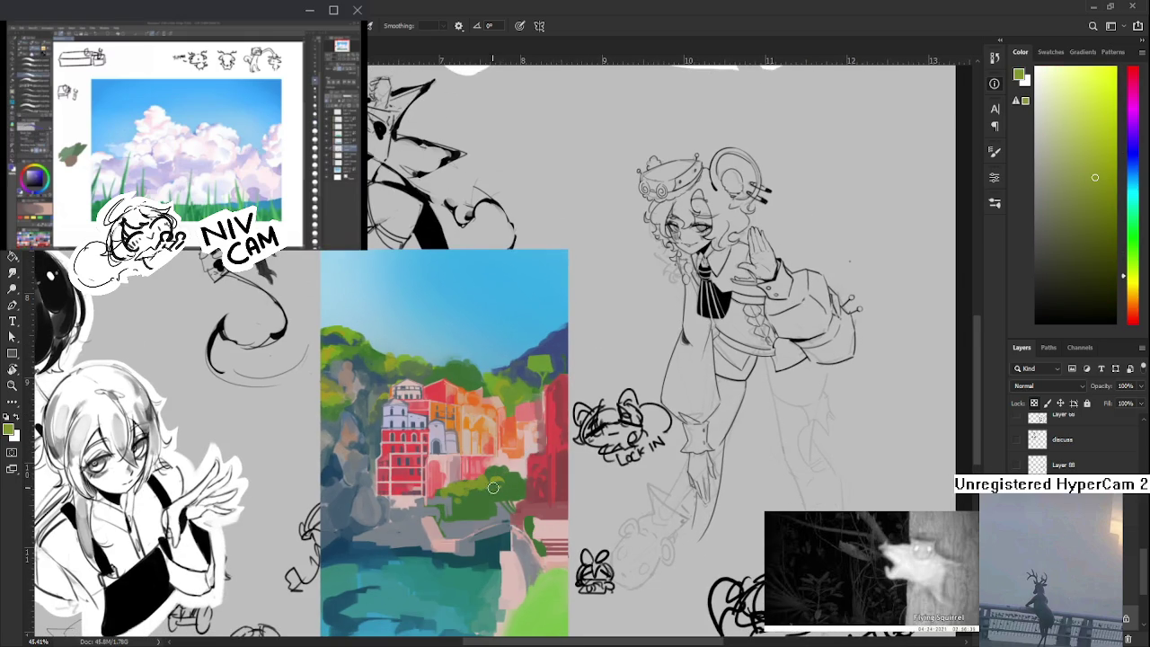
{"action": "left_click", "coordinate": [521, 482], "text": "alt"}
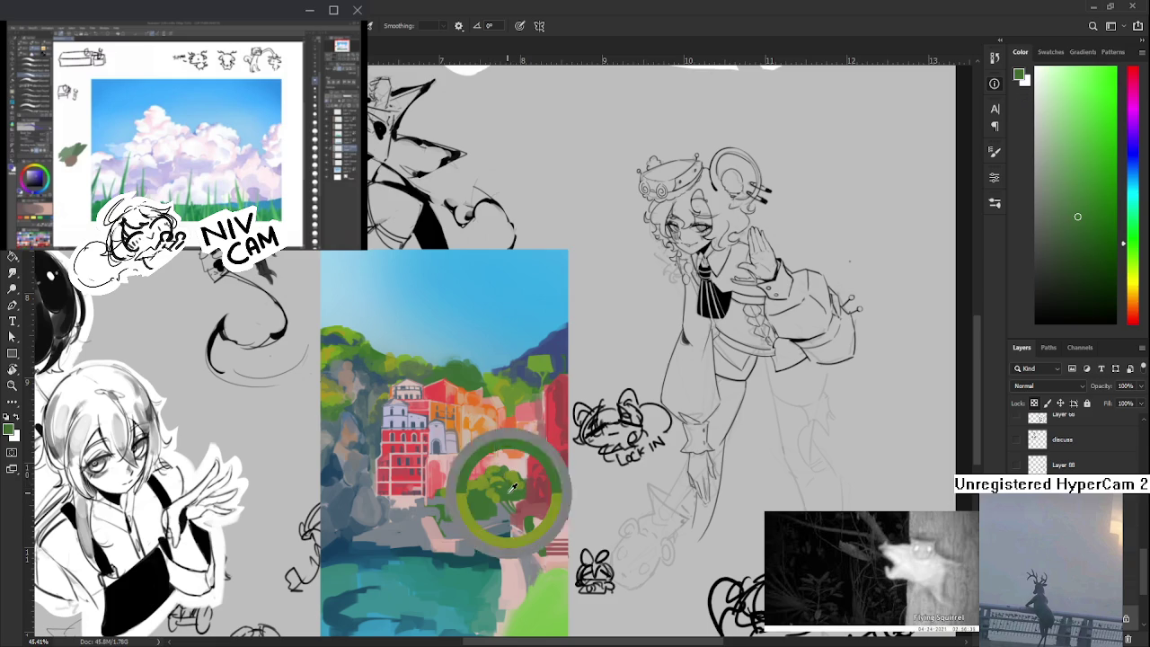
{"action": "left_click", "coordinate": [500, 483], "text": "alt"}
{"action": "left_click", "coordinate": [1085, 272]}
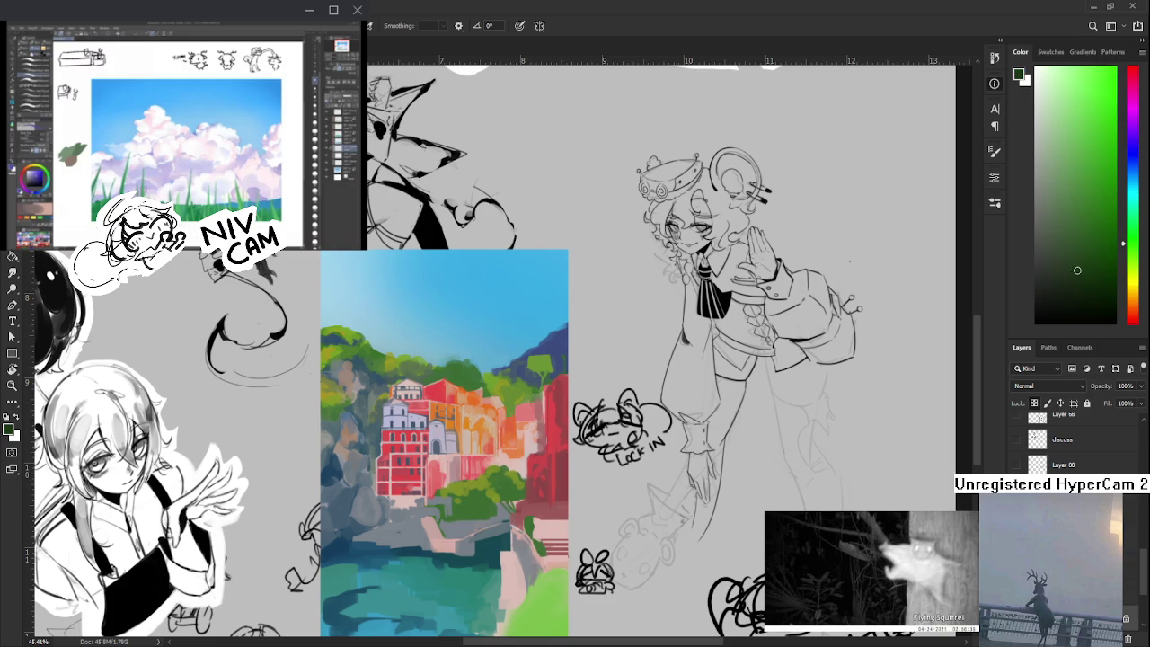
{"action": "left_click", "coordinate": [466, 508], "text": "alt"}
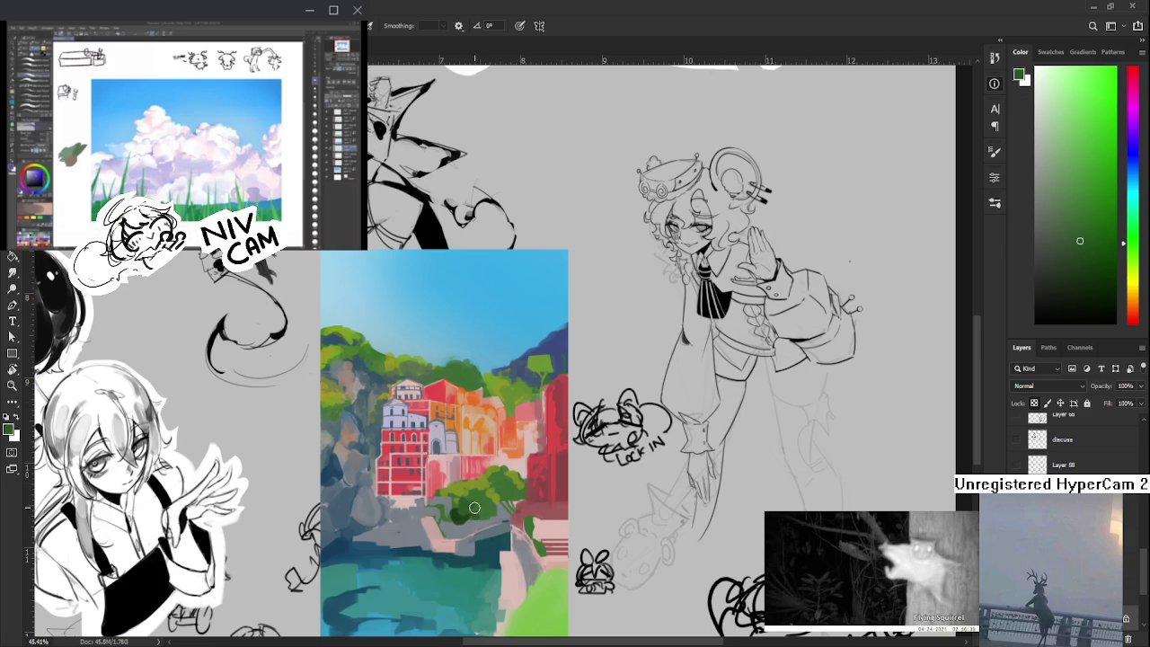
{"action": "left_click", "coordinate": [460, 519], "text": "alt"}
{"action": "left_click", "coordinate": [483, 499], "text": "alt"}
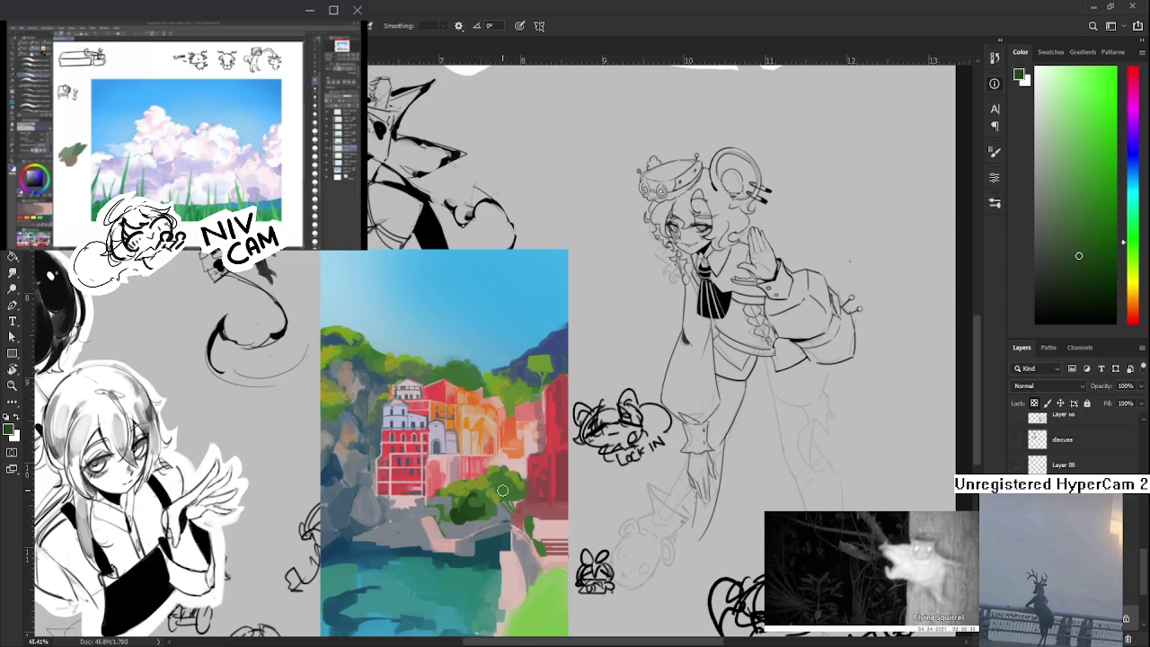
{"action": "left_click", "coordinate": [507, 486], "text": "alt"}
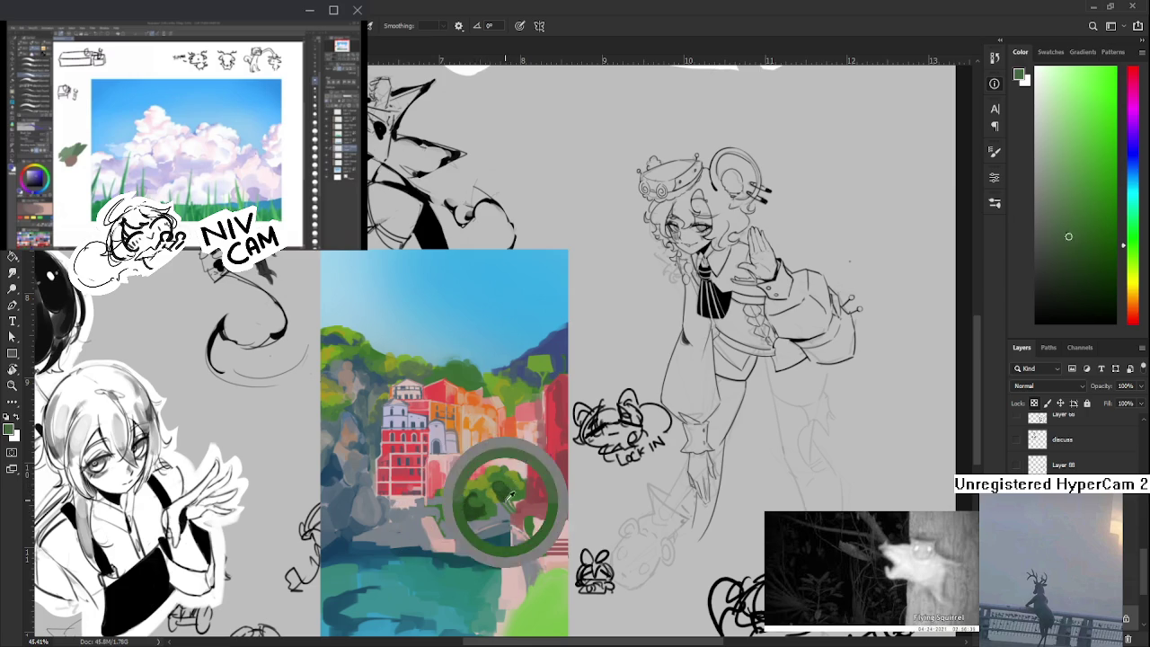
{"action": "left_click", "coordinate": [513, 487], "text": "alt"}
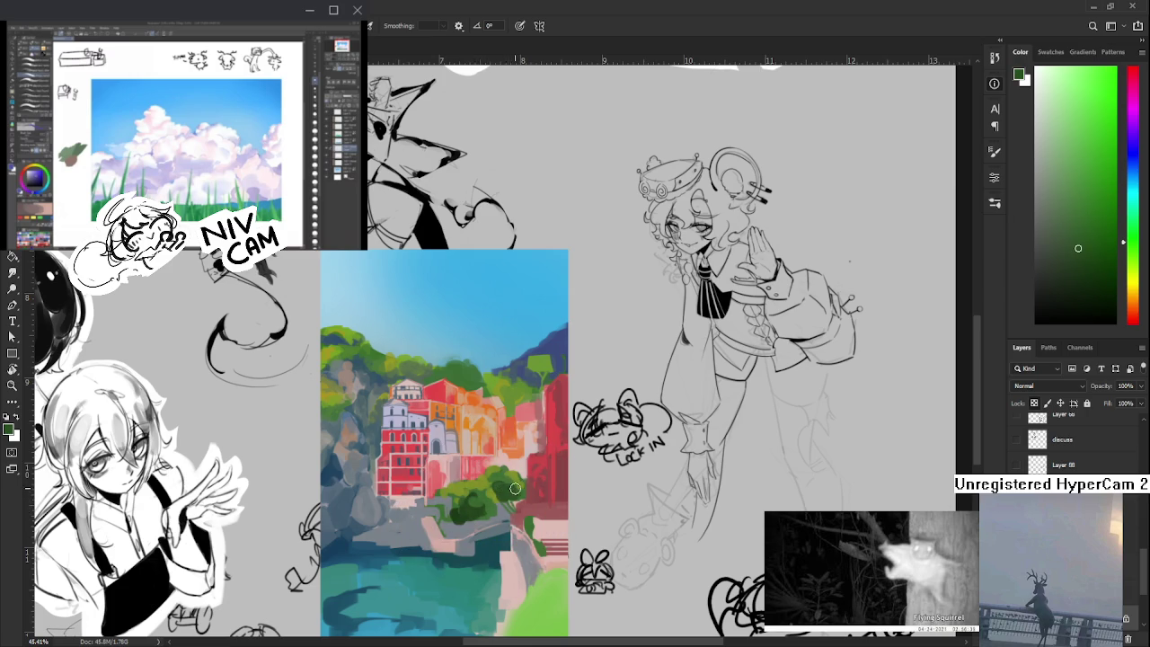
{"action": "left_click", "coordinate": [475, 521], "text": "alt"}
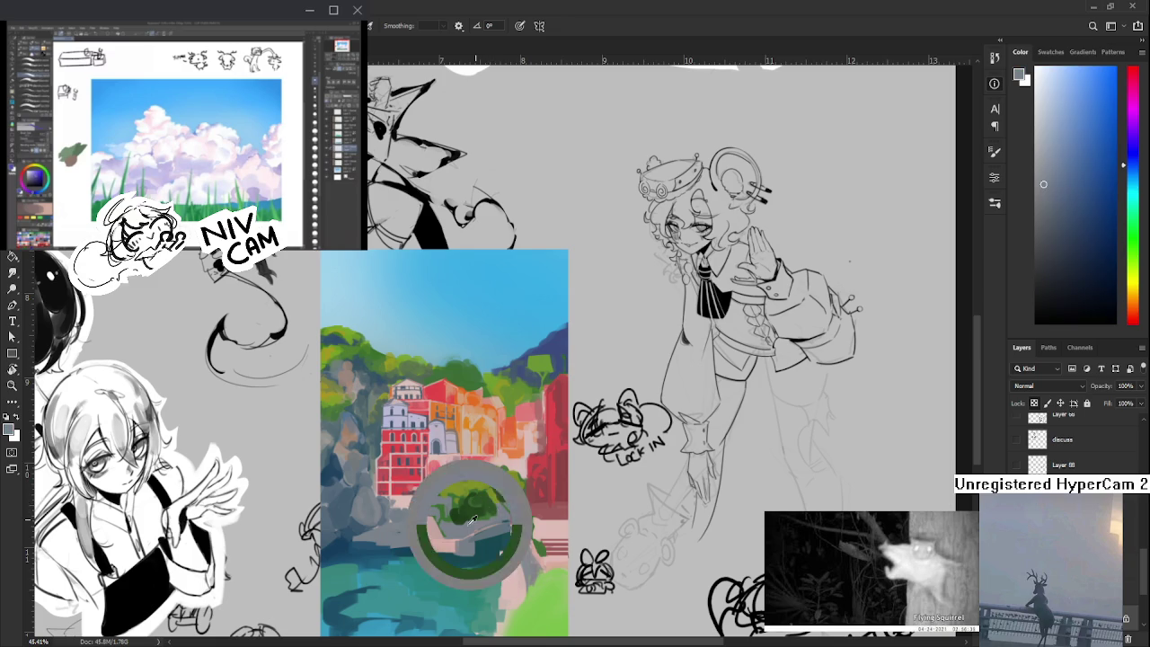
{"action": "left_click", "coordinate": [464, 508], "text": "alt"}
- Darken the rocks below the trees with dark and lighter blue-greys
{"action": "left_click", "coordinate": [432, 493], "text": "alt"}
{"action": "left_click", "coordinate": [413, 486], "text": "alt"}
{"action": "left_click", "coordinate": [438, 441], "text": "alt"}
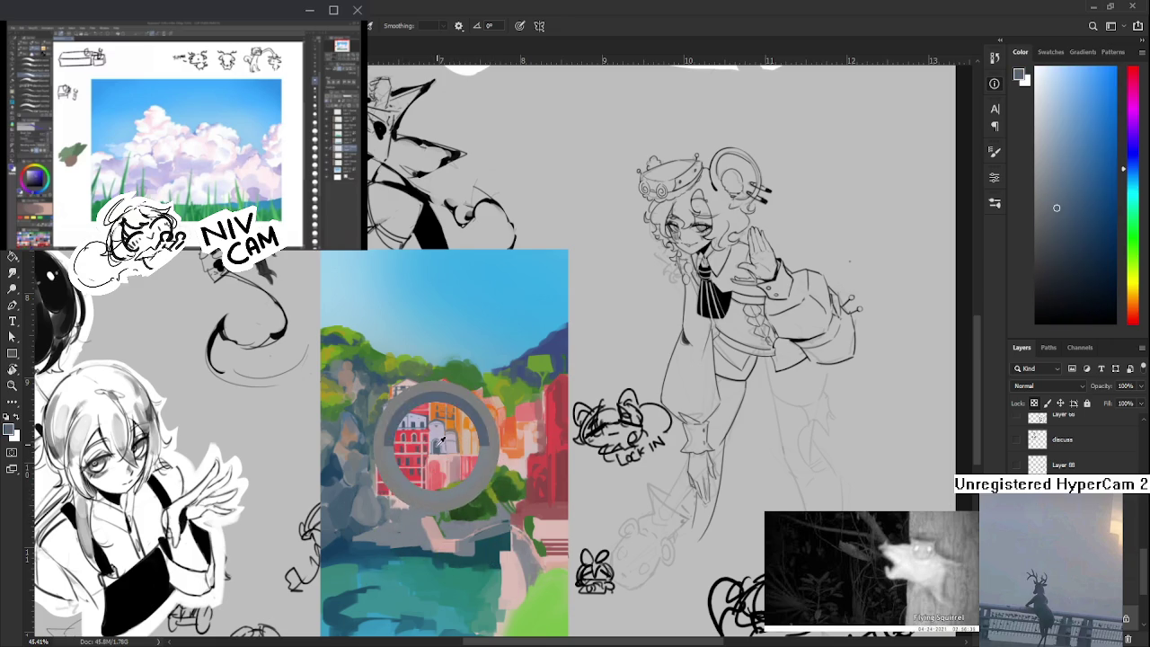
{"action": "left_click", "coordinate": [409, 534], "text": "alt"}
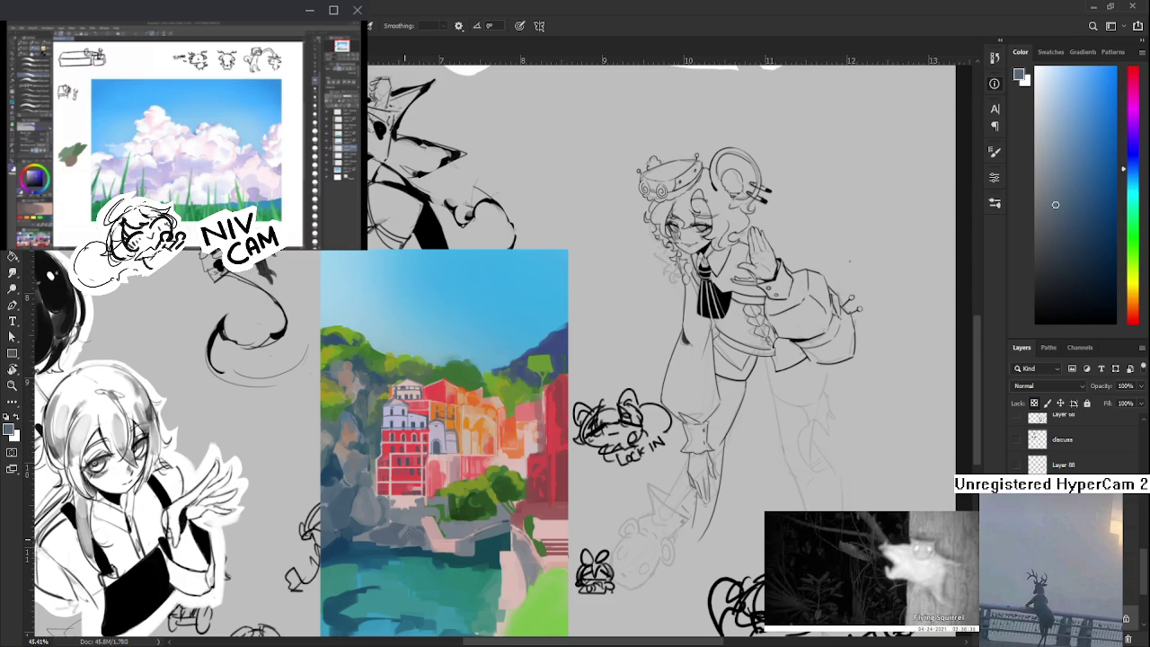
{"action": "left_click", "coordinate": [404, 516], "text": "alt"}
{"action": "left_click", "coordinate": [410, 521], "text": "alt"}
{"action": "left_click_drag", "start_coordinate": [502, 386], "coordinate": [493, 349]}
{"action": "left_click_drag", "start_coordinate": [415, 475], "coordinate": [424, 511]}
{"action": "left_click", "coordinate": [432, 506], "text": "alt"}
{"action": "left_click", "coordinate": [423, 508], "text": "alt"}
{"action": "left_click", "coordinate": [433, 496], "text": "alt"}
{"action": "left_click", "coordinate": [458, 483], "text": "alt"}
{"action": "left_click", "coordinate": [441, 503], "text": "alt"}
- Paint a light pink stroke along the harbour wall with the brush
{"action": "key", "text": "p"}
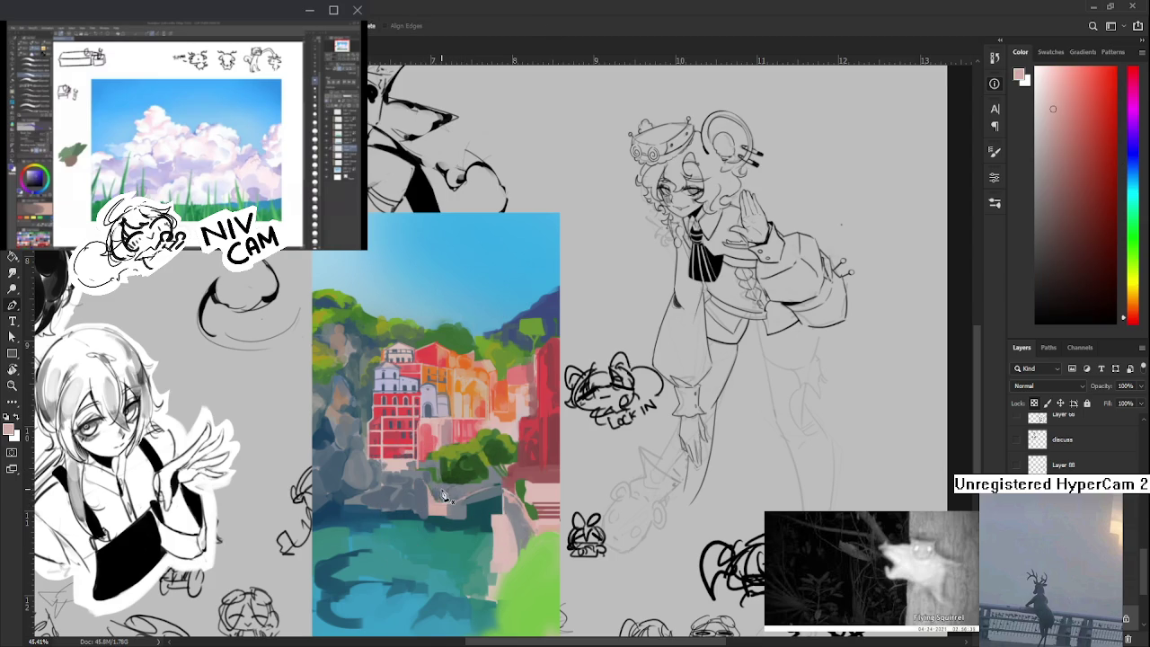
{"action": "key", "text": "b"}
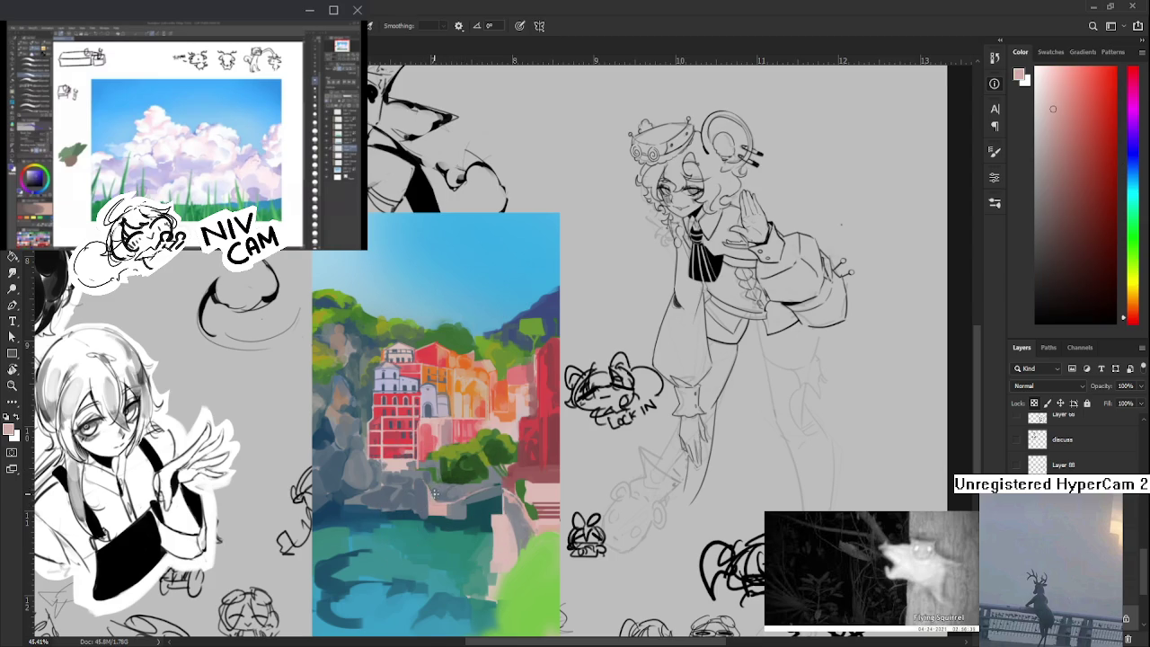
{"action": "left_click_drag", "start_coordinate": [439, 492], "coordinate": [492, 479]}
{"action": "left_click_drag", "start_coordinate": [508, 481], "coordinate": [493, 453]}
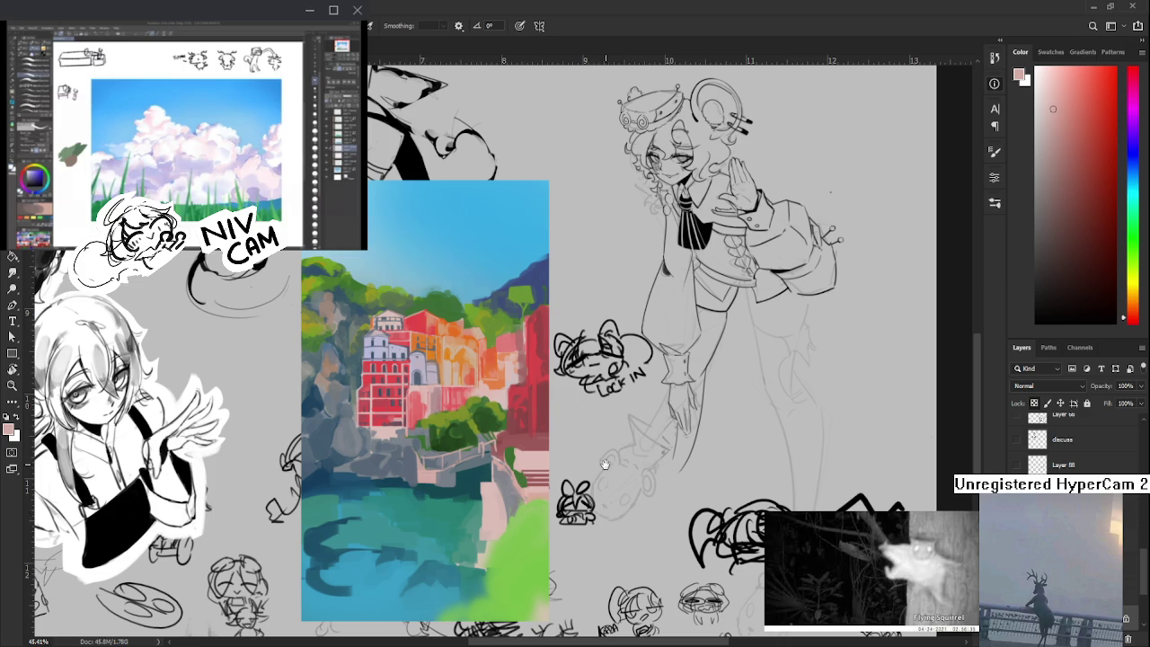
{"action": "left_click_drag", "start_coordinate": [560, 437], "coordinate": [529, 434]}
- Sample dark greens, blue-greys, teals and light pink from the foliage, water and walls
{"action": "left_click", "coordinate": [451, 418], "text": "alt"}
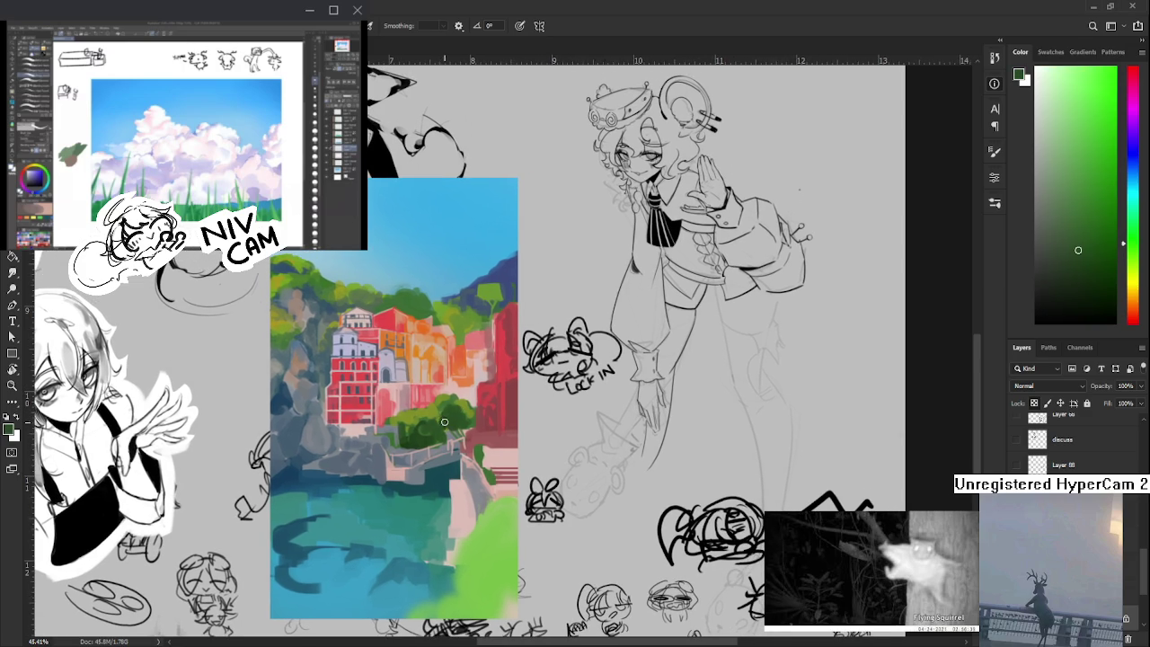
{"action": "left_click", "coordinate": [447, 445], "text": "alt"}
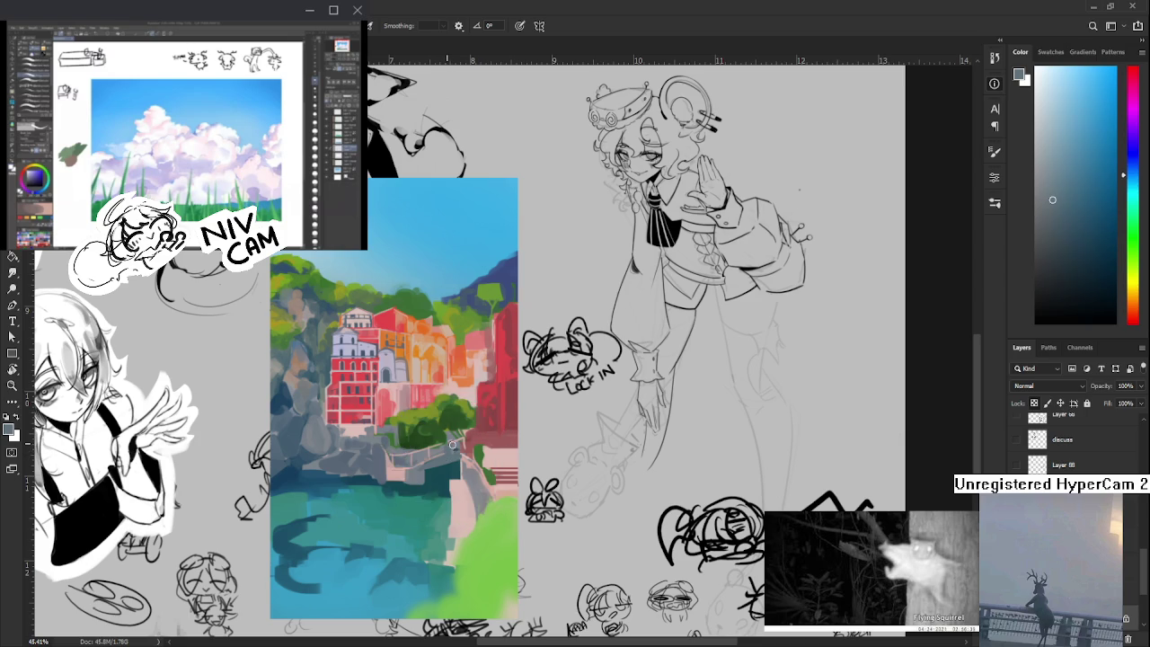
{"action": "left_click", "coordinate": [429, 490], "text": "alt"}
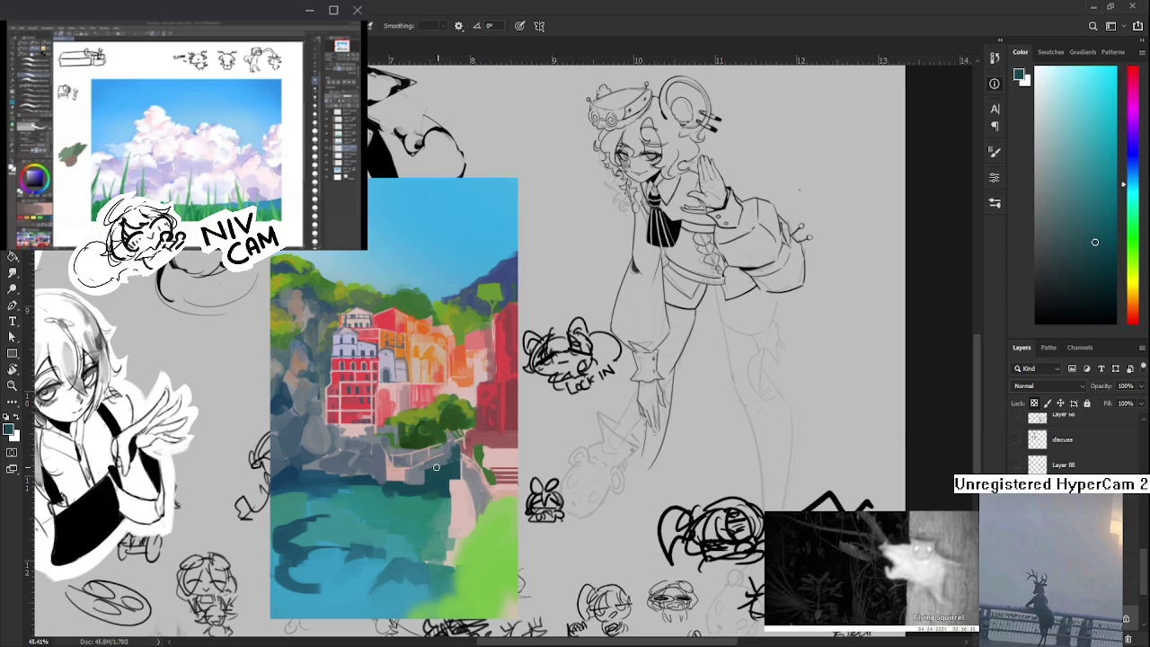
{"action": "left_click", "coordinate": [422, 478], "text": "alt"}
{"action": "scroll", "coordinate": [441, 454], "scroll_direction": "down", "scroll_amount": 2}
{"action": "left_click", "coordinate": [454, 448], "text": "alt"}
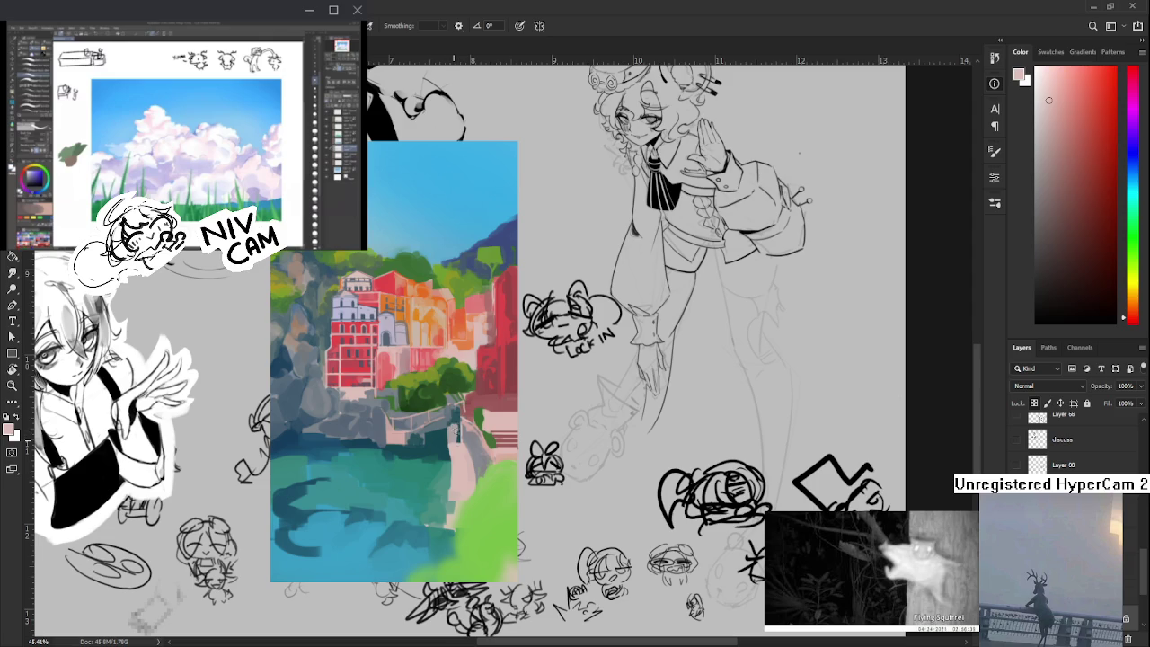
{"action": "left_click", "coordinate": [447, 434], "text": "alt"}
{"action": "left_click", "coordinate": [454, 434], "text": "alt"}
{"action": "left_click", "coordinate": [453, 438], "text": "alt"}
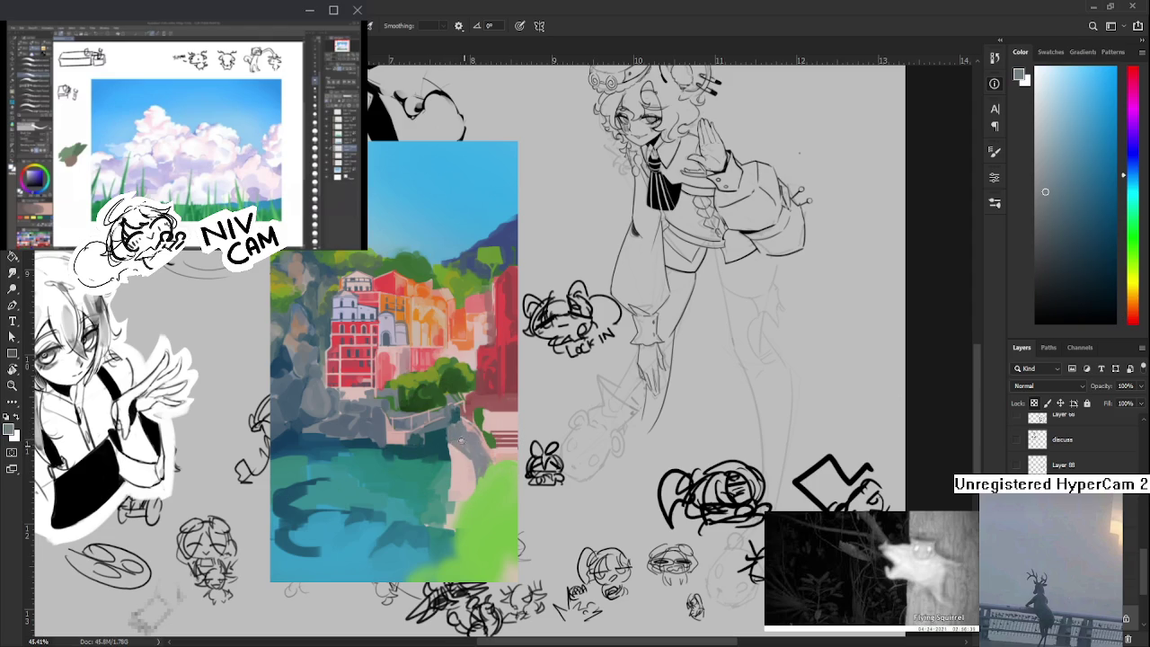
{"action": "left_click", "coordinate": [461, 444], "text": "alt"}
{"action": "left_click", "coordinate": [502, 415], "text": "alt"}
{"action": "left_click", "coordinate": [482, 422], "text": "alt"}
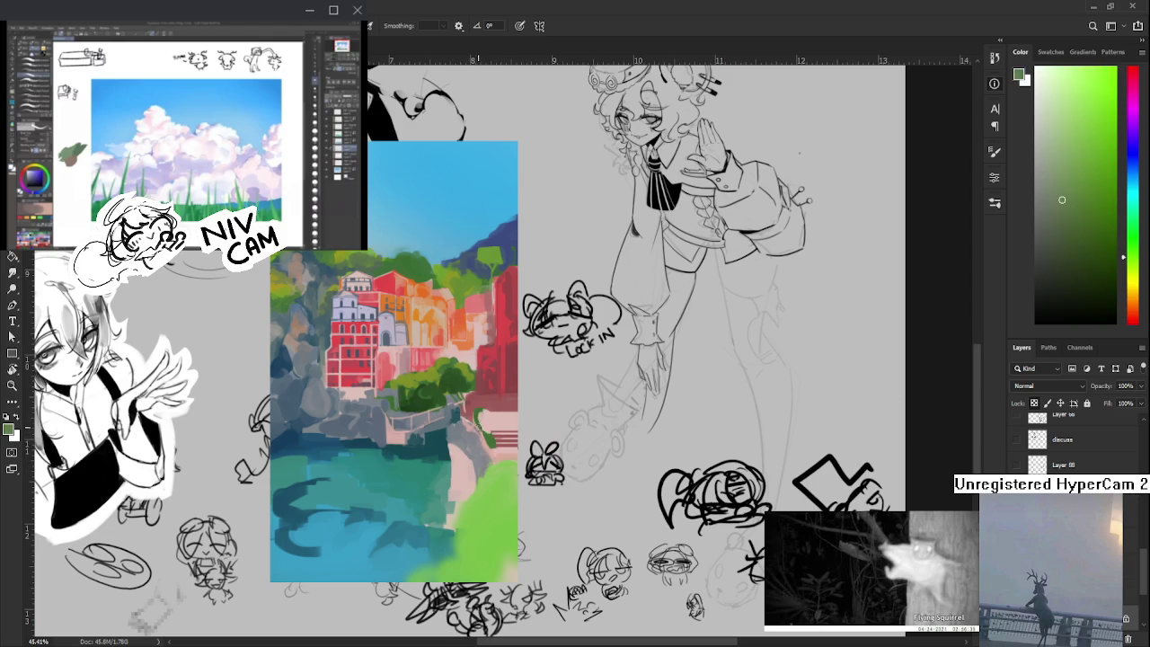
- Dab a dark pinkish-red mark beside the right-hand red buildings
{"action": "left_click", "coordinate": [497, 467], "text": "alt"}
{"action": "left_click", "coordinate": [496, 426], "text": "alt"}
{"action": "left_click", "coordinate": [495, 426], "text": "alt"}
{"action": "left_click", "coordinate": [486, 417], "text": "alt"}
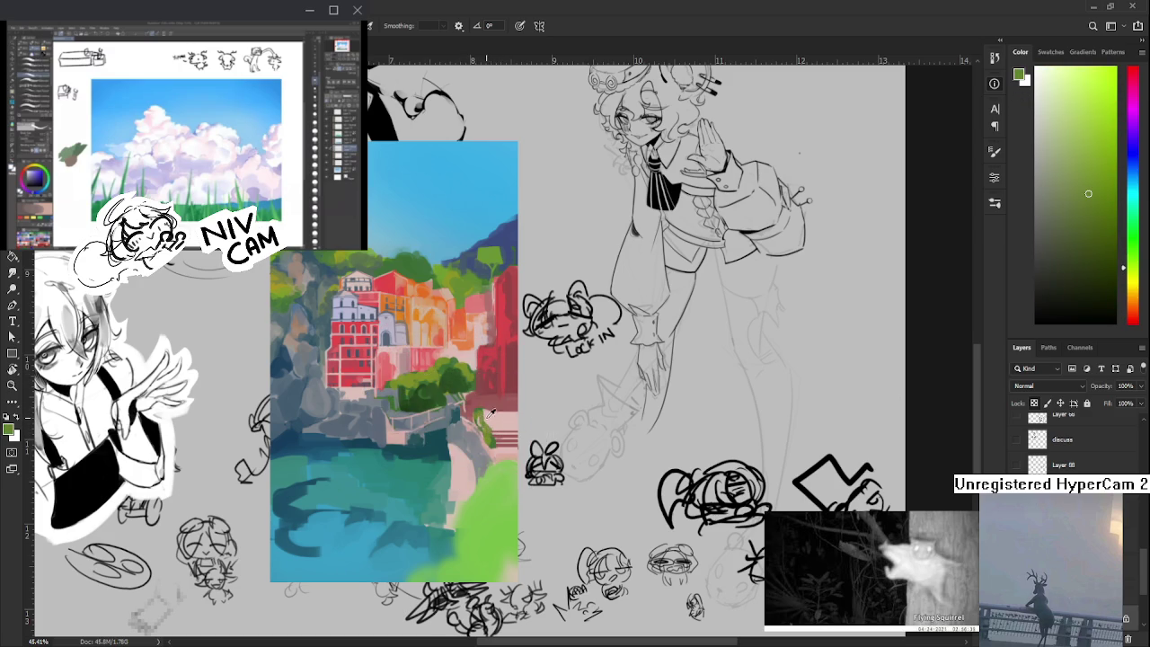
{"action": "left_click", "coordinate": [490, 413], "text": "alt"}
{"action": "left_click", "coordinate": [504, 436], "text": "alt"}
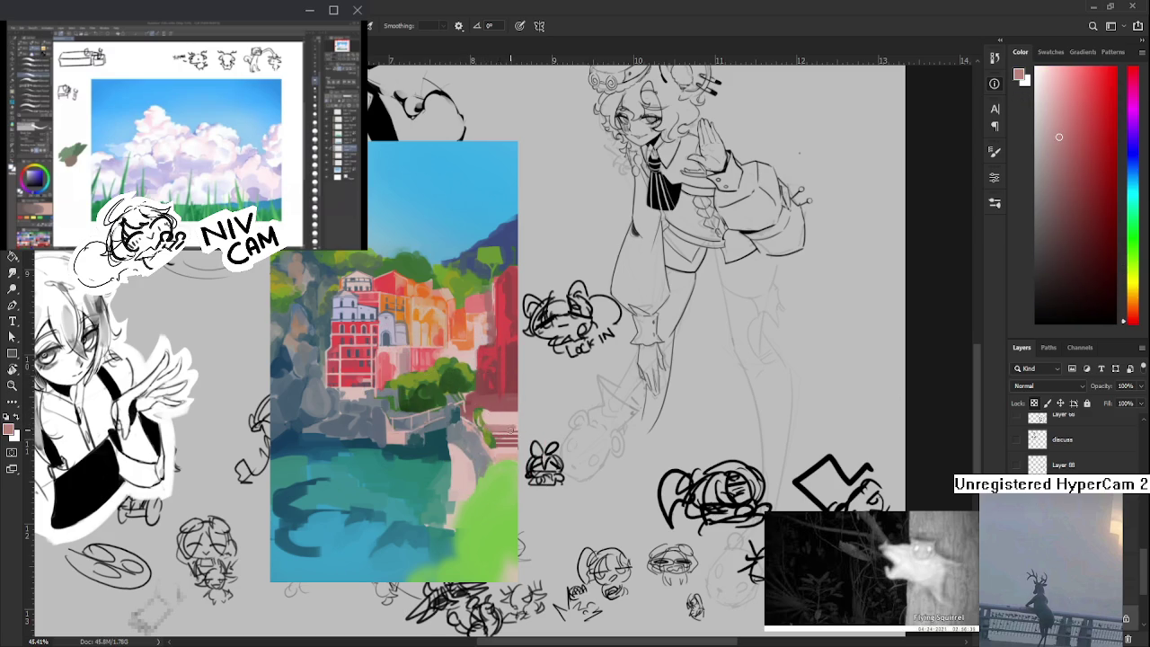
{"action": "left_click", "coordinate": [492, 409], "text": "alt"}
{"action": "left_click", "coordinate": [487, 423], "text": "alt"}
{"action": "left_click_drag", "start_coordinate": [493, 408], "coordinate": [509, 411]}
- Sample lighter pinks and darker red-pinks from the right-hand buildings
{"action": "left_click", "coordinate": [499, 412], "text": "alt"}
{"action": "left_click", "coordinate": [500, 420], "text": "alt"}
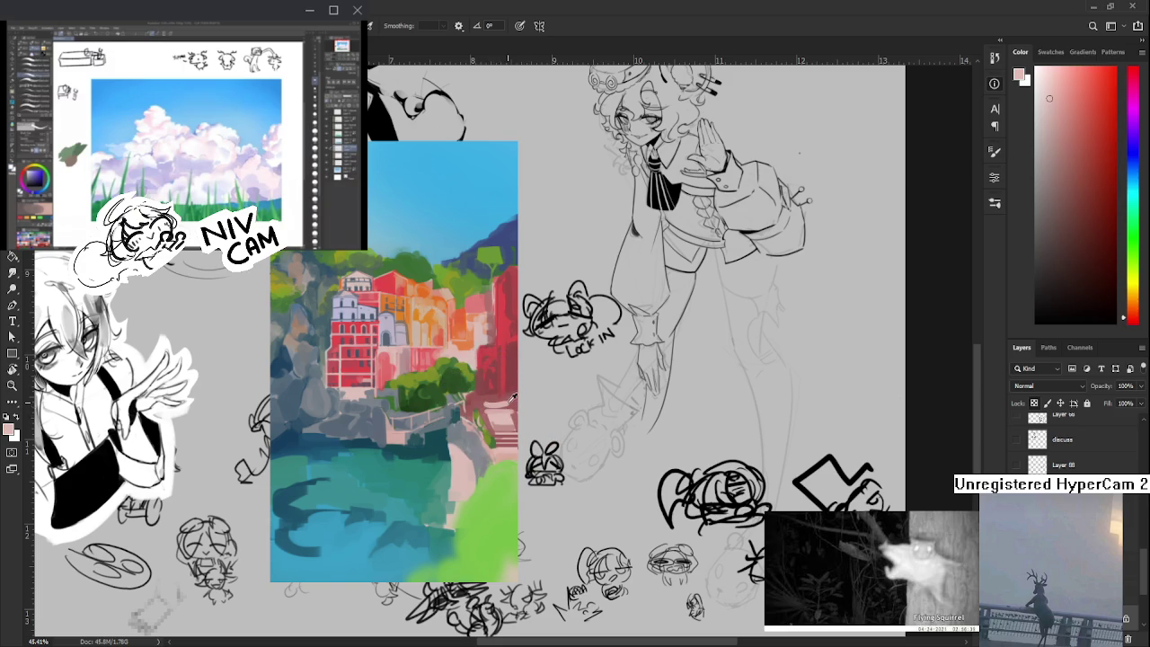
{"action": "left_click", "coordinate": [492, 400], "text": "alt"}
{"action": "left_click", "coordinate": [508, 406], "text": "alt"}
{"action": "left_click", "coordinate": [509, 406], "text": "alt"}
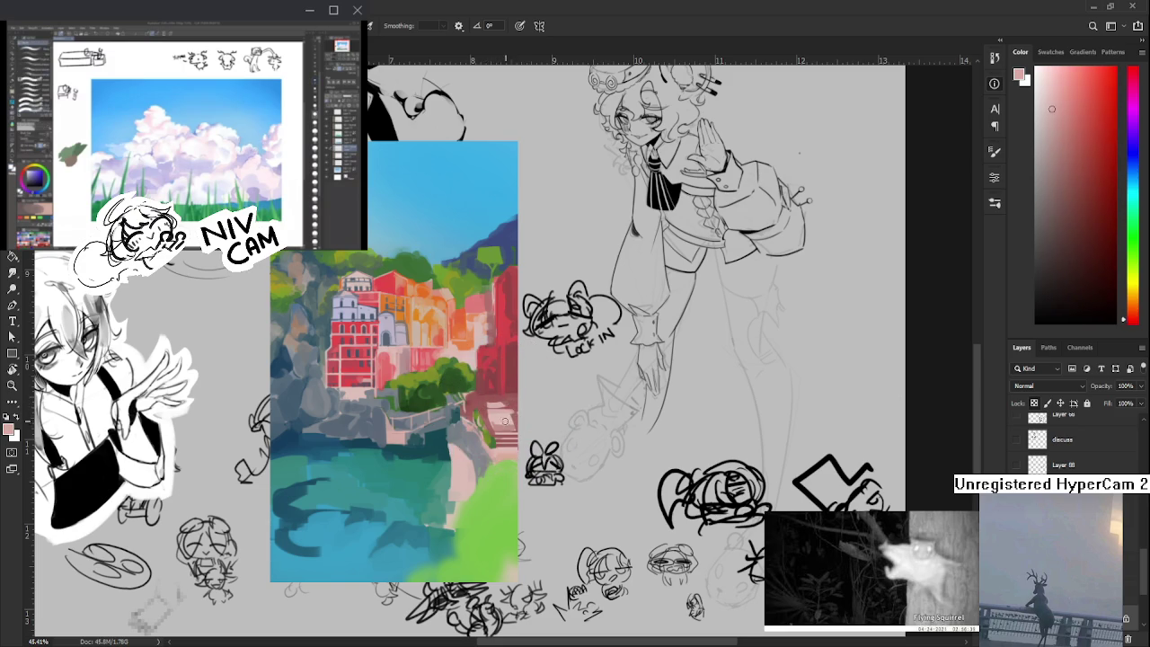
{"action": "scroll", "coordinate": [503, 409], "scroll_direction": "down", "scroll_amount": 1}
{"action": "left_click", "coordinate": [496, 402], "text": "alt"}
{"action": "left_click", "coordinate": [499, 397], "text": "alt"}
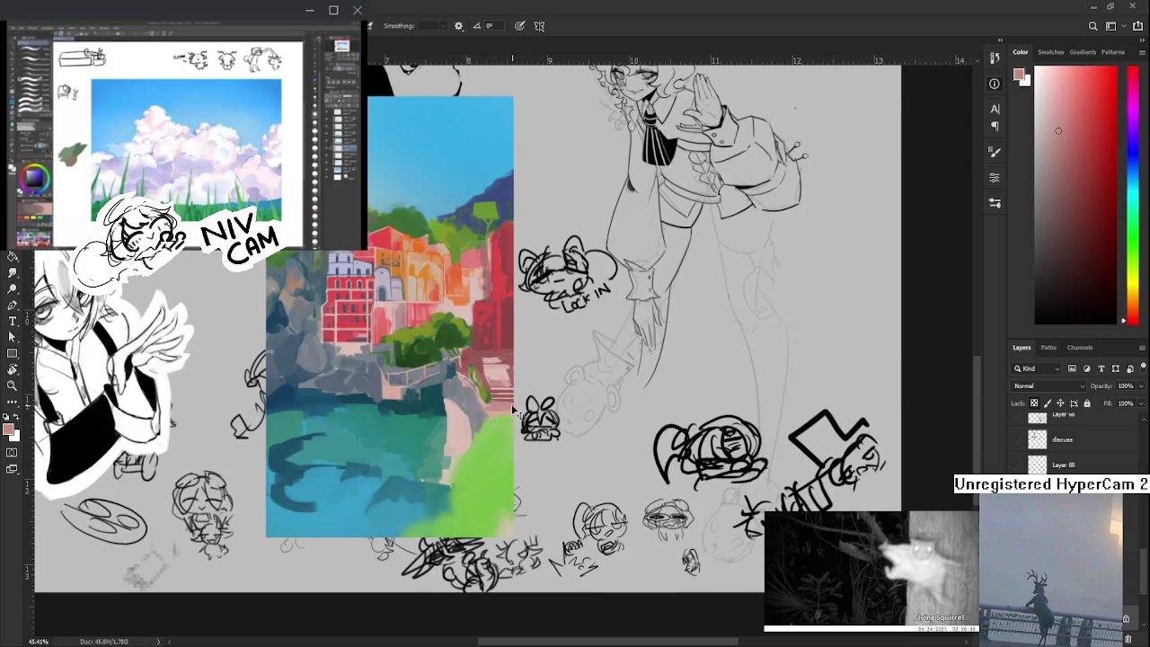
- Sample a darker red and paint over the dark stripes beside the pink wall
{"action": "left_click", "coordinate": [494, 400], "text": "alt"}
{"action": "left_click", "coordinate": [491, 381], "text": "alt"}
{"action": "left_click", "coordinate": [495, 395], "text": "alt"}
{"action": "left_click_drag", "start_coordinate": [494, 414], "coordinate": [503, 421]}
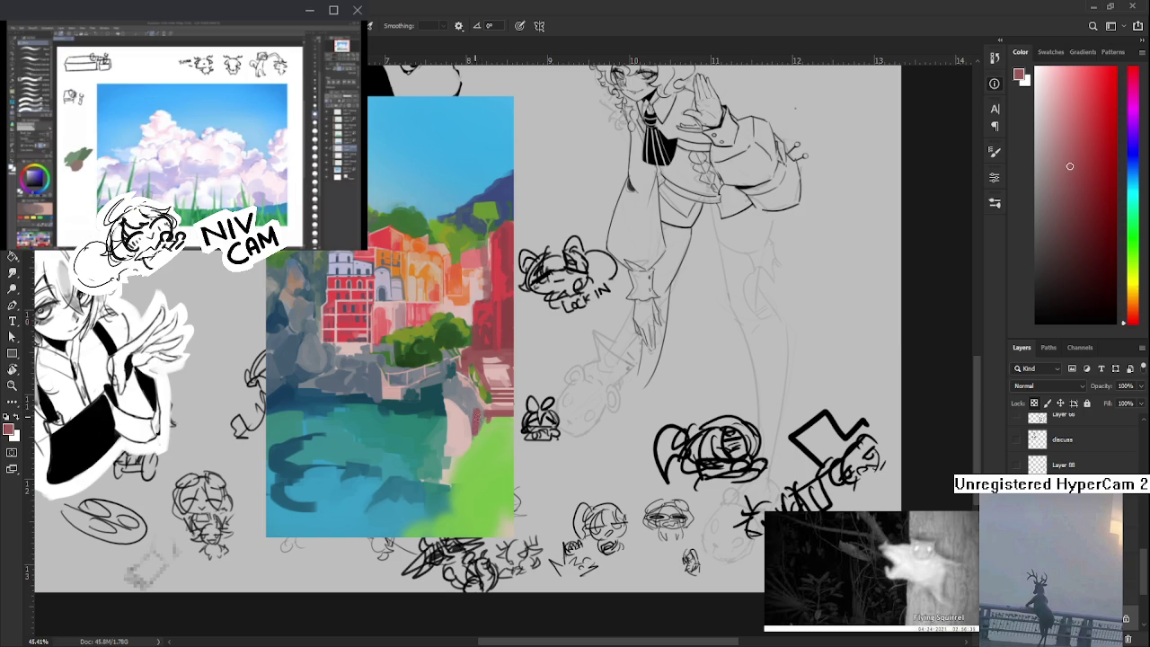
- Sample a dark teal and add small dark dabs near the cliff
{"action": "left_click", "coordinate": [457, 361], "text": "alt"}
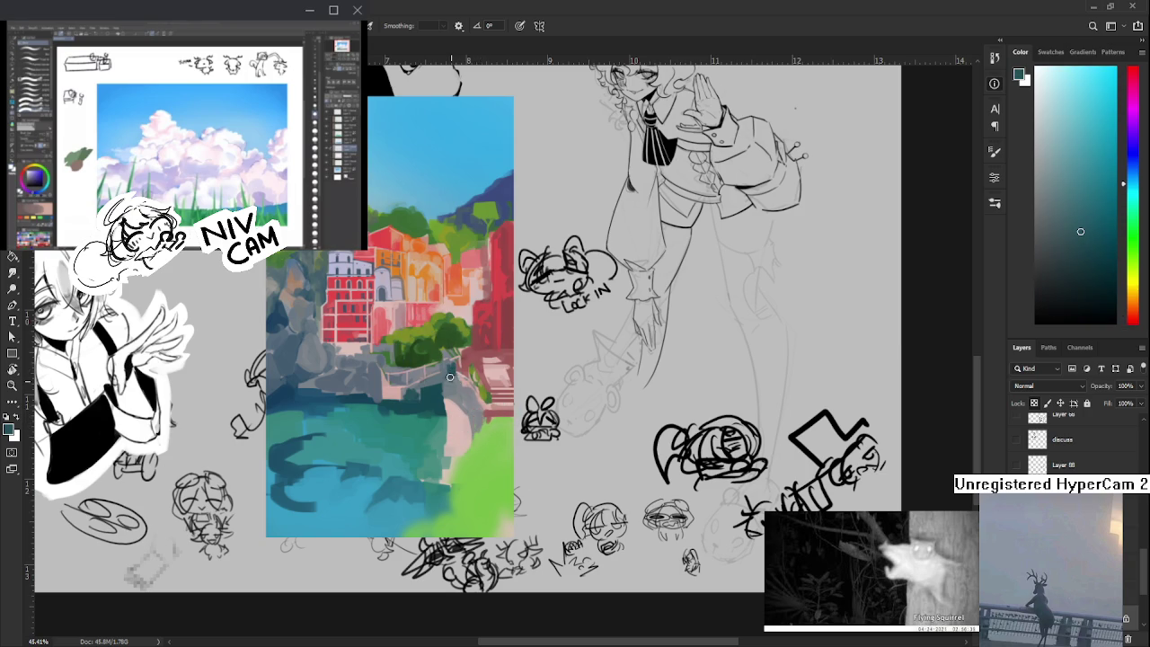
{"action": "left_click", "coordinate": [458, 393], "text": "alt"}
{"action": "left_click_drag", "start_coordinate": [458, 396], "coordinate": [477, 430]}
{"action": "left_click", "coordinate": [465, 401], "text": "alt"}
{"action": "left_click", "coordinate": [459, 395], "text": "alt"}
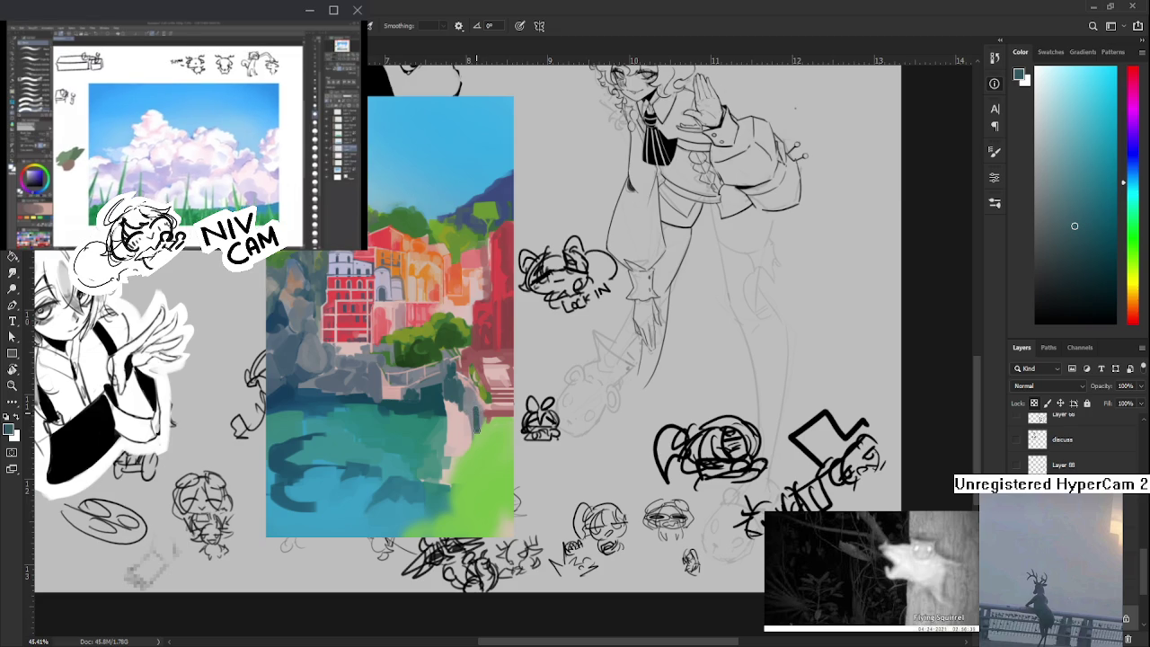
- Sample nearby pink-red tones from the buildings beside the cliff
{"action": "left_click", "coordinate": [482, 401], "text": "alt"}
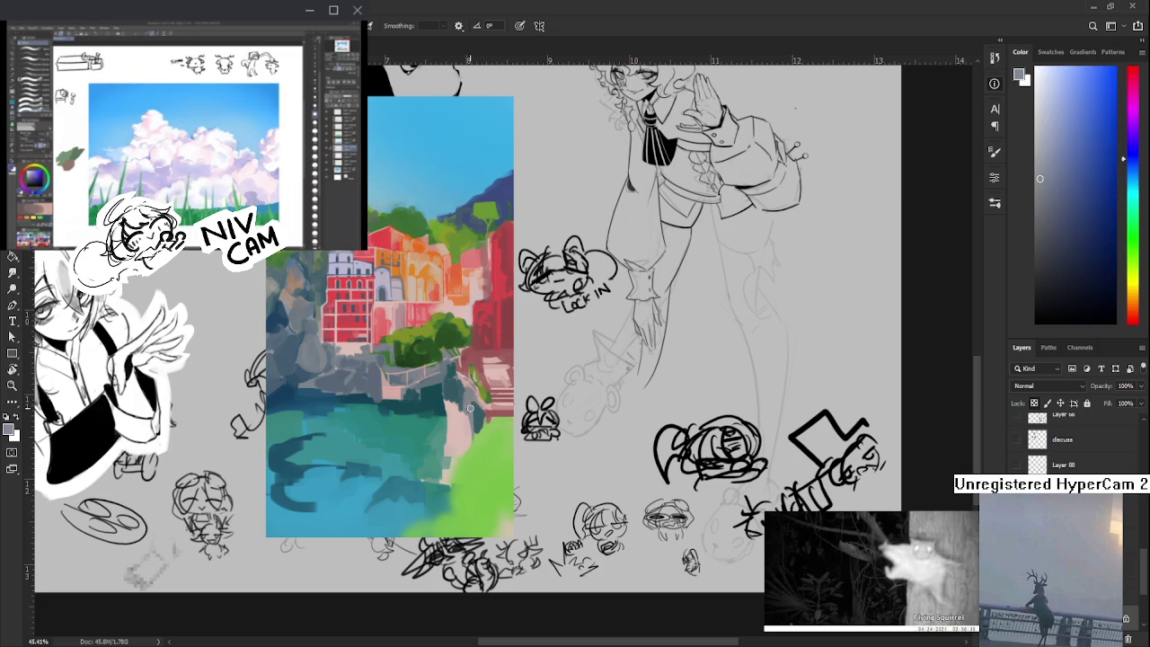
{"action": "left_click", "coordinate": [478, 408], "text": "alt"}
{"action": "left_click", "coordinate": [490, 422], "text": "alt"}
{"action": "left_click", "coordinate": [477, 417], "text": "alt"}
{"action": "left_click", "coordinate": [457, 411], "text": "alt"}
- Settle on pink and paint three strokes down the cliff edge
{"action": "left_click", "coordinate": [454, 406], "text": "alt"}
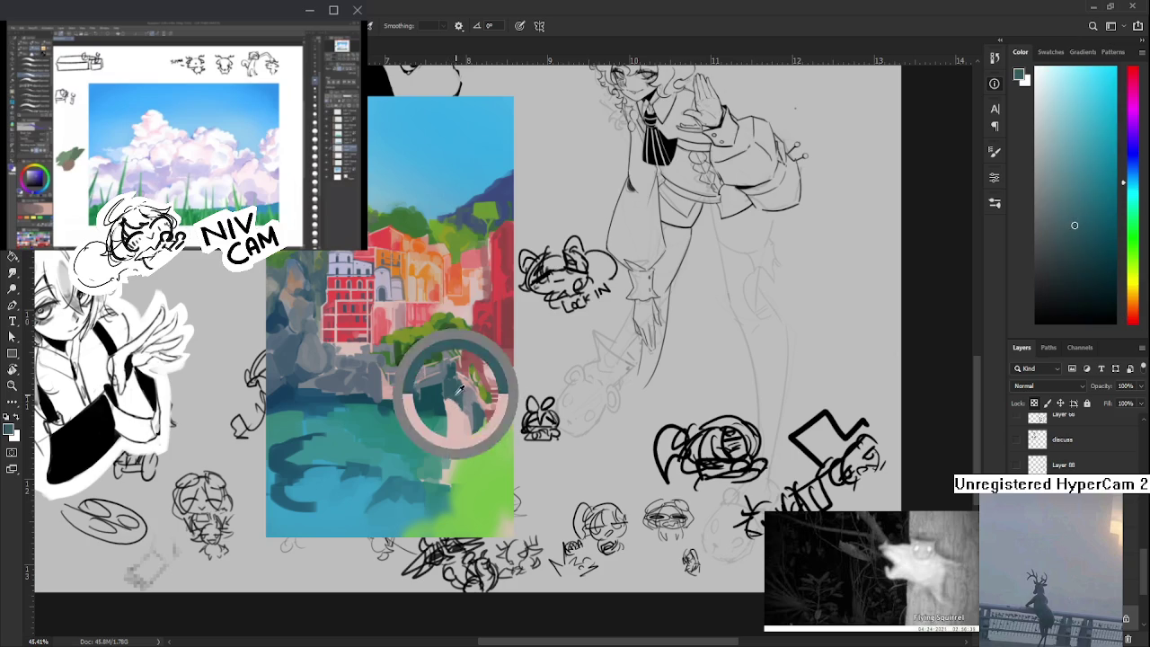
{"action": "left_click", "coordinate": [454, 405], "text": "alt"}
{"action": "left_click", "coordinate": [458, 405], "text": "alt"}
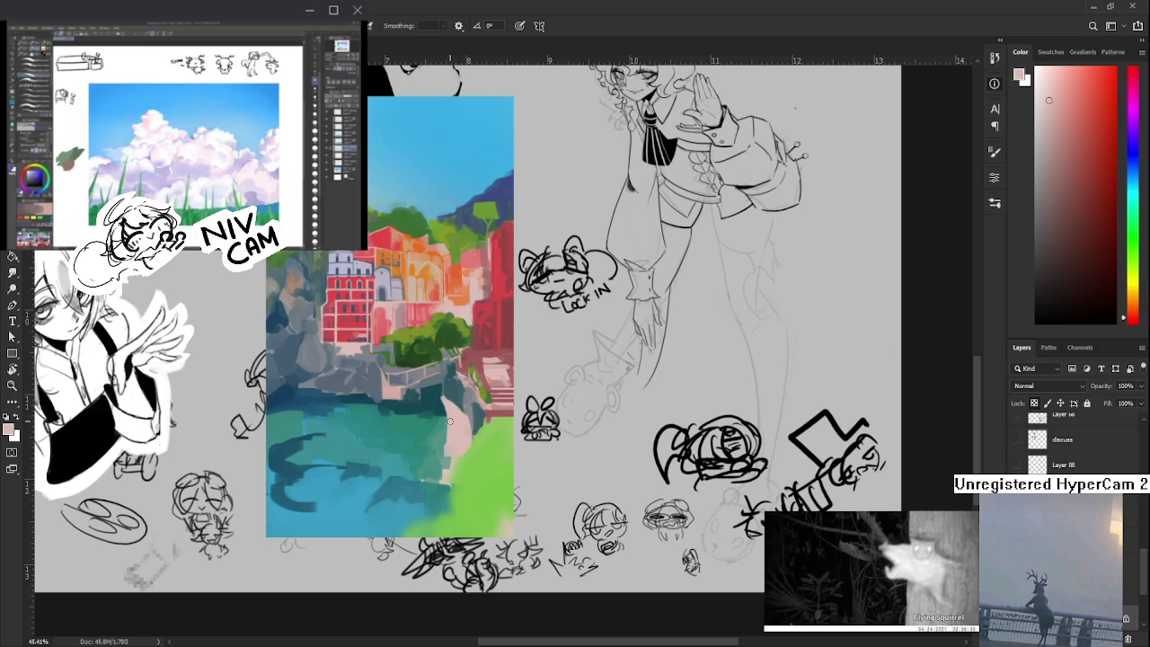
{"action": "left_click", "coordinate": [443, 423], "text": "alt"}
{"action": "left_click", "coordinate": [459, 422], "text": "alt"}
{"action": "left_click_drag", "start_coordinate": [447, 410], "coordinate": [439, 468]}
{"action": "mouse_move", "coordinate": [456, 430]}
{"action": "left_mouse_down"}
{"action": "mouse_move", "coordinate": [445, 419]}
{"action": "mouse_move", "coordinate": [449, 456]}
{"action": "left_mouse_up"}
{"action": "left_click_drag", "start_coordinate": [441, 402], "coordinate": [439, 430]}
- Paint a dark reddish-brown dab where the pink cliff meets the water
{"action": "left_click", "coordinate": [435, 432], "text": "alt"}
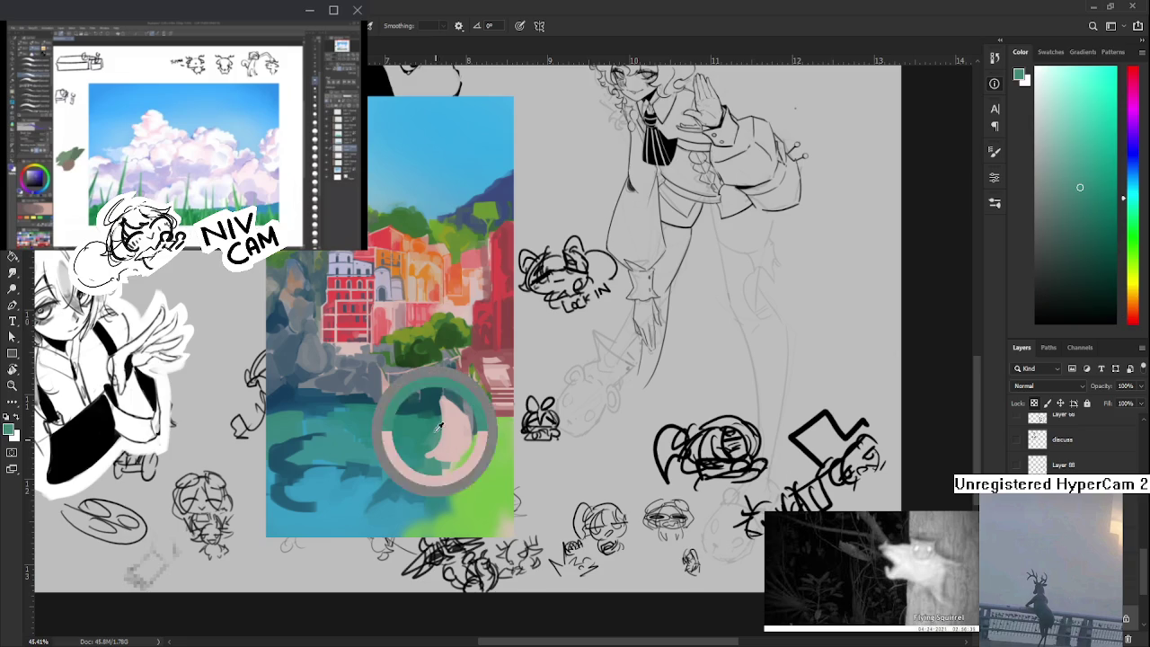
{"action": "left_click", "coordinate": [449, 446], "text": "alt"}
{"action": "left_click", "coordinate": [425, 449], "text": "alt"}
{"action": "left_click", "coordinate": [448, 451], "text": "alt"}
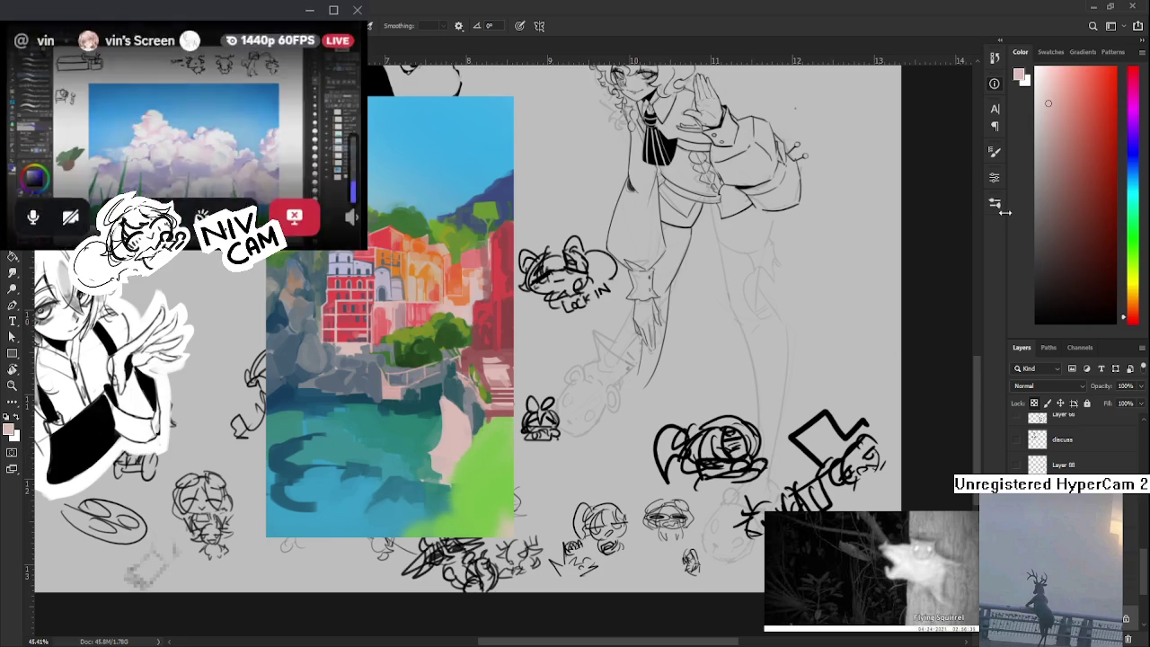
{"action": "left_click", "coordinate": [1065, 200]}
{"action": "mouse_move", "coordinate": [428, 457]}
{"action": "left_mouse_down"}
{"action": "mouse_move", "coordinate": [453, 466]}
{"action": "mouse_move", "coordinate": [442, 471]}
{"action": "left_mouse_up"}
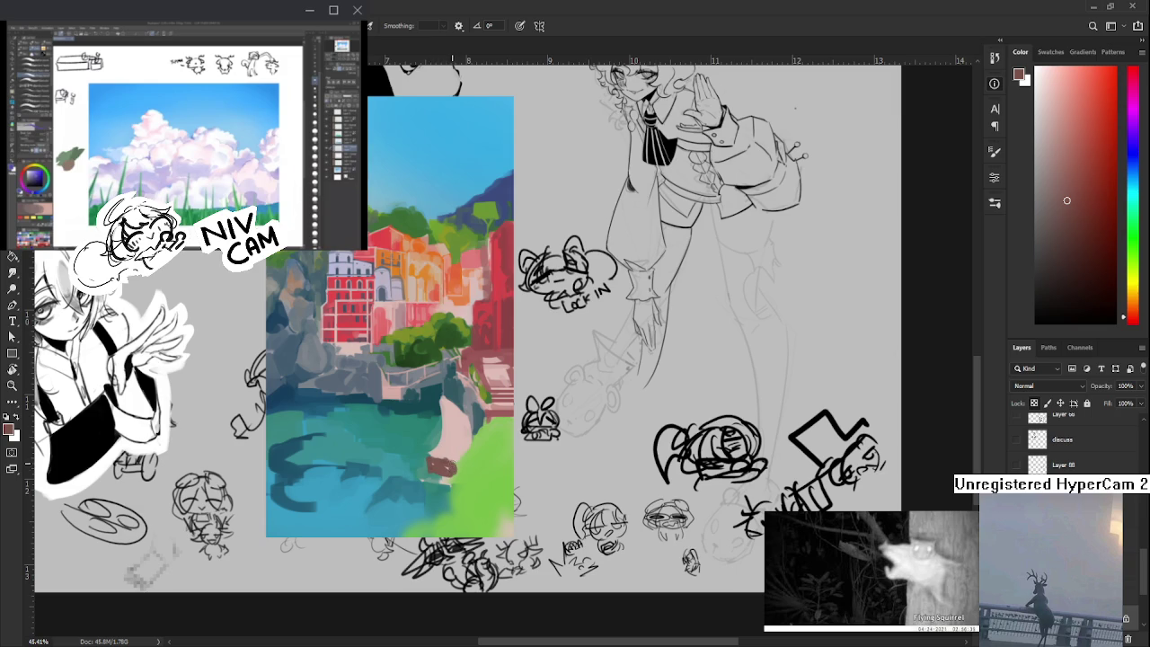
- Repaint the pink cliff strip with a dark left edge and outline the small boat
{"action": "left_click_drag", "start_coordinate": [445, 396], "coordinate": [444, 438]}
{"action": "mouse_move", "coordinate": [440, 395]}
{"action": "left_mouse_down"}
{"action": "mouse_move", "coordinate": [446, 441]}
{"action": "mouse_move", "coordinate": [428, 447]}
{"action": "left_mouse_up"}
{"action": "mouse_move", "coordinate": [440, 446]}
{"action": "left_mouse_down"}
{"action": "mouse_move", "coordinate": [460, 465]}
{"action": "mouse_move", "coordinate": [492, 470]}
{"action": "left_mouse_up"}
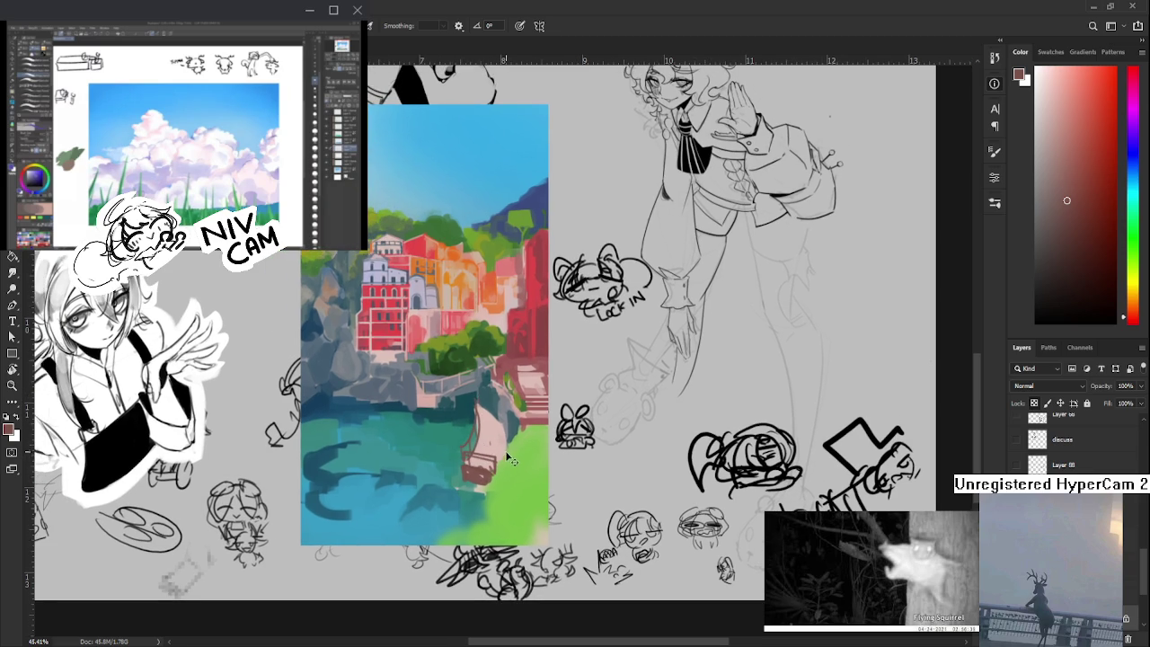
- Deepen the foliage with darker greens and darken the water's top edge with teal
{"action": "left_click", "coordinate": [461, 334], "text": "alt"}
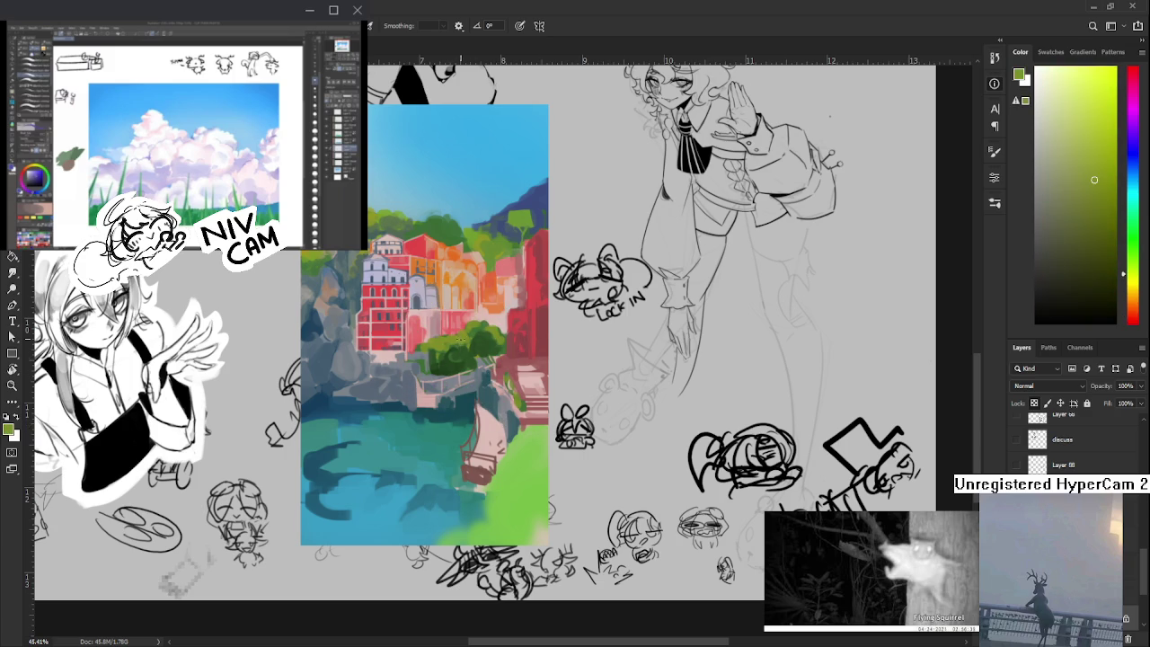
{"action": "mouse_move", "coordinate": [476, 349]}
{"action": "left_mouse_down"}
{"action": "mouse_move", "coordinate": [459, 362]}
{"action": "mouse_move", "coordinate": [502, 324]}
{"action": "left_mouse_up"}
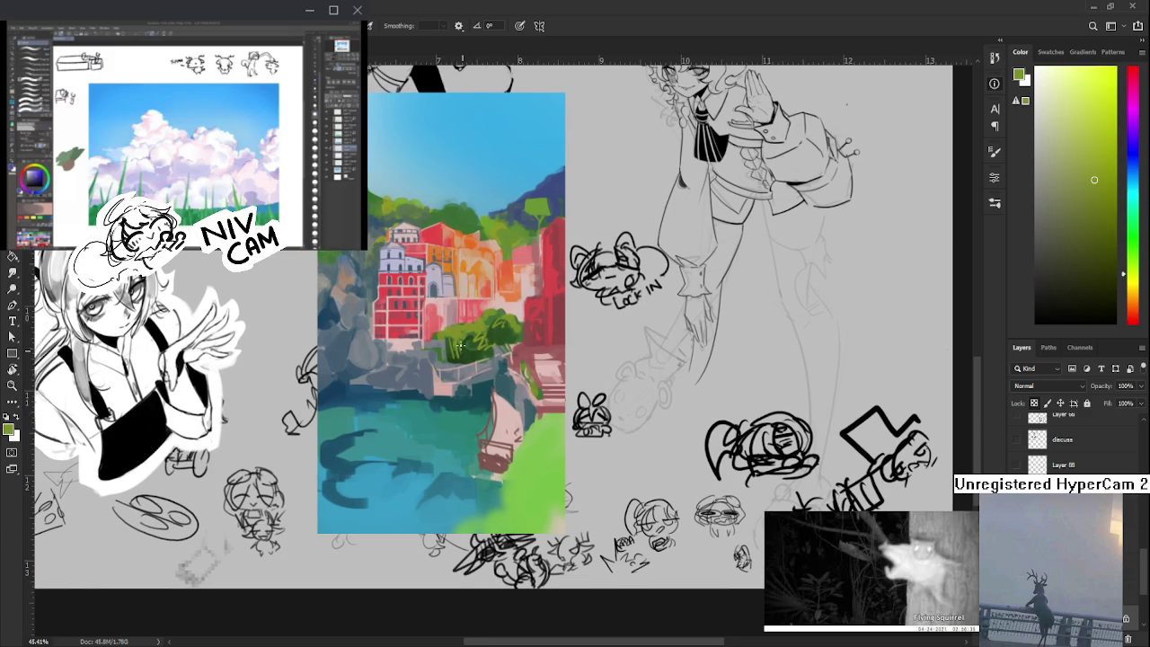
{"action": "left_click", "coordinate": [455, 348], "text": "alt"}
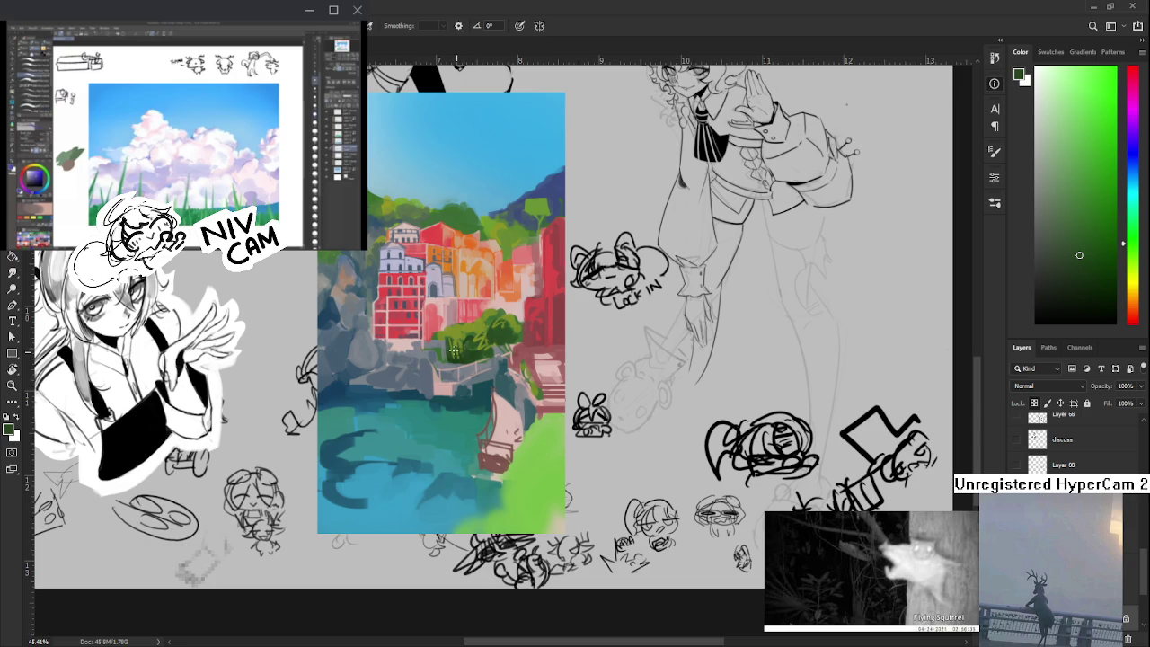
{"action": "left_click_drag", "start_coordinate": [456, 352], "coordinate": [484, 332]}
{"action": "left_click", "coordinate": [485, 388], "text": "alt"}
{"action": "left_click_drag", "start_coordinate": [450, 393], "coordinate": [446, 380]}
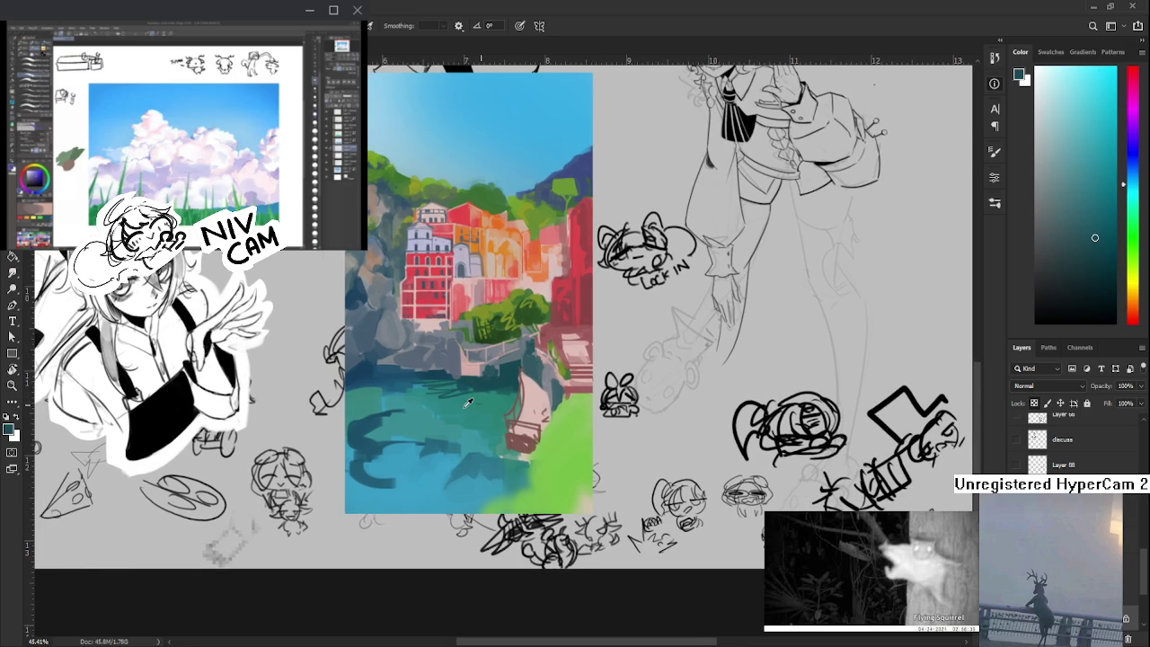
- Add lighter and brighter teal strokes to the lower water
{"action": "left_click", "coordinate": [361, 438], "text": "alt"}
{"action": "mouse_move", "coordinate": [365, 440]}
{"action": "left_mouse_down"}
{"action": "mouse_move", "coordinate": [435, 467]}
{"action": "mouse_move", "coordinate": [391, 499]}
{"action": "left_mouse_up"}
{"action": "left_click", "coordinate": [439, 476], "text": "alt"}
{"action": "left_click", "coordinate": [449, 412], "text": "alt"}
{"action": "mouse_move", "coordinate": [449, 440]}
{"action": "left_mouse_down"}
{"action": "mouse_move", "coordinate": [444, 459]}
{"action": "mouse_move", "coordinate": [477, 503]}
{"action": "left_mouse_up"}
{"action": "left_click", "coordinate": [485, 485], "text": "alt"}
{"action": "mouse_move", "coordinate": [476, 463]}
{"action": "left_mouse_down"}
{"action": "mouse_move", "coordinate": [467, 475]}
{"action": "mouse_move", "coordinate": [504, 458]}
{"action": "left_mouse_up"}
- Add small dark-teal and blue strokes in the left water
{"action": "left_click", "coordinate": [491, 447], "text": "alt"}
{"action": "left_click", "coordinate": [509, 457], "text": "alt"}
{"action": "left_click", "coordinate": [493, 466], "text": "alt"}
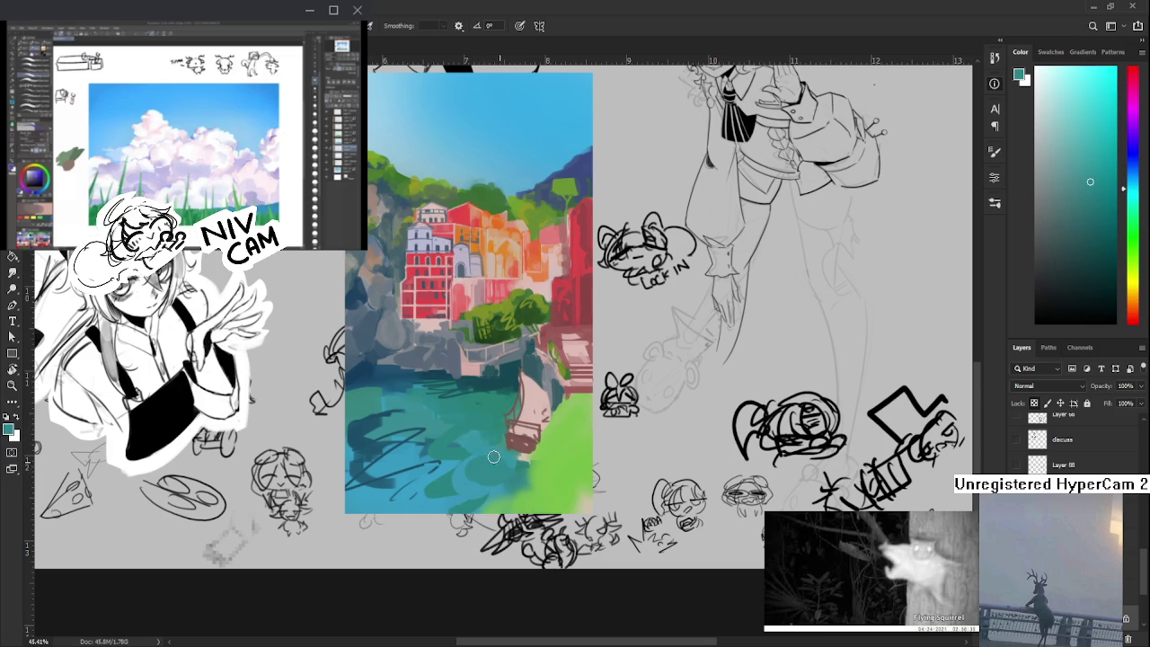
{"action": "left_click", "coordinate": [381, 401], "text": "alt"}
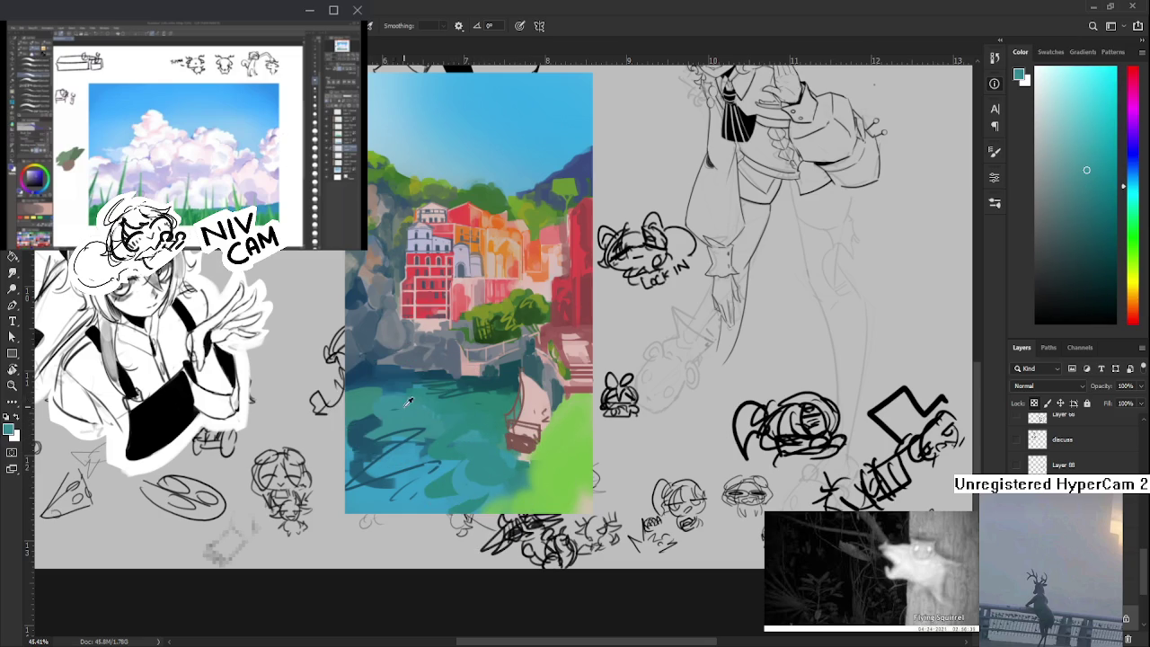
{"action": "left_click", "coordinate": [381, 369], "text": "alt"}
{"action": "left_click_drag", "start_coordinate": [396, 395], "coordinate": [388, 423]}
{"action": "left_click", "coordinate": [407, 404], "text": "alt"}
{"action": "left_click", "coordinate": [375, 378], "text": "alt"}
{"action": "mouse_move", "coordinate": [342, 391]}
{"action": "left_mouse_down"}
{"action": "mouse_move", "coordinate": [368, 406]}
{"action": "mouse_move", "coordinate": [363, 419]}
{"action": "left_mouse_up"}
{"action": "left_click", "coordinate": [382, 406], "text": "alt"}
- Paint teal over the grassy bank where it meets the water
{"action": "left_click_drag", "start_coordinate": [495, 432], "coordinate": [481, 403]}
{"action": "left_click", "coordinate": [486, 440], "text": "alt"}
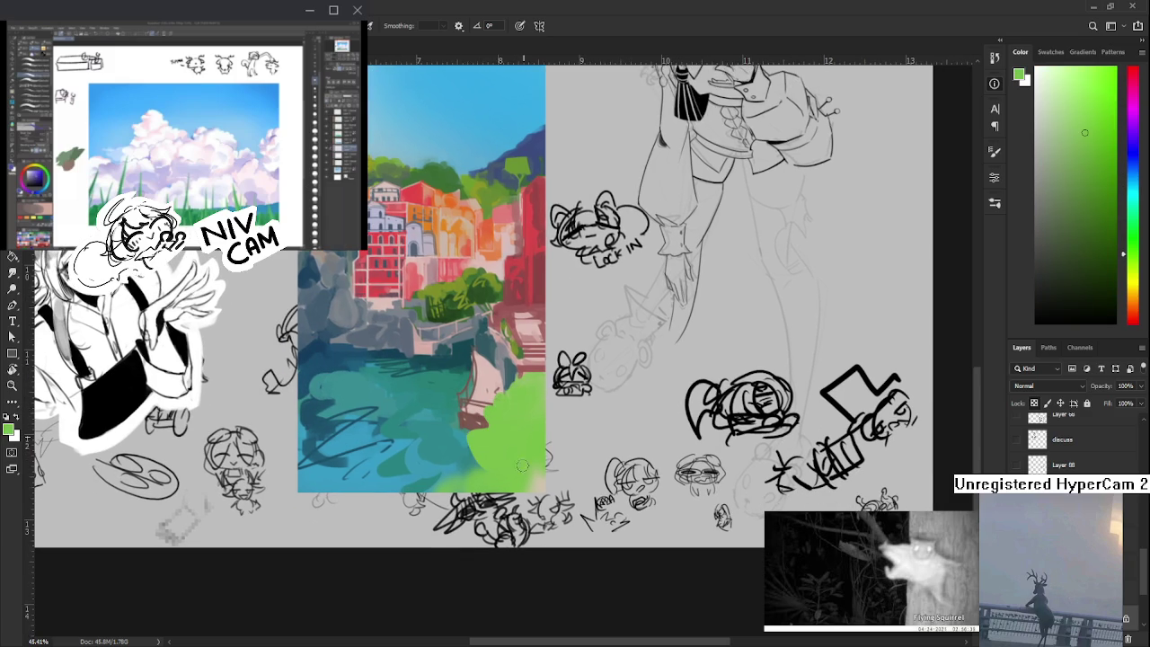
{"action": "left_click", "coordinate": [460, 460], "text": "alt"}
{"action": "left_click", "coordinate": [469, 481], "text": "alt"}
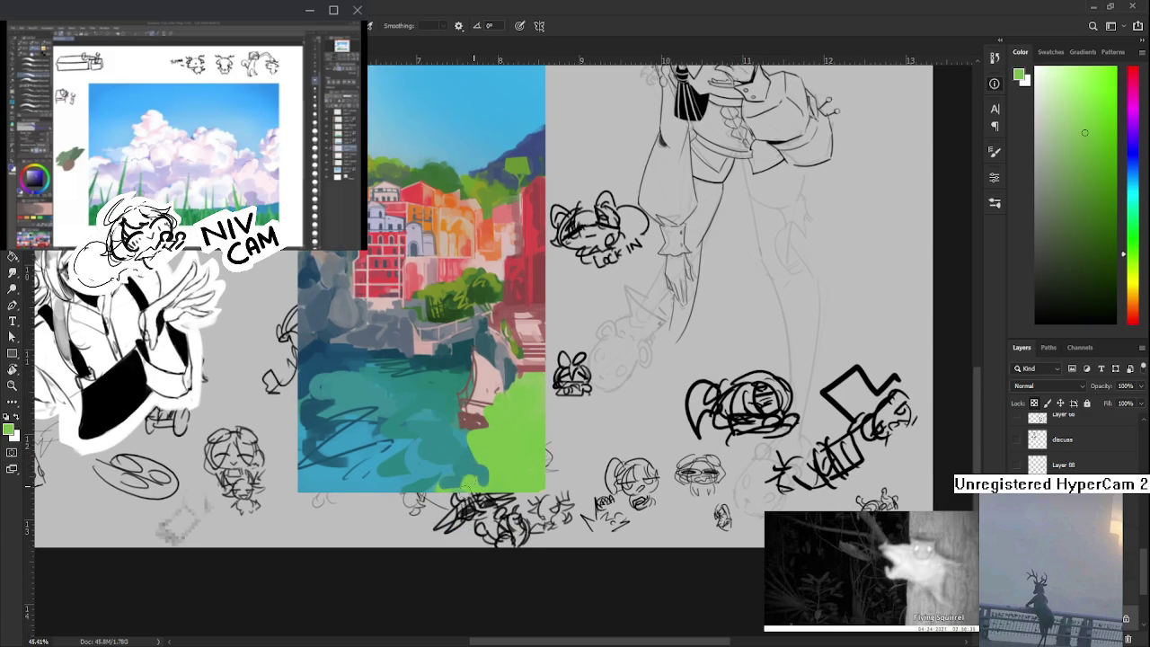
{"action": "left_click", "coordinate": [472, 469], "text": "alt"}
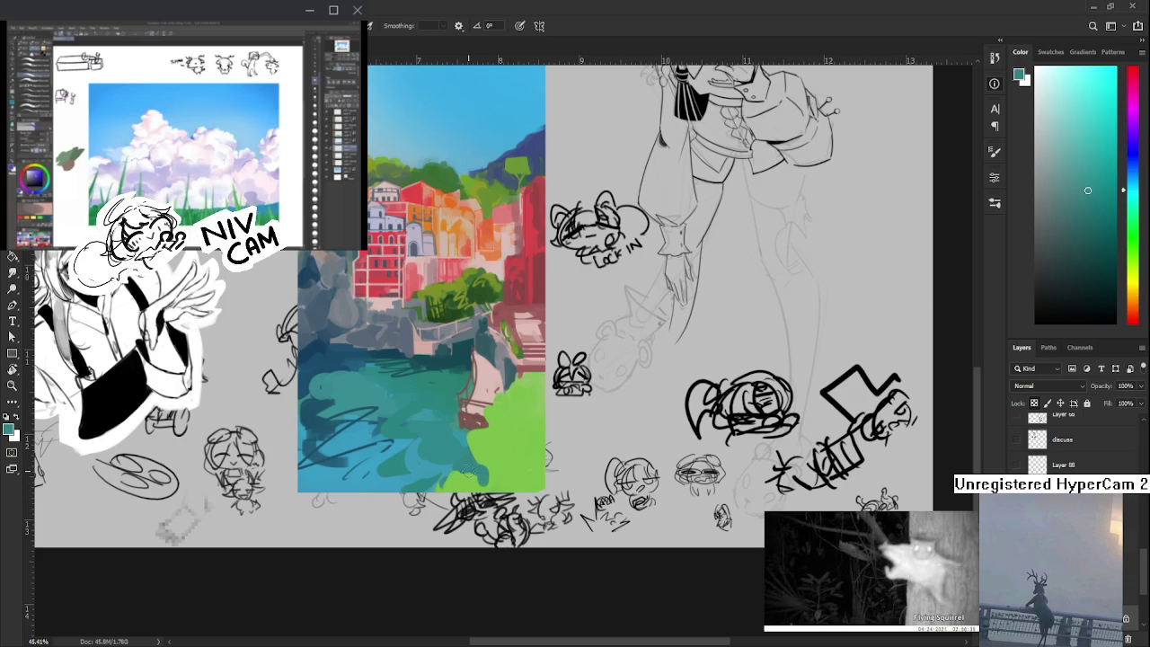
{"action": "left_click", "coordinate": [474, 489], "text": "alt"}
{"action": "left_click", "coordinate": [473, 471], "text": "alt"}
{"action": "left_click", "coordinate": [478, 486], "text": "alt"}
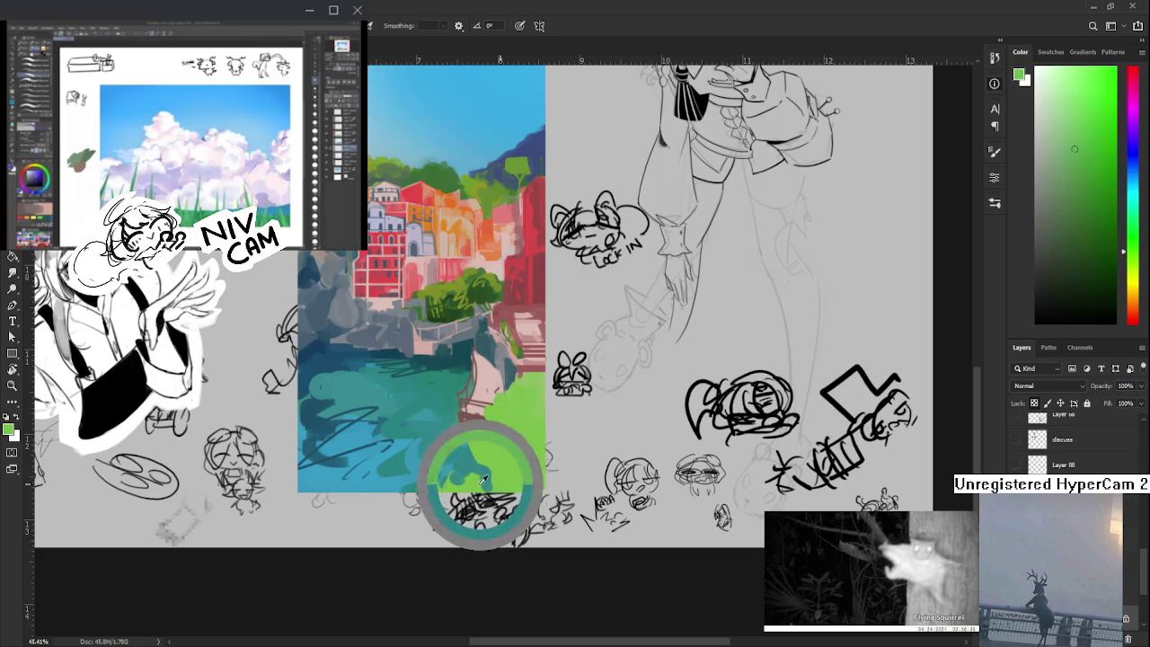
{"action": "left_click", "coordinate": [485, 478], "text": "alt"}
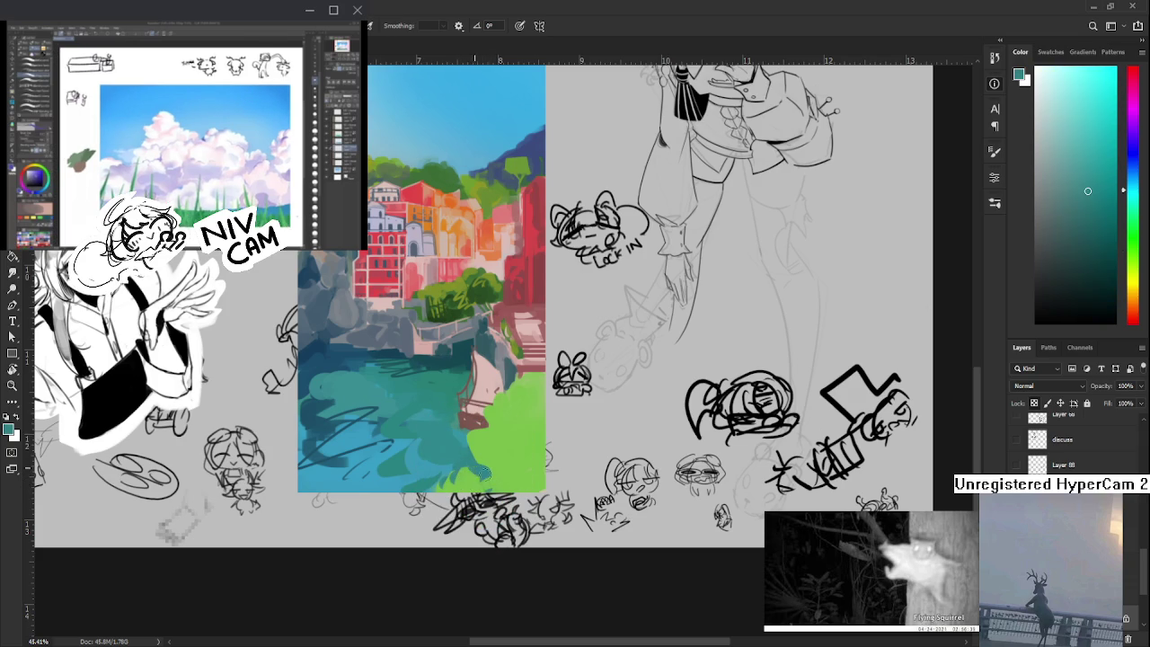
{"action": "left_click", "coordinate": [479, 463], "text": "alt"}
{"action": "mouse_move", "coordinate": [467, 438]}
{"action": "left_mouse_down"}
{"action": "mouse_move", "coordinate": [486, 460]}
{"action": "mouse_move", "coordinate": [490, 449]}
{"action": "left_mouse_up"}
{"action": "left_click", "coordinate": [485, 458], "text": "alt"}
- Choose a bright yellow-green painting colour for the grass
{"action": "scroll", "coordinate": [501, 298], "scroll_direction": "up", "scroll_amount": 2}
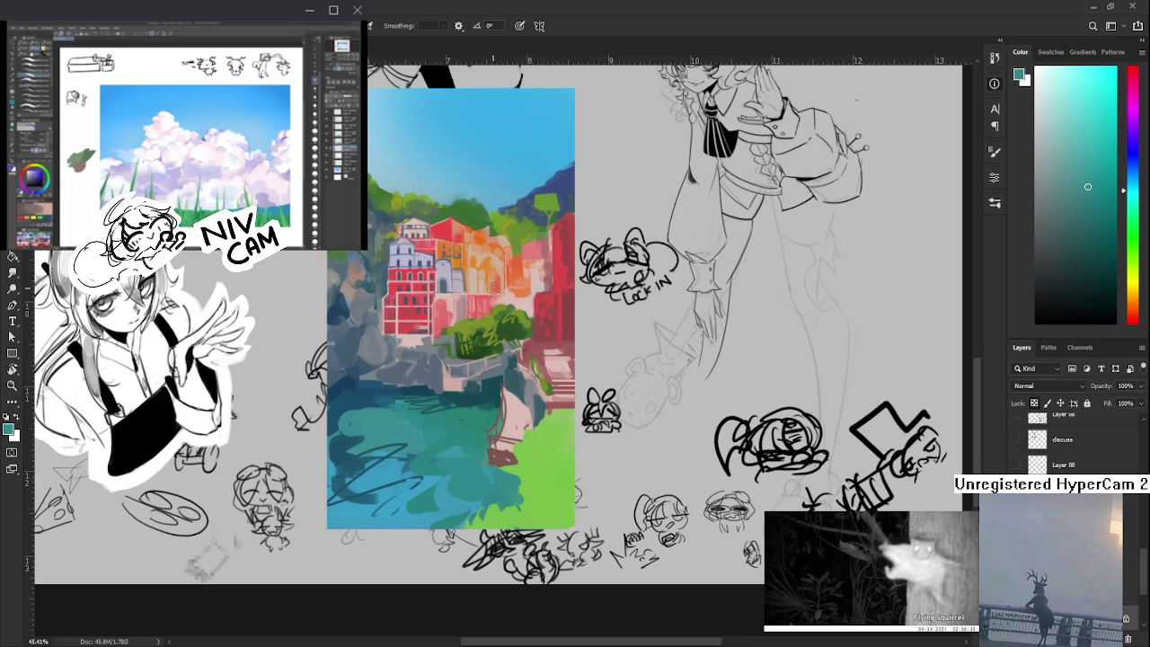
{"action": "left_click", "coordinate": [367, 245], "text": "alt"}
{"action": "left_click_drag", "start_coordinate": [348, 230], "coordinate": [437, 244]}
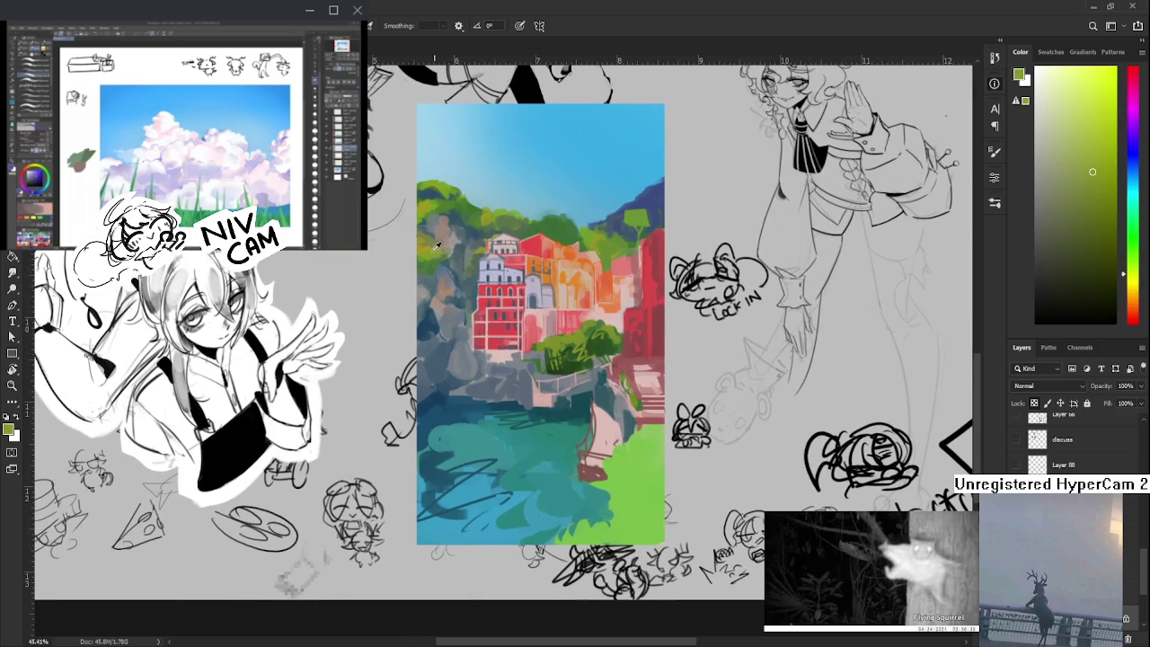
{"action": "left_click", "coordinate": [1100, 83]}
{"action": "left_click_drag", "start_coordinate": [584, 461], "coordinate": [578, 407]}
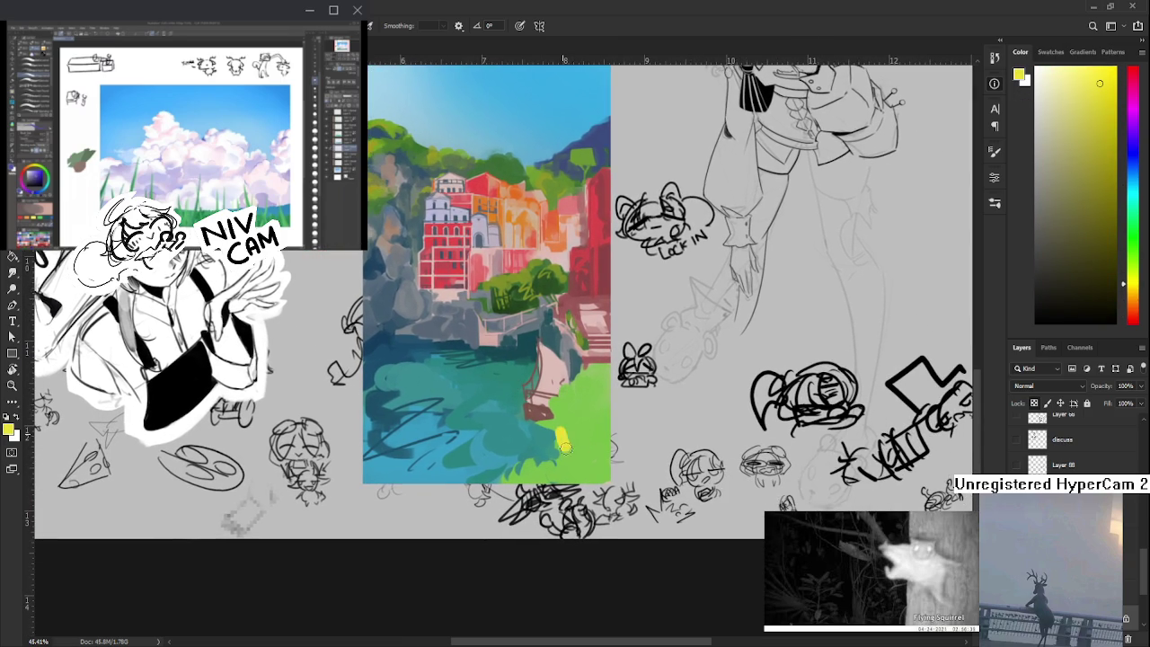
- Paint yellow-green highlights across the lower-right grassy bank
{"action": "left_click", "coordinate": [566, 423], "text": "alt"}
{"action": "left_click", "coordinate": [552, 462], "text": "alt"}
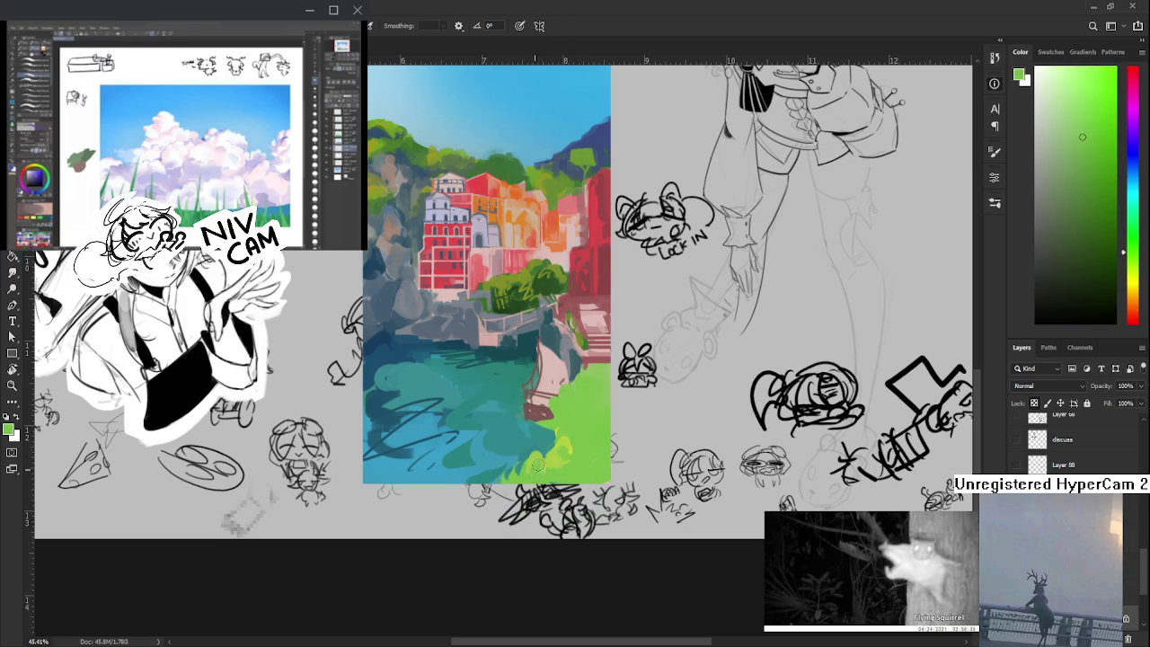
{"action": "left_click", "coordinate": [530, 475], "text": "alt"}
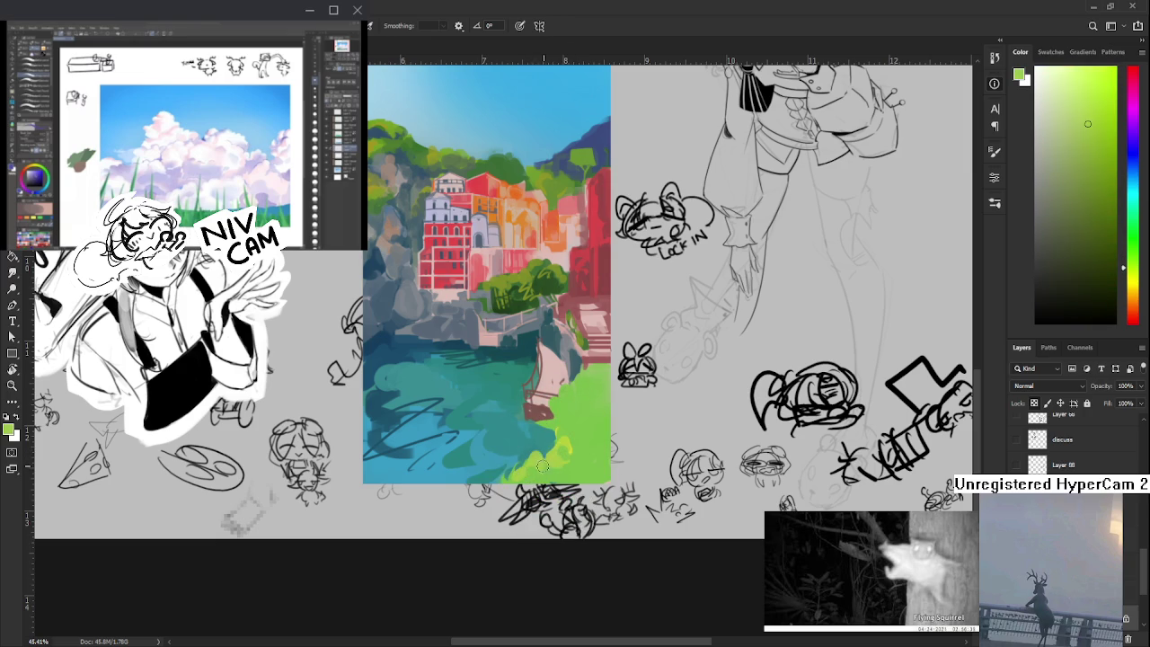
{"action": "left_click", "coordinate": [568, 449], "text": "alt"}
{"action": "left_click", "coordinate": [583, 441], "text": "alt"}
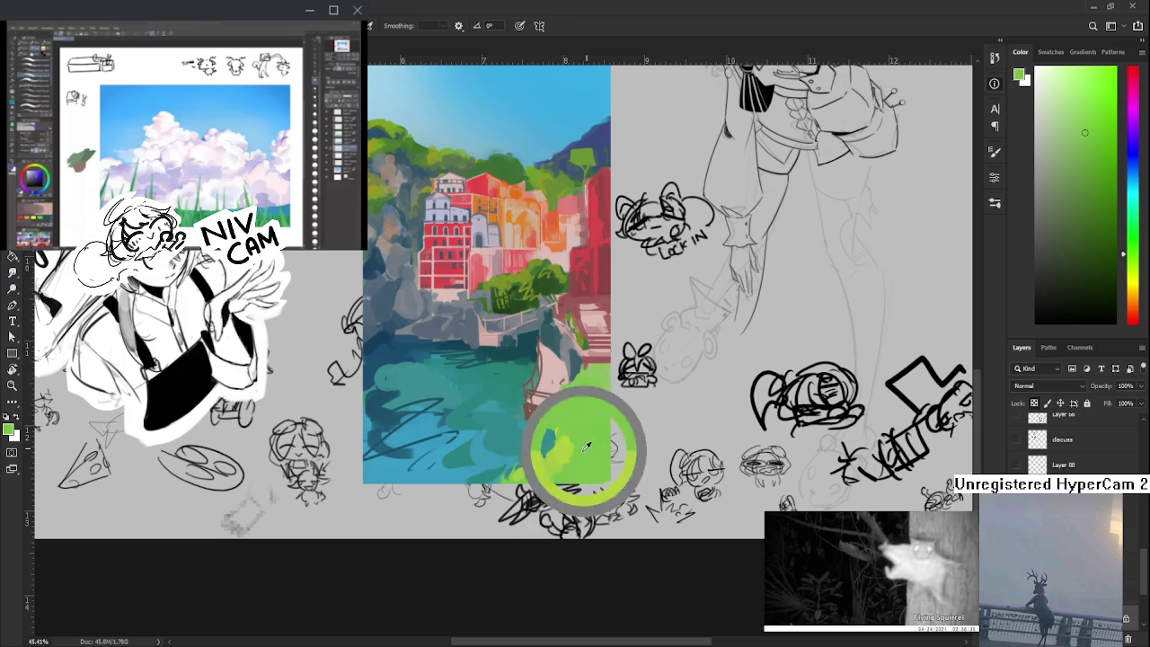
{"action": "left_click", "coordinate": [574, 423], "text": "alt"}
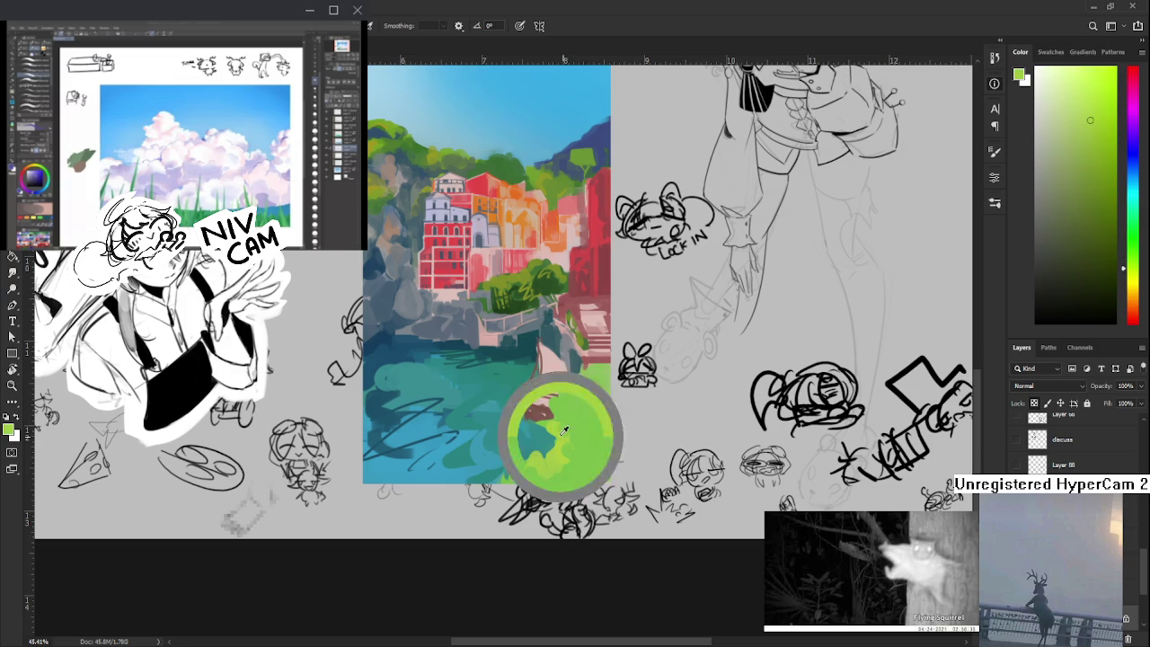
{"action": "left_click", "coordinate": [556, 422], "text": "alt"}
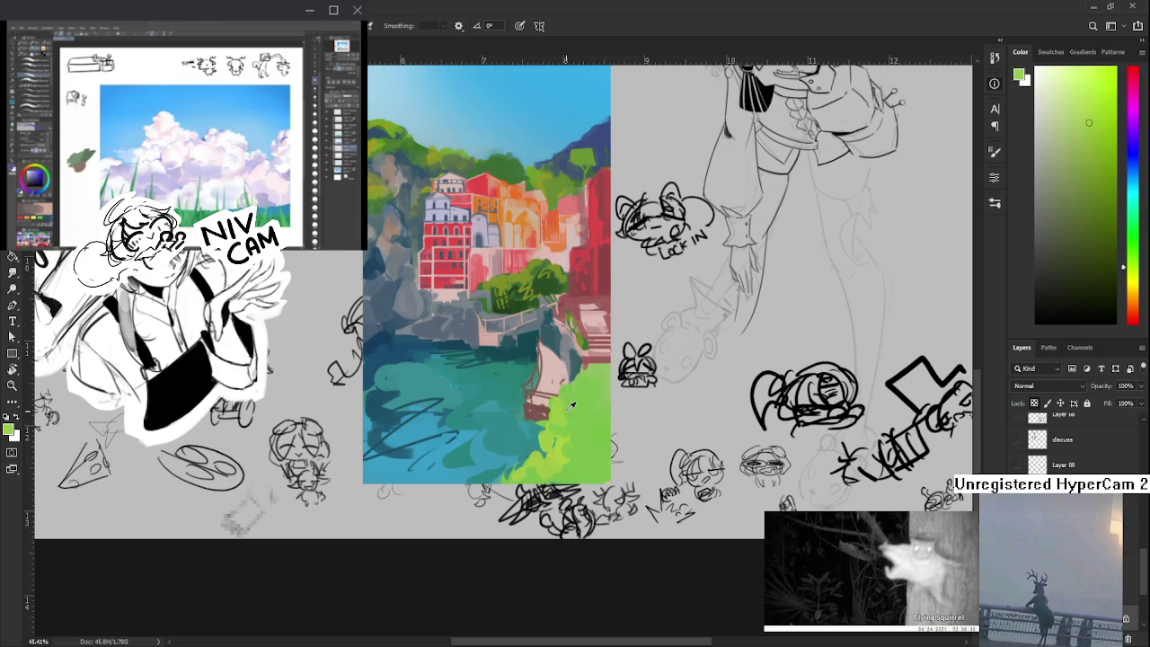
- Add more light-green texture strokes and highlights to the grassy bank
{"action": "left_click", "coordinate": [549, 420], "text": "alt"}
{"action": "left_click", "coordinate": [575, 397], "text": "alt"}
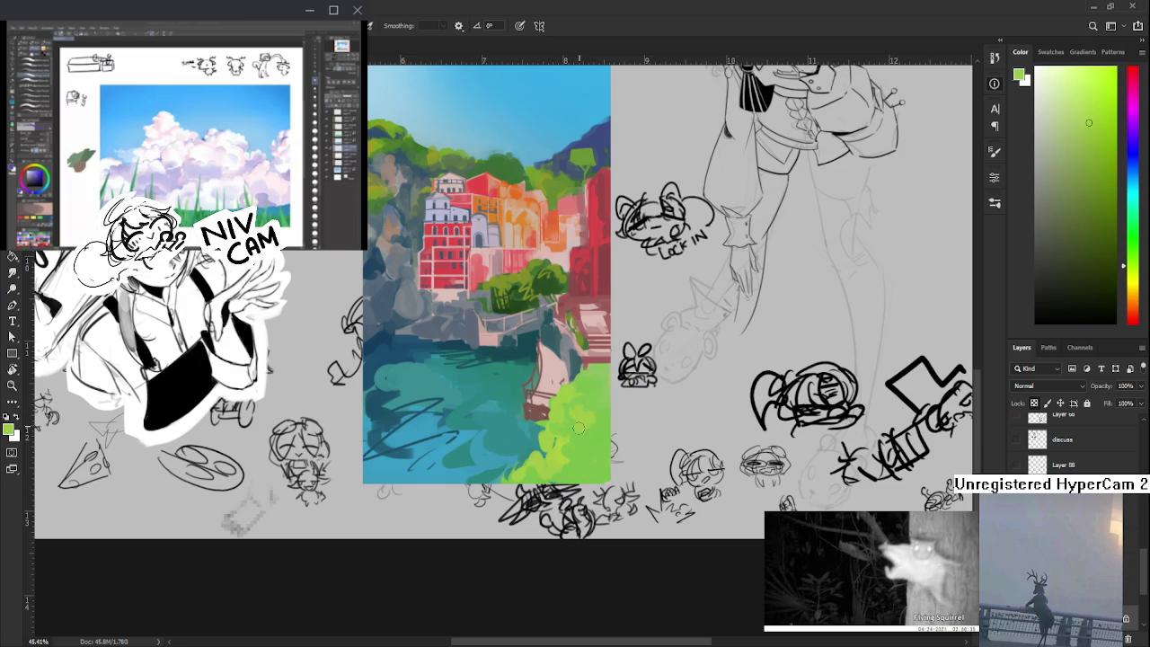
{"action": "left_click", "coordinate": [549, 450], "text": "alt"}
{"action": "left_click", "coordinate": [595, 394], "text": "alt"}
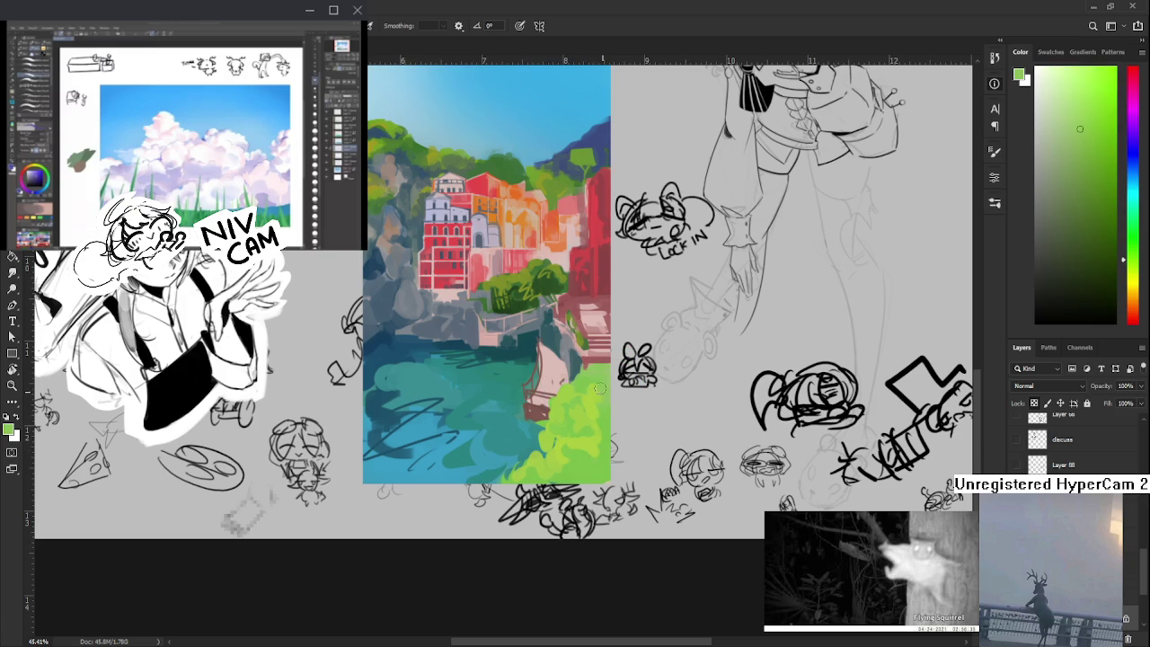
{"action": "left_click", "coordinate": [589, 445], "text": "alt"}
{"action": "left_click", "coordinate": [600, 444], "text": "alt"}
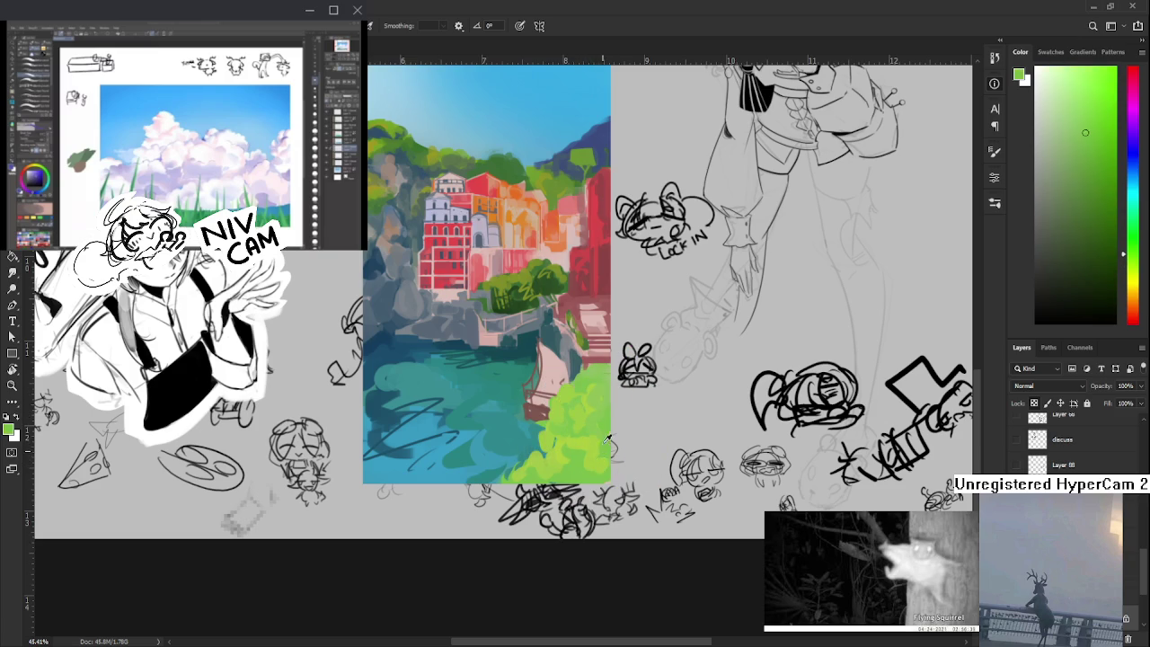
{"action": "left_click", "coordinate": [580, 445], "text": "alt"}
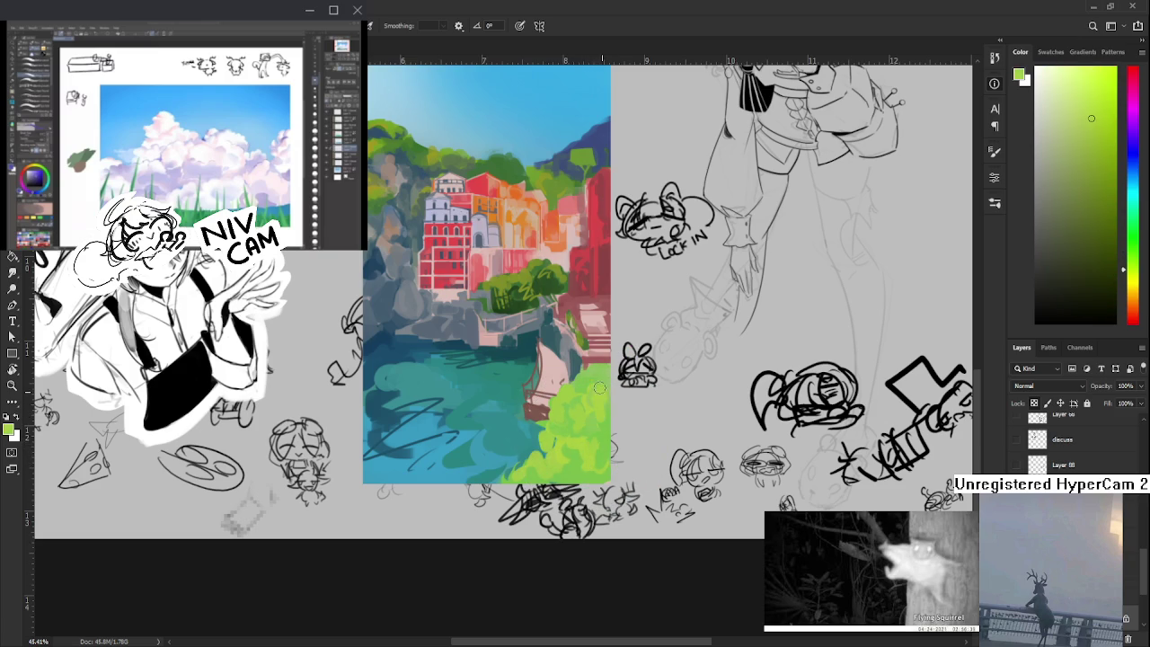
{"action": "scroll", "coordinate": [600, 388], "scroll_direction": "up", "scroll_amount": 1}
{"action": "left_click", "coordinate": [580, 361], "text": "alt"}
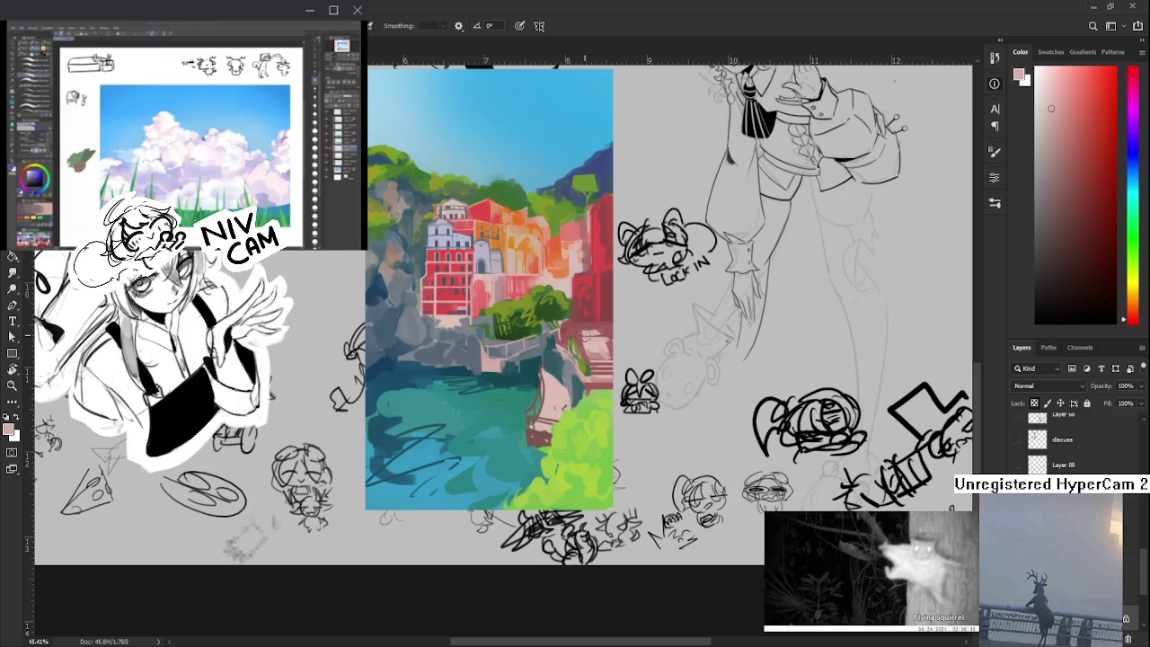
- Sample the wall red and set a darkened blue as the shadow colour
{"action": "scroll", "coordinate": [584, 369], "scroll_direction": "up", "scroll_amount": 2}
{"action": "left_click", "coordinate": [586, 375], "text": "alt"}
{"action": "left_click_drag", "start_coordinate": [586, 376], "coordinate": [488, 308]}
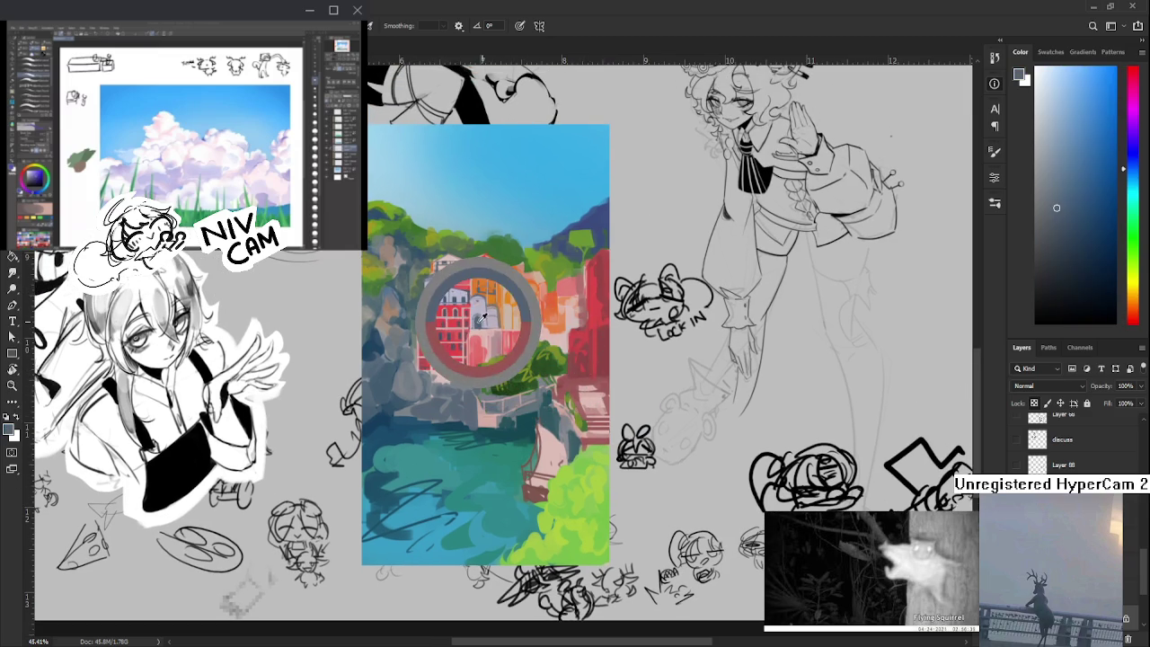
{"action": "left_click", "coordinate": [1080, 248]}
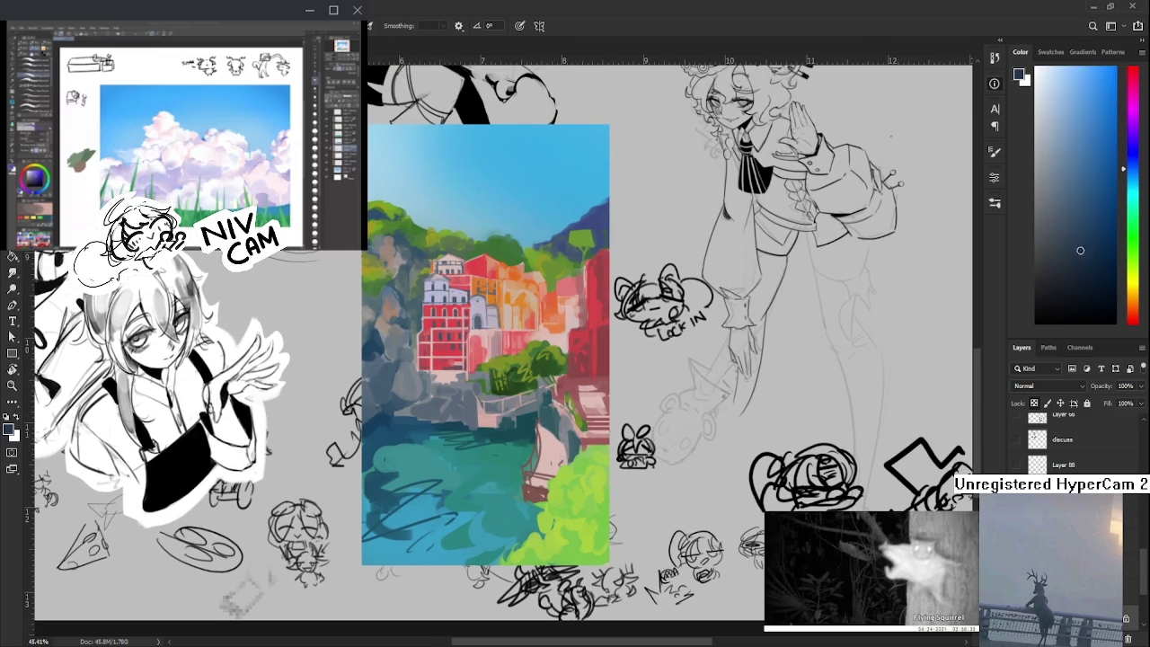
{"action": "left_click", "coordinate": [575, 364], "text": "alt"}
{"action": "left_click", "coordinate": [584, 346], "text": "alt"}
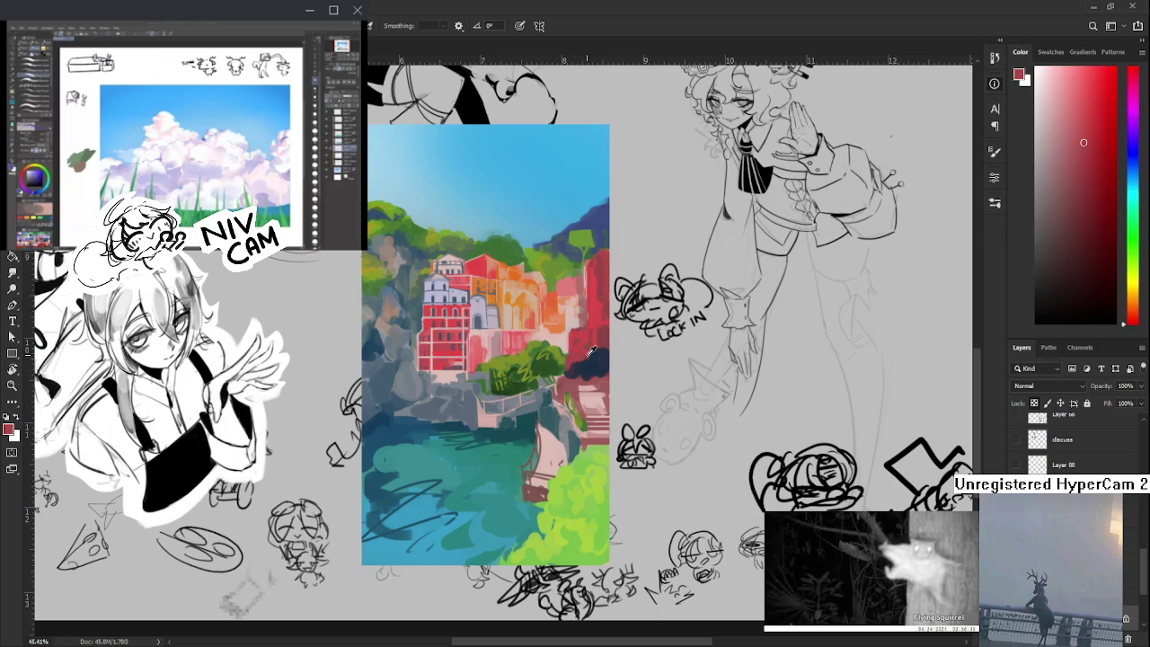
{"action": "left_click", "coordinate": [593, 357], "text": "alt"}
- Paint dark shadow dabs over the red wall on the right
{"action": "left_click", "coordinate": [591, 371], "text": "alt"}
{"action": "left_click", "coordinate": [578, 380], "text": "alt"}
{"action": "left_click", "coordinate": [594, 370], "text": "alt"}
{"action": "left_click", "coordinate": [575, 379], "text": "alt"}
{"action": "left_click", "coordinate": [571, 378], "text": "alt"}
{"action": "left_click", "coordinate": [573, 388], "text": "alt"}
{"action": "left_click", "coordinate": [576, 376], "text": "alt"}
{"action": "left_click", "coordinate": [586, 379], "text": "alt"}
{"action": "left_click", "coordinate": [601, 377], "text": "alt"}
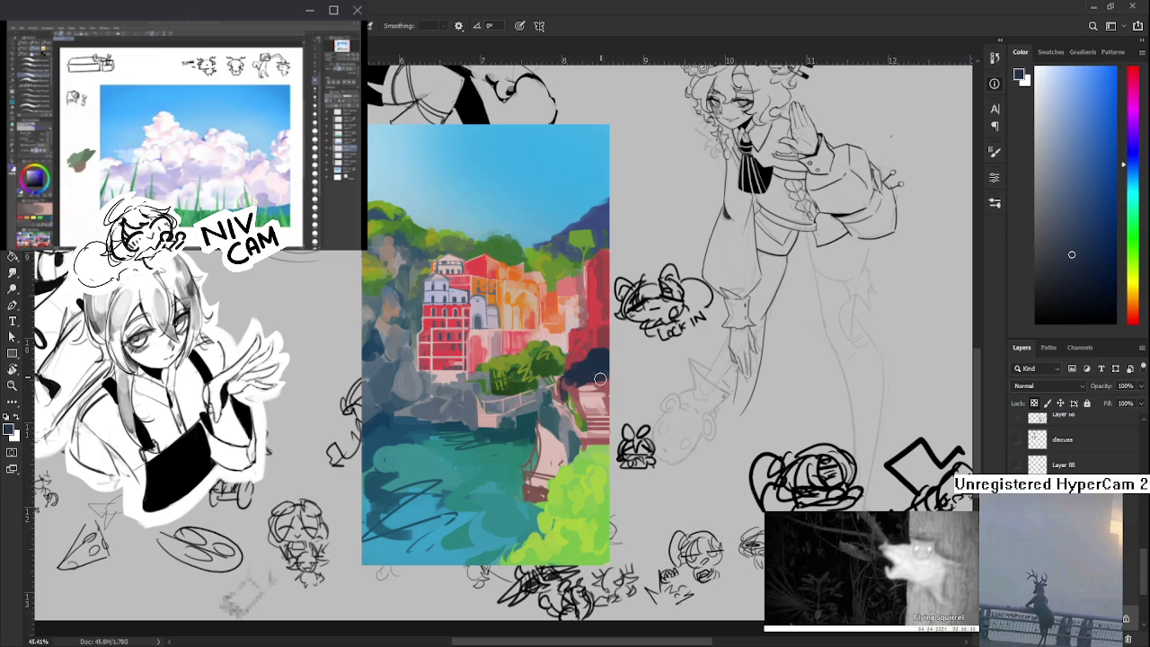
- Sample dark pink, purple and magenta tones from the shaded wall
{"action": "left_click", "coordinate": [596, 347], "text": "alt"}
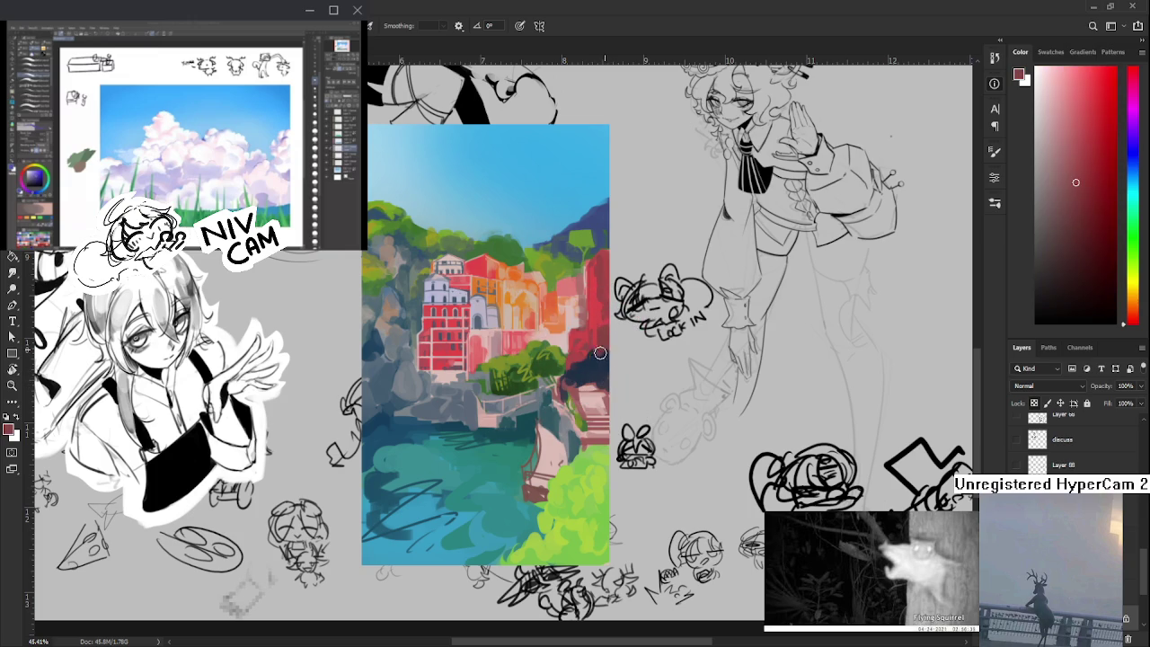
{"action": "left_click", "coordinate": [598, 351], "text": "alt"}
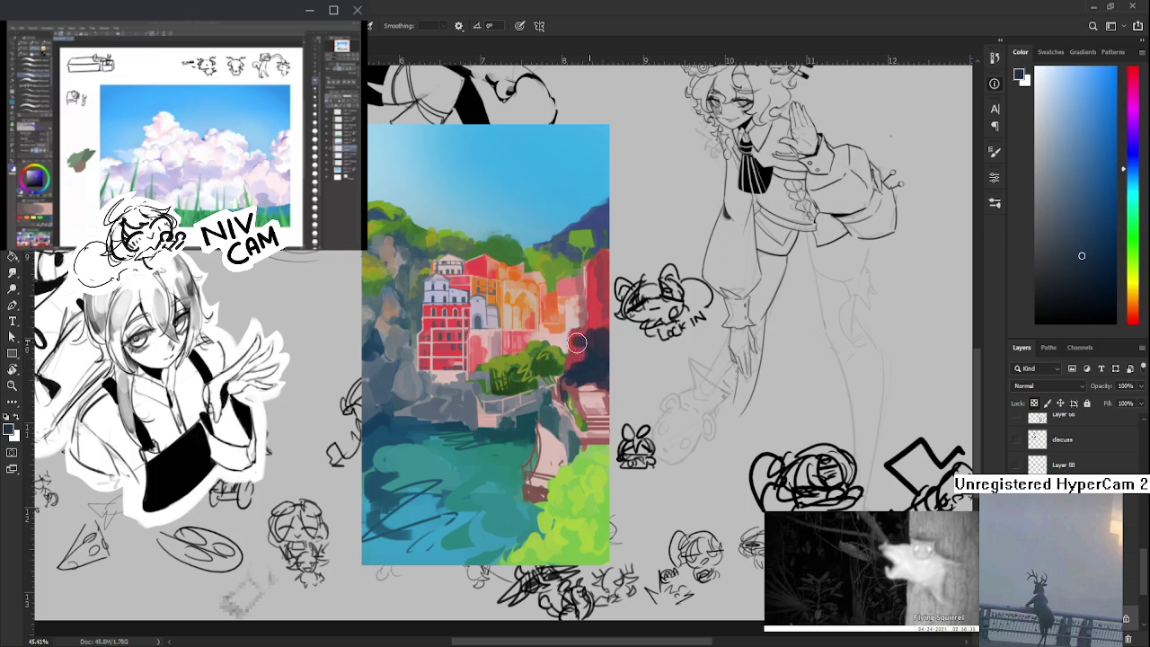
{"action": "left_click", "coordinate": [576, 341], "text": "alt"}
{"action": "left_click", "coordinate": [580, 353], "text": "alt"}
{"action": "left_click", "coordinate": [594, 338], "text": "alt"}
{"action": "left_click", "coordinate": [601, 319], "text": "alt"}
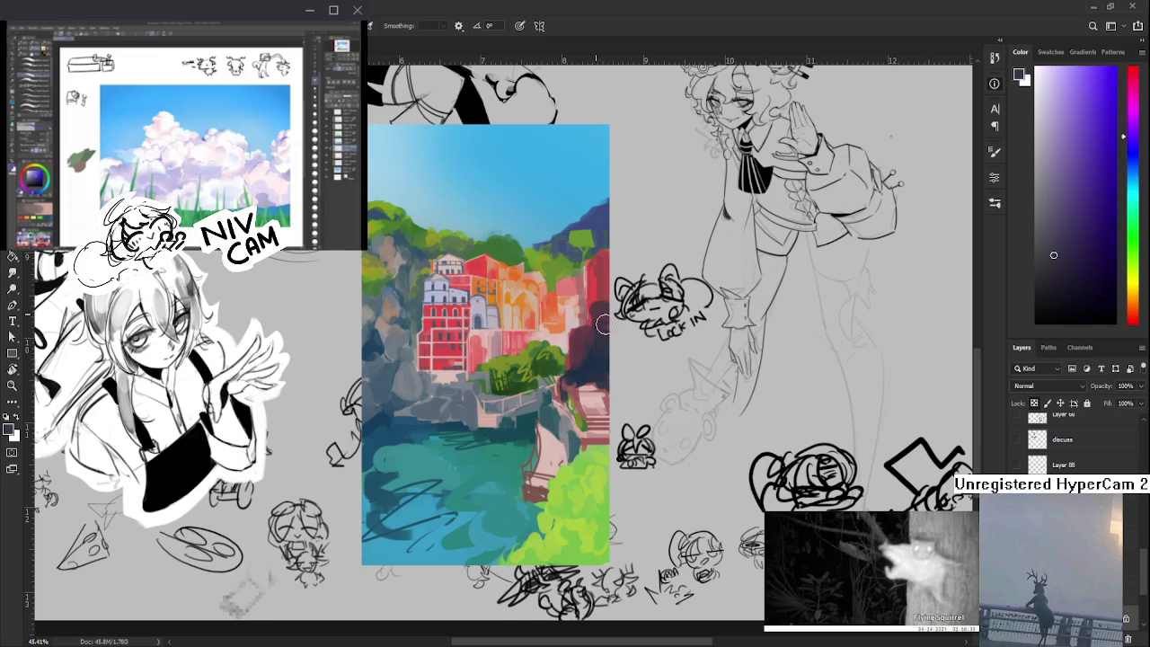
{"action": "left_click", "coordinate": [602, 312], "text": "alt"}
{"action": "left_click", "coordinate": [596, 309], "text": "alt"}
{"action": "left_click_drag", "start_coordinate": [600, 296], "coordinate": [541, 429]}
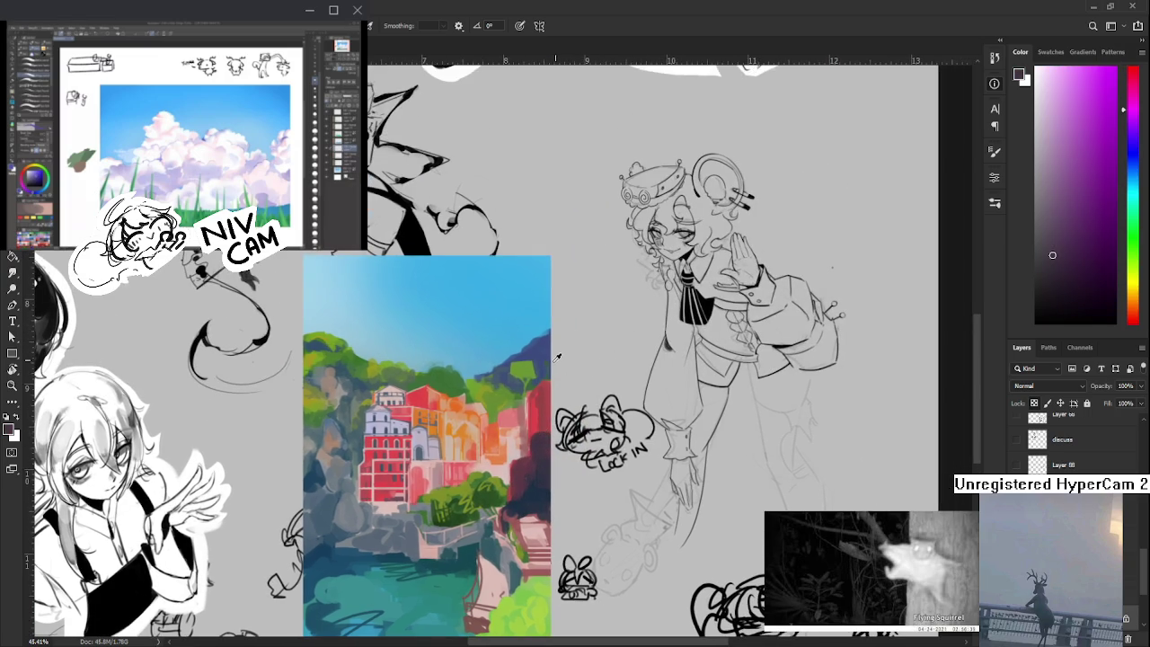
- Eyedrop alternating hillside greens and dark blues from the distant hill
{"action": "left_click", "coordinate": [523, 370], "text": "alt"}
{"action": "left_click", "coordinate": [532, 363], "text": "alt"}
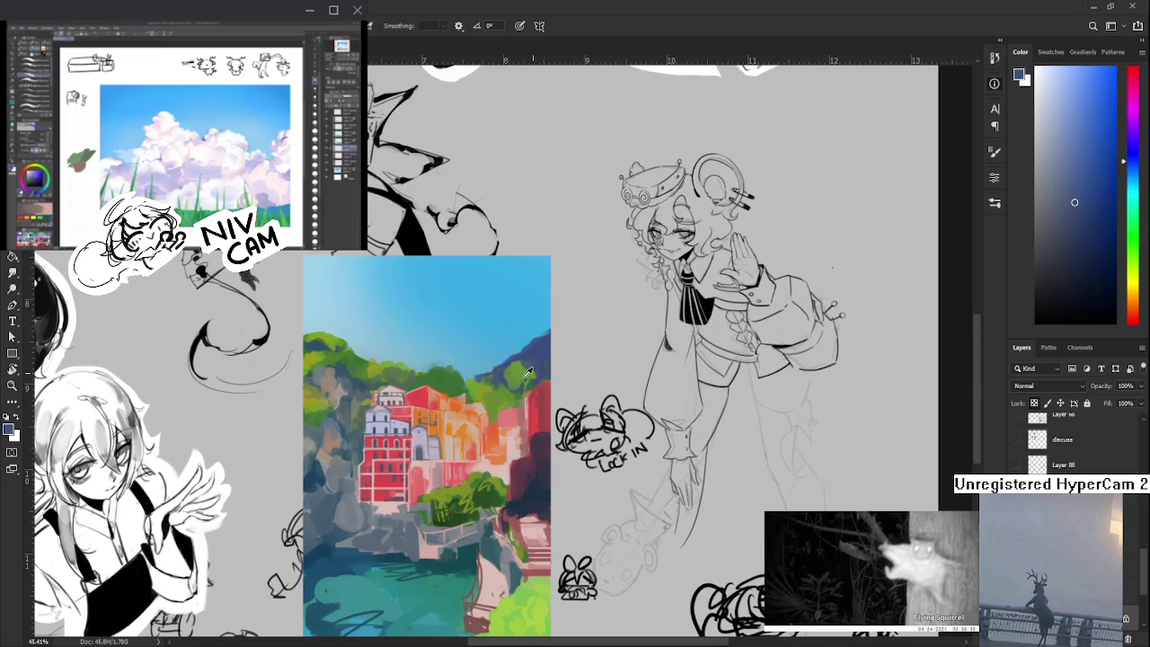
{"action": "left_click", "coordinate": [527, 373], "text": "alt"}
{"action": "left_click", "coordinate": [500, 398], "text": "alt"}
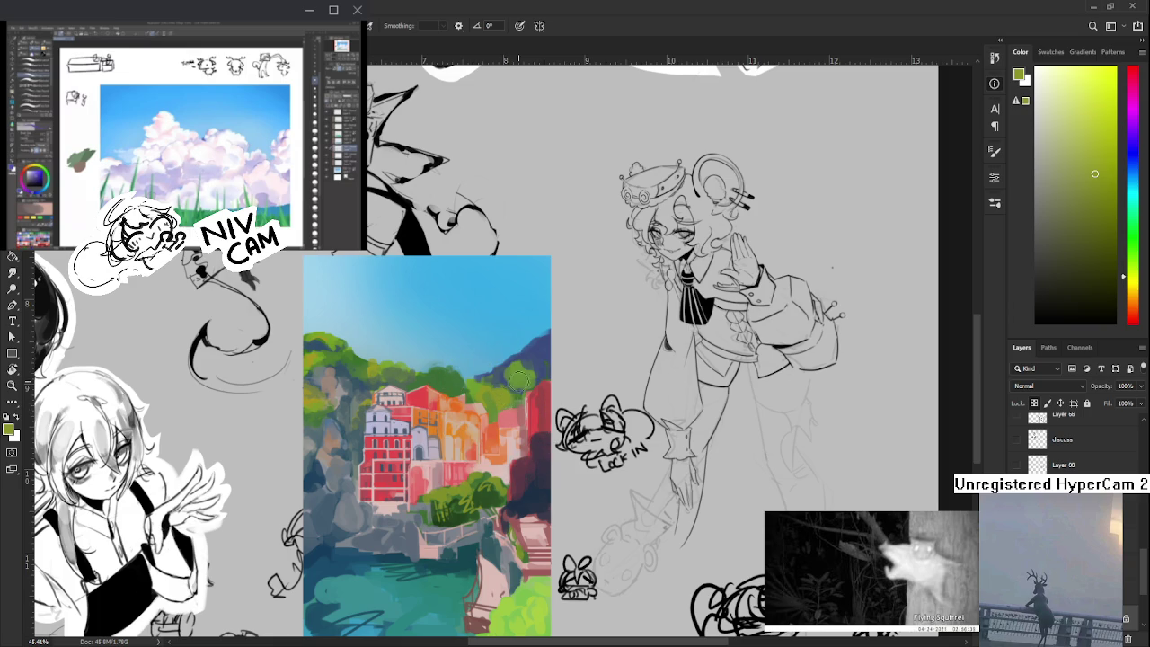
{"action": "left_click", "coordinate": [531, 364], "text": "alt"}
{"action": "left_click", "coordinate": [531, 360], "text": "alt"}
{"action": "left_click_drag", "start_coordinate": [541, 347], "coordinate": [537, 375]}
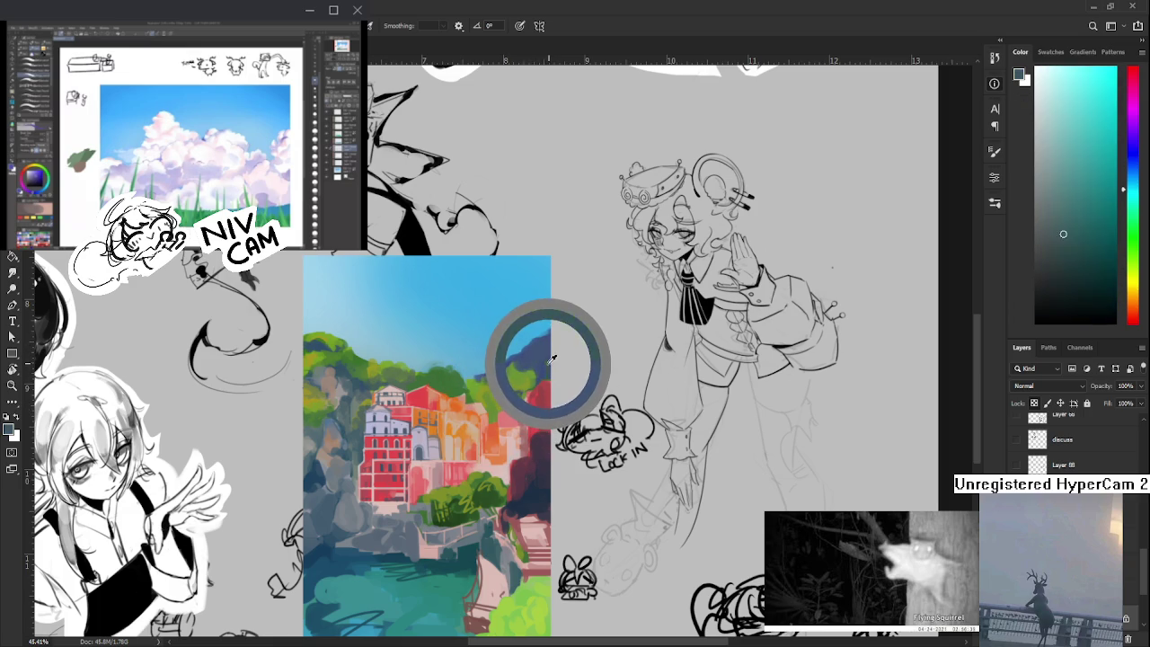
{"action": "left_click", "coordinate": [547, 359], "text": "alt"}
{"action": "left_click", "coordinate": [527, 359], "text": "alt"}
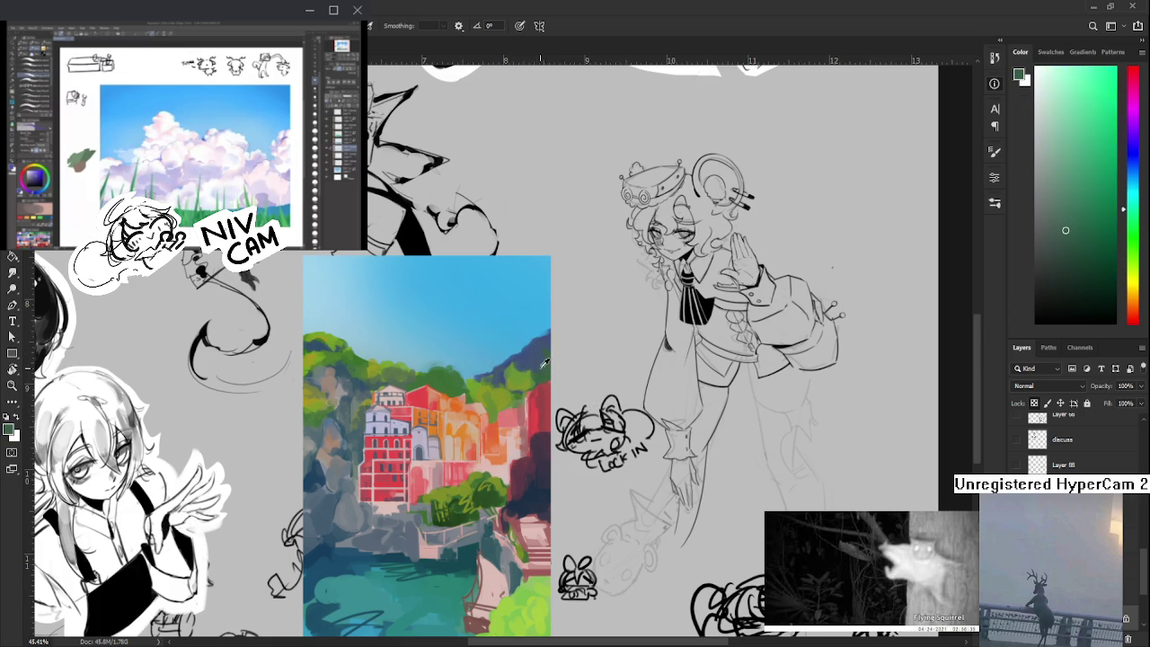
{"action": "left_click", "coordinate": [533, 359], "text": "alt"}
- Settle on an olive green from the hillside trees, then zoom out
{"action": "left_click", "coordinate": [537, 355], "text": "alt"}
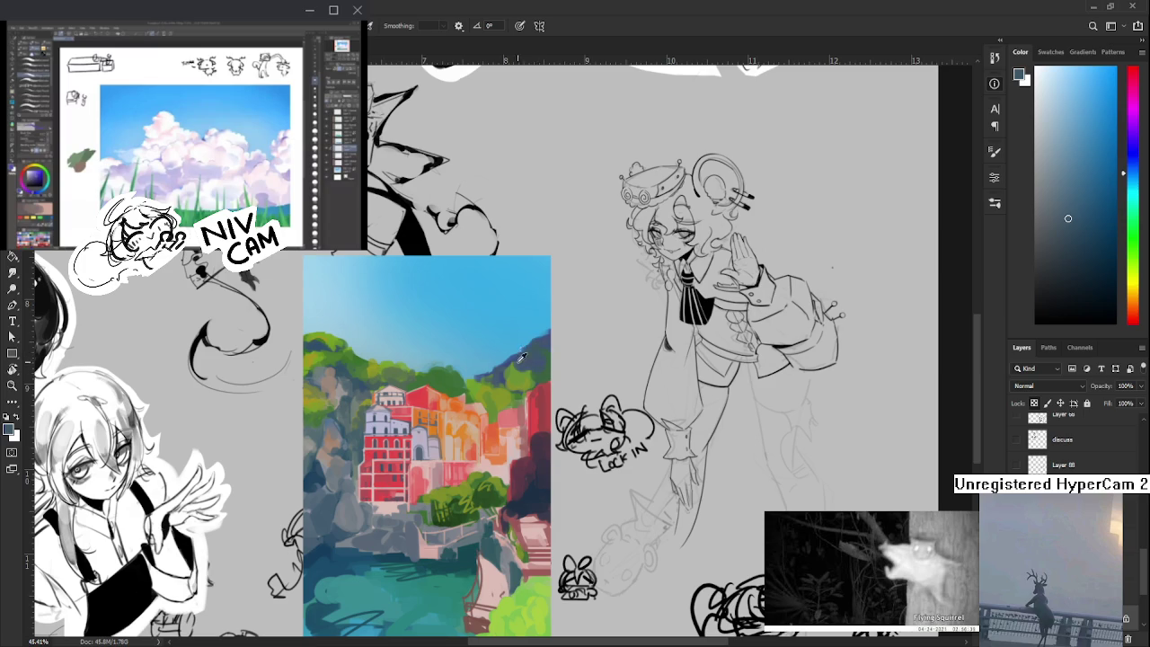
{"action": "left_click", "coordinate": [530, 369], "text": "alt"}
{"action": "left_click", "coordinate": [523, 364], "text": "alt"}
{"action": "left_click", "coordinate": [514, 383], "text": "alt"}
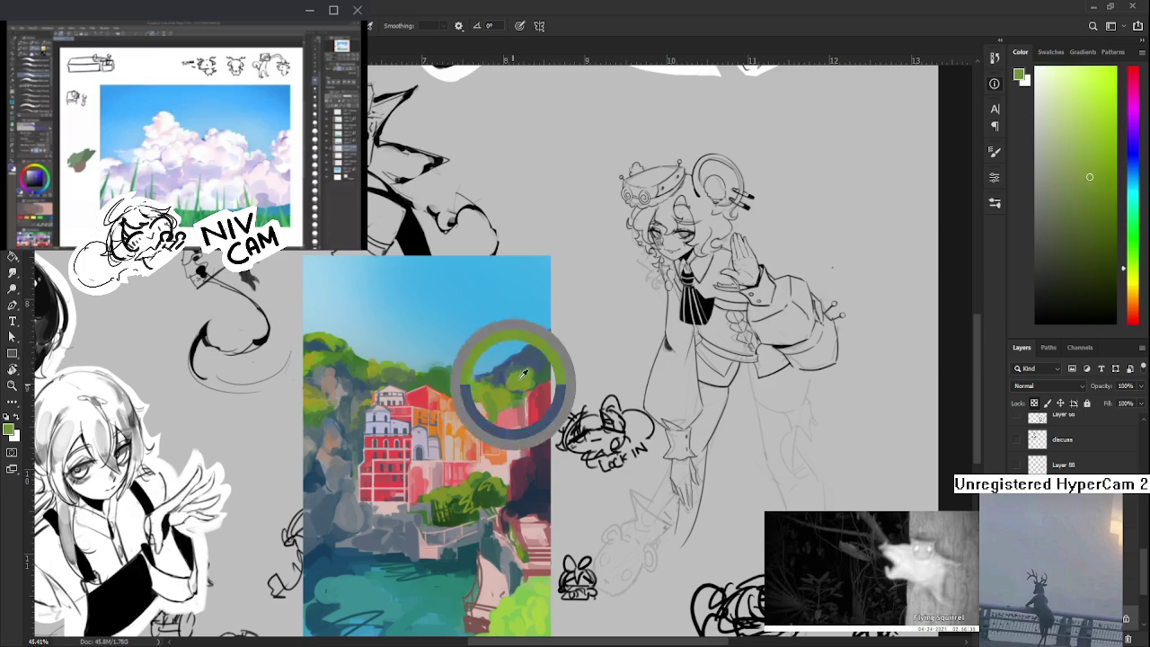
{"action": "left_click", "coordinate": [534, 354], "text": "alt"}
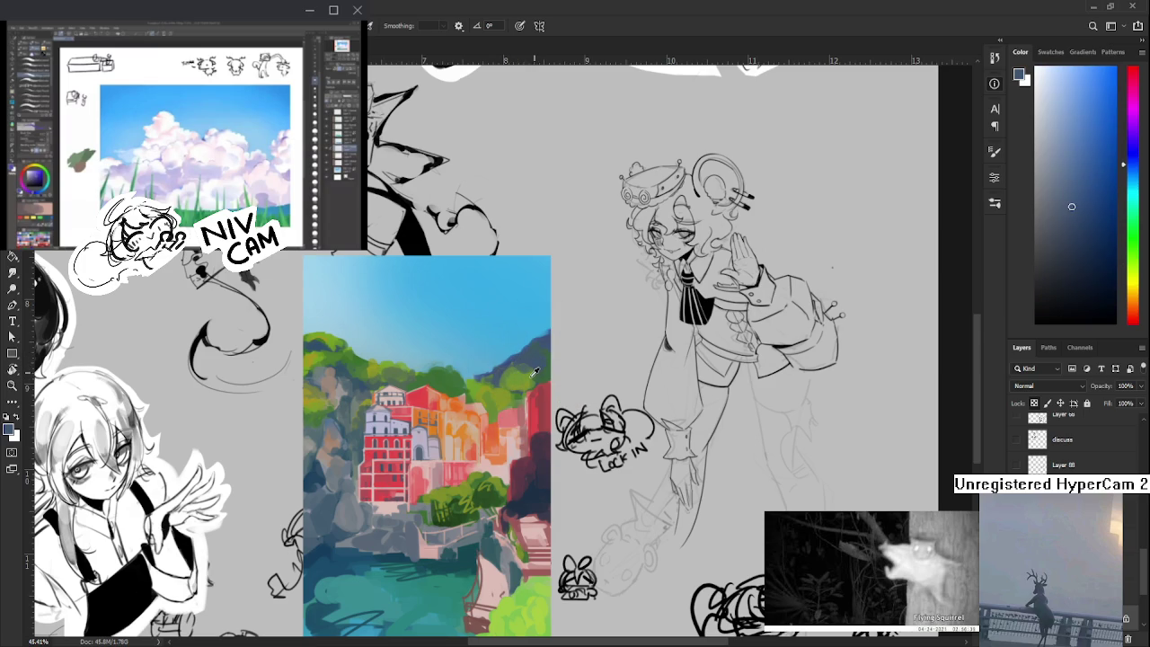
{"action": "left_click", "coordinate": [526, 371], "text": "alt"}
{"action": "left_click", "coordinate": [542, 366], "text": "alt"}
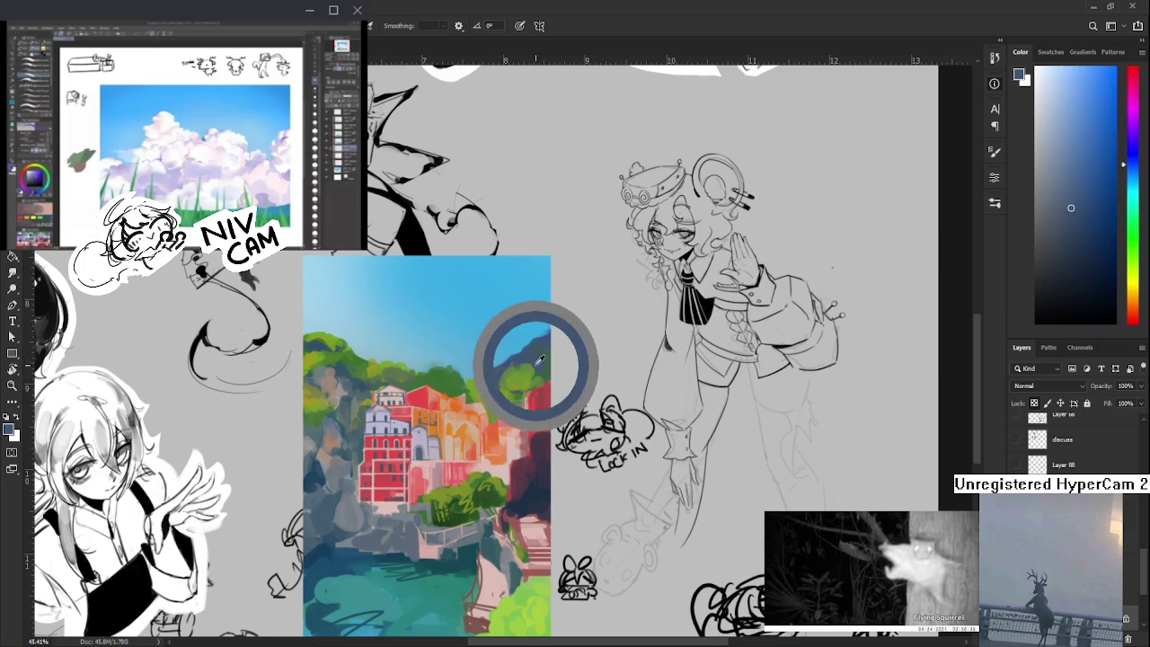
{"action": "left_click", "coordinate": [533, 383], "text": "alt"}
{"action": "scroll", "coordinate": [531, 386], "scroll_direction": "down", "scroll_amount": 3}
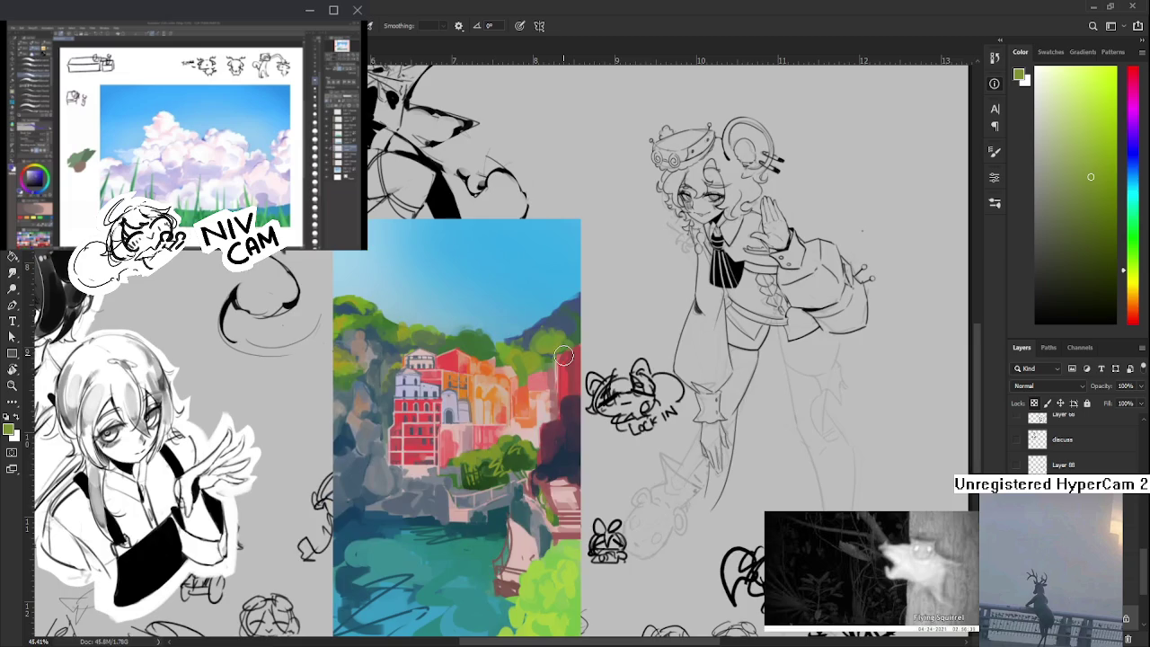
{"action": "scroll", "coordinate": [539, 378], "scroll_direction": "down", "scroll_amount": 3}
{"action": "scroll", "coordinate": [548, 369], "scroll_direction": "down", "scroll_amount": 3}
{"action": "scroll", "coordinate": [560, 362], "scroll_direction": "down", "scroll_amount": 2}
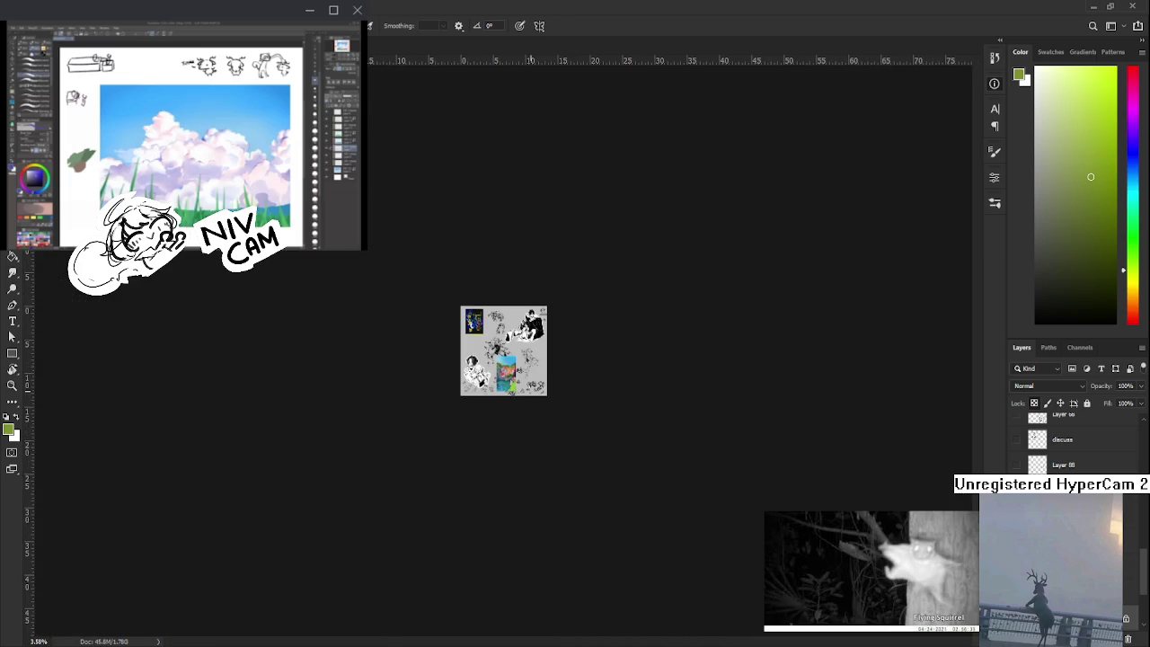
- Sample a teal colour from the water with the eyedropper
{"action": "scroll", "coordinate": [557, 360], "scroll_direction": "up", "scroll_amount": 3}
{"action": "scroll", "coordinate": [530, 333], "scroll_direction": "up", "scroll_amount": 4}
{"action": "scroll", "coordinate": [503, 301], "scroll_direction": "up", "scroll_amount": 4}
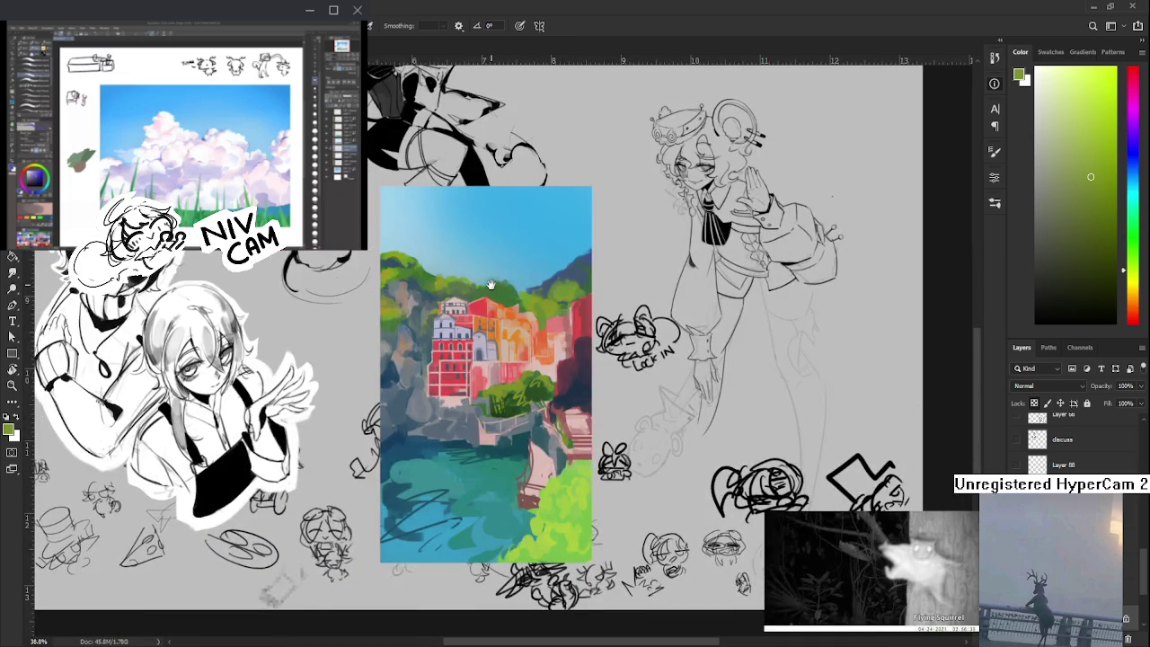
{"action": "left_click_drag", "start_coordinate": [490, 285], "coordinate": [556, 215]}
{"action": "left_click", "coordinate": [568, 405], "text": "alt"}
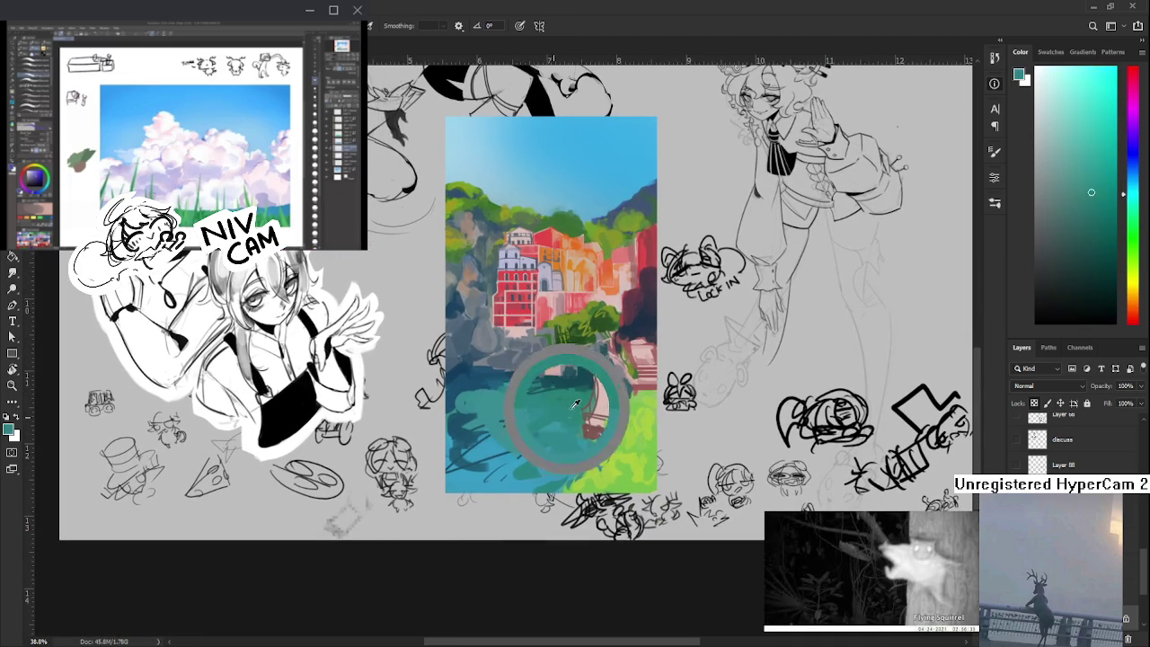
{"action": "mouse_move", "coordinate": [568, 404]}
{"action": "left_mouse_down"}
{"action": "mouse_move", "coordinate": [534, 442]}
{"action": "mouse_move", "coordinate": [555, 495]}
{"action": "left_mouse_up"}
- Set the layer blend mode to Multiply and pick a dark blue
{"action": "scroll", "coordinate": [552, 462], "scroll_direction": "up", "scroll_amount": 1}
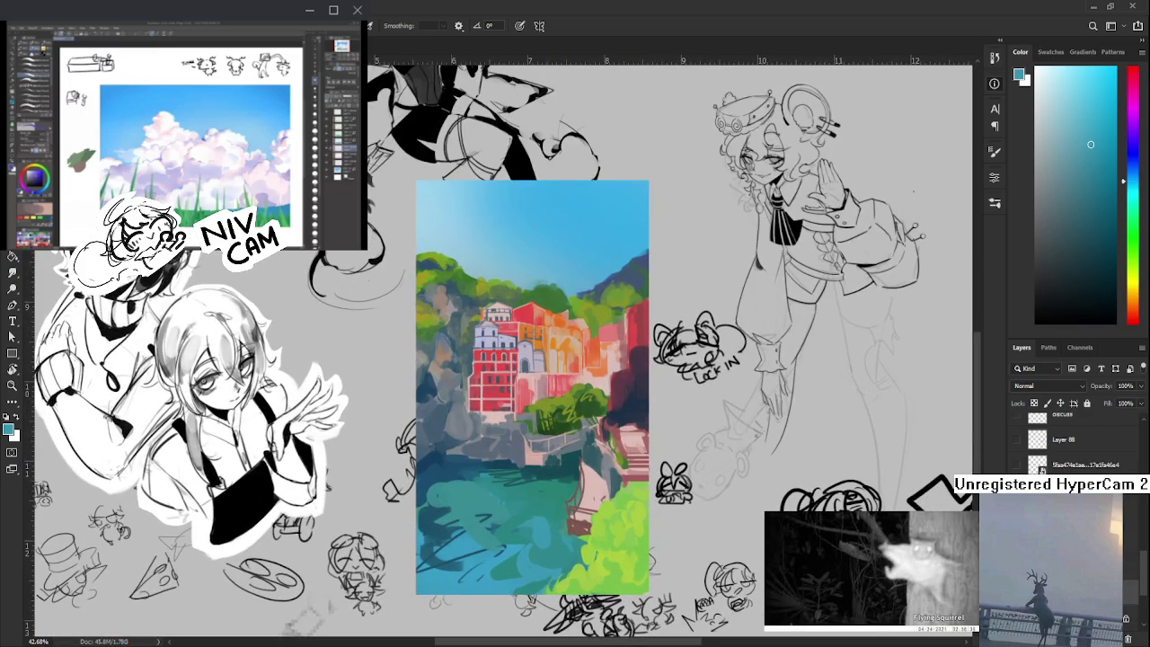
{"action": "scroll", "coordinate": [1045, 387], "scroll_direction": "down", "scroll_amount": 6}
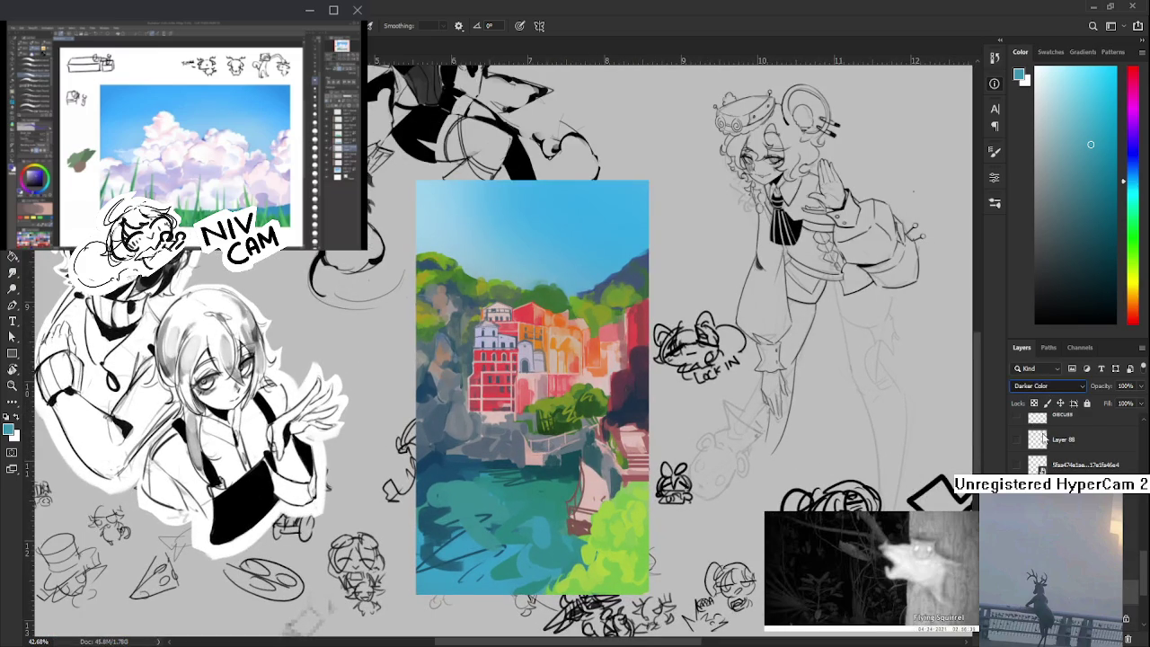
{"action": "scroll", "coordinate": [1033, 391], "scroll_direction": "up", "scroll_amount": 1}
{"action": "left_click", "coordinate": [1090, 207]}
{"action": "left_click", "coordinate": [1128, 172]}
{"action": "left_click", "coordinate": [1110, 202]}
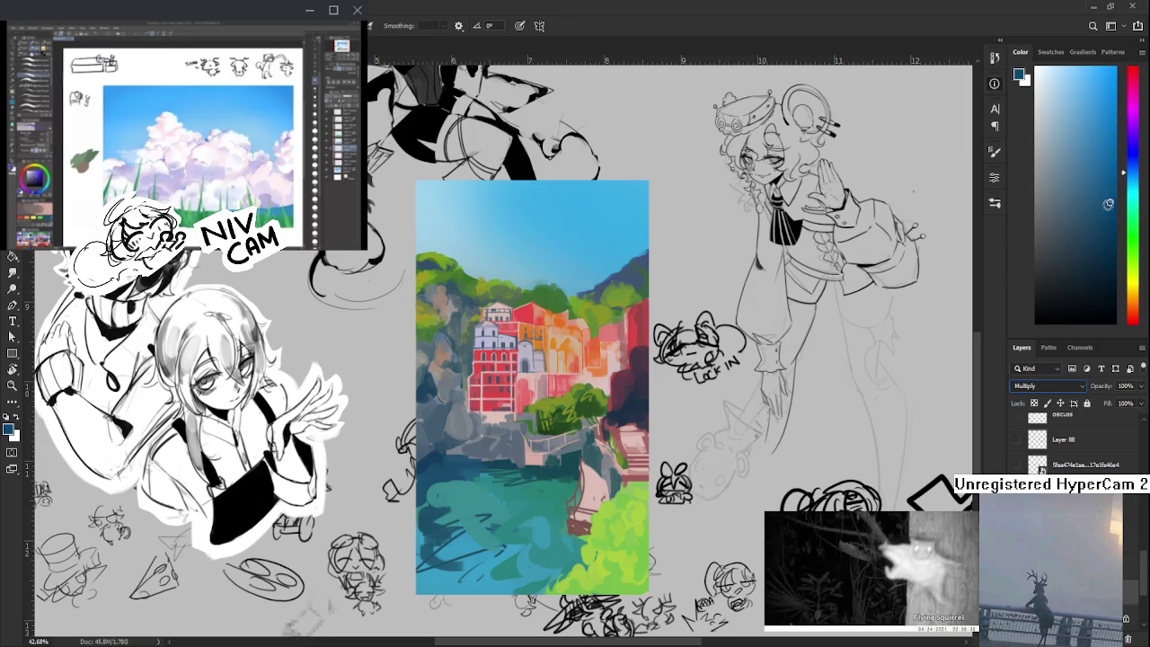
- Paint dark blue shading blobs over the buildings, undo stray strokes, and adjust the layer opacity
{"action": "left_click_drag", "start_coordinate": [500, 372], "coordinate": [496, 401]}
{"action": "key", "text": "ctrl+z"}
{"action": "key", "text": "ctrl+z"}
{"action": "mouse_move", "coordinate": [485, 361]}
{"action": "left_mouse_down"}
{"action": "mouse_move", "coordinate": [484, 401]}
{"action": "mouse_move", "coordinate": [484, 372]}
{"action": "mouse_move", "coordinate": [496, 405]}
{"action": "mouse_move", "coordinate": [527, 396]}
{"action": "mouse_move", "coordinate": [539, 406]}
{"action": "mouse_move", "coordinate": [550, 395]}
{"action": "mouse_move", "coordinate": [539, 388]}
{"action": "mouse_move", "coordinate": [570, 378]}
{"action": "mouse_move", "coordinate": [616, 388]}
{"action": "mouse_move", "coordinate": [611, 401]}
{"action": "mouse_move", "coordinate": [596, 373]}
{"action": "mouse_move", "coordinate": [608, 358]}
{"action": "mouse_move", "coordinate": [582, 345]}
{"action": "left_mouse_up"}
{"action": "key", "text": "ctrl+z"}
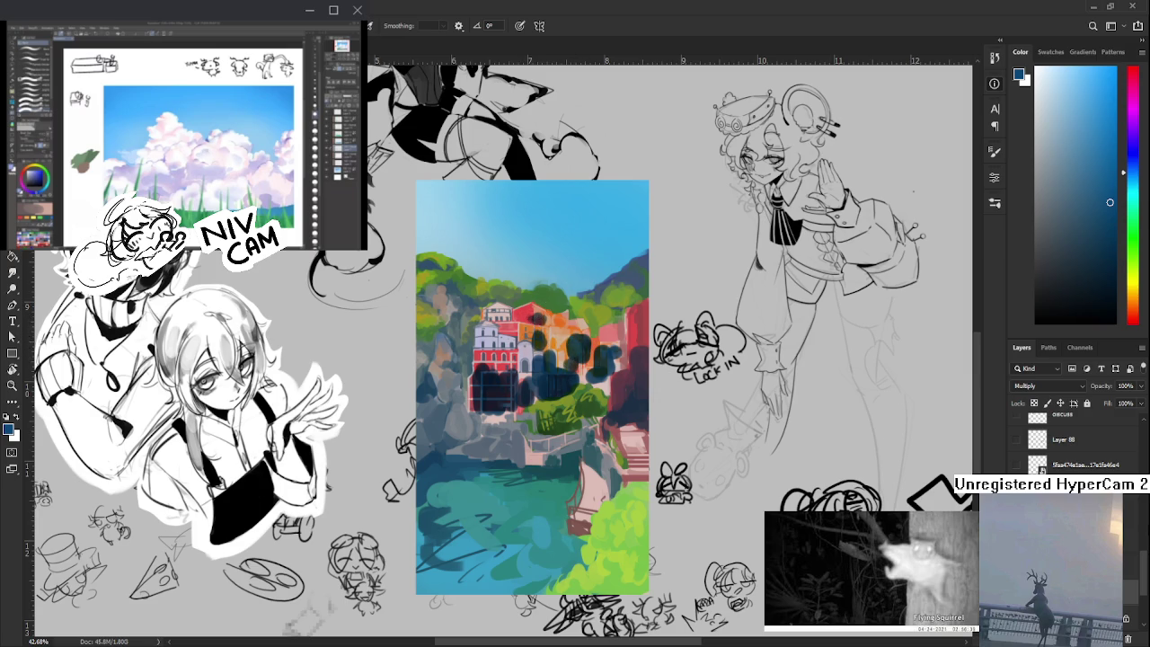
{"action": "left_click_drag", "start_coordinate": [1104, 404], "coordinate": [1109, 405]}
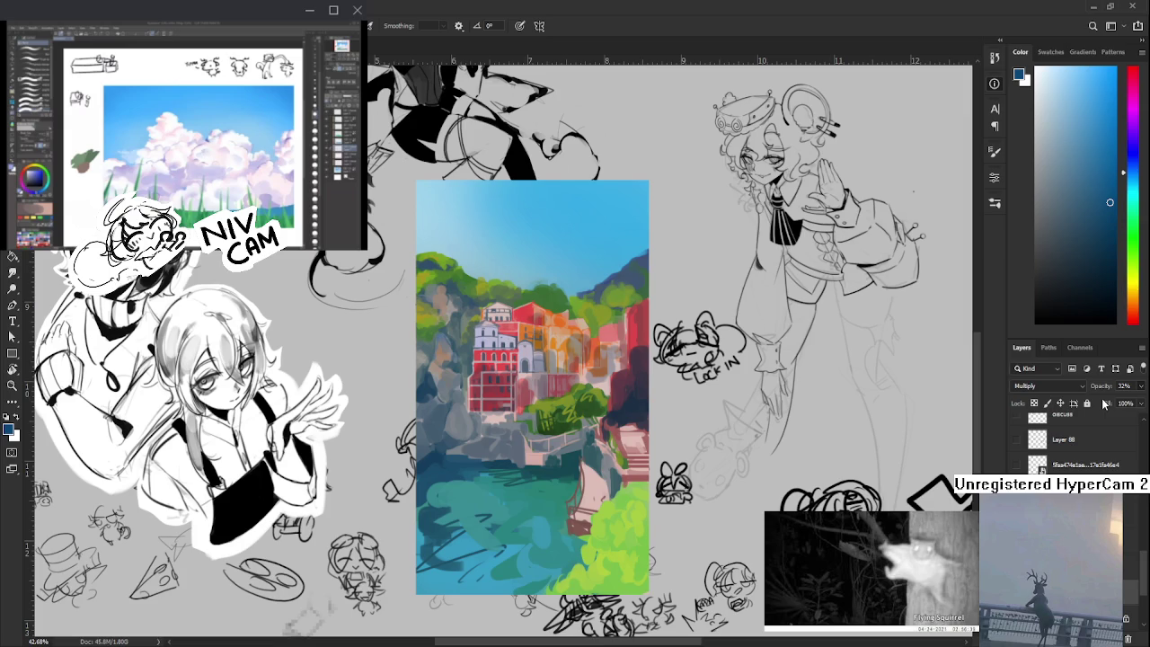
- Shade the rocks below the red building darker and add pinkish-grey strokes to the lower walls
{"action": "scroll", "coordinate": [530, 360], "scroll_direction": "down", "scroll_amount": 2}
{"action": "scroll", "coordinate": [530, 359], "scroll_direction": "down", "scroll_amount": 2}
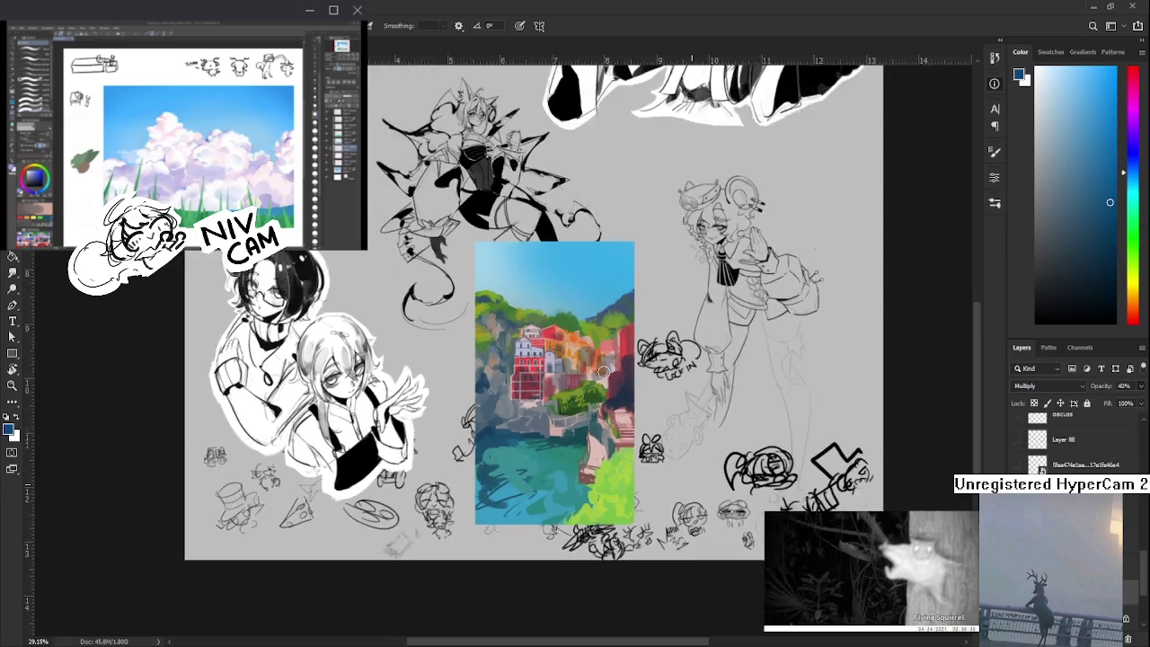
{"action": "scroll", "coordinate": [503, 350], "scroll_direction": "down", "scroll_amount": 2}
{"action": "scroll", "coordinate": [509, 470], "scroll_direction": "up", "scroll_amount": 5}
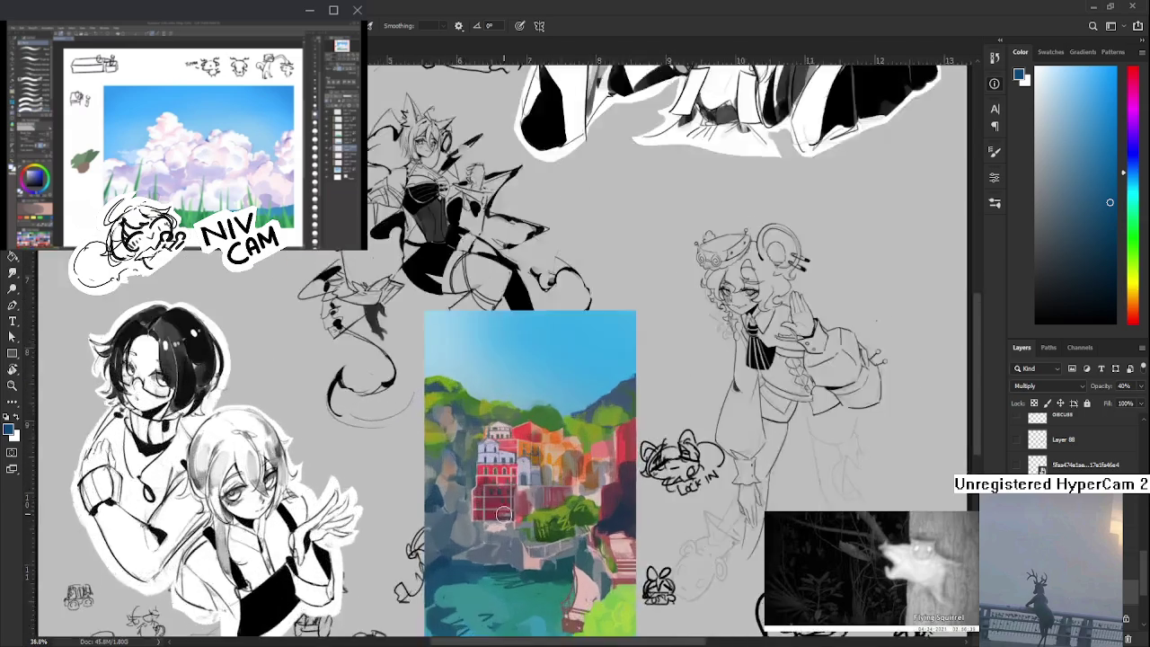
{"action": "scroll", "coordinate": [510, 511], "scroll_direction": "up", "scroll_amount": 4}
{"action": "left_click_drag", "start_coordinate": [466, 506], "coordinate": [460, 479]}
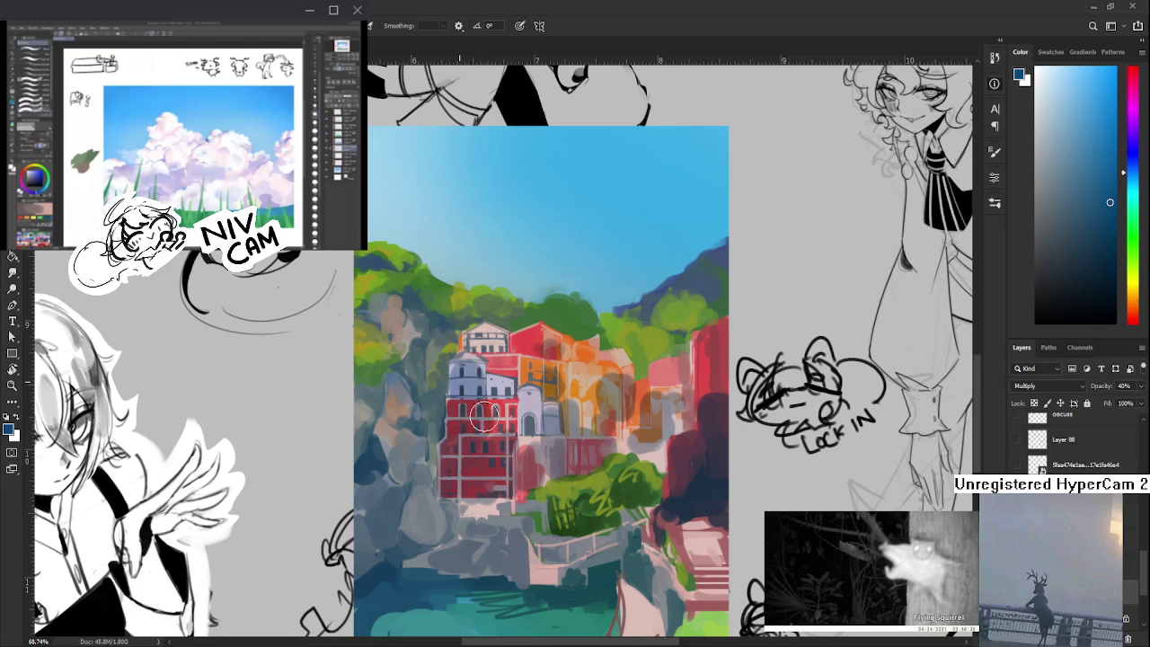
{"action": "mouse_move", "coordinate": [504, 423]}
{"action": "left_mouse_down"}
{"action": "mouse_move", "coordinate": [442, 473]}
{"action": "mouse_move", "coordinate": [400, 485]}
{"action": "mouse_move", "coordinate": [369, 467]}
{"action": "mouse_move", "coordinate": [373, 395]}
{"action": "mouse_move", "coordinate": [386, 472]}
{"action": "mouse_move", "coordinate": [426, 416]}
{"action": "mouse_move", "coordinate": [519, 552]}
{"action": "mouse_move", "coordinate": [519, 486]}
{"action": "mouse_move", "coordinate": [521, 557]}
{"action": "left_mouse_up"}
{"action": "mouse_move", "coordinate": [526, 503]}
{"action": "left_mouse_down"}
{"action": "mouse_move", "coordinate": [536, 580]}
{"action": "mouse_move", "coordinate": [529, 500]}
{"action": "mouse_move", "coordinate": [588, 499]}
{"action": "mouse_move", "coordinate": [556, 537]}
{"action": "mouse_move", "coordinate": [561, 557]}
{"action": "mouse_move", "coordinate": [621, 497]}
{"action": "mouse_move", "coordinate": [593, 504]}
{"action": "left_mouse_up"}
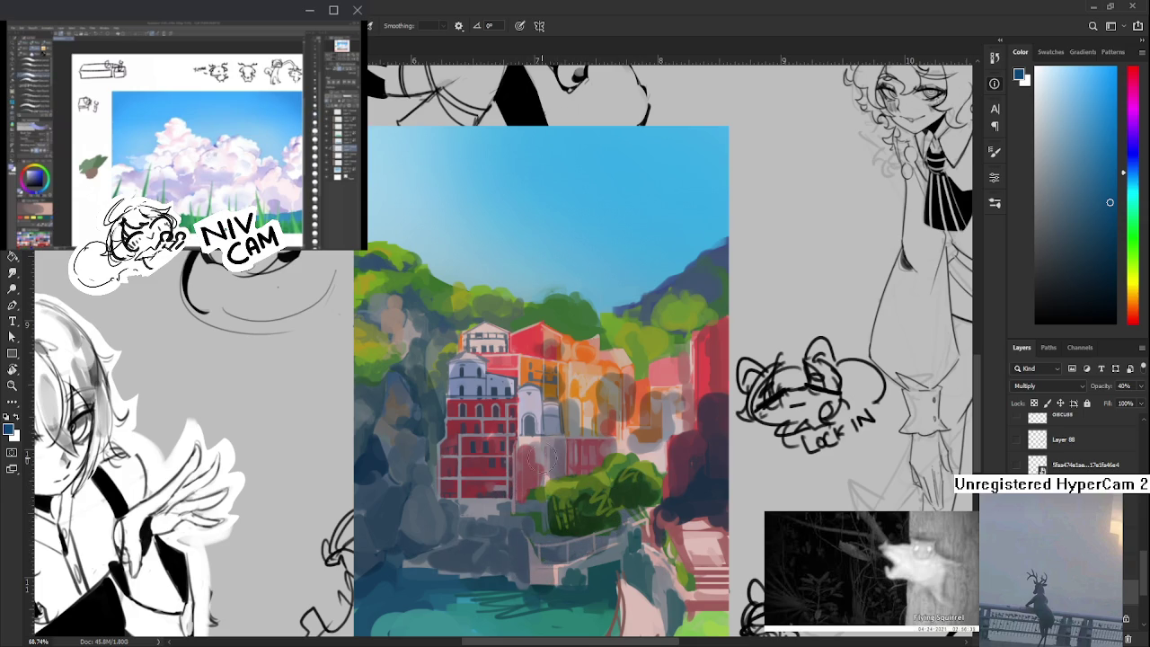
{"action": "mouse_move", "coordinate": [577, 454]}
{"action": "left_mouse_down"}
{"action": "mouse_move", "coordinate": [543, 440]}
{"action": "mouse_move", "coordinate": [535, 400]}
{"action": "mouse_move", "coordinate": [549, 451]}
{"action": "left_mouse_up"}
- Erase some of the shadow dabs back from the orange wall
{"action": "key", "text": "e"}
{"action": "left_click_drag", "start_coordinate": [539, 370], "coordinate": [570, 377]}
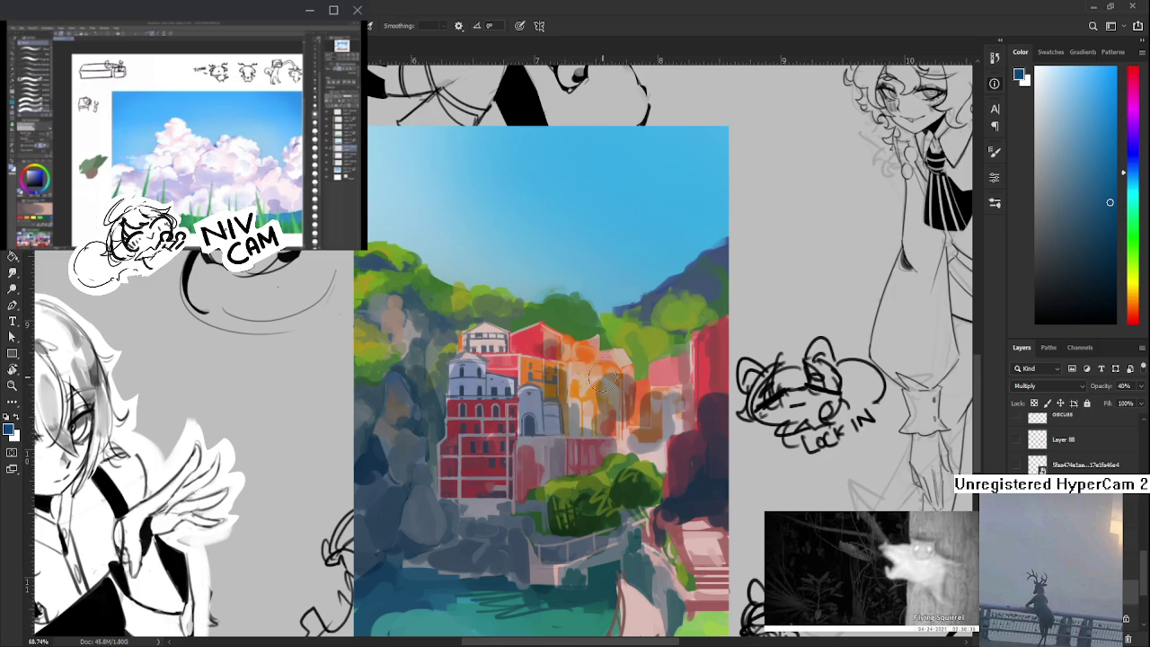
{"action": "left_click_drag", "start_coordinate": [580, 390], "coordinate": [600, 390]}
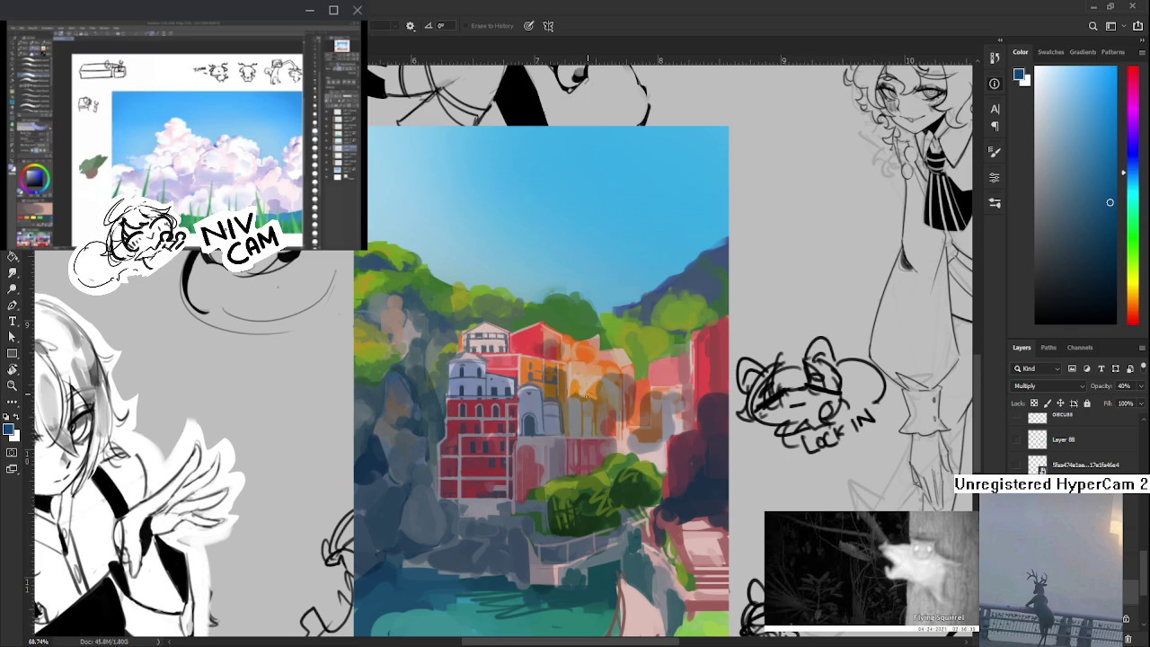
- Alternate brush and eraser to shade and lighten the walls below the orange buildings
{"action": "key", "text": "b"}
{"action": "left_click_drag", "start_coordinate": [598, 385], "coordinate": [627, 432]}
{"action": "key", "text": "e"}
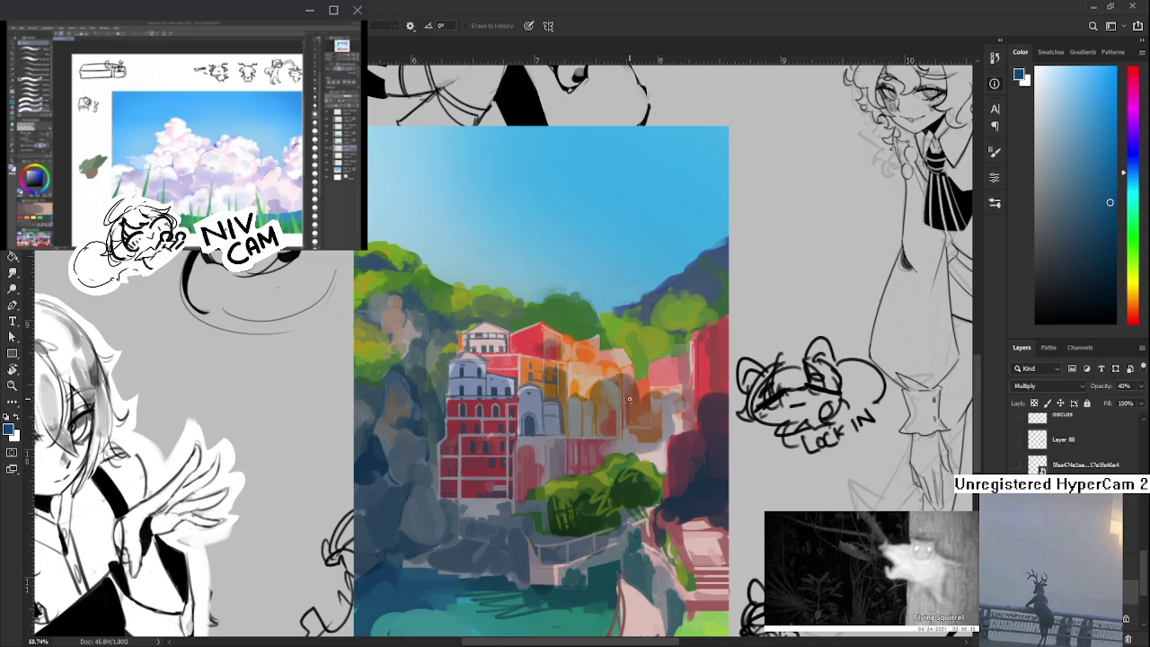
{"action": "mouse_move", "coordinate": [636, 388]}
{"action": "left_mouse_down"}
{"action": "mouse_move", "coordinate": [643, 433]}
{"action": "mouse_move", "coordinate": [669, 423]}
{"action": "mouse_move", "coordinate": [640, 426]}
{"action": "mouse_move", "coordinate": [652, 472]}
{"action": "left_mouse_up"}
{"action": "key", "text": "b"}
{"action": "key", "text": "e"}
{"action": "mouse_move", "coordinate": [637, 432]}
{"action": "left_mouse_down"}
{"action": "mouse_move", "coordinate": [654, 463]}
{"action": "mouse_move", "coordinate": [647, 494]}
{"action": "left_mouse_up"}
{"action": "key", "text": "b"}
{"action": "left_click_drag", "start_coordinate": [657, 452], "coordinate": [566, 432]}
{"action": "mouse_move", "coordinate": [611, 465]}
{"action": "left_mouse_down"}
{"action": "mouse_move", "coordinate": [585, 473]}
{"action": "mouse_move", "coordinate": [616, 438]}
{"action": "mouse_move", "coordinate": [629, 463]}
{"action": "mouse_move", "coordinate": [585, 476]}
{"action": "mouse_move", "coordinate": [557, 503]}
{"action": "mouse_move", "coordinate": [549, 472]}
{"action": "mouse_move", "coordinate": [561, 516]}
{"action": "mouse_move", "coordinate": [602, 553]}
{"action": "mouse_move", "coordinate": [557, 456]}
{"action": "mouse_move", "coordinate": [570, 453]}
{"action": "left_mouse_up"}
- Erase some shading back from the orange and red building area
{"action": "scroll", "coordinate": [569, 452], "scroll_direction": "up", "scroll_amount": 2}
{"action": "scroll", "coordinate": [571, 469], "scroll_direction": "up", "scroll_amount": 3}
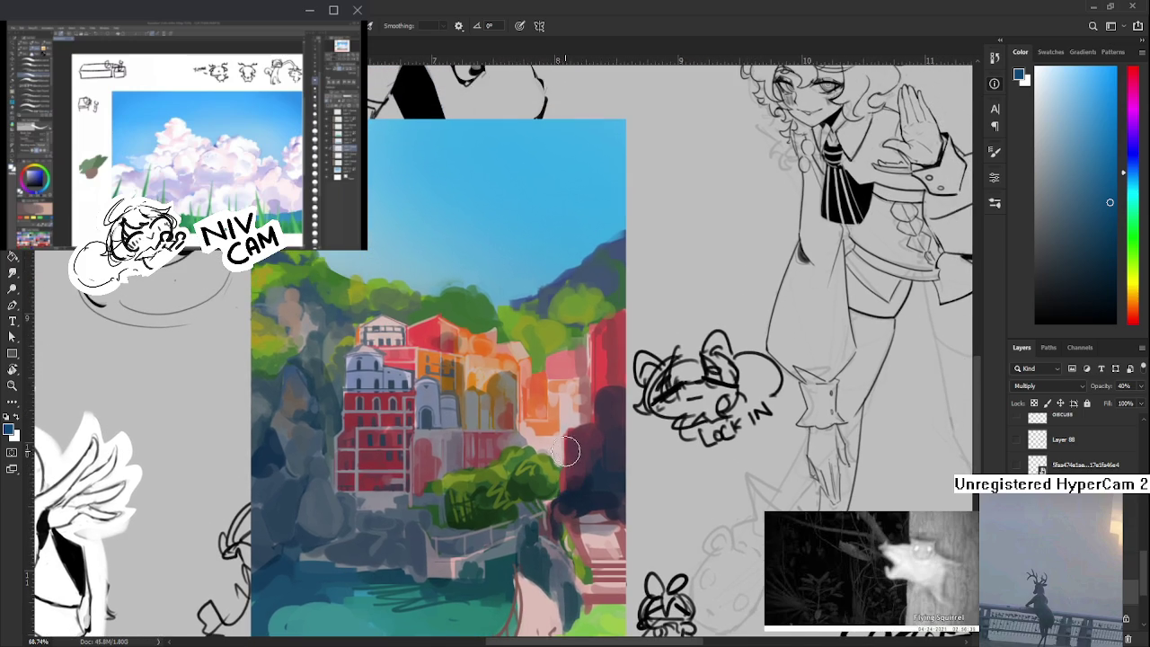
{"action": "key", "text": "e"}
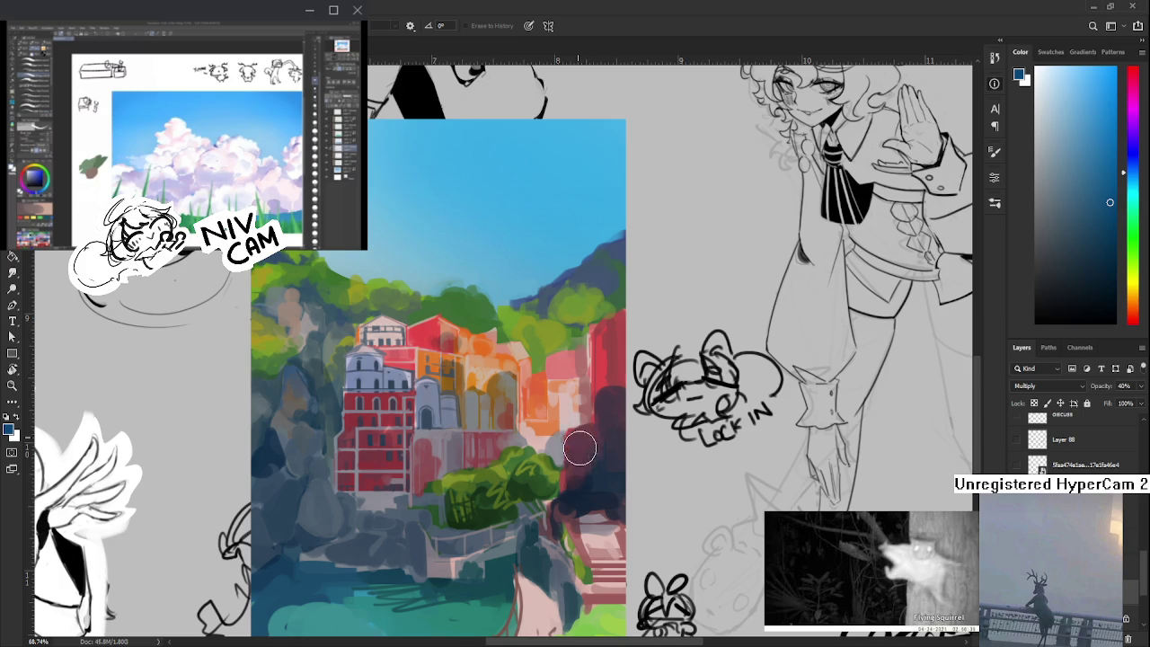
{"action": "mouse_move", "coordinate": [546, 422]}
{"action": "left_mouse_down"}
{"action": "mouse_move", "coordinate": [611, 391]}
{"action": "mouse_move", "coordinate": [560, 424]}
{"action": "left_mouse_up"}
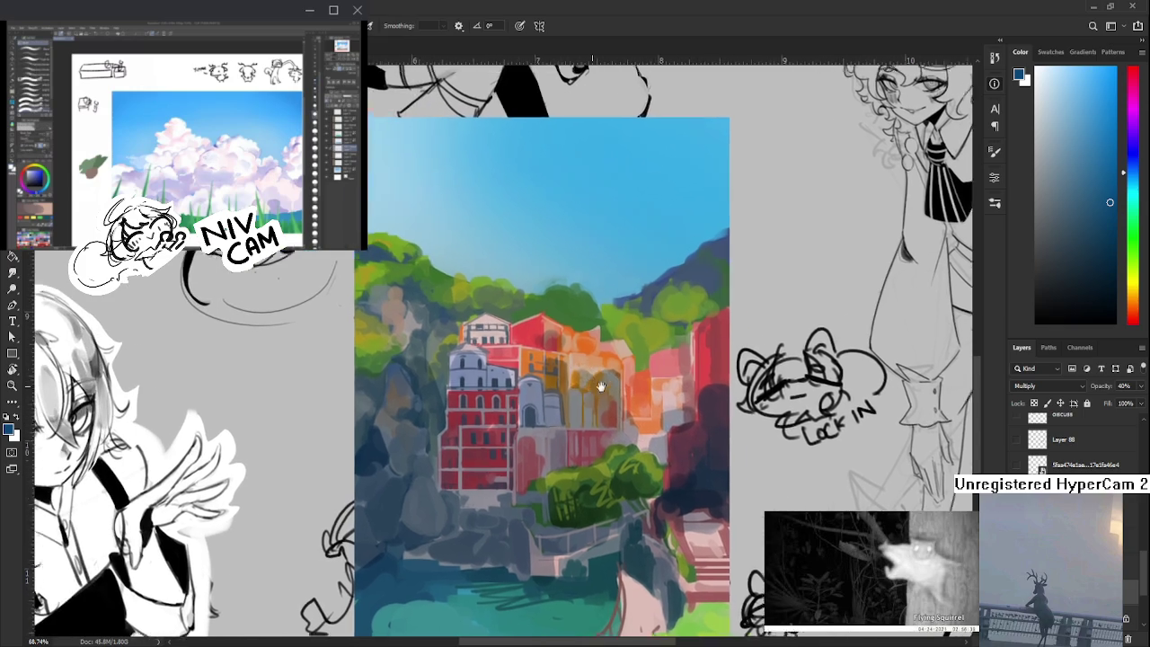
- Paint dark grey shading on the upper left cliff, erasing back some strokes
{"action": "left_click_drag", "start_coordinate": [526, 376], "coordinate": [647, 389]}
{"action": "mouse_move", "coordinate": [463, 323]}
{"action": "left_mouse_down"}
{"action": "mouse_move", "coordinate": [490, 359]}
{"action": "mouse_move", "coordinate": [467, 373]}
{"action": "left_mouse_up"}
{"action": "key", "text": "e"}
{"action": "mouse_move", "coordinate": [456, 327]}
{"action": "left_mouse_down"}
{"action": "mouse_move", "coordinate": [447, 348]}
{"action": "mouse_move", "coordinate": [494, 382]}
{"action": "left_mouse_up"}
{"action": "key", "text": "b"}
{"action": "mouse_move", "coordinate": [467, 328]}
{"action": "left_mouse_down"}
{"action": "mouse_move", "coordinate": [450, 350]}
{"action": "mouse_move", "coordinate": [463, 354]}
{"action": "left_mouse_up"}
{"action": "key", "text": "e"}
{"action": "mouse_move", "coordinate": [467, 296]}
{"action": "left_mouse_down"}
{"action": "mouse_move", "coordinate": [503, 323]}
{"action": "mouse_move", "coordinate": [533, 302]}
{"action": "mouse_move", "coordinate": [506, 327]}
{"action": "mouse_move", "coordinate": [519, 308]}
{"action": "mouse_move", "coordinate": [571, 315]}
{"action": "mouse_move", "coordinate": [535, 341]}
{"action": "mouse_move", "coordinate": [582, 340]}
{"action": "mouse_move", "coordinate": [589, 328]}
{"action": "mouse_move", "coordinate": [575, 350]}
{"action": "mouse_move", "coordinate": [606, 341]}
{"action": "mouse_move", "coordinate": [593, 377]}
{"action": "mouse_move", "coordinate": [570, 346]}
{"action": "mouse_move", "coordinate": [626, 367]}
{"action": "mouse_move", "coordinate": [580, 355]}
{"action": "mouse_move", "coordinate": [562, 364]}
{"action": "mouse_move", "coordinate": [572, 372]}
{"action": "left_mouse_up"}
- Toggle between brush and eraser to rework the shading on the red rooftop
{"action": "key", "text": "b"}
{"action": "key", "text": "e"}
{"action": "key", "text": "b"}
{"action": "key", "text": "e"}
{"action": "key", "text": "b"}
{"action": "key", "text": "e"}
{"action": "key", "text": "b"}
{"action": "key", "text": "e"}
{"action": "key", "text": "b"}
{"action": "key", "text": "e"}
{"action": "key", "text": "b"}
{"action": "key", "text": "e"}
{"action": "key", "text": "b"}
{"action": "key", "text": "e"}
{"action": "key", "text": "b"}
{"action": "key", "text": "e"}
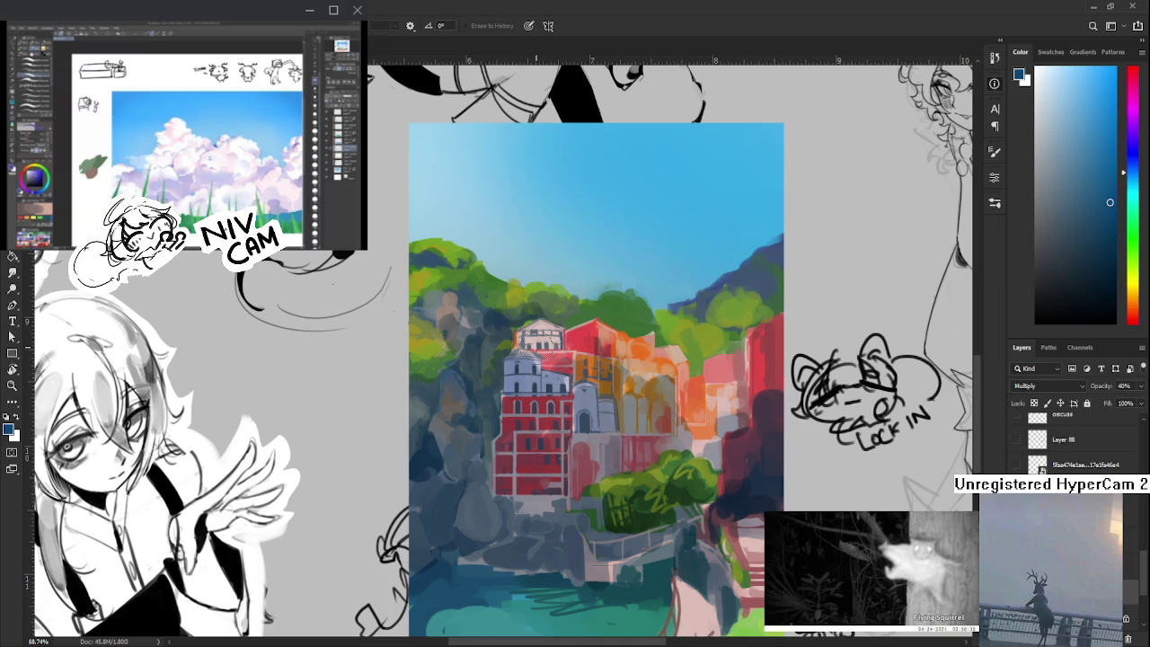
{"action": "scroll", "coordinate": [534, 404], "scroll_direction": "down", "scroll_amount": 4}
{"action": "scroll", "coordinate": [533, 404], "scroll_direction": "down", "scroll_amount": 2}
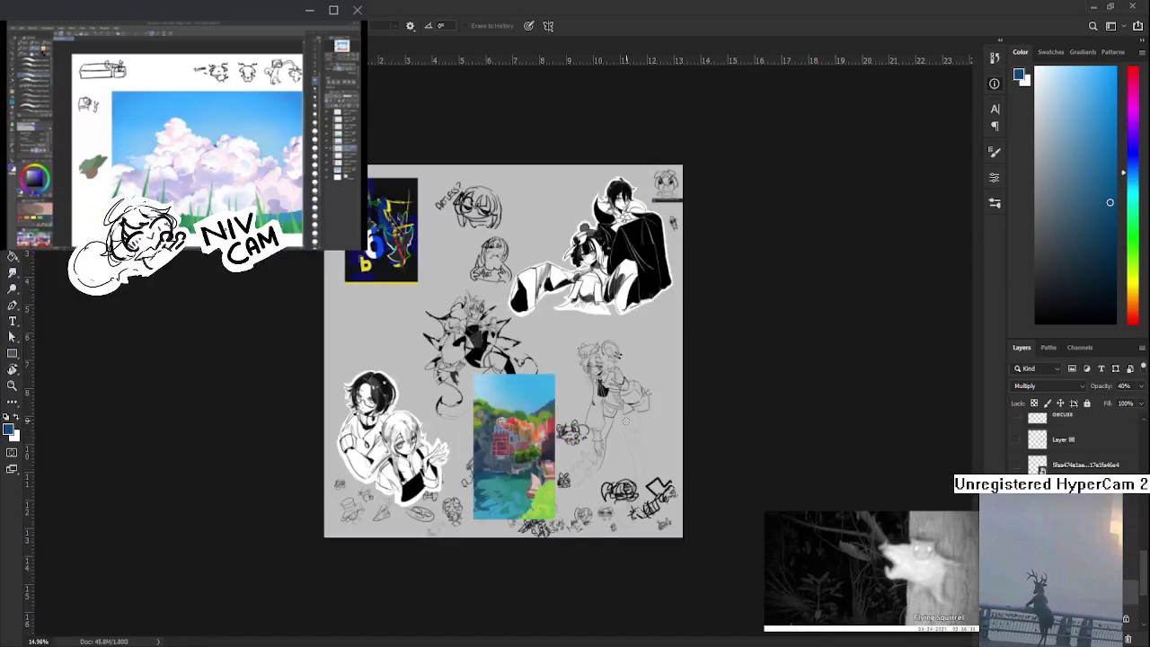
- Darken the lower-right greenery with darker green brush strokes
{"action": "scroll", "coordinate": [559, 409], "scroll_direction": "up", "scroll_amount": 2}
{"action": "scroll", "coordinate": [559, 409], "scroll_direction": "up", "scroll_amount": 1}
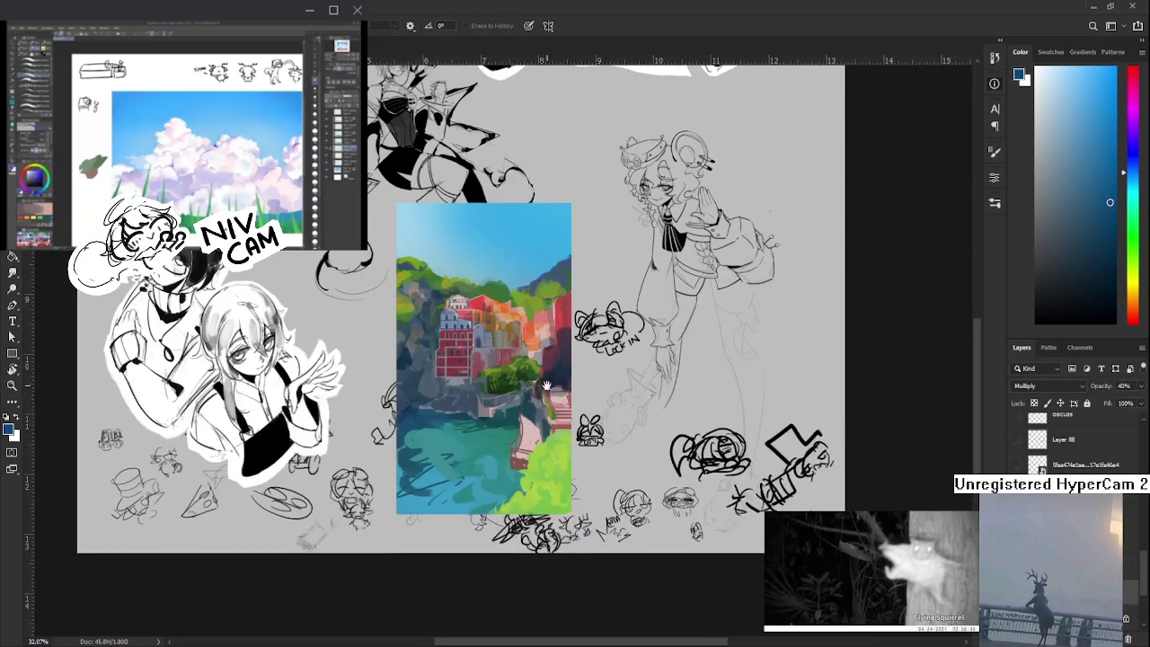
{"action": "key", "text": "b"}
{"action": "mouse_move", "coordinate": [538, 479]}
{"action": "left_mouse_down"}
{"action": "mouse_move", "coordinate": [550, 463]}
{"action": "mouse_move", "coordinate": [532, 477]}
{"action": "left_mouse_up"}
{"action": "key", "text": "e"}
{"action": "key", "text": "b"}
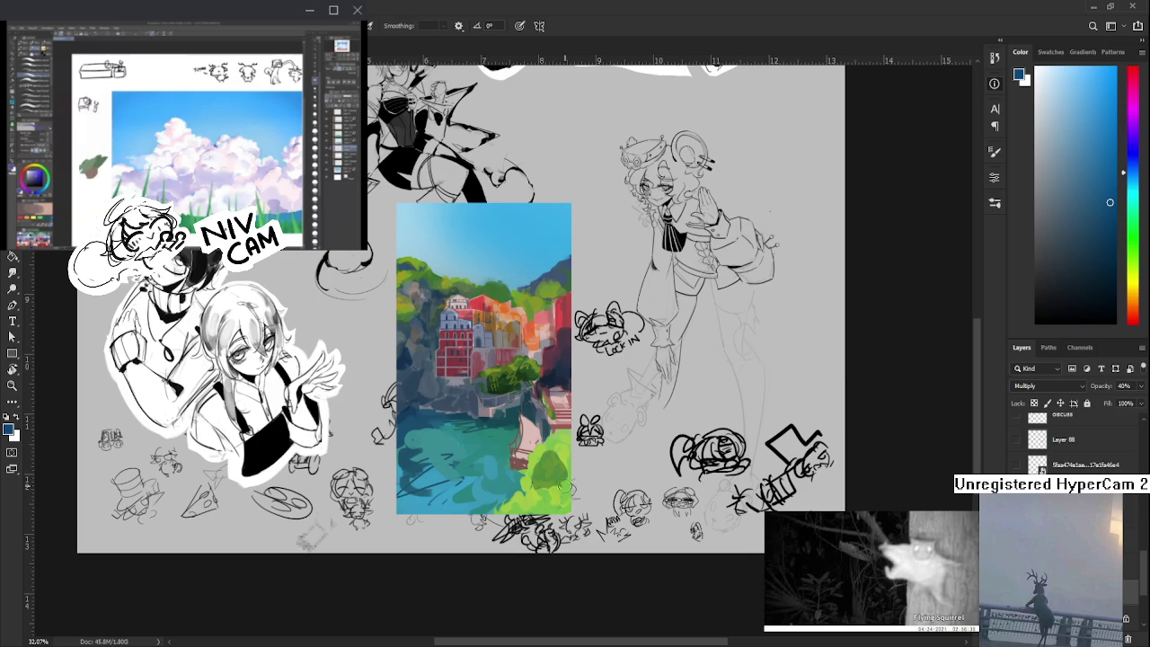
{"action": "key", "text": "e"}
{"action": "key", "text": "b"}
- Save the document with Ctrl+S
{"action": "scroll", "coordinate": [569, 457], "scroll_direction": "up", "scroll_amount": 1}
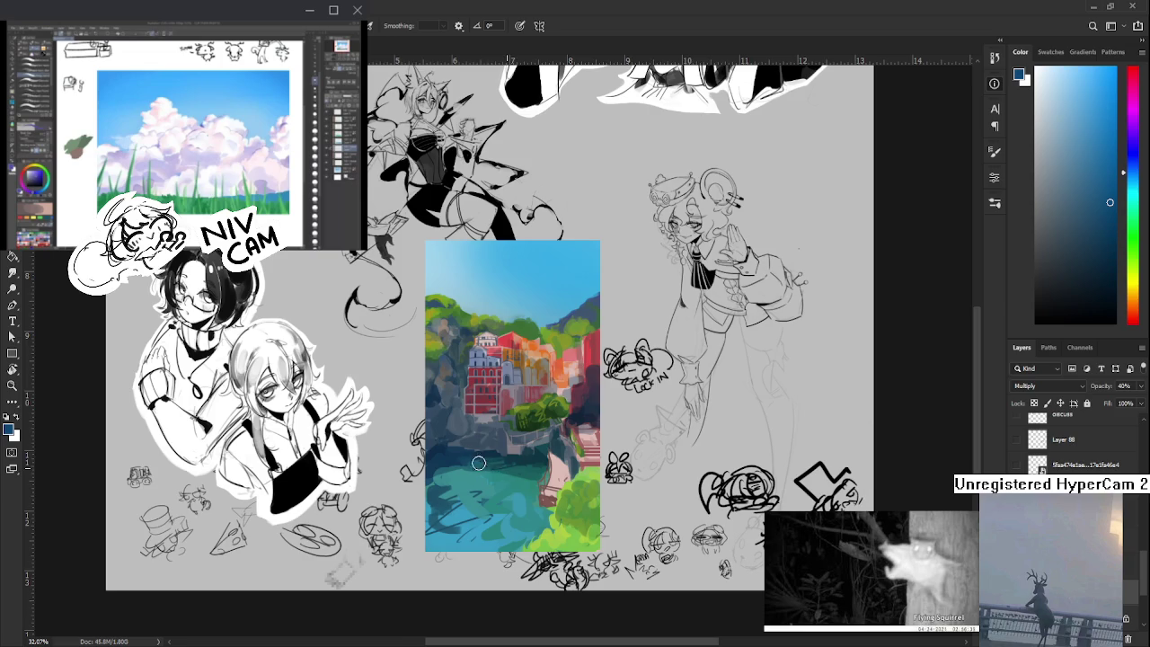
{"action": "scroll", "coordinate": [512, 440], "scroll_direction": "down", "scroll_amount": 2}
{"action": "key", "text": "ctrl+s"}
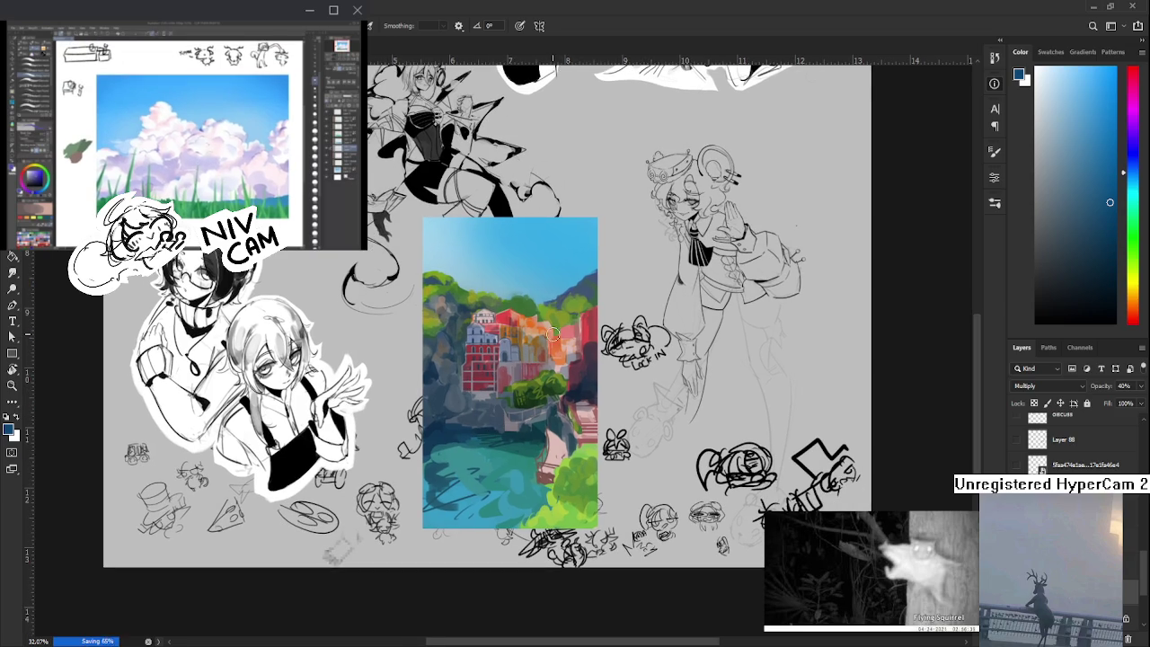
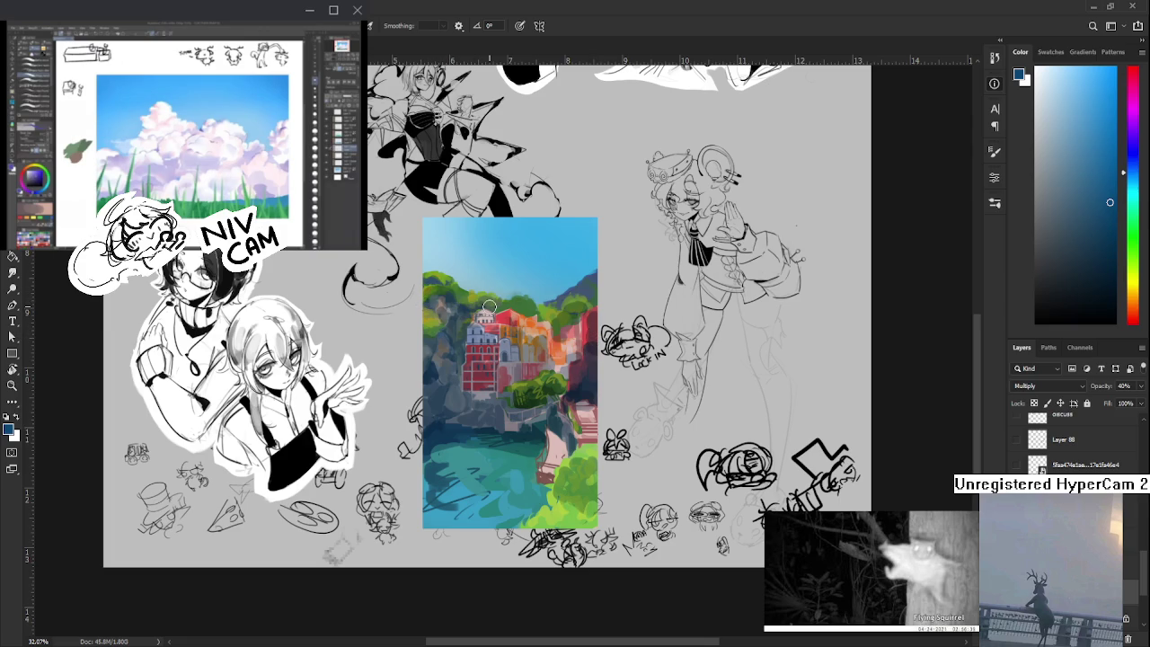
- Toggle the Hue/Saturation 2 greyscale check to compare values, then leave it off
{"action": "scroll", "coordinate": [596, 420], "scroll_direction": "down", "scroll_amount": 3}
{"action": "scroll", "coordinate": [1042, 467], "scroll_direction": "up", "scroll_amount": 5}
{"action": "scroll", "coordinate": [1052, 467], "scroll_direction": "up", "scroll_amount": 5}
{"action": "scroll", "coordinate": [1069, 469], "scroll_direction": "up", "scroll_amount": 5}
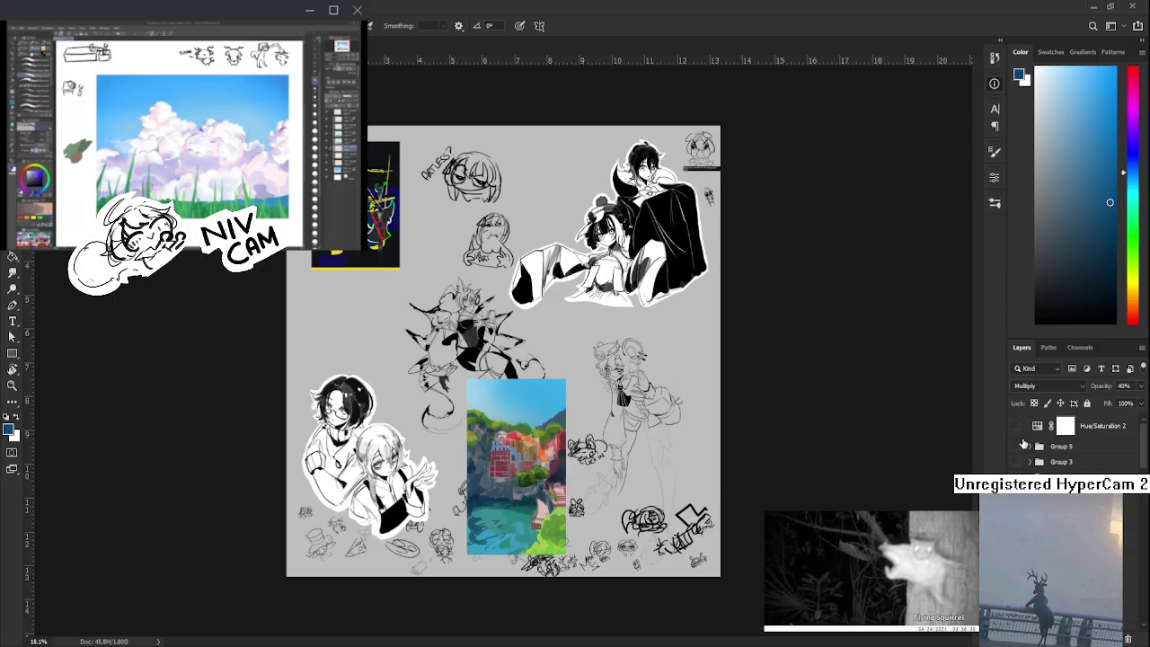
{"action": "left_click", "coordinate": [1017, 427]}
{"action": "left_click", "coordinate": [1017, 428]}
{"action": "left_click", "coordinate": [1017, 427]}
{"action": "scroll", "coordinate": [506, 473], "scroll_direction": "up", "scroll_amount": 3}
{"action": "left_click_drag", "start_coordinate": [506, 557], "coordinate": [533, 445]}
{"action": "scroll", "coordinate": [534, 446], "scroll_direction": "up", "scroll_amount": 2}
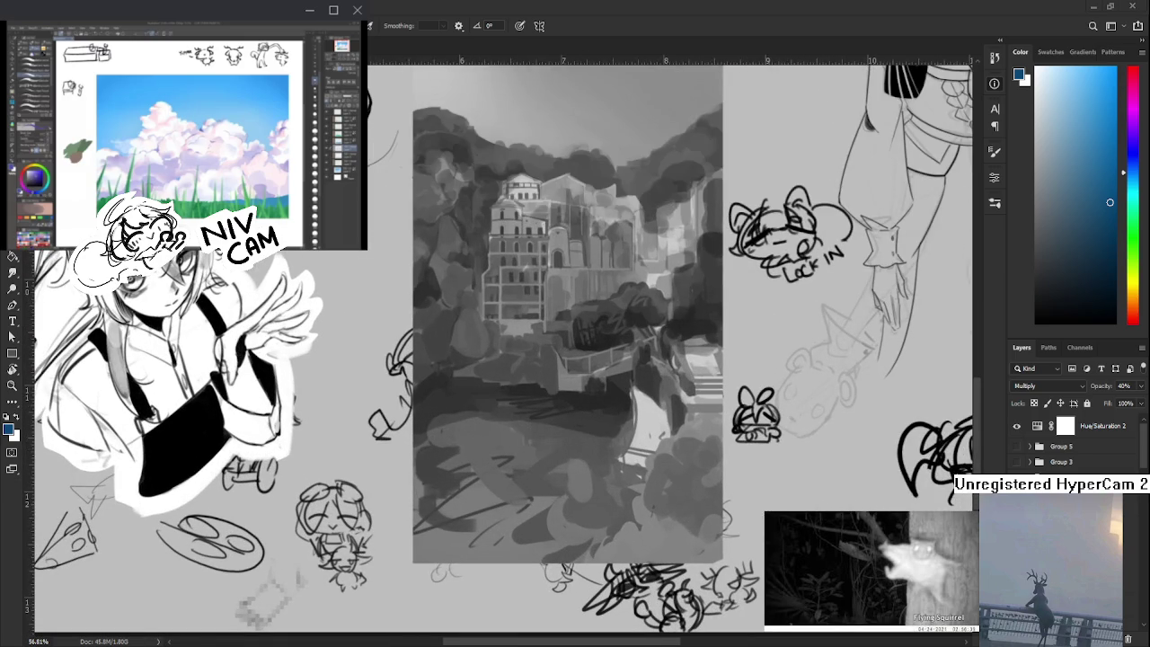
{"action": "scroll", "coordinate": [567, 315], "scroll_direction": "down", "scroll_amount": 2}
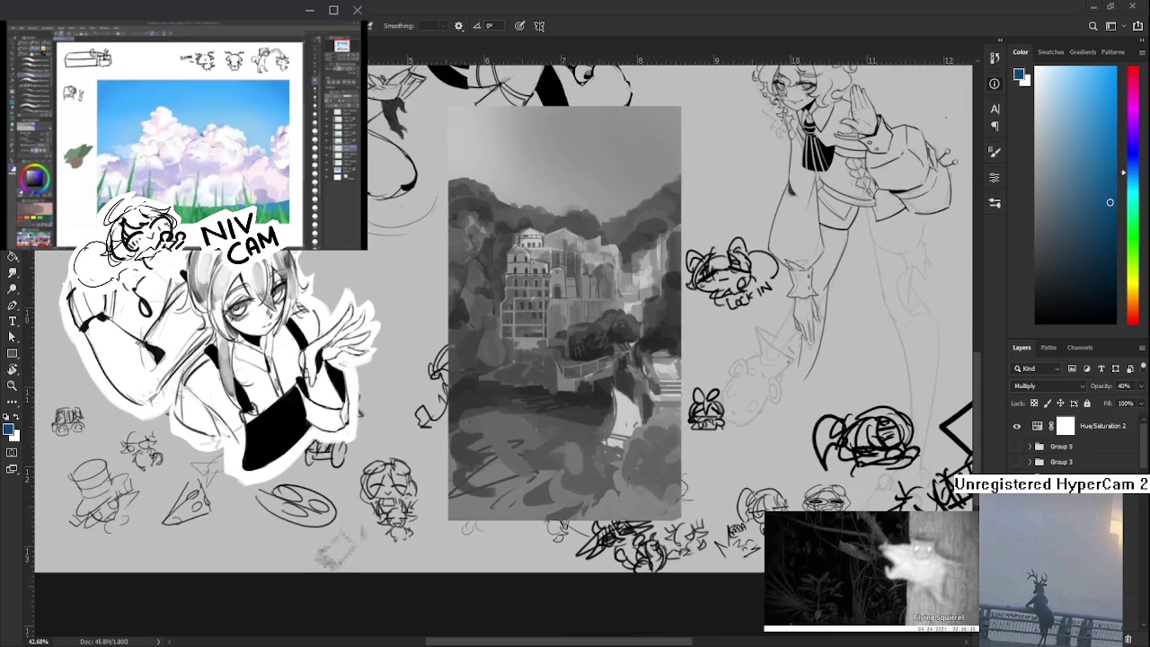
{"action": "left_click", "coordinate": [1017, 428]}
- Delete Layer 100, the 40% Multiply layer
{"action": "scroll", "coordinate": [1060, 445], "scroll_direction": "down", "scroll_amount": 3}
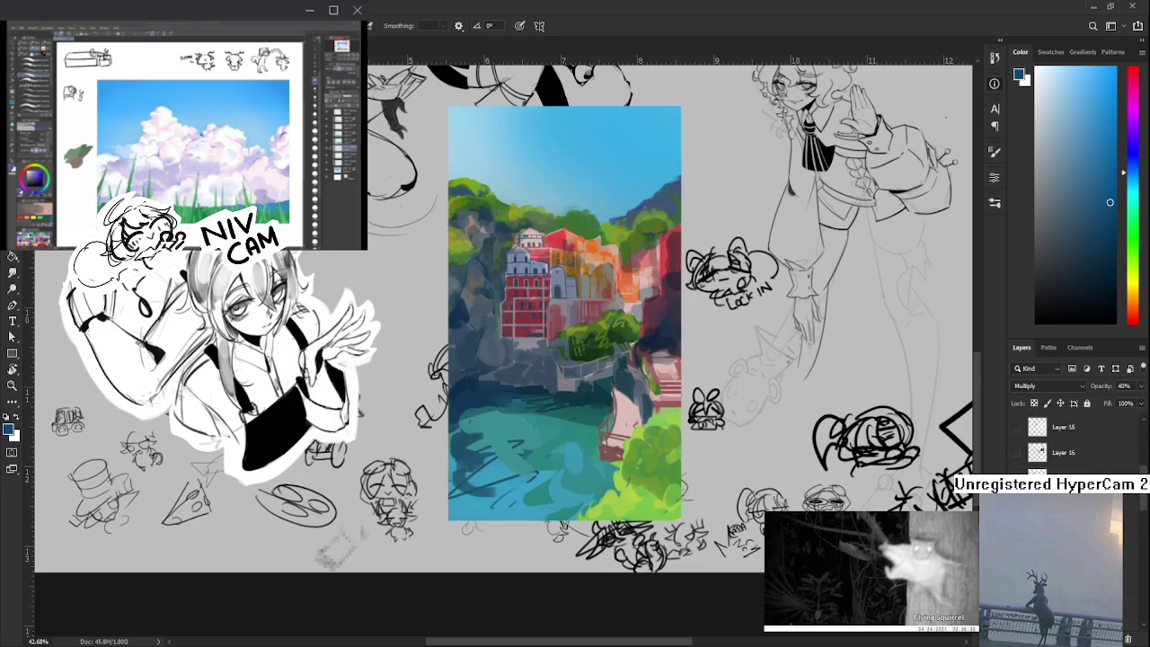
{"action": "scroll", "coordinate": [1060, 445], "scroll_direction": "down", "scroll_amount": 3}
{"action": "scroll", "coordinate": [1069, 443], "scroll_direction": "down", "scroll_amount": 3}
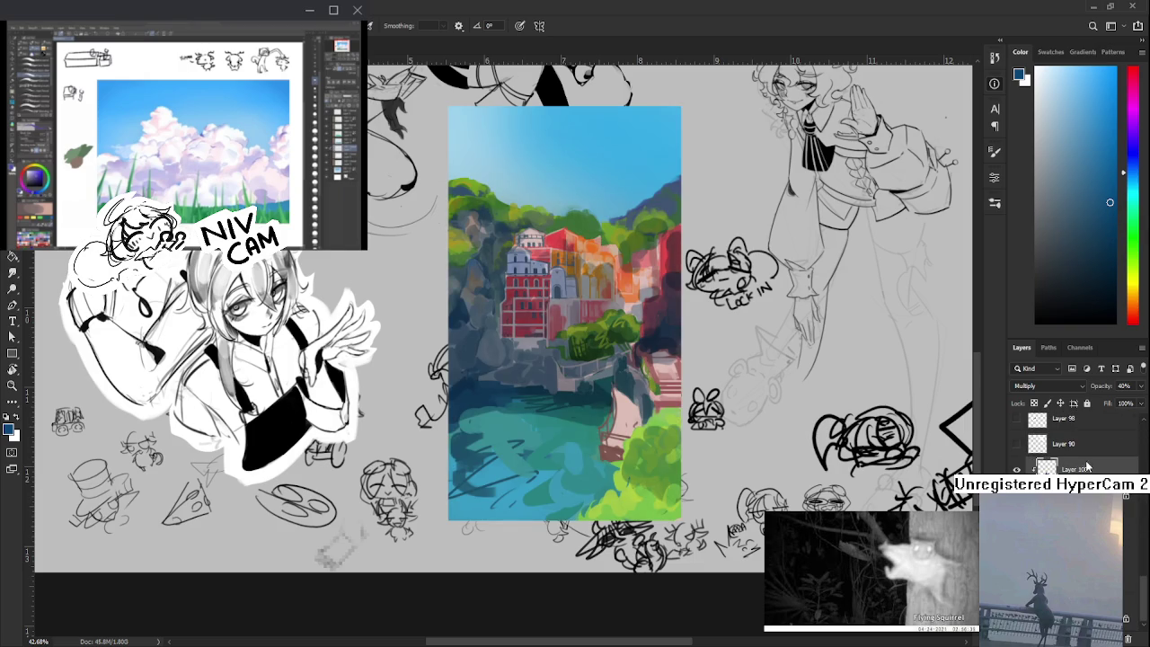
{"action": "key", "text": "Delete"}
- Hide and reshow the painting layer to compare the result
{"action": "key", "text": "ctrl+comma"}
{"action": "key", "text": "ctrl+comma"}
{"action": "scroll", "coordinate": [663, 333], "scroll_direction": "up", "scroll_amount": 2}
{"action": "scroll", "coordinate": [541, 308], "scroll_direction": "up", "scroll_amount": 5}
{"action": "scroll", "coordinate": [423, 382], "scroll_direction": "left", "scroll_amount": 2}
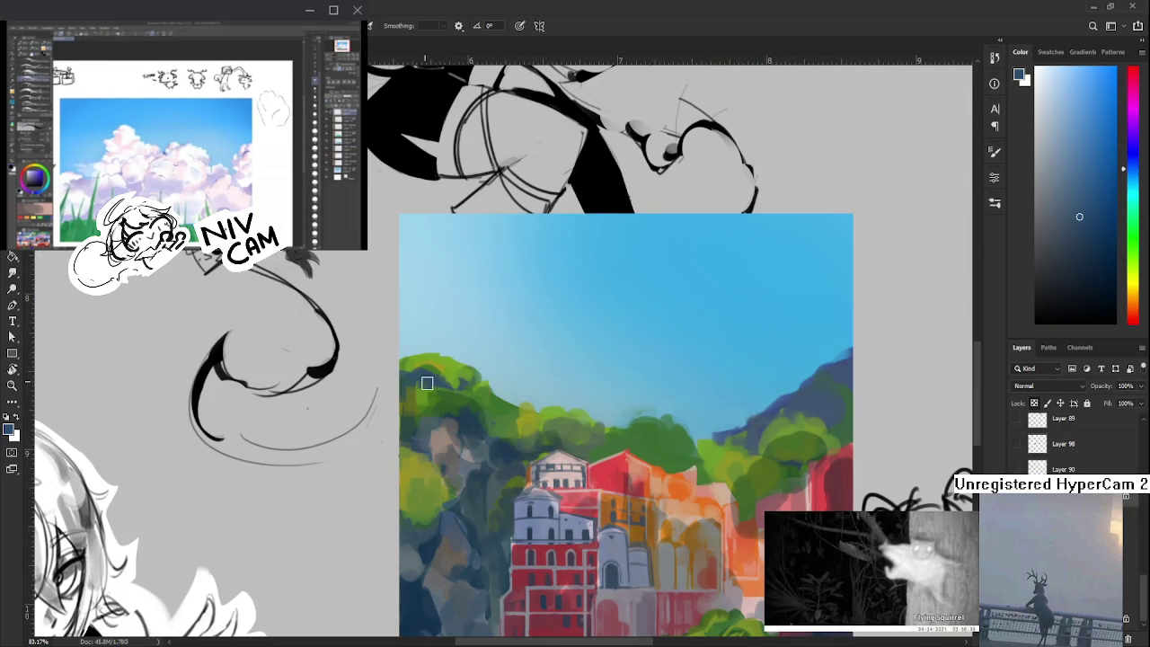
- Dab sampled foliage greens, navy and olive yellow-green onto the left cliff foliage
{"action": "scroll", "coordinate": [442, 383], "scroll_direction": "down", "scroll_amount": 2}
{"action": "left_click_drag", "start_coordinate": [461, 367], "coordinate": [449, 328]}
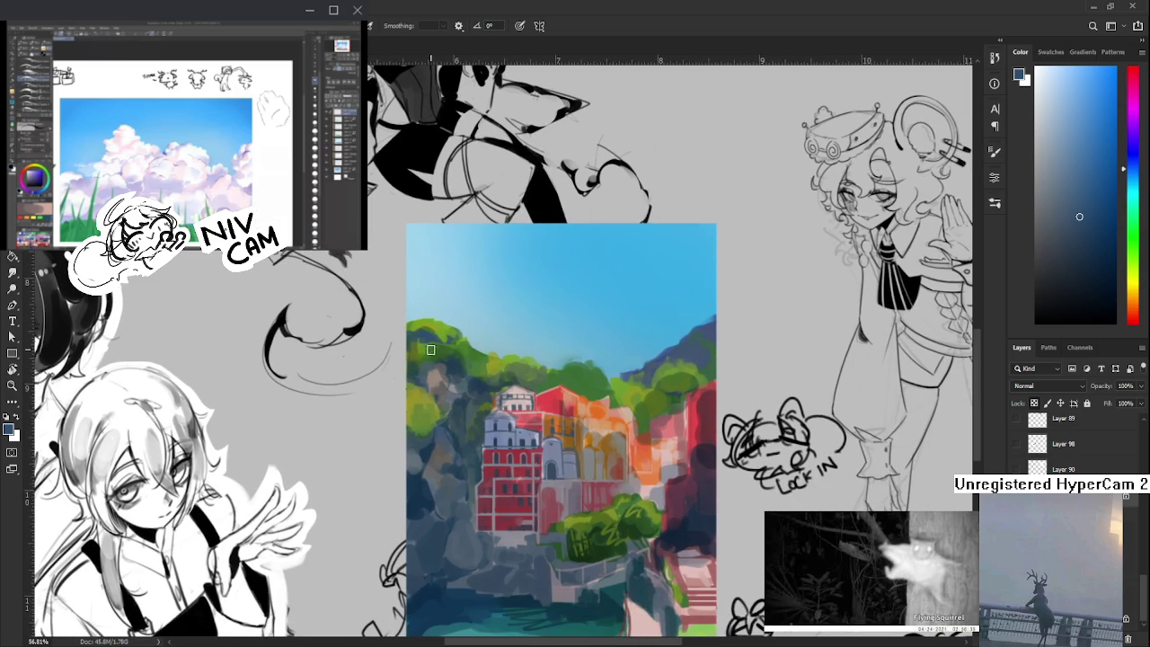
{"action": "left_click", "coordinate": [430, 355], "text": "alt"}
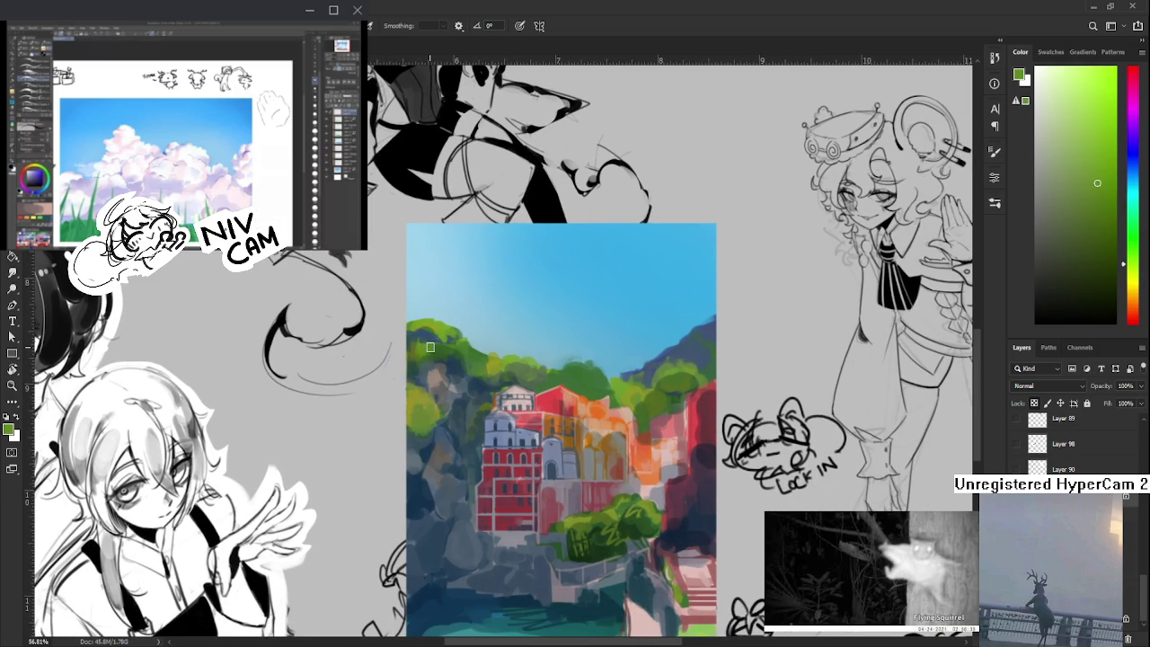
{"action": "left_click", "coordinate": [441, 352], "text": "alt"}
{"action": "left_click", "coordinate": [437, 333], "text": "alt"}
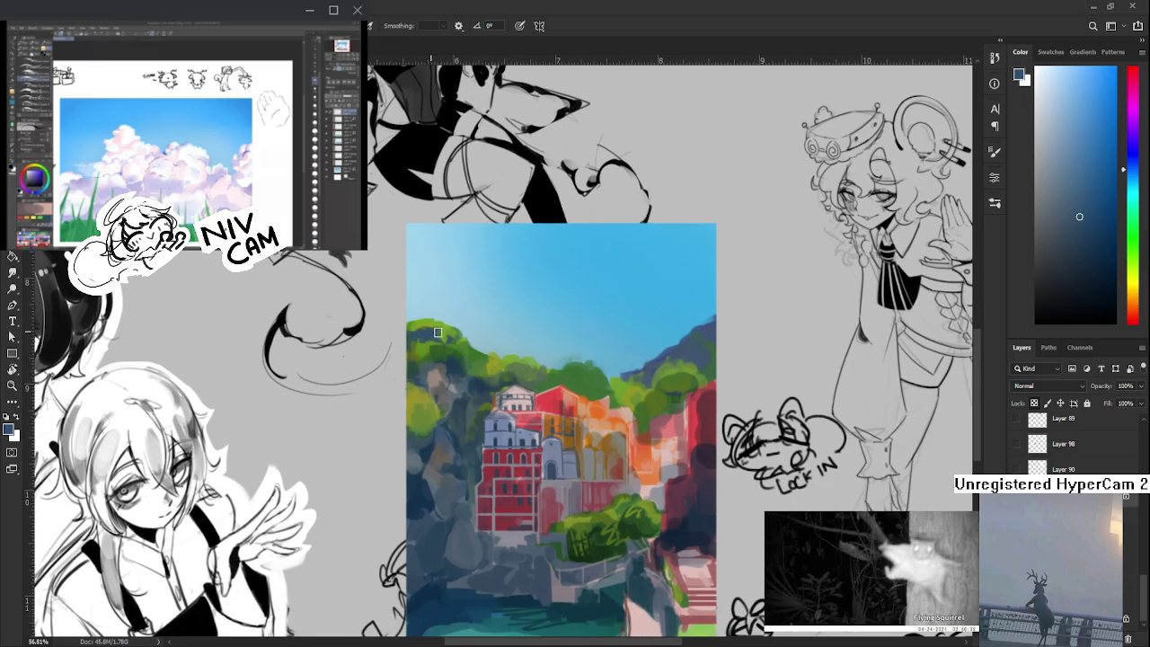
{"action": "left_click", "coordinate": [439, 334], "text": "alt"}
{"action": "left_click", "coordinate": [429, 331], "text": "alt"}
{"action": "left_click", "coordinate": [425, 330], "text": "alt"}
{"action": "left_click", "coordinate": [431, 327], "text": "alt"}
{"action": "left_click", "coordinate": [472, 334], "text": "alt"}
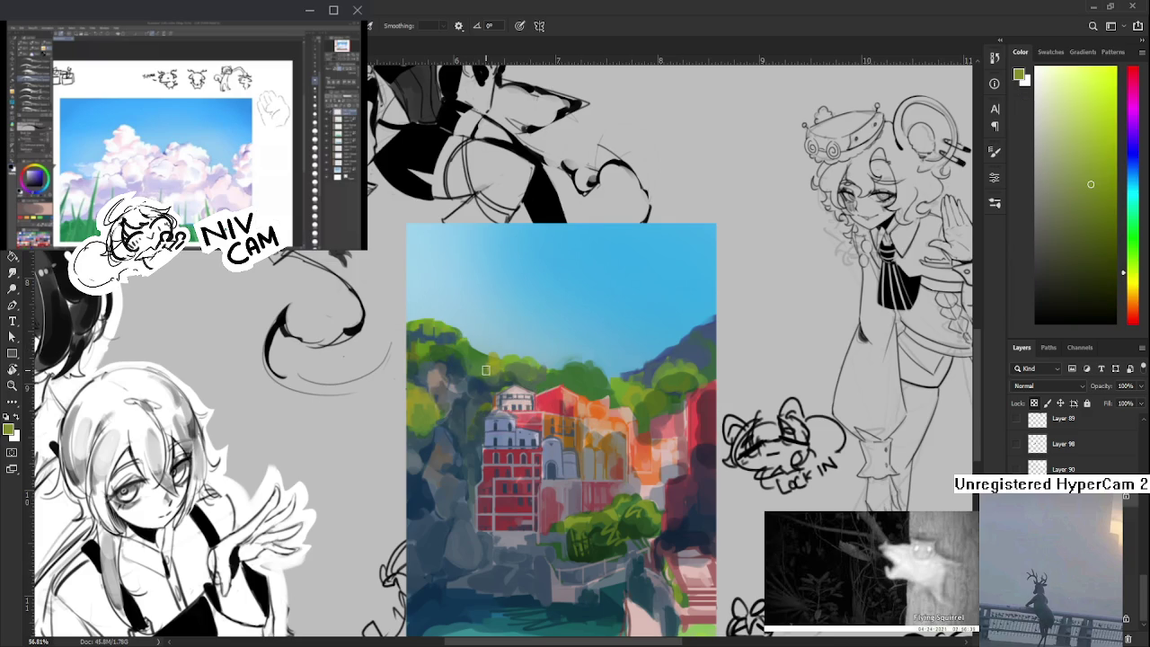
{"action": "left_click", "coordinate": [478, 365], "text": "alt"}
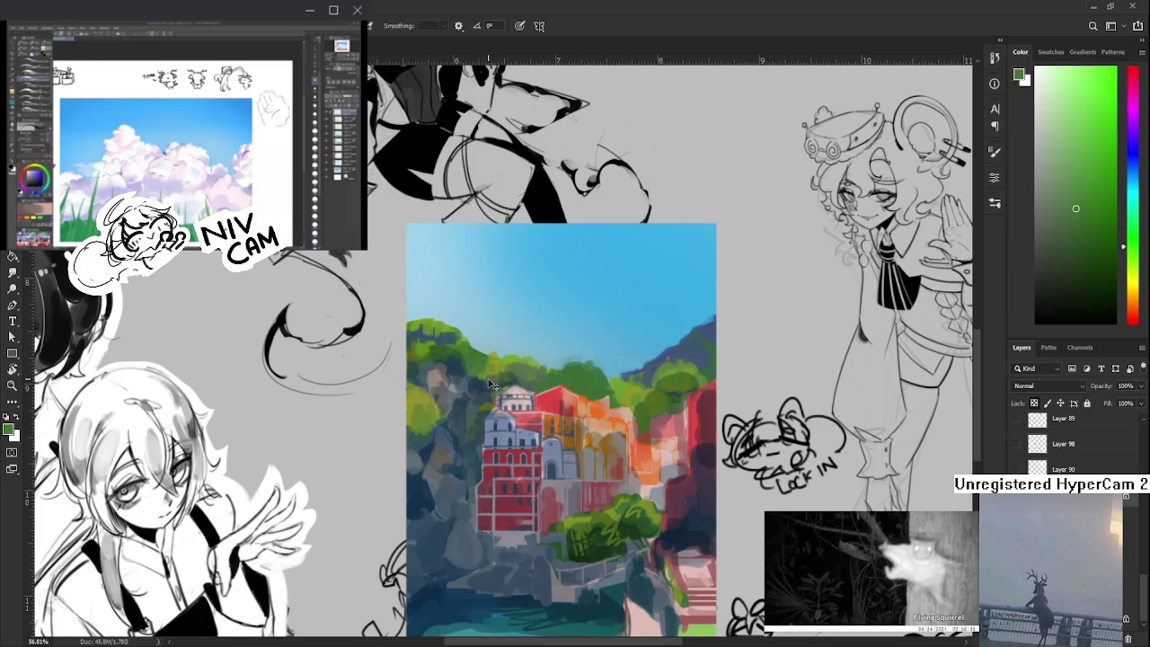
{"action": "left_click", "coordinate": [497, 363], "text": "alt"}
- Paint dark blue and teal-blue strokes into the left cliff between the greens
{"action": "left_click", "coordinate": [470, 372], "text": "alt"}
{"action": "left_click", "coordinate": [469, 377], "text": "alt"}
{"action": "left_click", "coordinate": [469, 382], "text": "alt"}
{"action": "left_click", "coordinate": [468, 382], "text": "alt"}
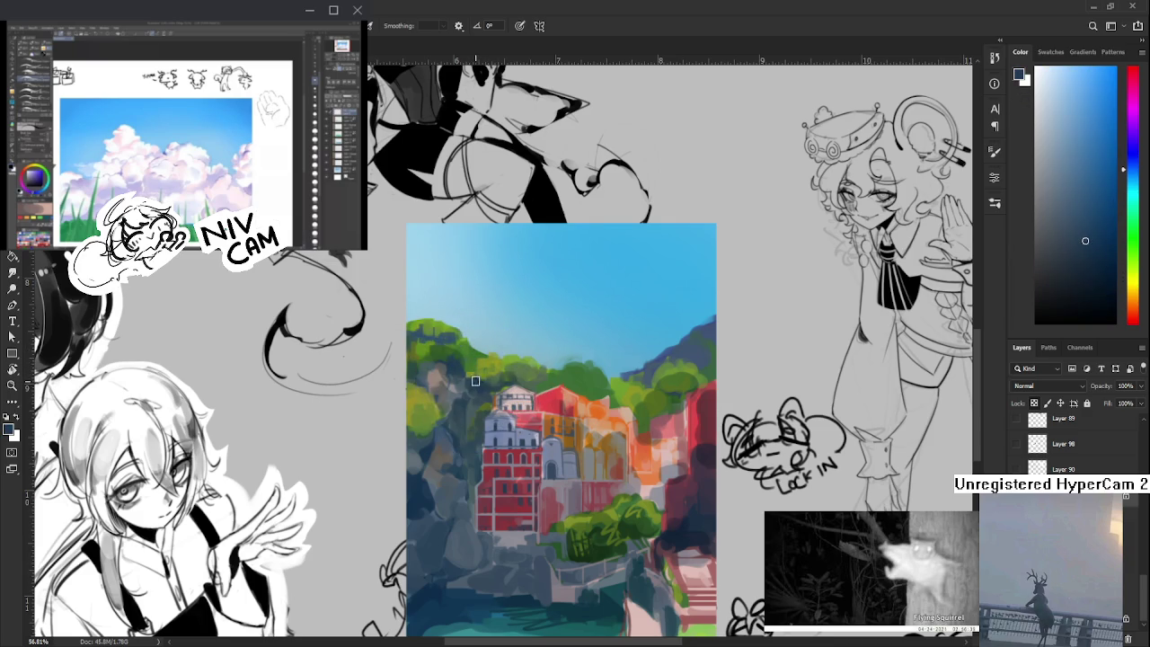
{"action": "left_click", "coordinate": [467, 380], "text": "alt"}
{"action": "left_click", "coordinate": [467, 362], "text": "alt"}
{"action": "left_click", "coordinate": [460, 359], "text": "alt"}
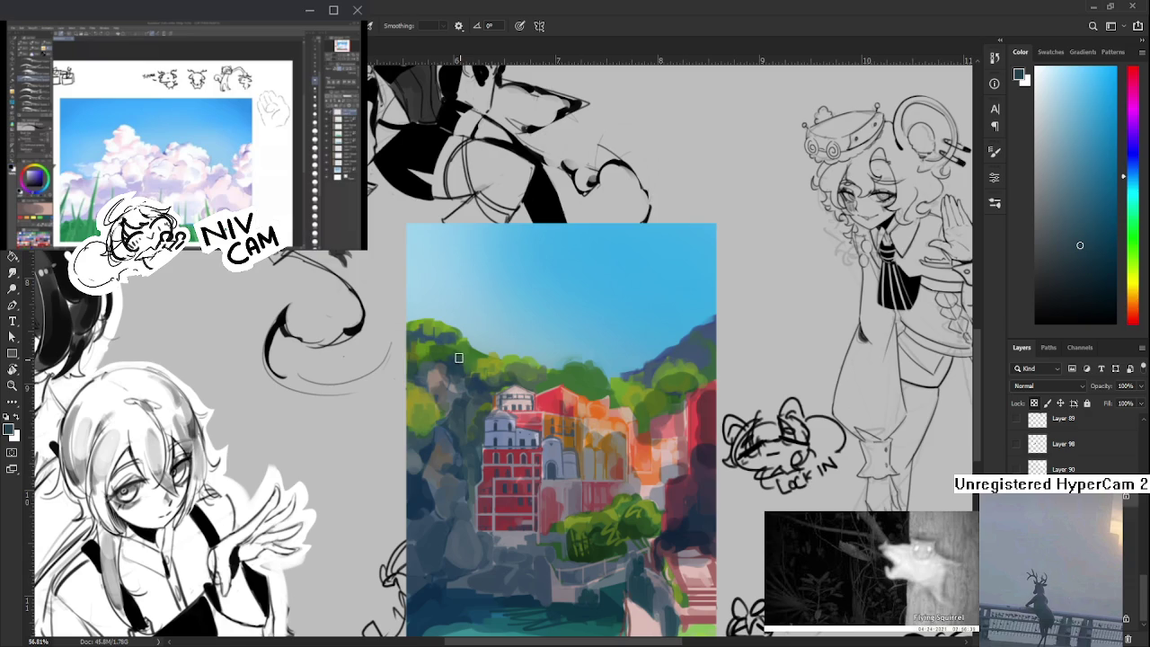
{"action": "left_click", "coordinate": [472, 359], "text": "alt"}
{"action": "left_click", "coordinate": [462, 358], "text": "alt"}
- Add more foliage green and dark teal-blue dabs on the left cliff
{"action": "left_click", "coordinate": [466, 358], "text": "alt"}
{"action": "left_click", "coordinate": [458, 358], "text": "alt"}
{"action": "left_click", "coordinate": [446, 353], "text": "alt"}
{"action": "left_click", "coordinate": [446, 356], "text": "alt"}
{"action": "left_click", "coordinate": [441, 350], "text": "alt"}
{"action": "left_click", "coordinate": [450, 353], "text": "alt"}
{"action": "left_click", "coordinate": [466, 359], "text": "alt"}
{"action": "left_click", "coordinate": [468, 359], "text": "alt"}
{"action": "left_click", "coordinate": [470, 359], "text": "alt"}
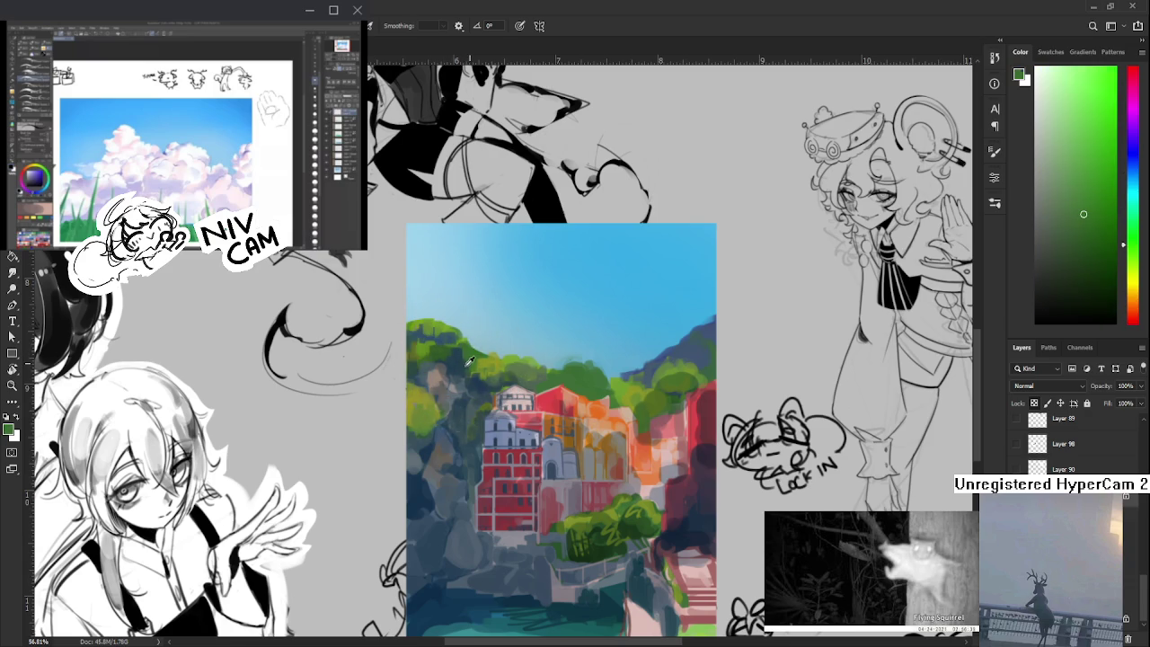
{"action": "left_click", "coordinate": [469, 359], "text": "alt"}
- Paint brownish-grey, darker and lighter rock shades, yellow-green and dark blue over the left cliff
{"action": "left_click_drag", "start_coordinate": [459, 368], "coordinate": [466, 349]}
{"action": "left_click", "coordinate": [450, 361], "text": "alt"}
{"action": "left_click", "coordinate": [455, 361], "text": "alt"}
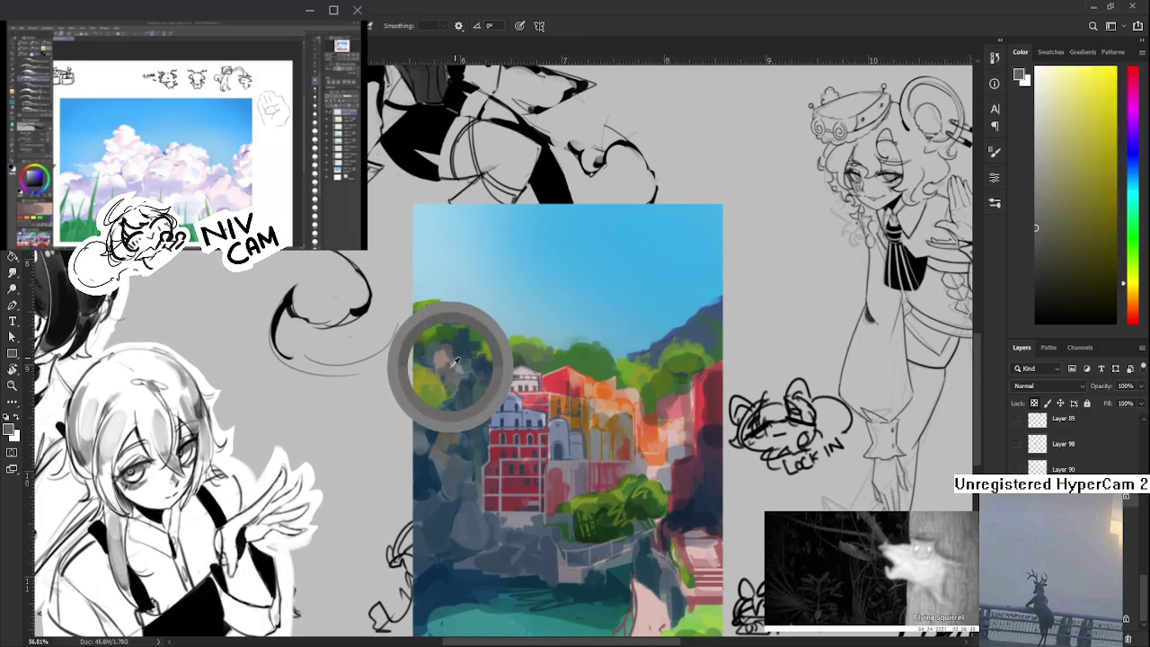
{"action": "left_click", "coordinate": [457, 350], "text": "alt"}
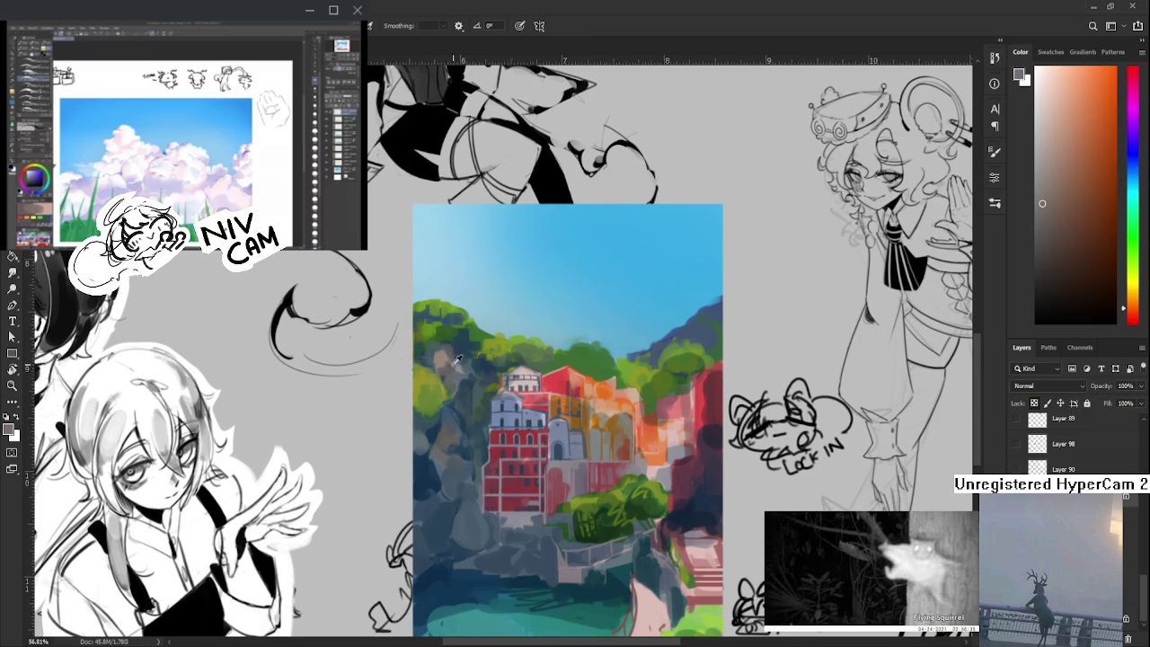
{"action": "left_click", "coordinate": [454, 359], "text": "alt"}
{"action": "left_click", "coordinate": [449, 370], "text": "alt"}
{"action": "left_click", "coordinate": [454, 355], "text": "alt"}
{"action": "left_click", "coordinate": [448, 366], "text": "alt"}
{"action": "left_click", "coordinate": [438, 377], "text": "alt"}
{"action": "left_click", "coordinate": [437, 423], "text": "alt"}
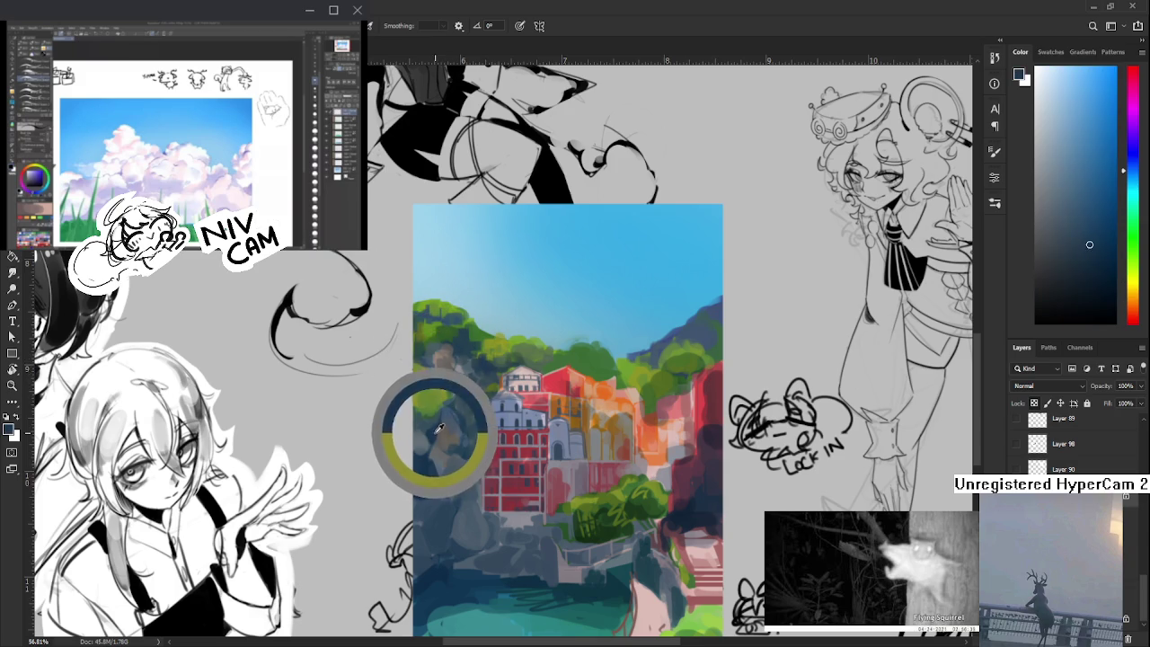
{"action": "left_click_drag", "start_coordinate": [427, 429], "coordinate": [440, 388]}
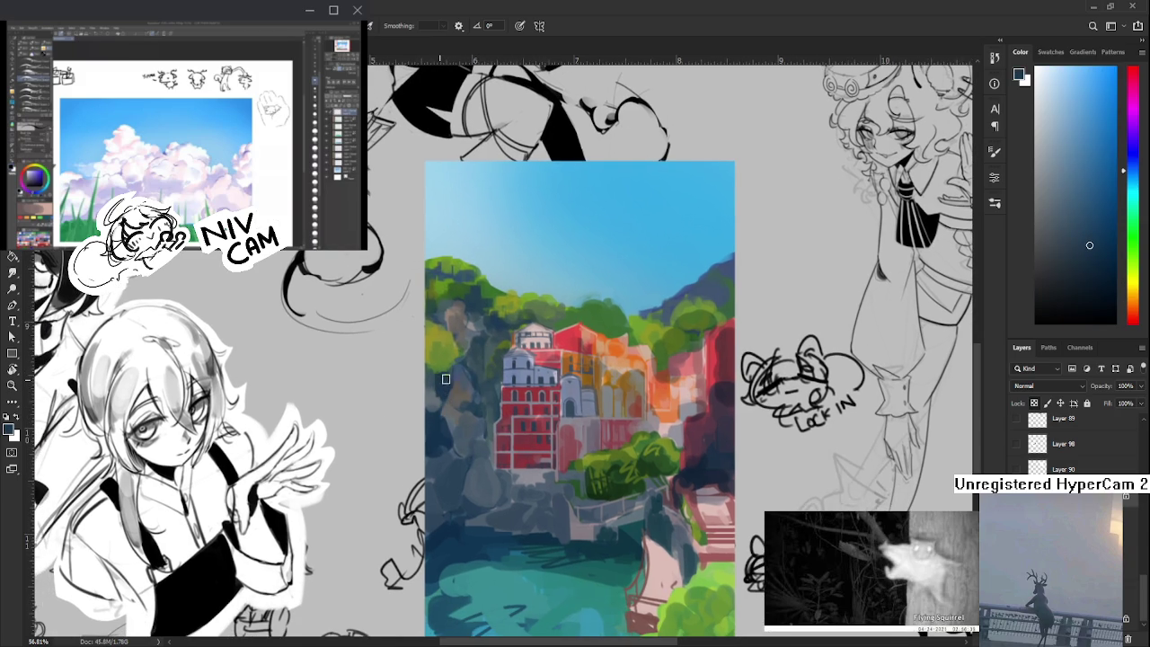
- Paint lighter and darker sampled cliff tones across the left cliff face
{"action": "left_click", "coordinate": [448, 396], "text": "alt"}
{"action": "left_click", "coordinate": [480, 436], "text": "alt"}
{"action": "left_click", "coordinate": [469, 441], "text": "alt"}
{"action": "left_click_drag", "start_coordinate": [443, 474], "coordinate": [479, 493]}
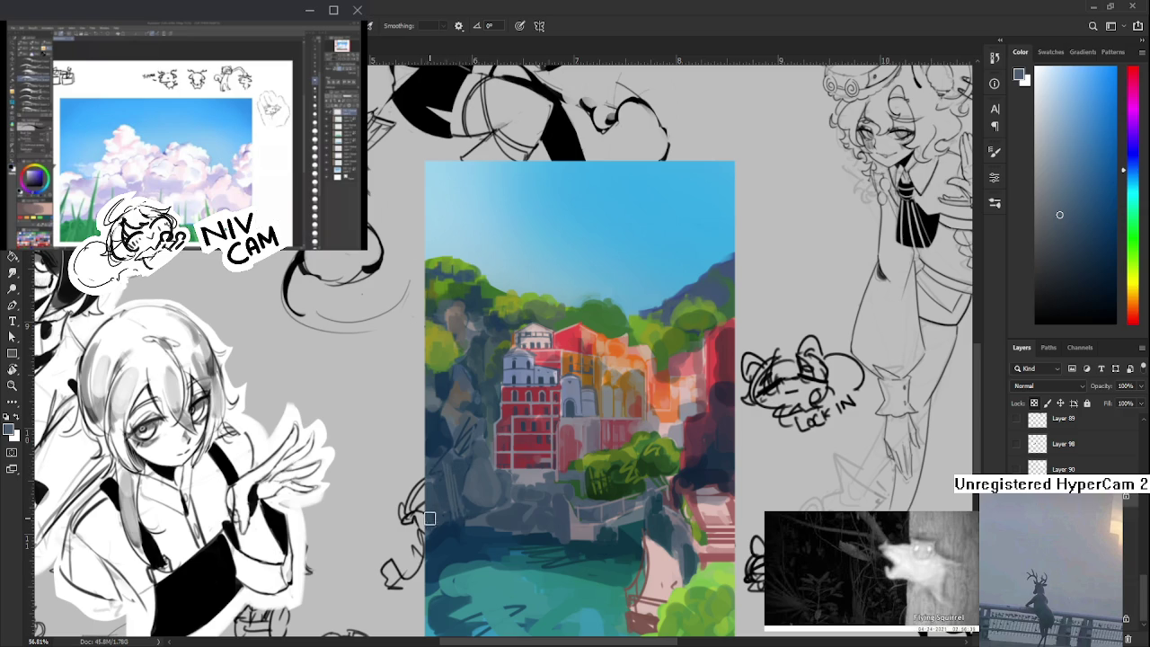
{"action": "mouse_move", "coordinate": [428, 503]}
{"action": "left_mouse_down"}
{"action": "mouse_move", "coordinate": [435, 519]}
{"action": "mouse_move", "coordinate": [461, 447]}
{"action": "mouse_move", "coordinate": [454, 391]}
{"action": "left_mouse_up"}
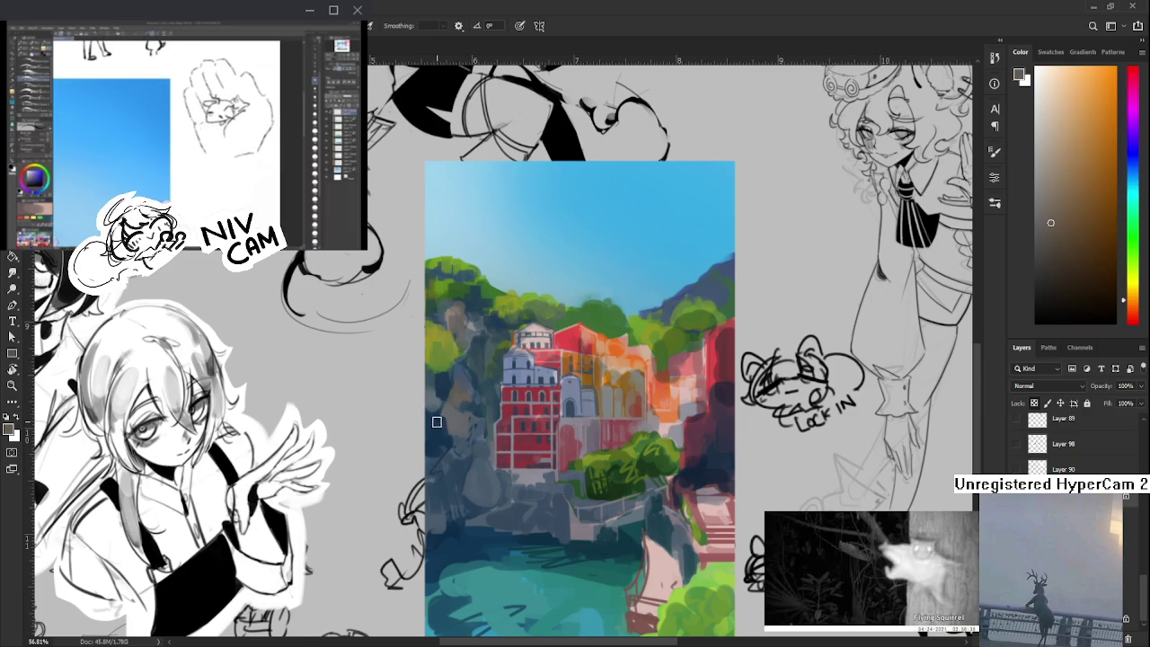
- Deepen the cliff shadows with fine-tuned darker blues and blue-greys
{"action": "left_click", "coordinate": [454, 430]}
{"action": "left_click", "coordinate": [440, 425]}
{"action": "left_click", "coordinate": [445, 418]}
{"action": "left_click", "coordinate": [439, 409]}
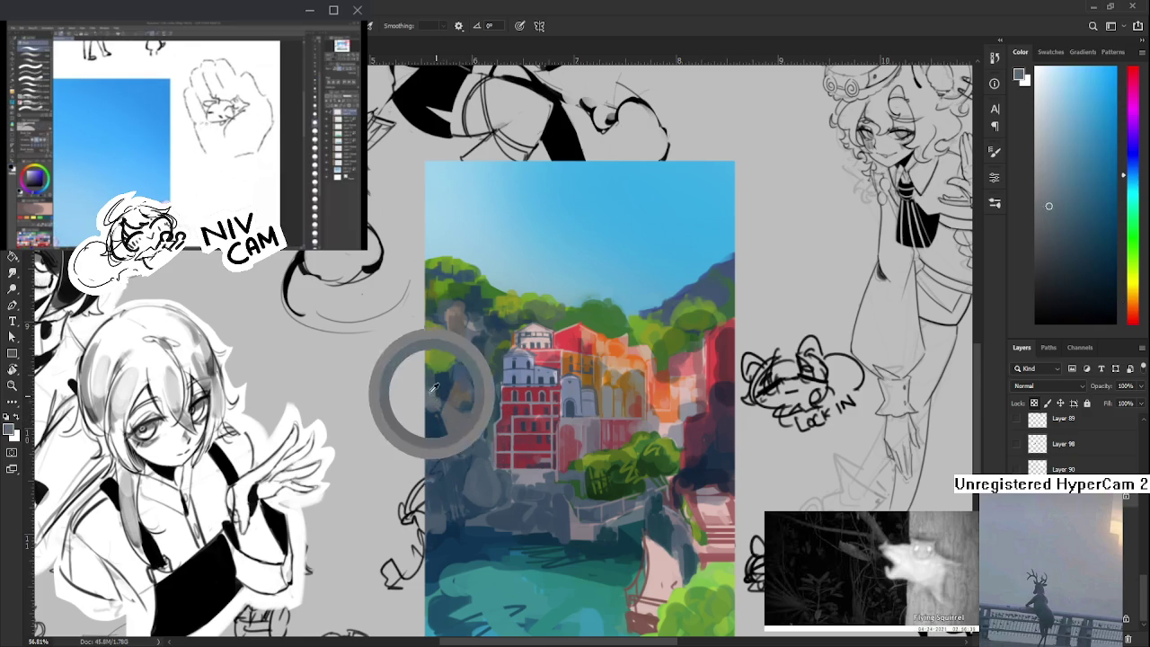
{"action": "left_click", "coordinate": [440, 405]}
{"action": "left_click", "coordinate": [441, 402]}
{"action": "left_click", "coordinate": [440, 395]}
{"action": "left_click", "coordinate": [440, 390]}
{"action": "left_click", "coordinate": [440, 390]}
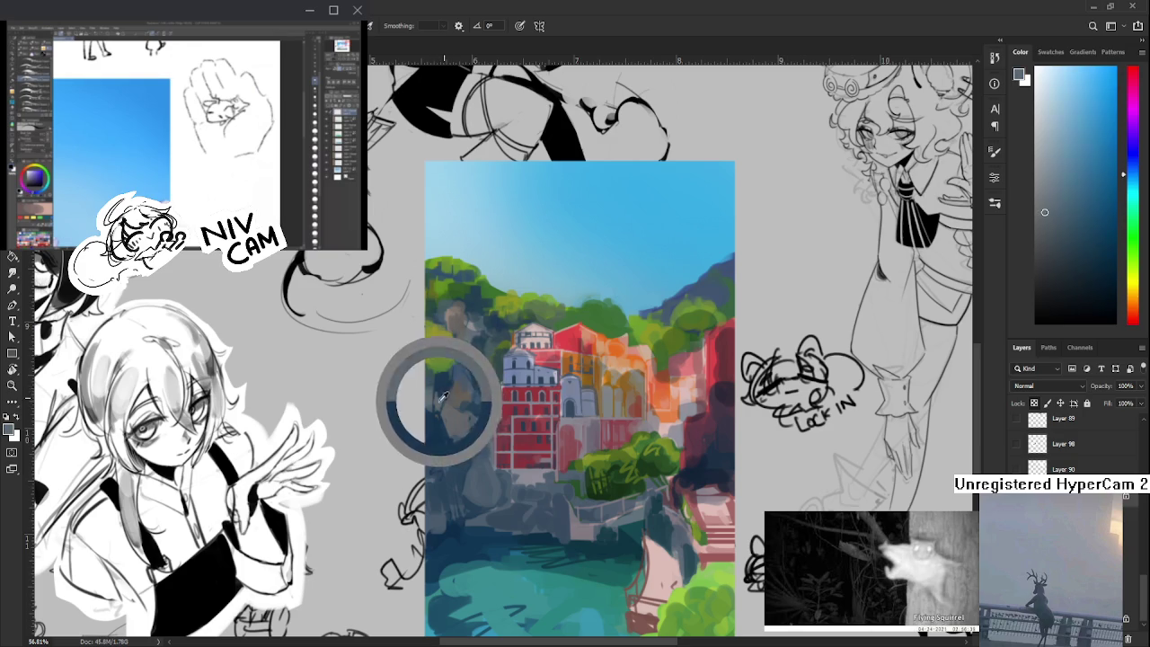
{"action": "left_click", "coordinate": [443, 397]}
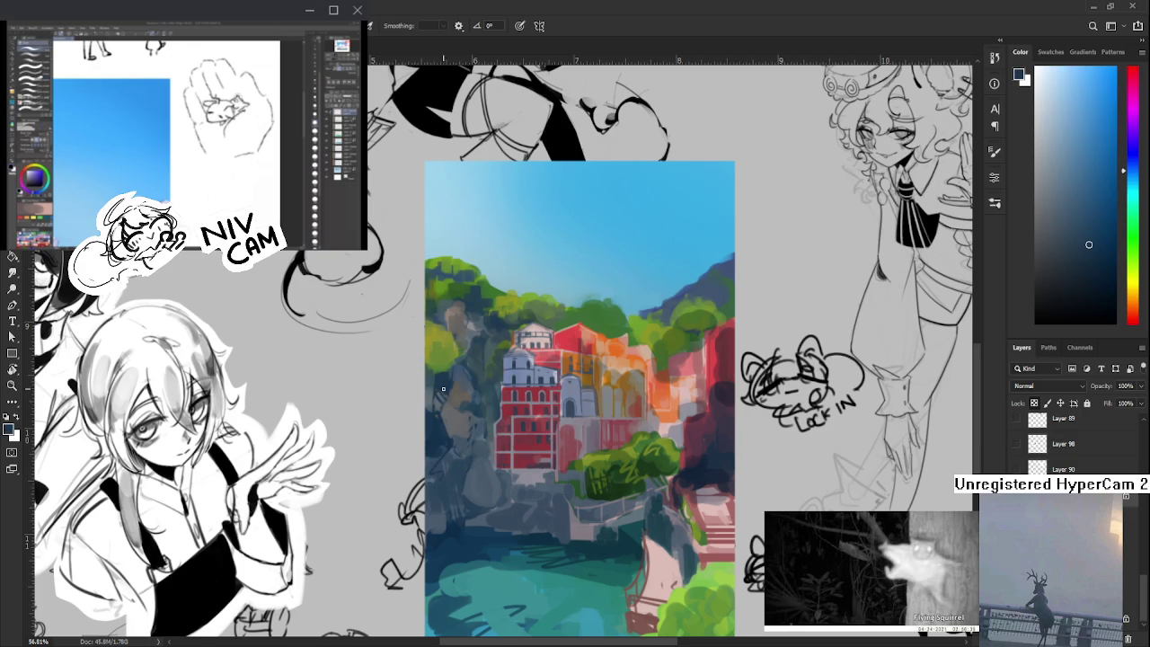
{"action": "scroll", "coordinate": [443, 388], "scroll_direction": "up", "scroll_amount": 1}
{"action": "mouse_move", "coordinate": [470, 401]}
{"action": "left_mouse_down"}
{"action": "mouse_move", "coordinate": [456, 415]}
{"action": "mouse_move", "coordinate": [466, 421]}
{"action": "left_mouse_up"}
{"action": "left_click", "coordinate": [458, 413]}
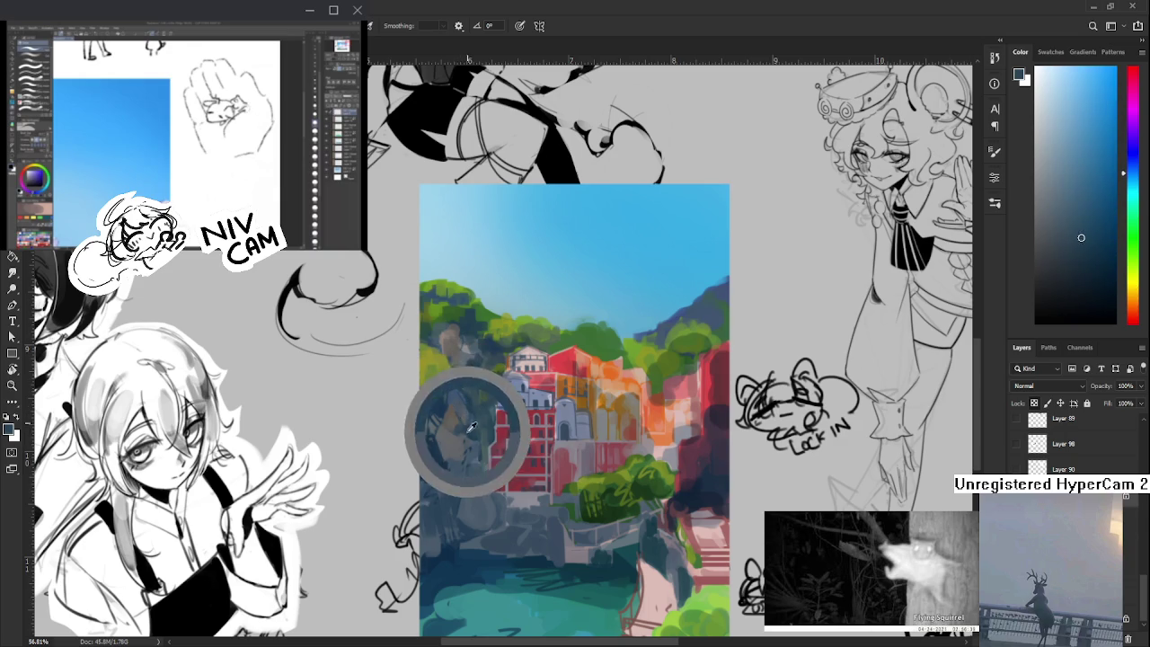
- Resample cliff shadow colours and dab them around the left cliff
{"action": "left_click", "coordinate": [466, 421]}
{"action": "left_click", "coordinate": [458, 400]}
{"action": "left_click", "coordinate": [465, 423]}
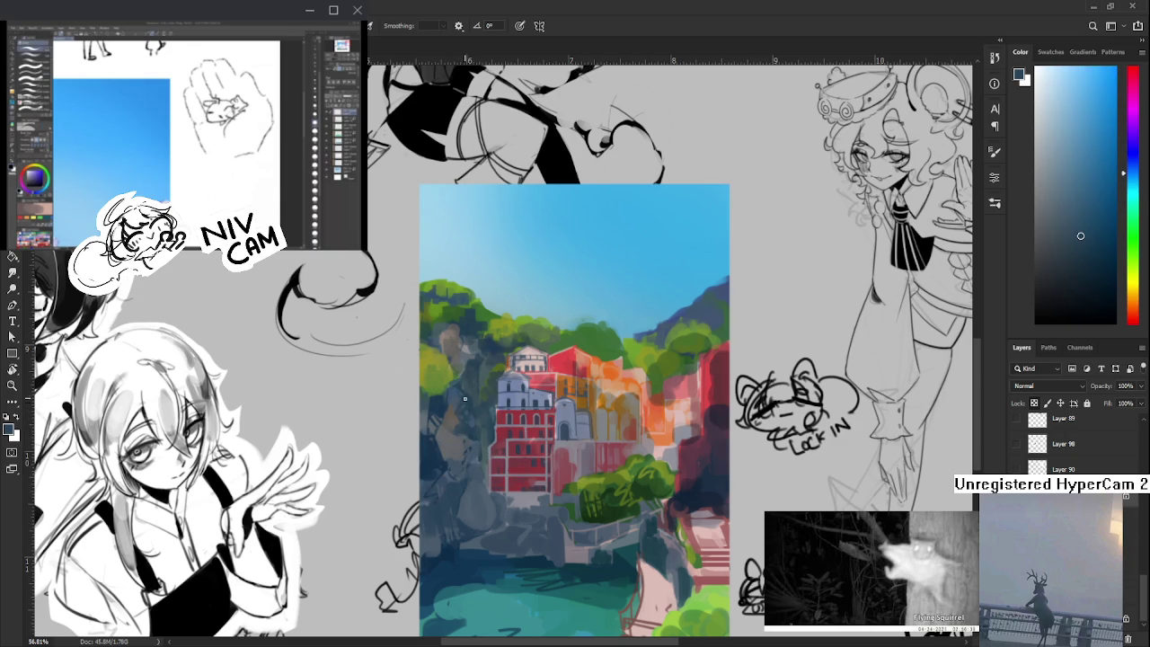
{"action": "left_click", "coordinate": [467, 396]}
{"action": "scroll", "coordinate": [485, 423], "scroll_direction": "down", "scroll_amount": 1}
{"action": "left_click", "coordinate": [455, 427]}
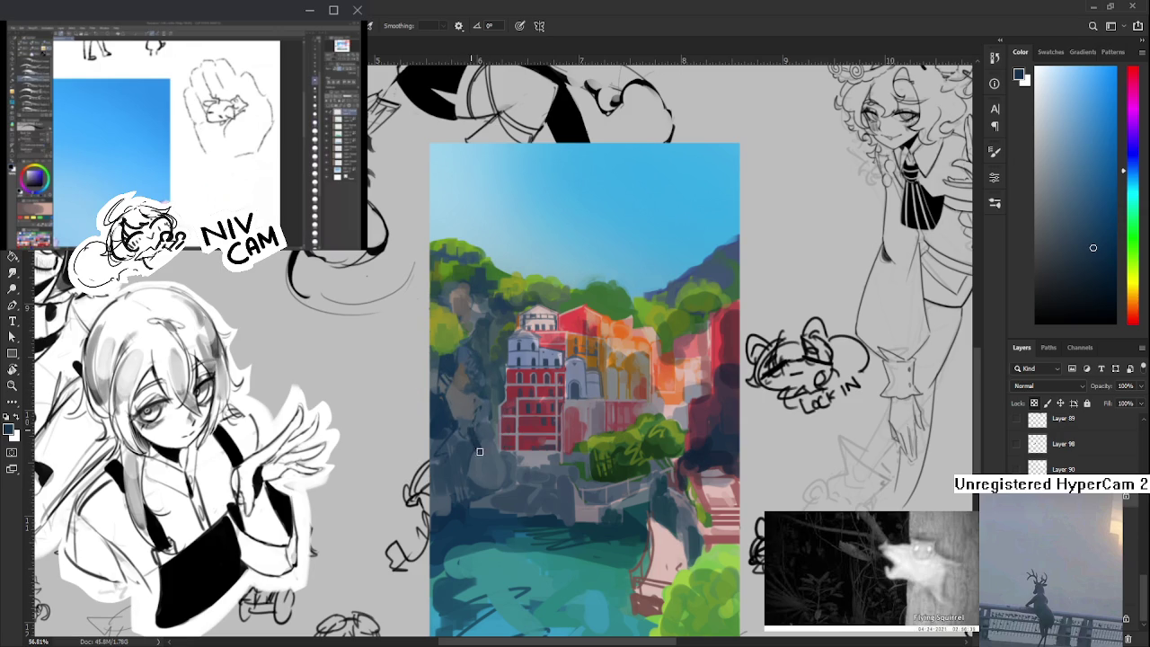
{"action": "left_click", "coordinate": [491, 434], "text": "alt"}
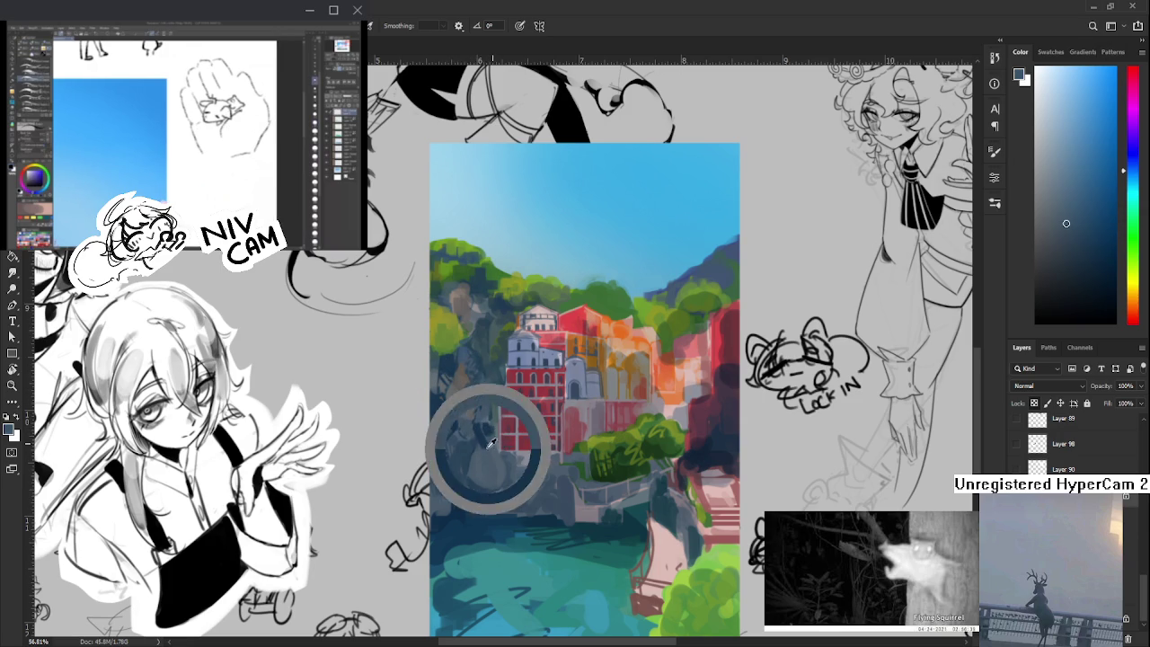
{"action": "left_click", "coordinate": [494, 436], "text": "alt"}
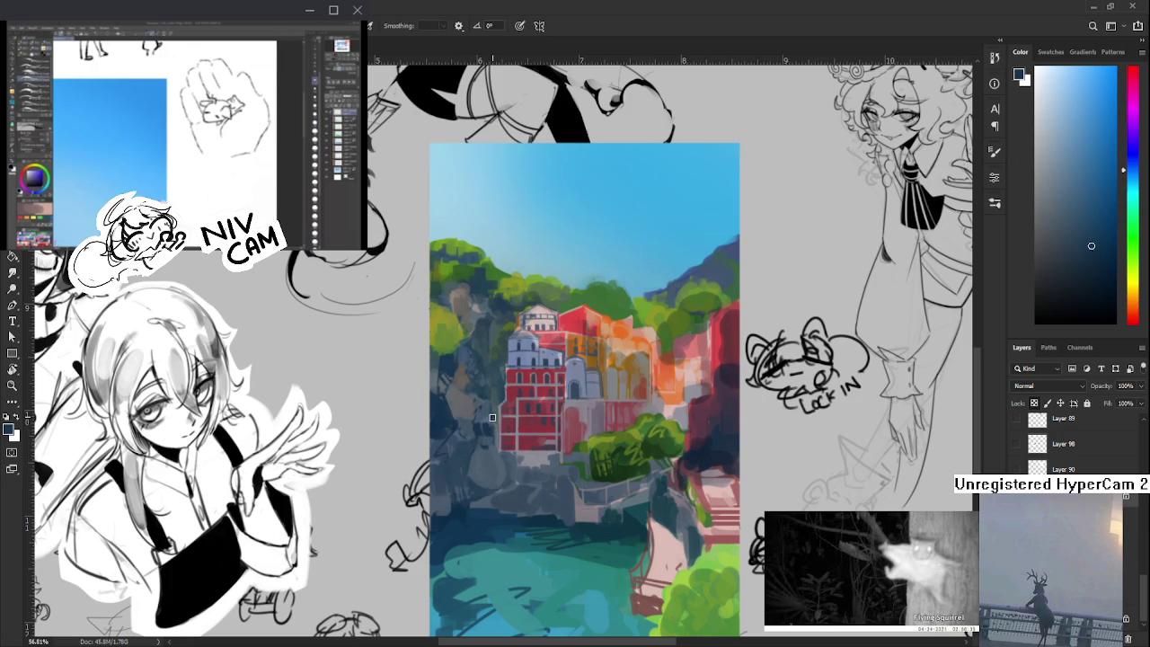
{"action": "scroll", "coordinate": [496, 427], "scroll_direction": "up", "scroll_amount": 2}
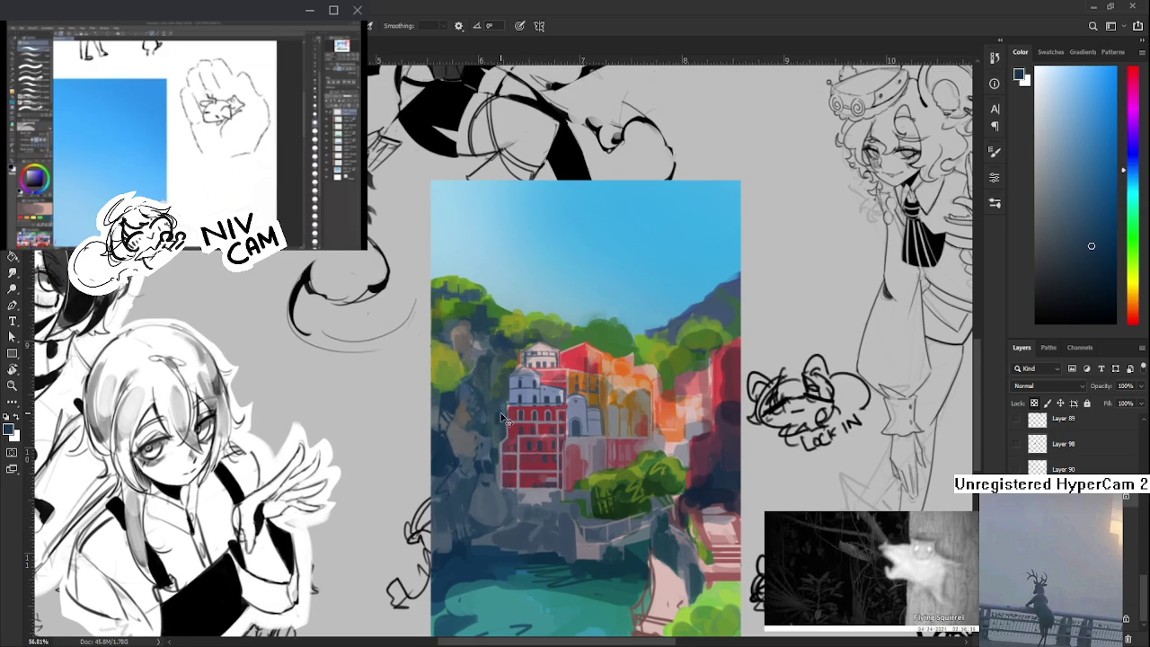
{"action": "scroll", "coordinate": [499, 410], "scroll_direction": "up", "scroll_amount": 2}
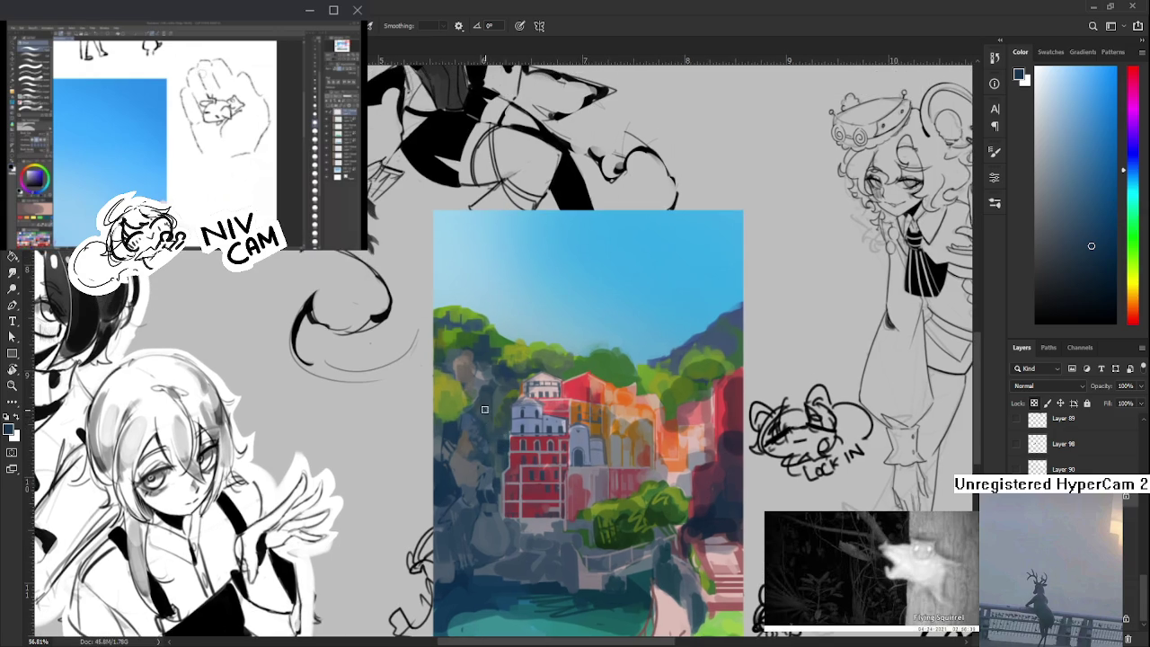
- Add dark teal, olive, bright green and yellow-green strokes to the left-side trees
{"action": "left_click", "coordinate": [493, 416], "text": "alt"}
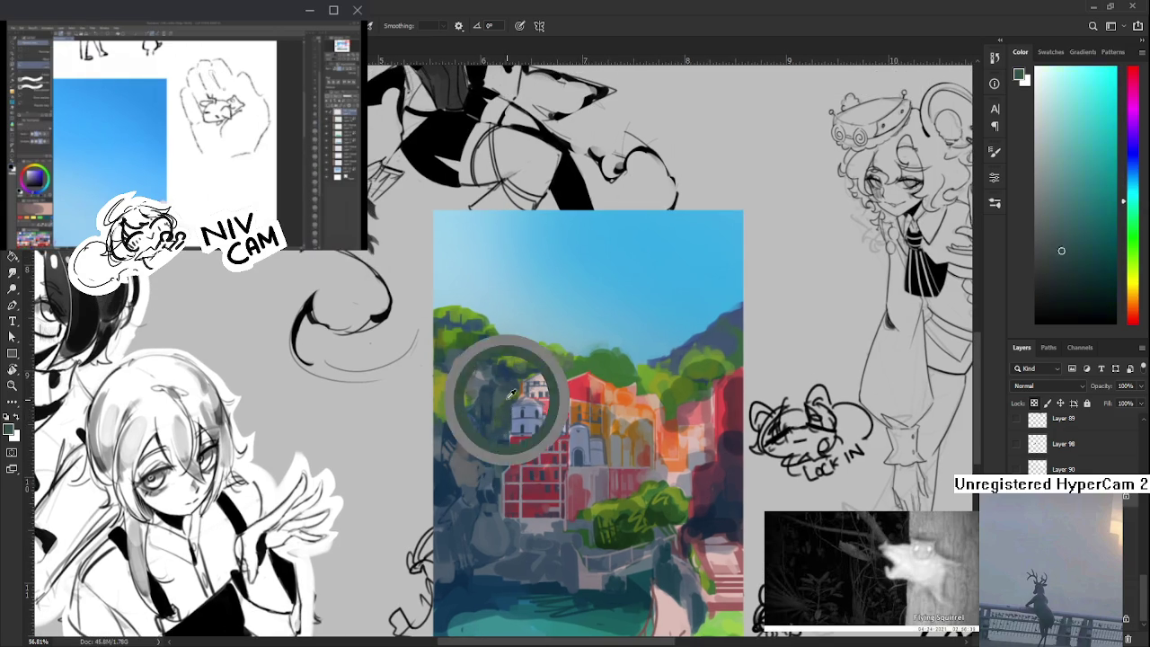
{"action": "left_click", "coordinate": [505, 399], "text": "alt"}
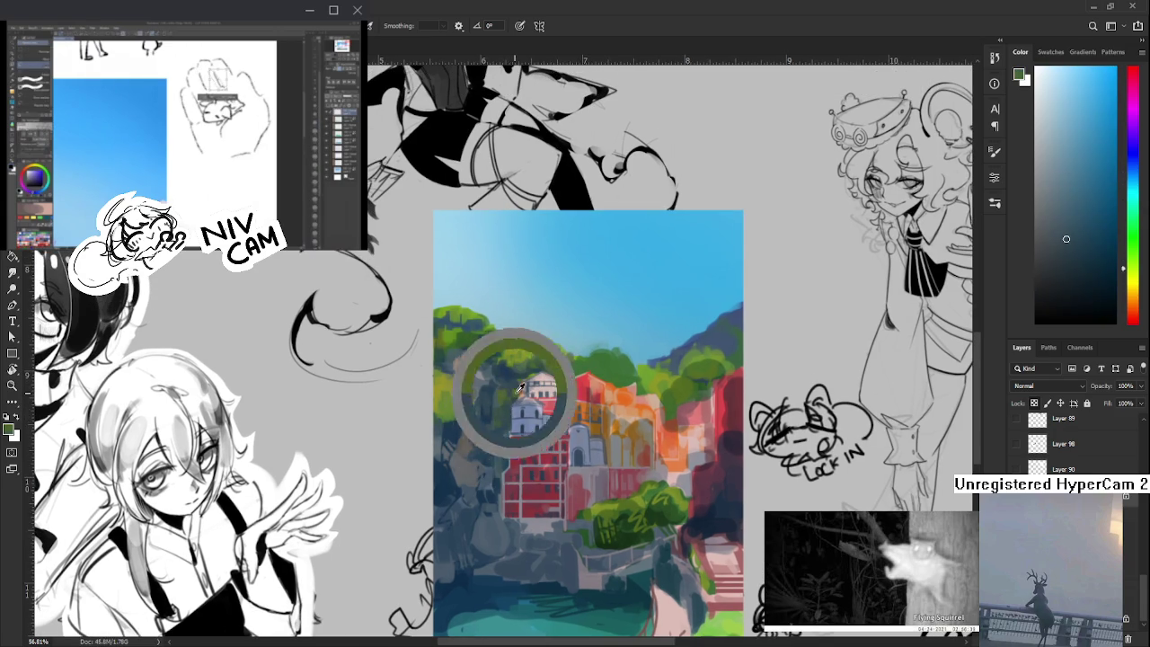
{"action": "left_click", "coordinate": [519, 353], "text": "alt"}
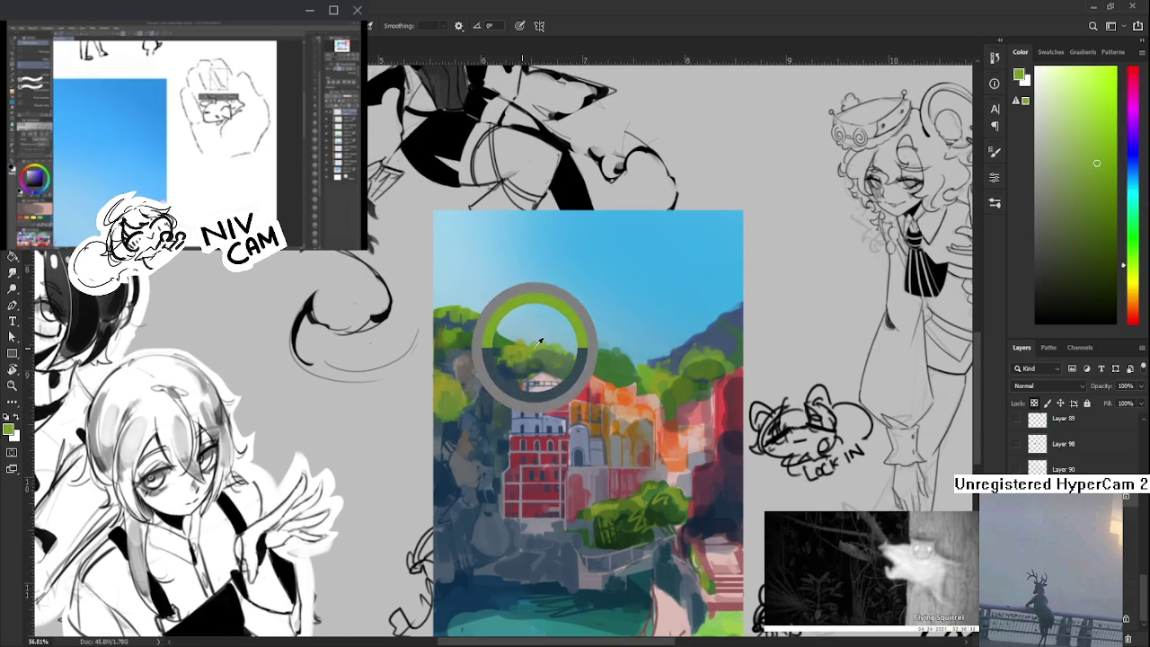
{"action": "left_click", "coordinate": [505, 403], "text": "alt"}
{"action": "left_click", "coordinate": [503, 396], "text": "alt"}
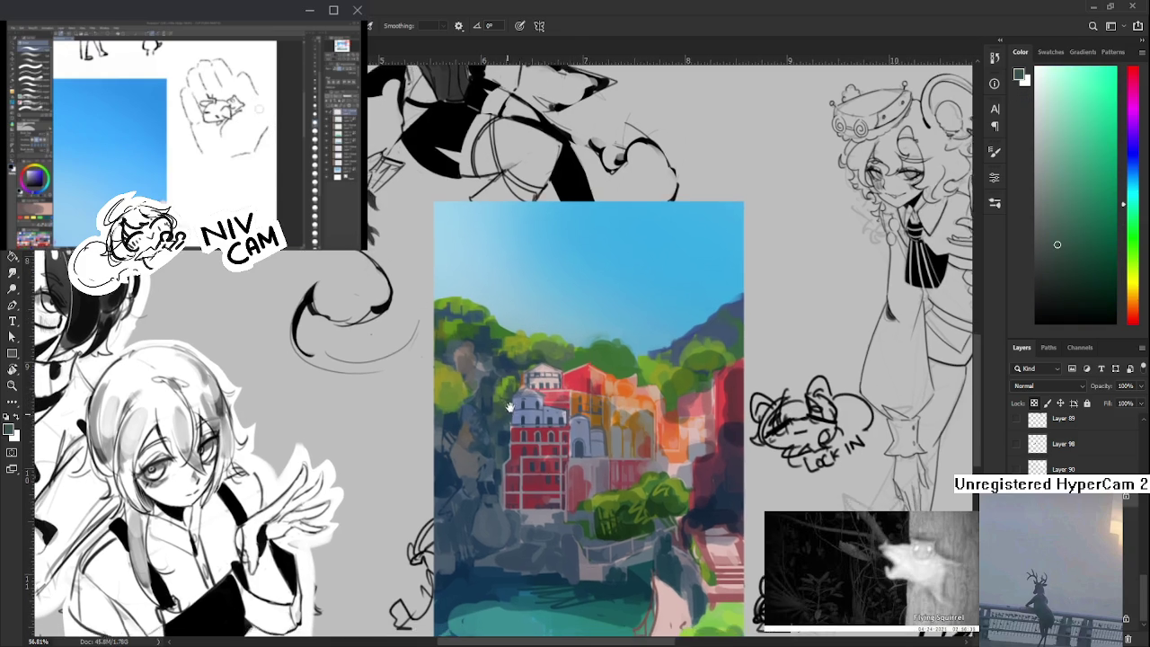
{"action": "left_click", "coordinate": [519, 370], "text": "alt"}
{"action": "left_click", "coordinate": [493, 368], "text": "alt"}
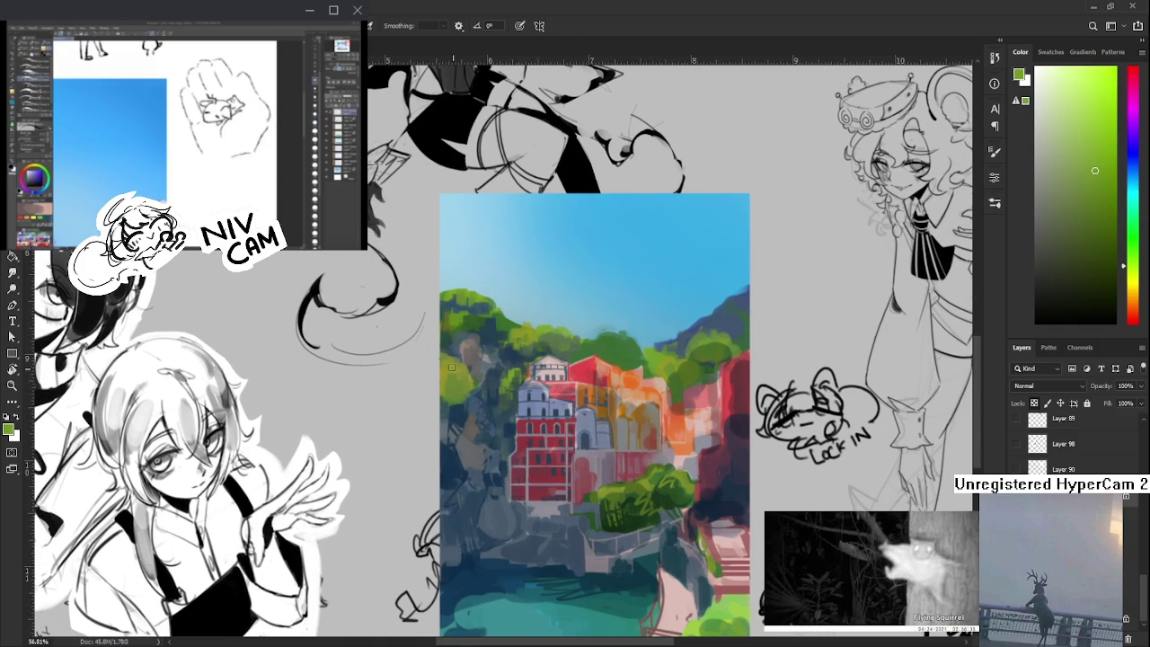
- Dab muted greys, orange-brown, dark blue and olive green into the left cliff trees
{"action": "scroll", "coordinate": [504, 368], "scroll_direction": "up", "scroll_amount": 1}
{"action": "left_click", "coordinate": [505, 370], "text": "alt"}
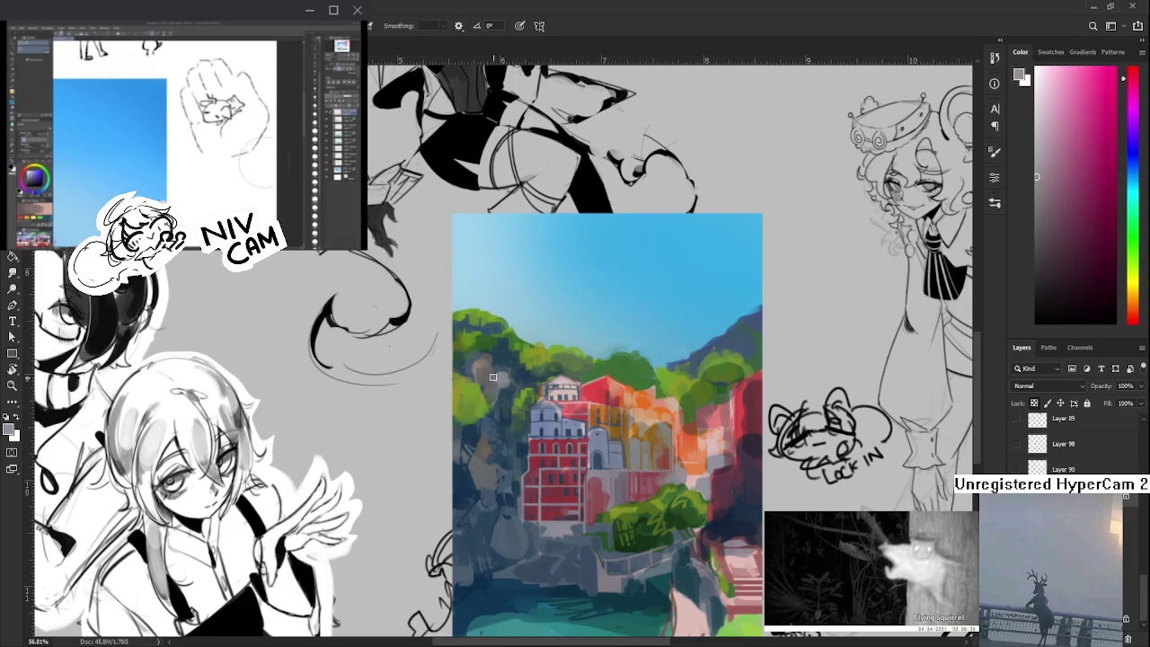
{"action": "left_click", "coordinate": [492, 373], "text": "alt"}
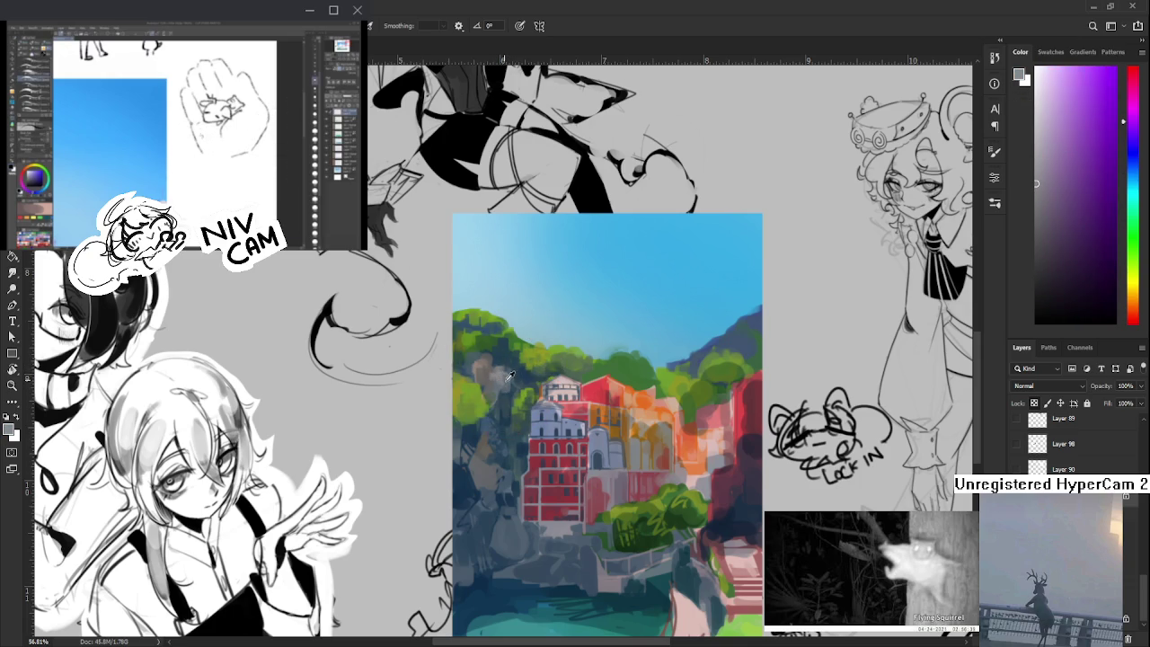
{"action": "left_click", "coordinate": [481, 366], "text": "alt"}
{"action": "scroll", "coordinate": [471, 355], "scroll_direction": "down", "scroll_amount": 3}
{"action": "left_click", "coordinate": [470, 360], "text": "alt"}
{"action": "left_click", "coordinate": [469, 358], "text": "alt"}
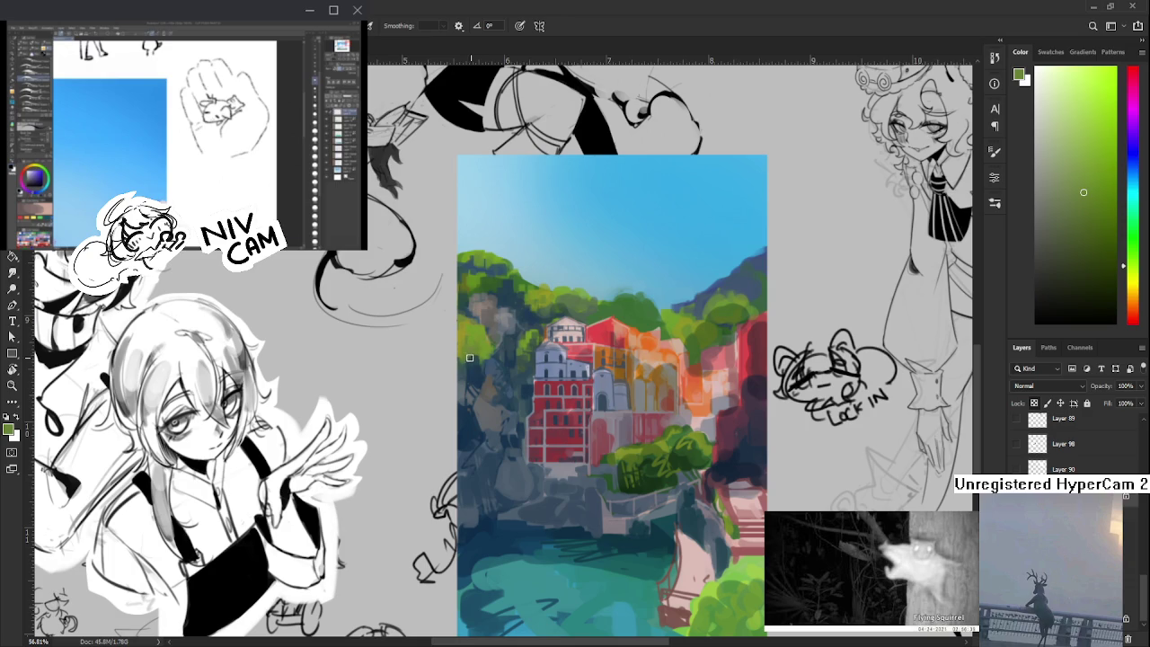
{"action": "left_click", "coordinate": [471, 360], "text": "alt"}
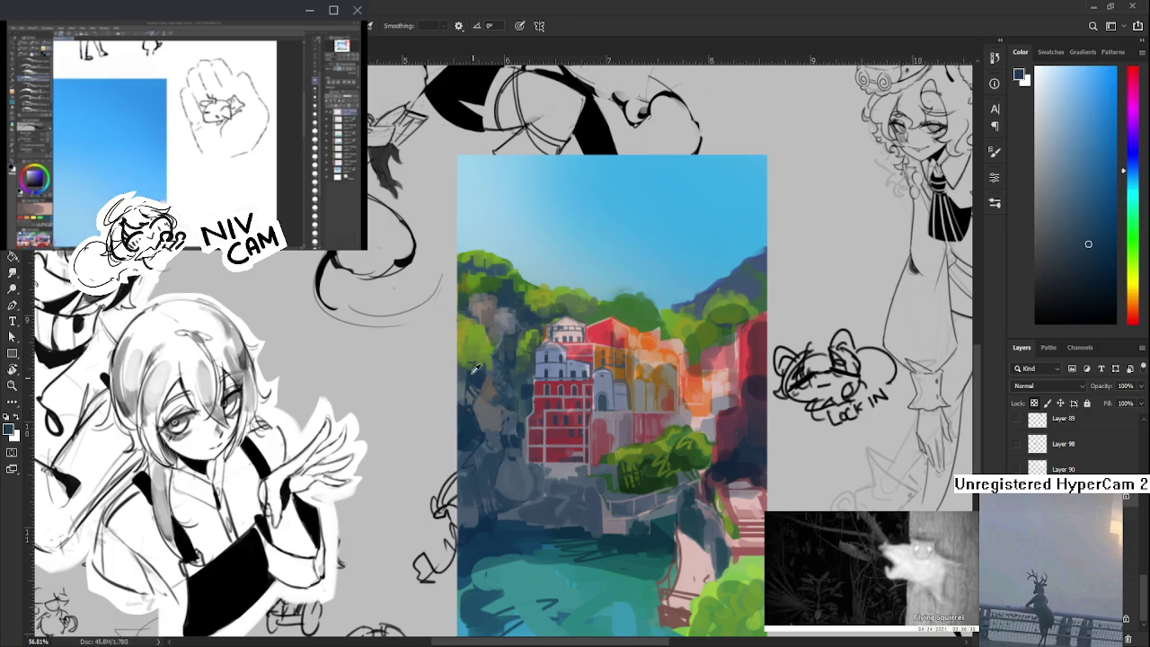
- Layer deeper greens and yellow-greens over the cliff foliage, finishing with a brownish grey
{"action": "left_click", "coordinate": [492, 347], "text": "alt"}
{"action": "left_click", "coordinate": [480, 359], "text": "alt"}
{"action": "left_click", "coordinate": [484, 347], "text": "alt"}
{"action": "left_click", "coordinate": [480, 355], "text": "alt"}
{"action": "left_click", "coordinate": [469, 357], "text": "alt"}
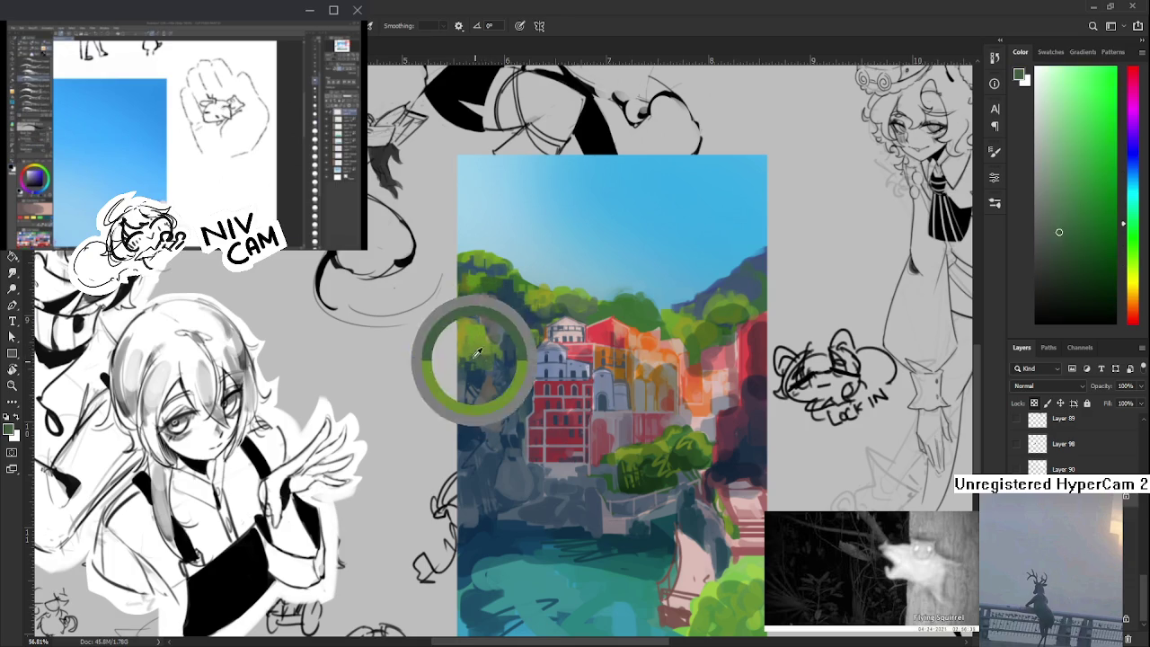
{"action": "left_click", "coordinate": [476, 351], "text": "alt"}
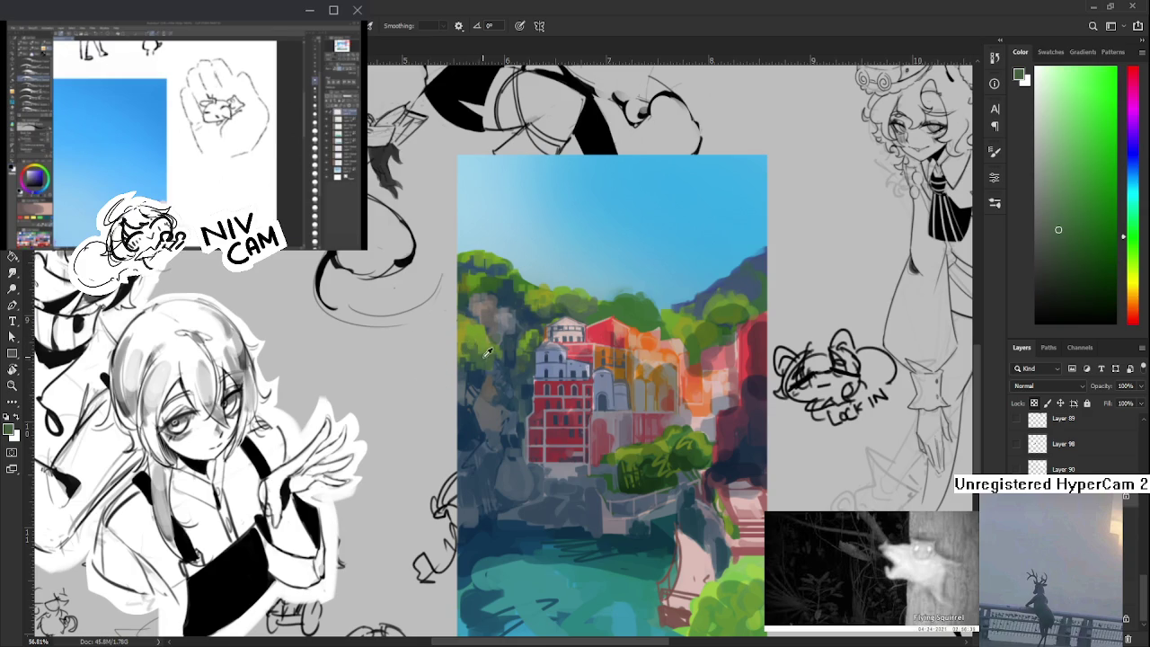
{"action": "left_click", "coordinate": [483, 342], "text": "alt"}
{"action": "left_click", "coordinate": [483, 356], "text": "alt"}
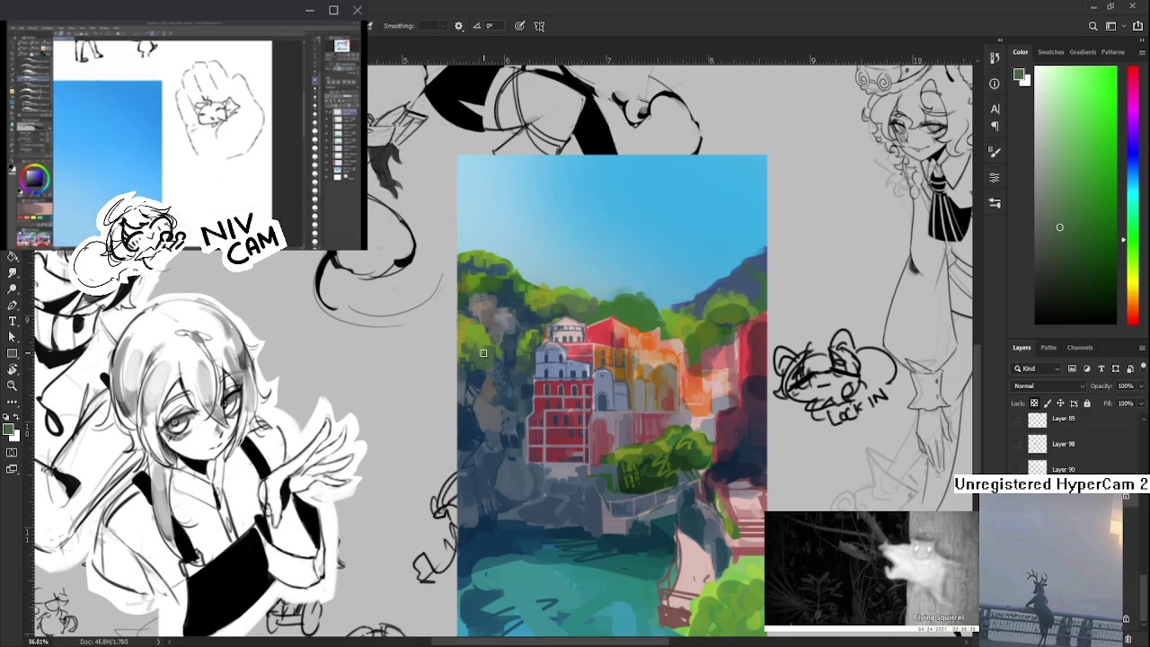
{"action": "left_click", "coordinate": [490, 341], "text": "alt"}
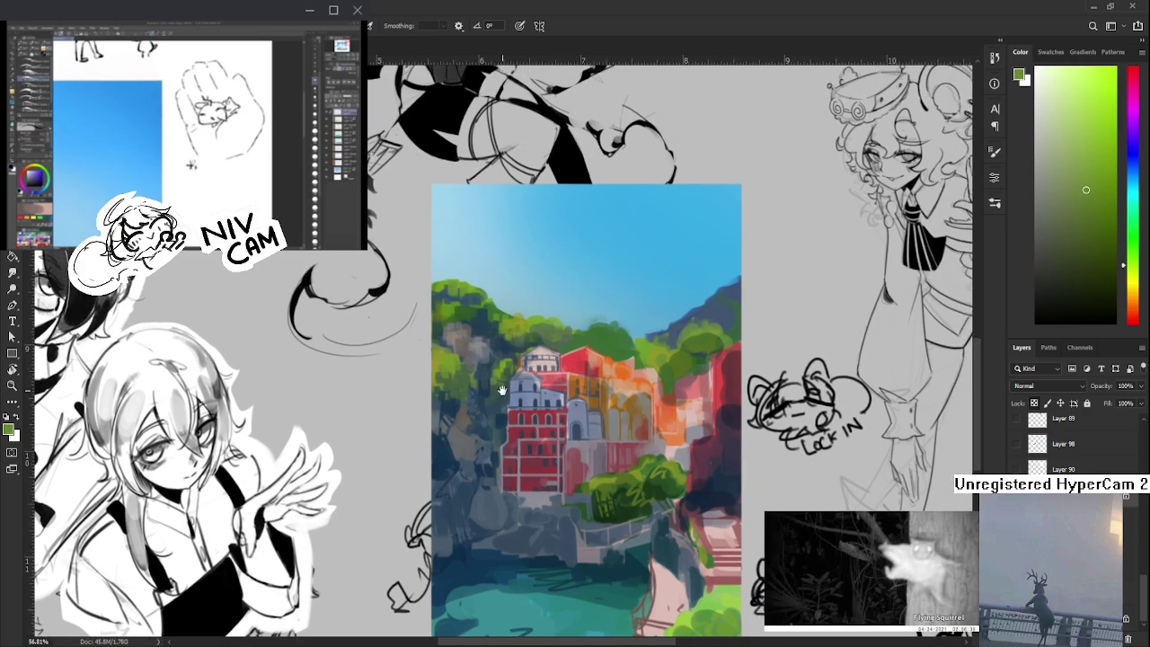
{"action": "left_click", "coordinate": [491, 406], "text": "alt"}
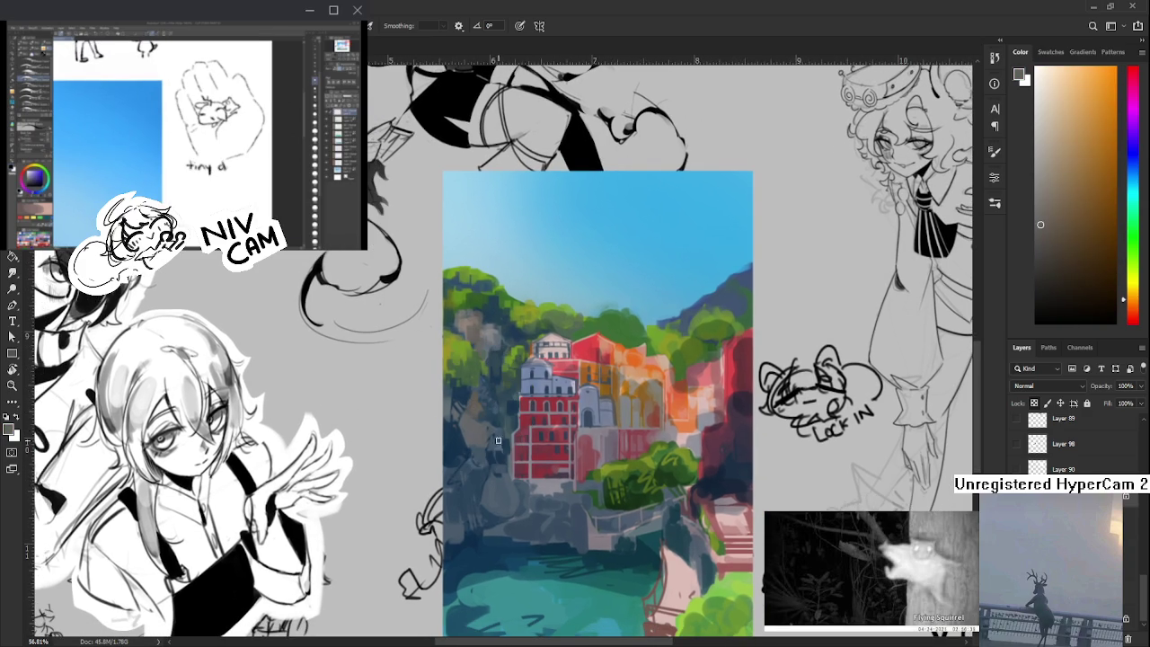
- Paint dark blue shadow tones on the lower cliff below the red building
{"action": "left_click", "coordinate": [477, 483], "text": "alt"}
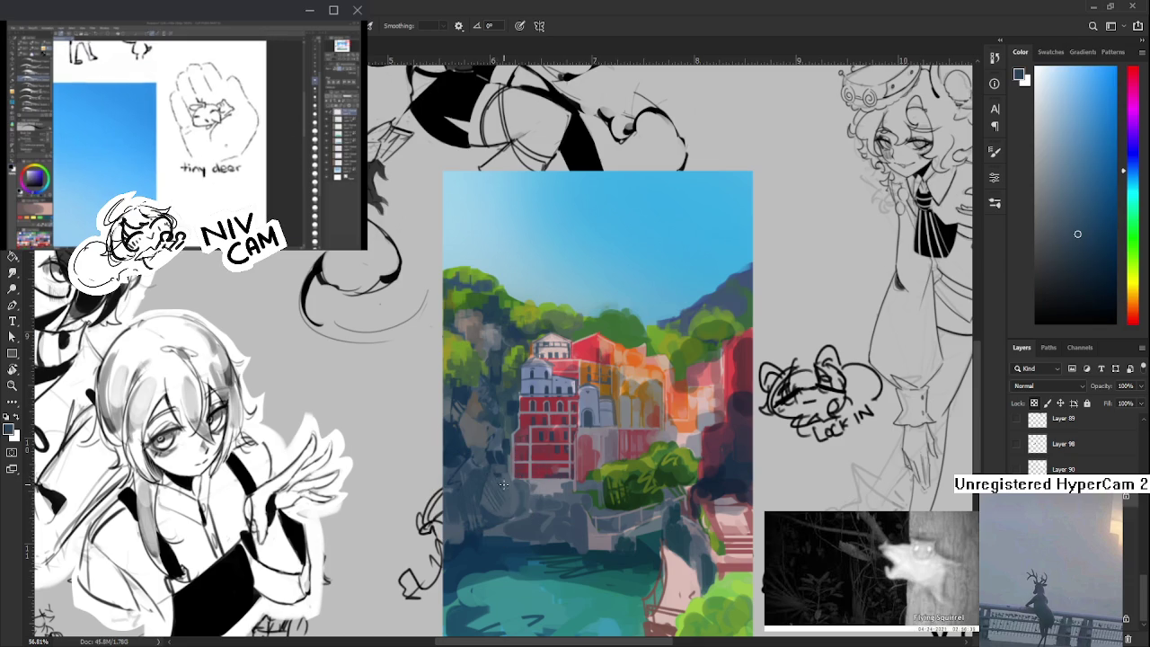
{"action": "left_click", "coordinate": [509, 486], "text": "alt"}
{"action": "left_click", "coordinate": [512, 485], "text": "alt"}
{"action": "left_click", "coordinate": [500, 466], "text": "alt"}
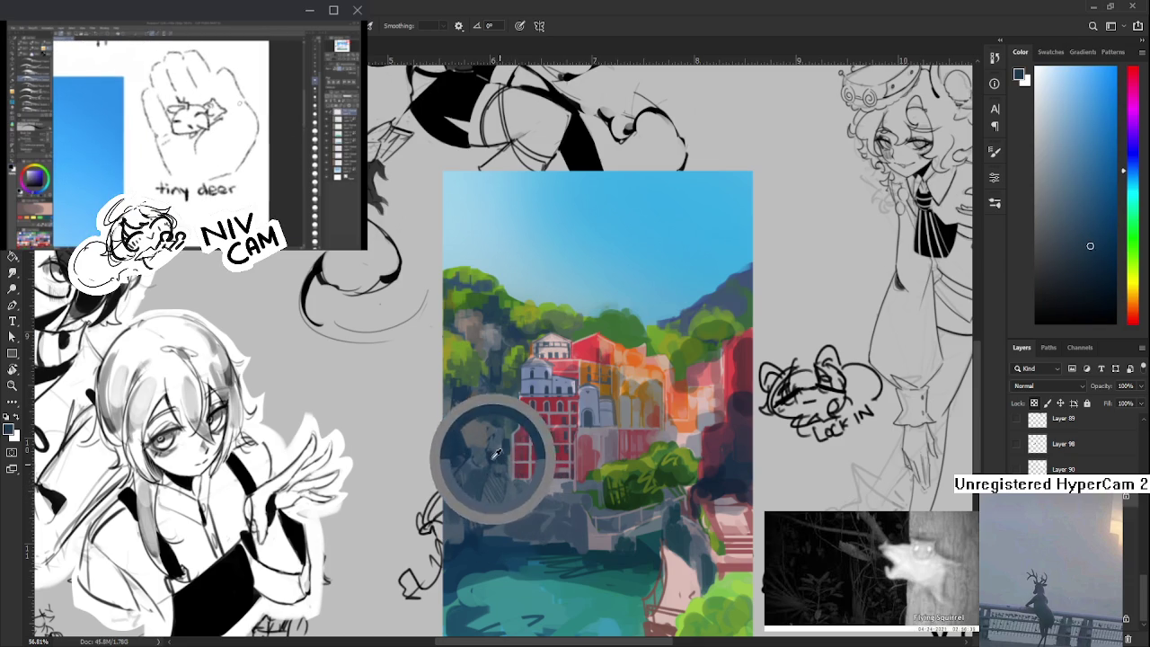
{"action": "left_click", "coordinate": [499, 449], "text": "alt"}
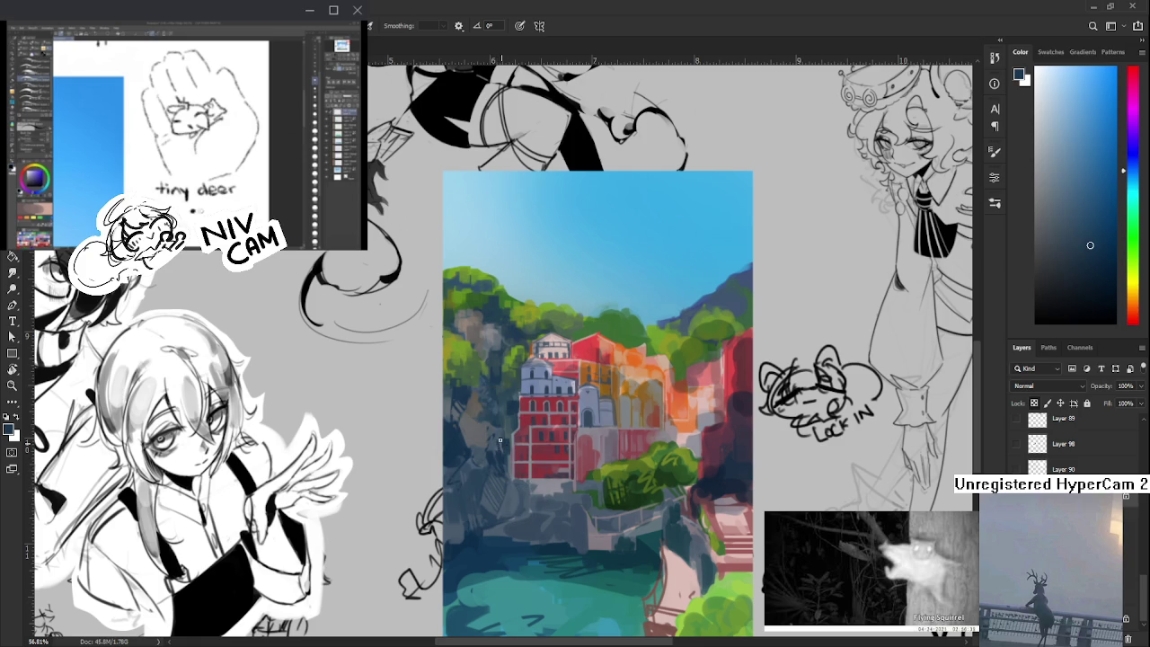
{"action": "left_click", "coordinate": [502, 438], "text": "alt"}
{"action": "left_click", "coordinate": [501, 447], "text": "alt"}
- Alternate lighter grey-blue and darker blue strokes on the lower-left cliff
{"action": "left_click_drag", "start_coordinate": [502, 447], "coordinate": [470, 464]}
{"action": "left_click", "coordinate": [466, 451], "text": "alt"}
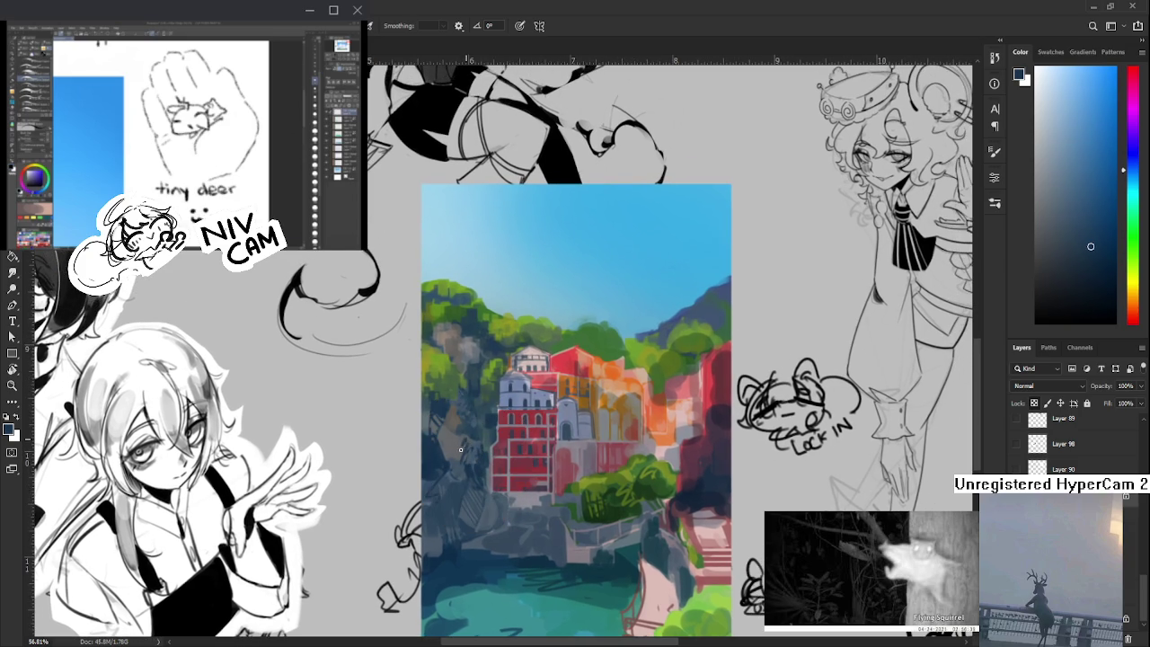
{"action": "left_click", "coordinate": [459, 459], "text": "alt"}
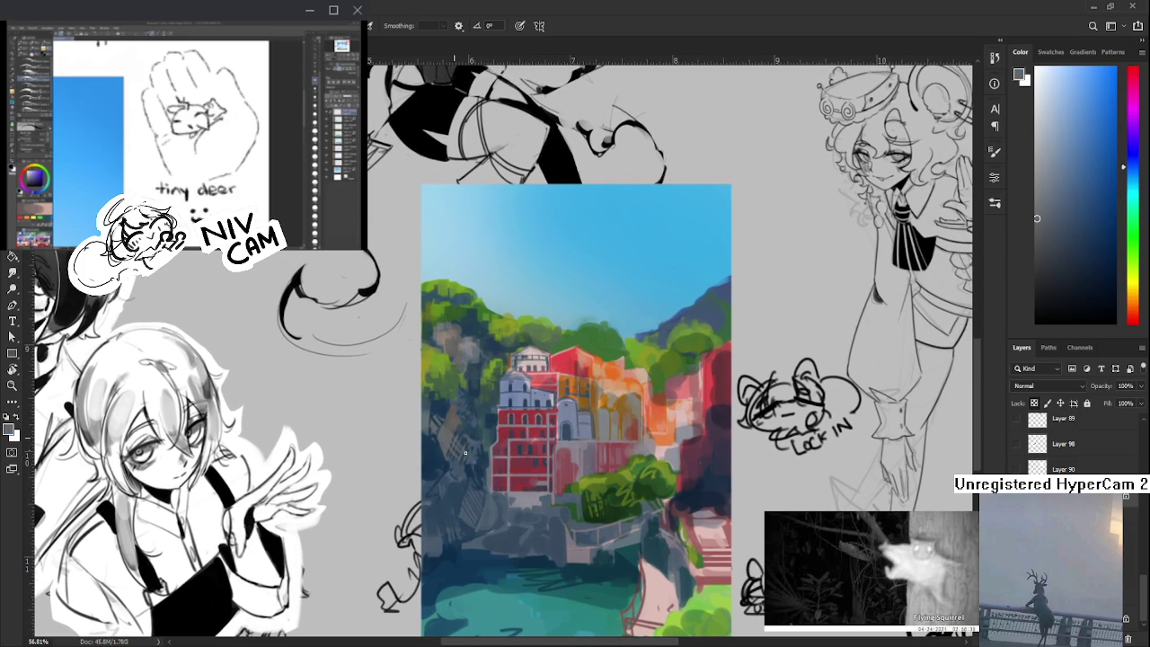
{"action": "left_click", "coordinate": [458, 435], "text": "alt"}
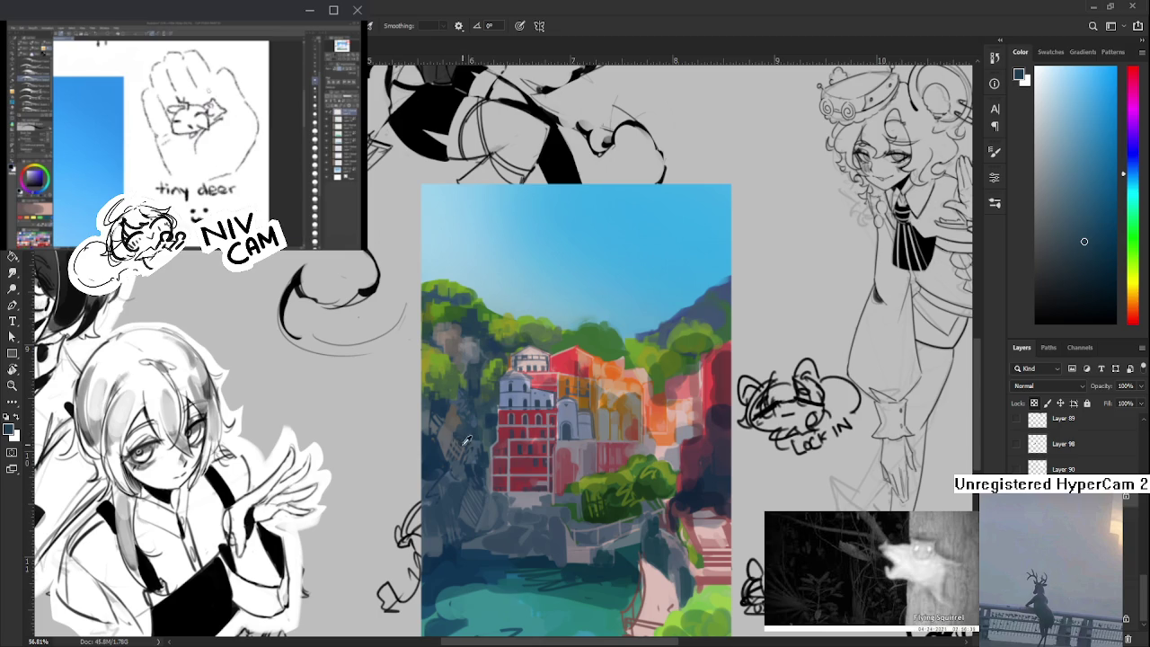
{"action": "left_click", "coordinate": [463, 435], "text": "alt"}
{"action": "left_click", "coordinate": [455, 436], "text": "alt"}
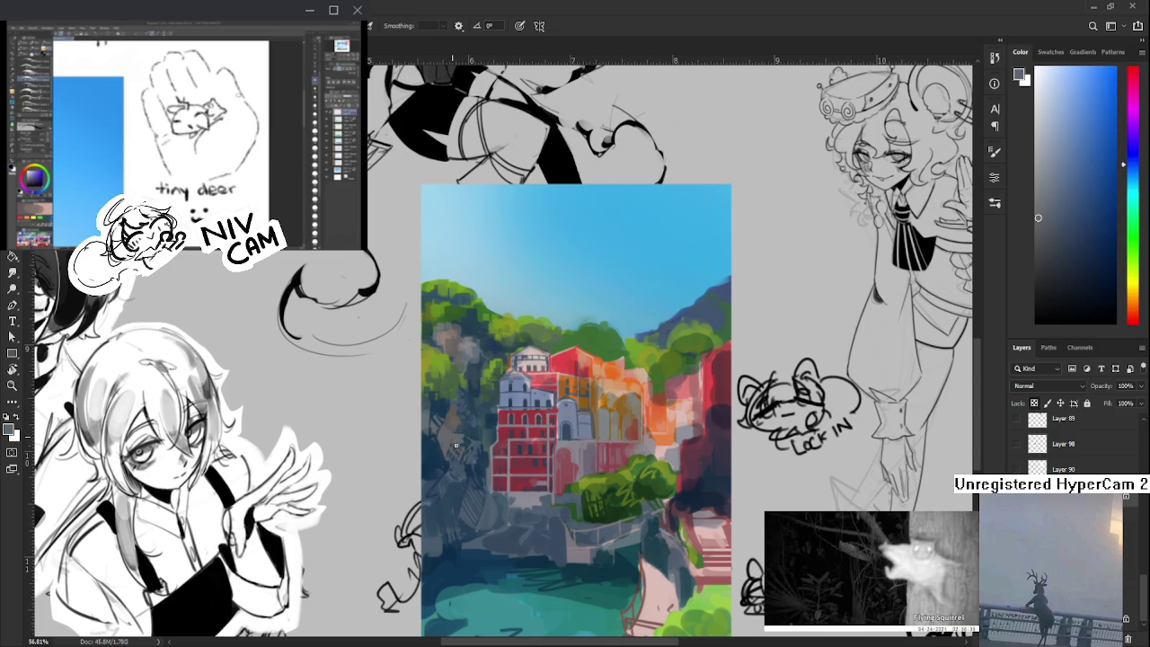
{"action": "left_click", "coordinate": [463, 440], "text": "alt"}
- Refine the cliff shadows with further blue and lighter blue-grey strokes
{"action": "left_click", "coordinate": [465, 438], "text": "alt"}
{"action": "left_click", "coordinate": [468, 434], "text": "alt"}
{"action": "left_click", "coordinate": [467, 435], "text": "alt"}
{"action": "left_click", "coordinate": [465, 437], "text": "alt"}
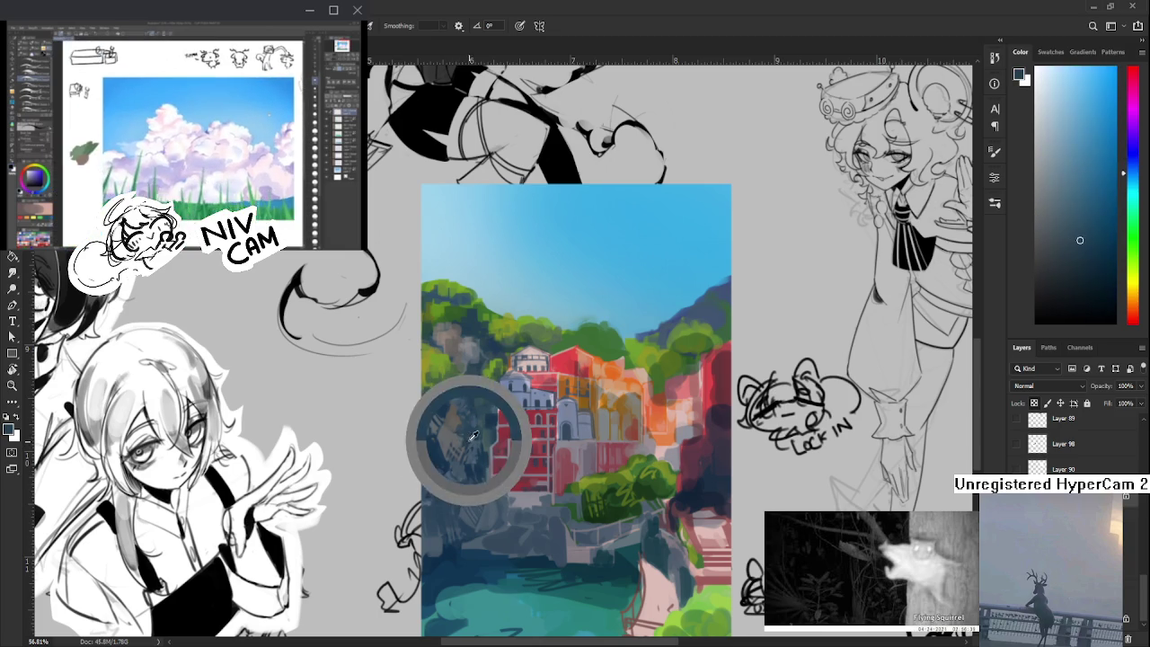
{"action": "left_click", "coordinate": [461, 447], "text": "alt"}
{"action": "left_click", "coordinate": [476, 444], "text": "alt"}
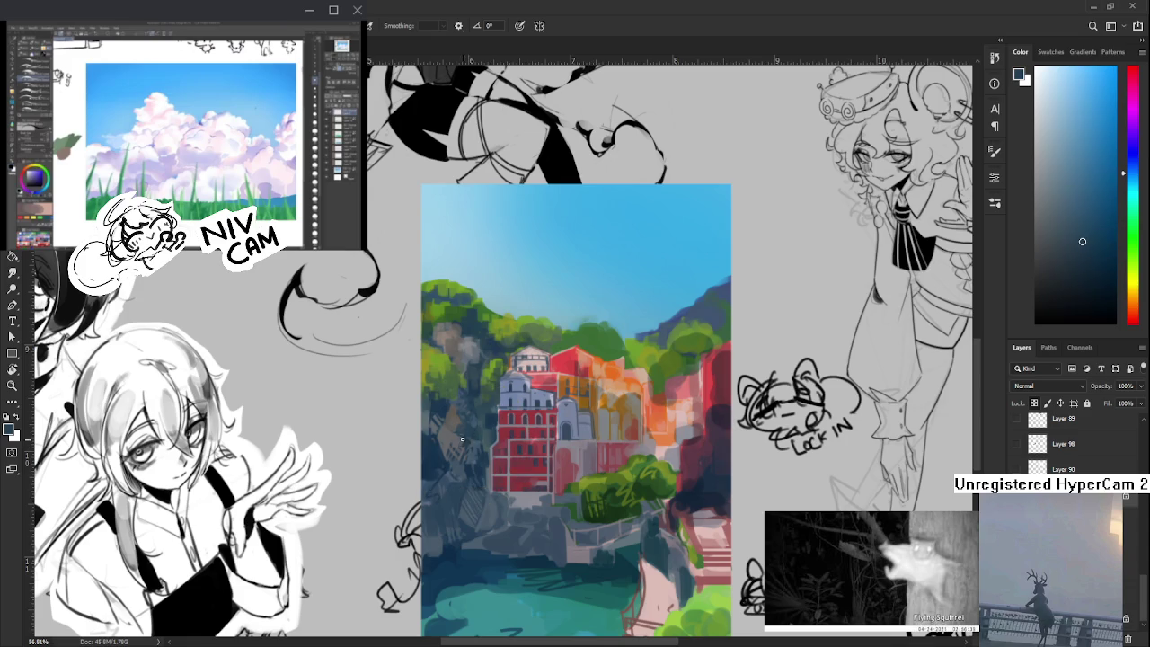
{"action": "left_click_drag", "start_coordinate": [476, 444], "coordinate": [483, 389]}
{"action": "left_click", "coordinate": [478, 399], "text": "alt"}
- Sample light and dark blue-greys from the cliff and stroke them over its shadowed face
{"action": "left_click", "coordinate": [484, 387], "text": "alt"}
{"action": "left_click", "coordinate": [479, 402], "text": "alt"}
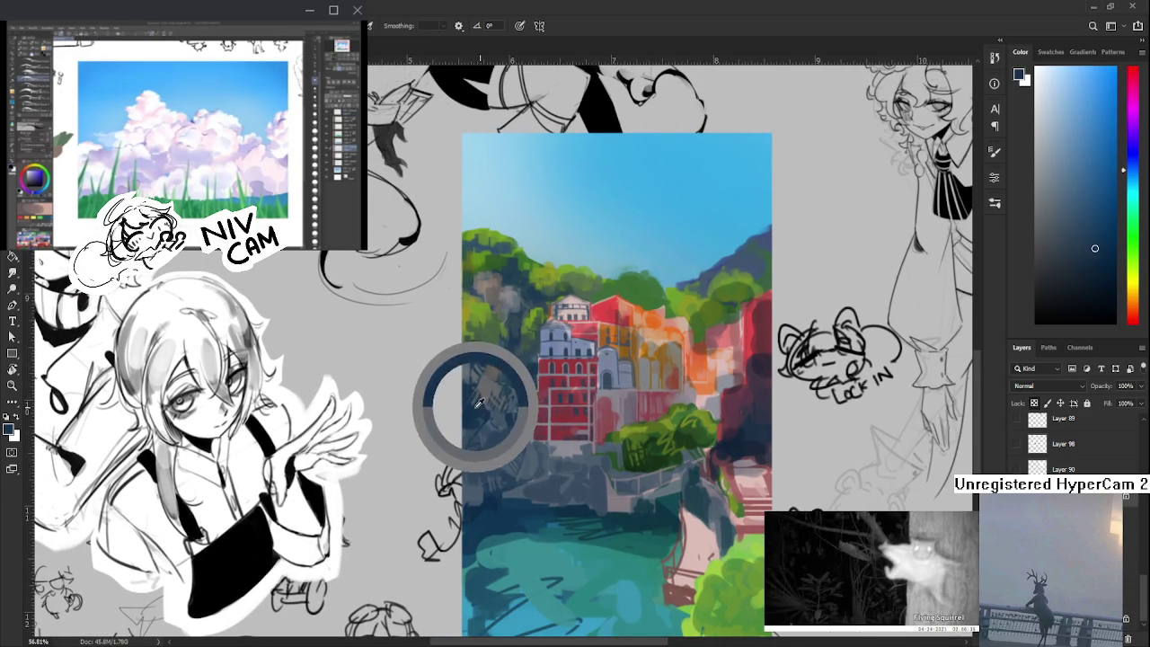
{"action": "left_click", "coordinate": [486, 384], "text": "alt"}
{"action": "left_click", "coordinate": [488, 386], "text": "alt"}
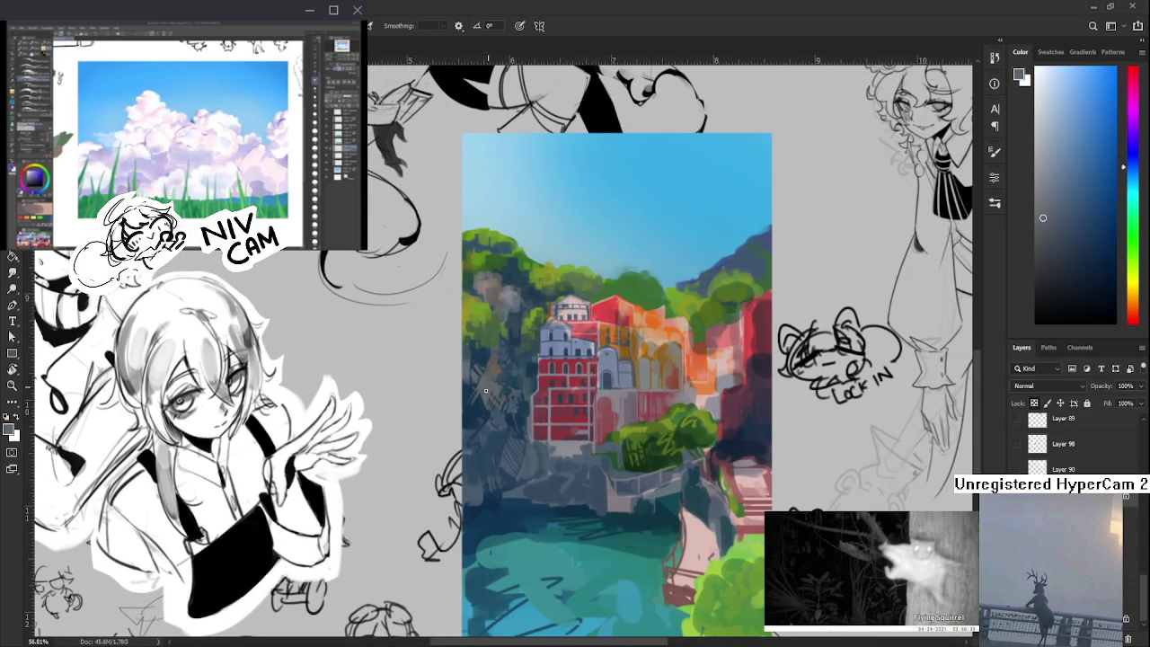
{"action": "left_click", "coordinate": [483, 397], "text": "alt"}
{"action": "left_click", "coordinate": [481, 397], "text": "alt"}
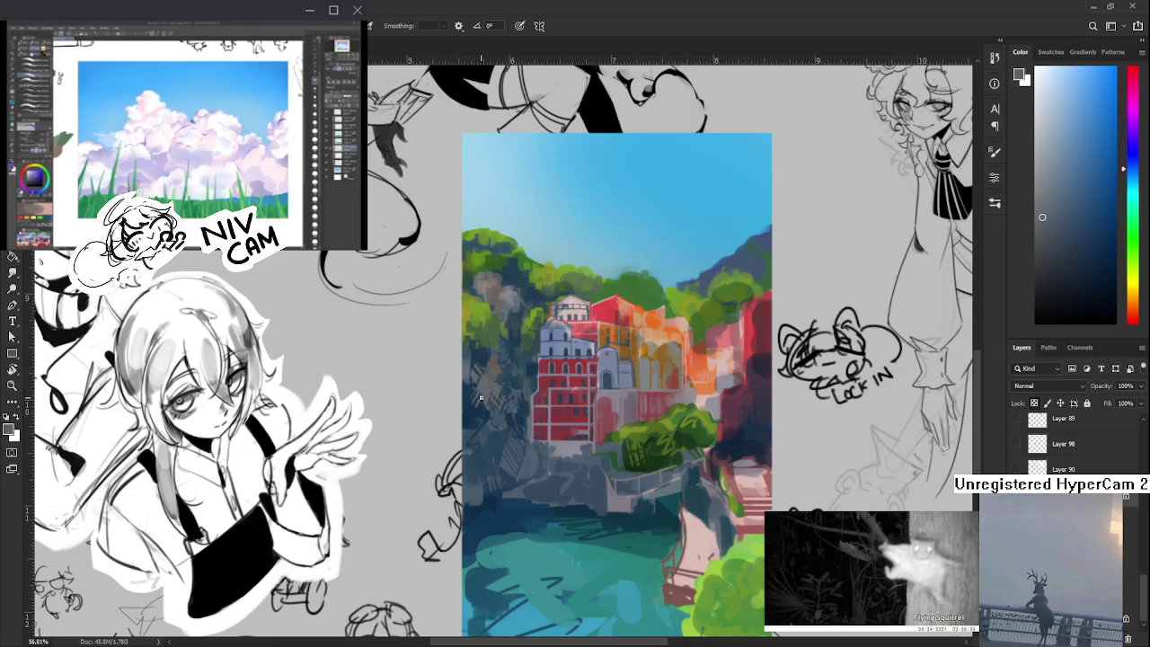
{"action": "left_click", "coordinate": [477, 399], "text": "alt"}
{"action": "left_click", "coordinate": [483, 388], "text": "alt"}
{"action": "left_click", "coordinate": [480, 409], "text": "alt"}
- Layer lighter blue-grey and dark blue strokes over the cliff left of the red building
{"action": "left_click", "coordinate": [480, 387], "text": "alt"}
{"action": "left_click", "coordinate": [485, 410], "text": "alt"}
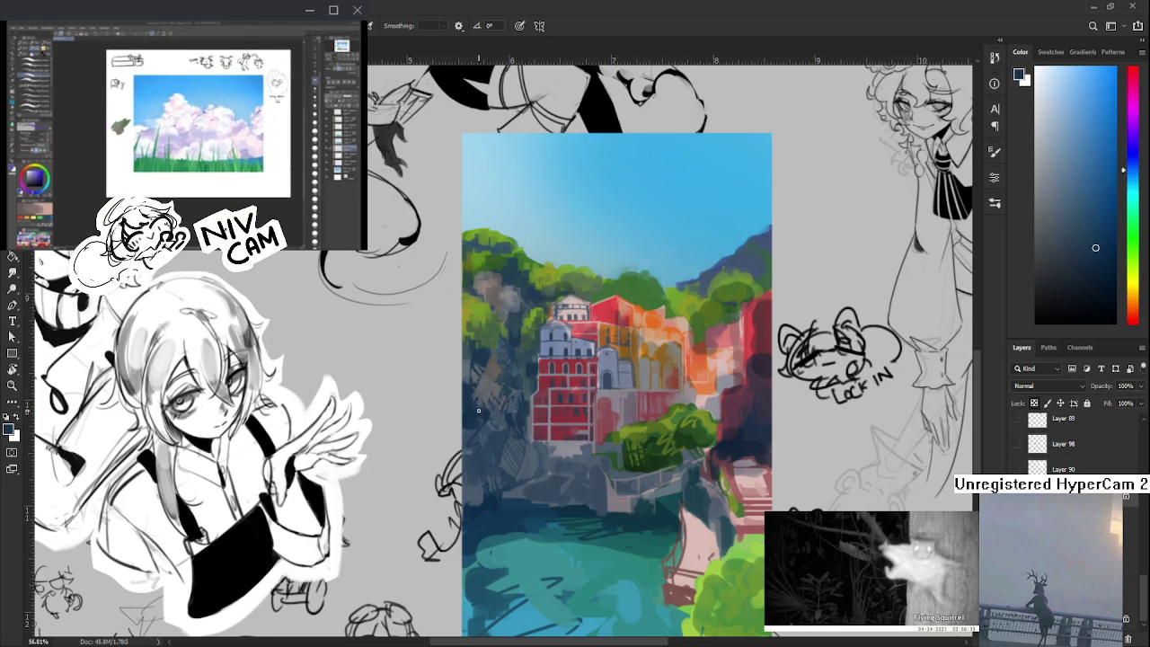
{"action": "left_click", "coordinate": [487, 393], "text": "alt"}
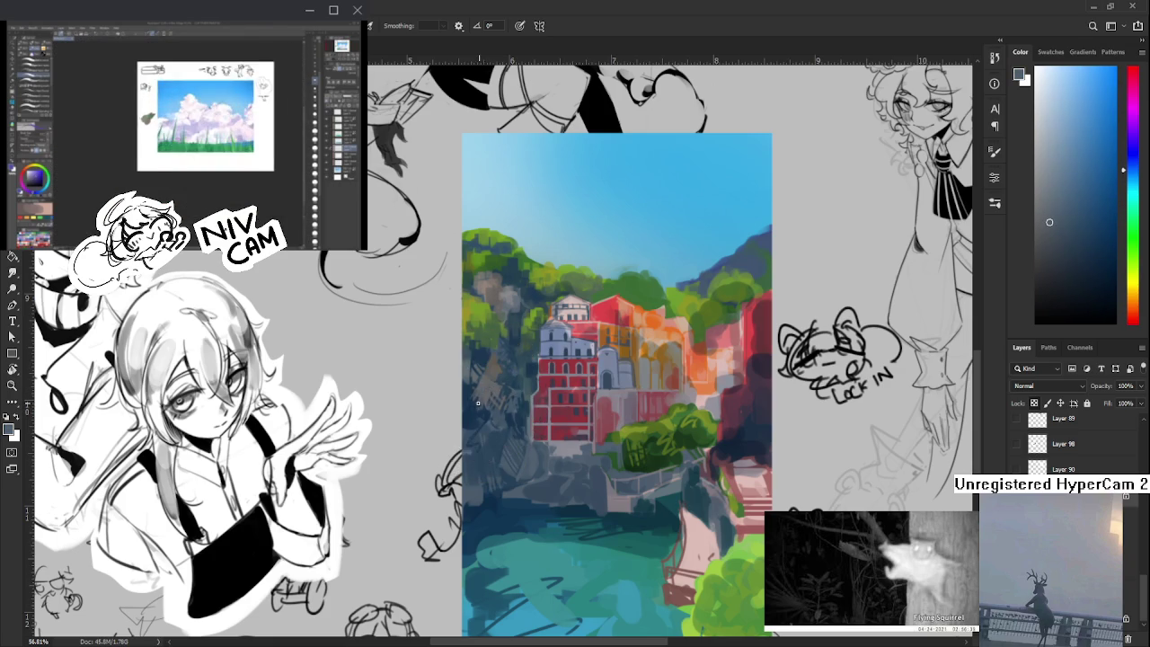
{"action": "left_click", "coordinate": [483, 411], "text": "alt"}
{"action": "left_click", "coordinate": [472, 401], "text": "alt"}
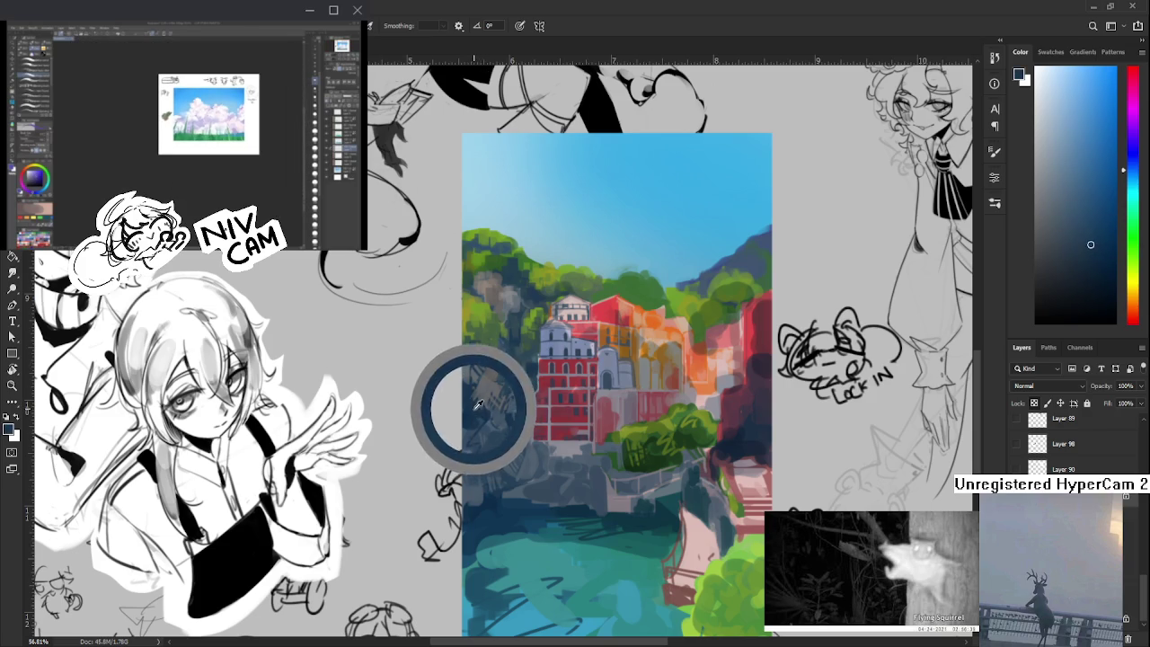
{"action": "left_click", "coordinate": [482, 393], "text": "alt"}
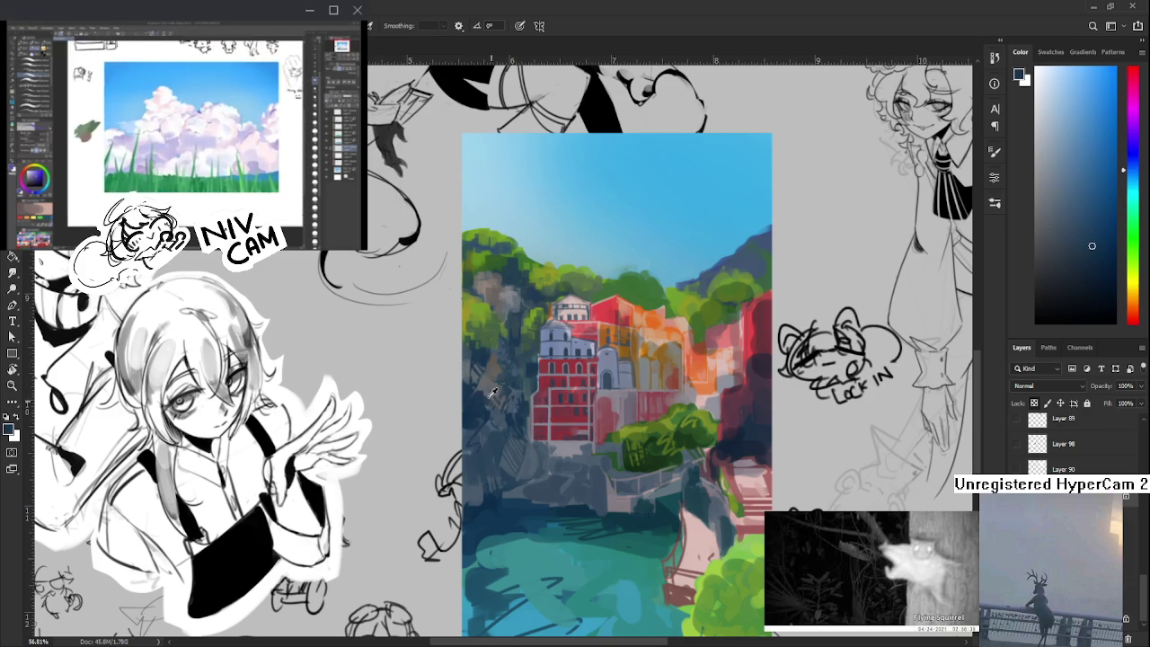
- Build up further shadow, lighter and darker blue tones across the cliff face
{"action": "left_click", "coordinate": [482, 393], "text": "alt"}
{"action": "left_click", "coordinate": [482, 388], "text": "alt"}
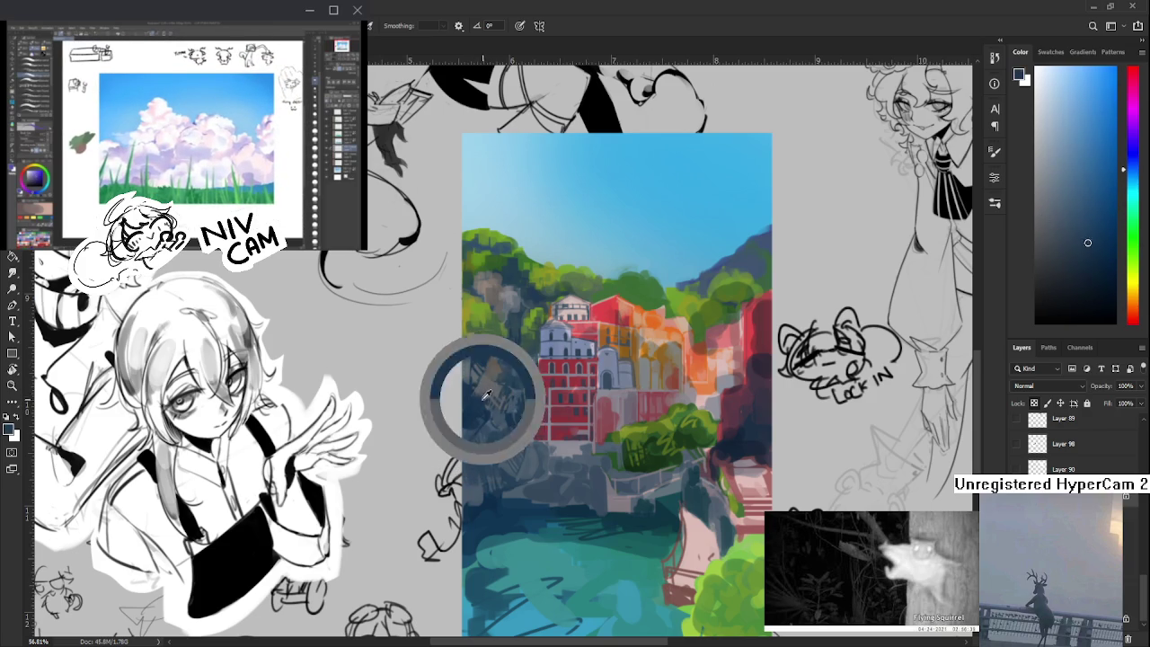
{"action": "left_click", "coordinate": [482, 386], "text": "alt"}
{"action": "left_click", "coordinate": [481, 387], "text": "alt"}
{"action": "left_click", "coordinate": [482, 388], "text": "alt"}
{"action": "left_click", "coordinate": [481, 389], "text": "alt"}
{"action": "left_click", "coordinate": [482, 387], "text": "alt"}
{"action": "left_click", "coordinate": [484, 388], "text": "alt"}
{"action": "left_click", "coordinate": [486, 385], "text": "alt"}
{"action": "left_click", "coordinate": [487, 387], "text": "alt"}
{"action": "left_click", "coordinate": [489, 390], "text": "alt"}
{"action": "left_click", "coordinate": [492, 393], "text": "alt"}
{"action": "left_click", "coordinate": [494, 394], "text": "alt"}
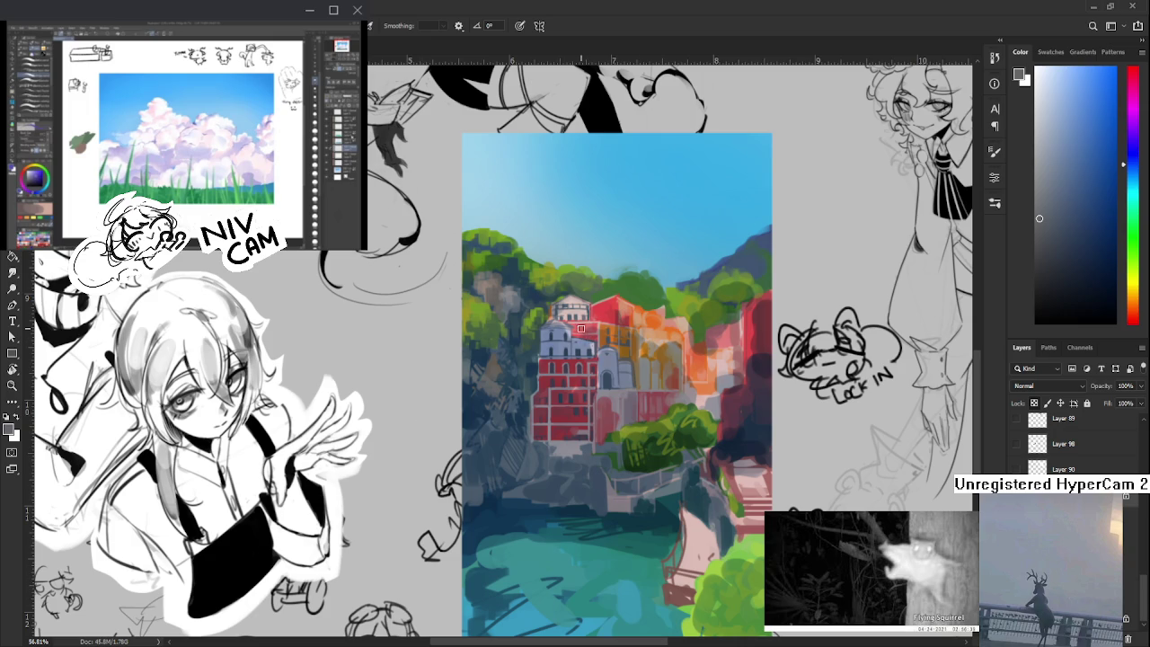
- Shade the red building's facade with sampled dark and lighter red dabs
{"action": "left_click", "coordinate": [598, 387], "text": "alt"}
{"action": "left_click", "coordinate": [612, 424], "text": "alt"}
{"action": "left_click", "coordinate": [538, 415], "text": "alt"}
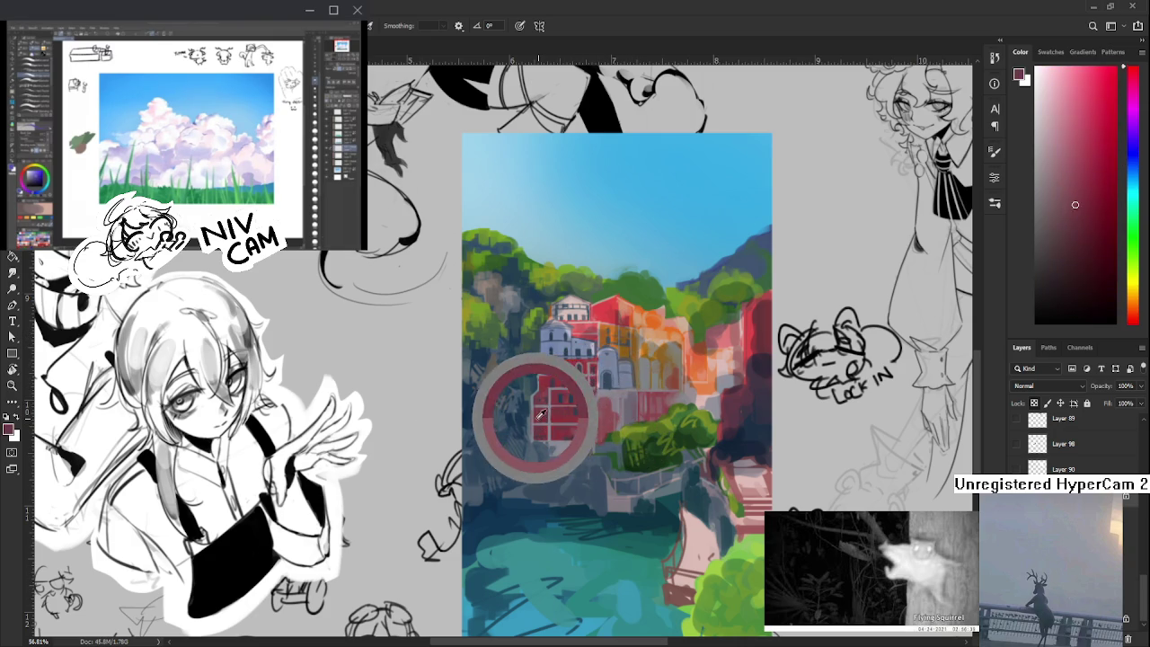
{"action": "left_click", "coordinate": [532, 415], "text": "alt"}
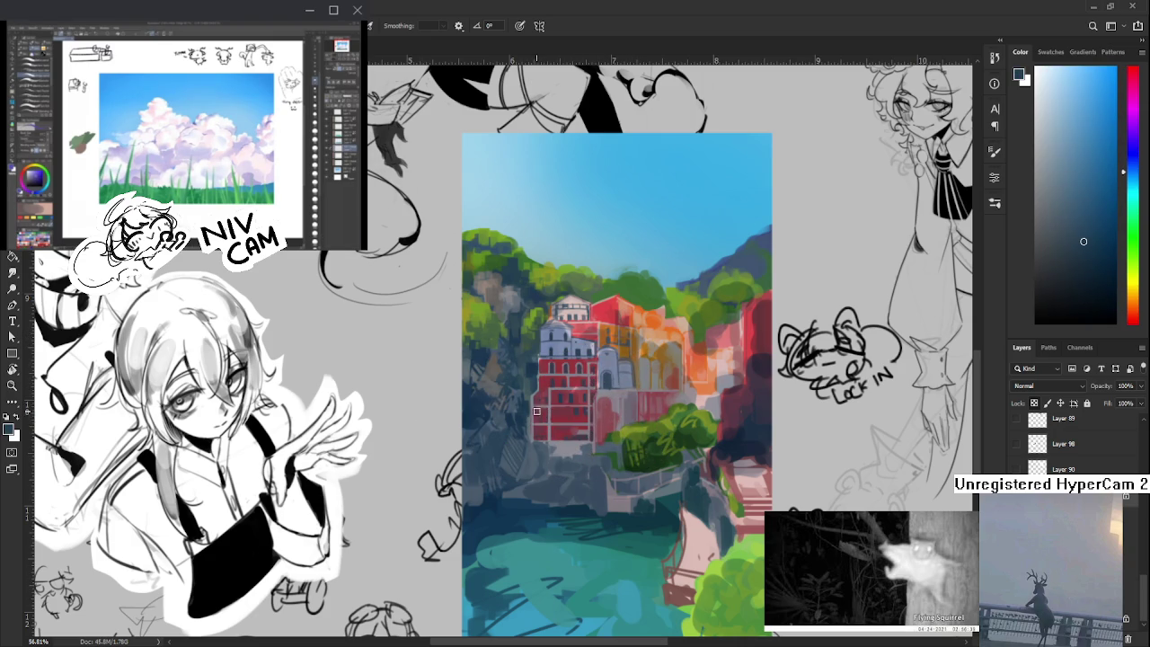
{"action": "left_click", "coordinate": [534, 396], "text": "alt"}
{"action": "left_click", "coordinate": [534, 409], "text": "alt"}
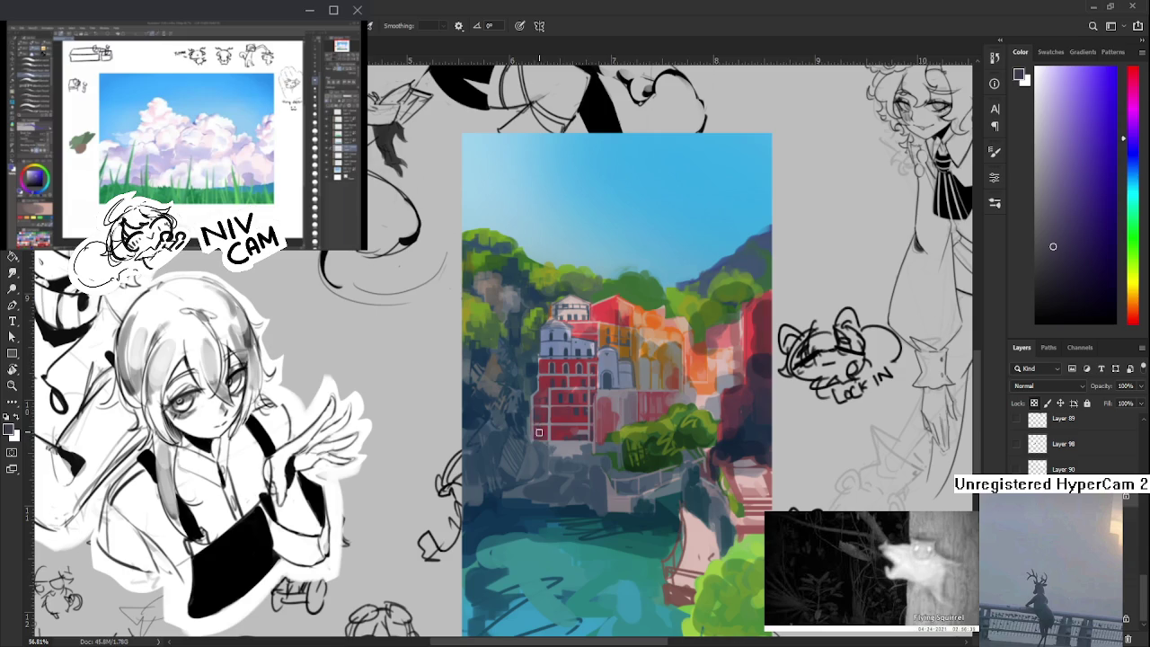
{"action": "left_click", "coordinate": [540, 433], "text": "alt"}
{"action": "left_click", "coordinate": [543, 415], "text": "alt"}
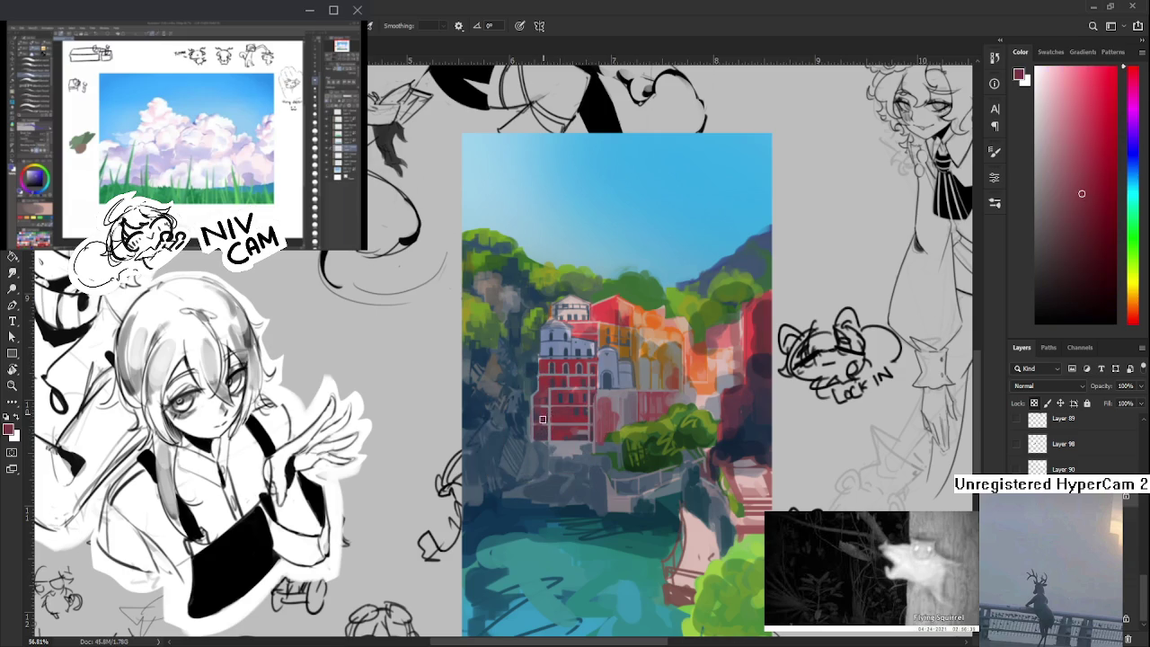
{"action": "left_click", "coordinate": [543, 426], "text": "alt"}
{"action": "left_click", "coordinate": [544, 407], "text": "alt"}
{"action": "left_click", "coordinate": [546, 420], "text": "alt"}
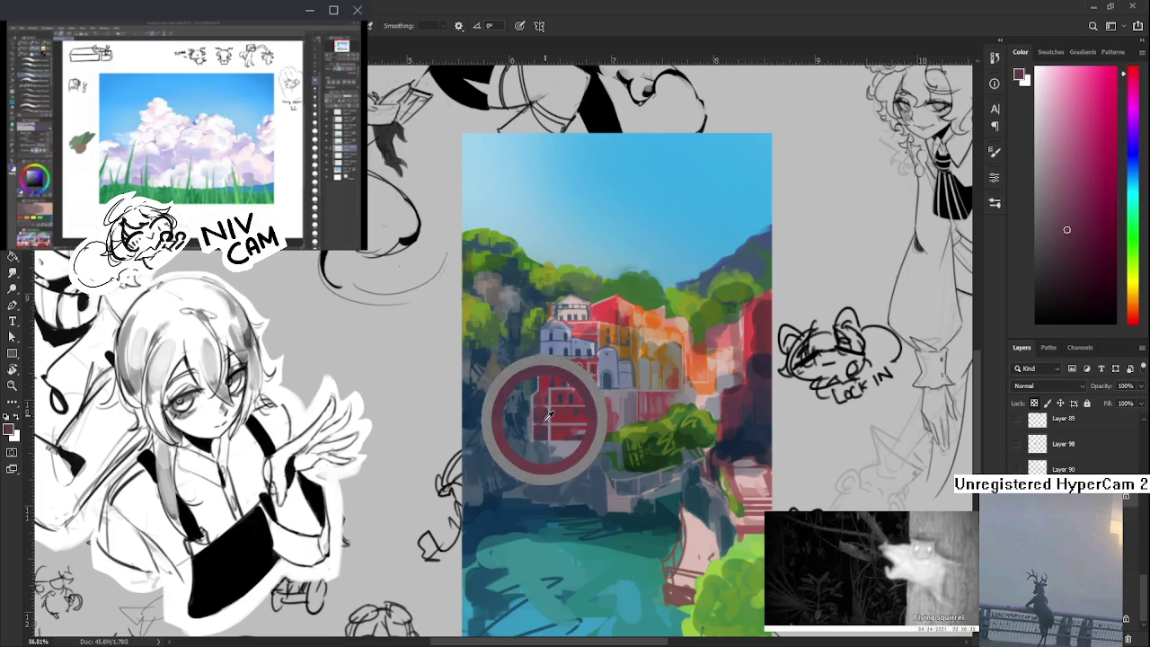
{"action": "left_click", "coordinate": [542, 380], "text": "alt"}
{"action": "left_click", "coordinate": [544, 404], "text": "alt"}
- Paint rows of blue-grey and dark window marks on the upper red building
{"action": "left_click", "coordinate": [544, 387], "text": "alt"}
{"action": "left_click", "coordinate": [537, 375], "text": "alt"}
{"action": "left_click", "coordinate": [551, 348], "text": "alt"}
{"action": "left_click", "coordinate": [546, 348], "text": "alt"}
{"action": "left_click", "coordinate": [543, 347], "text": "alt"}
{"action": "left_click", "coordinate": [541, 346], "text": "alt"}
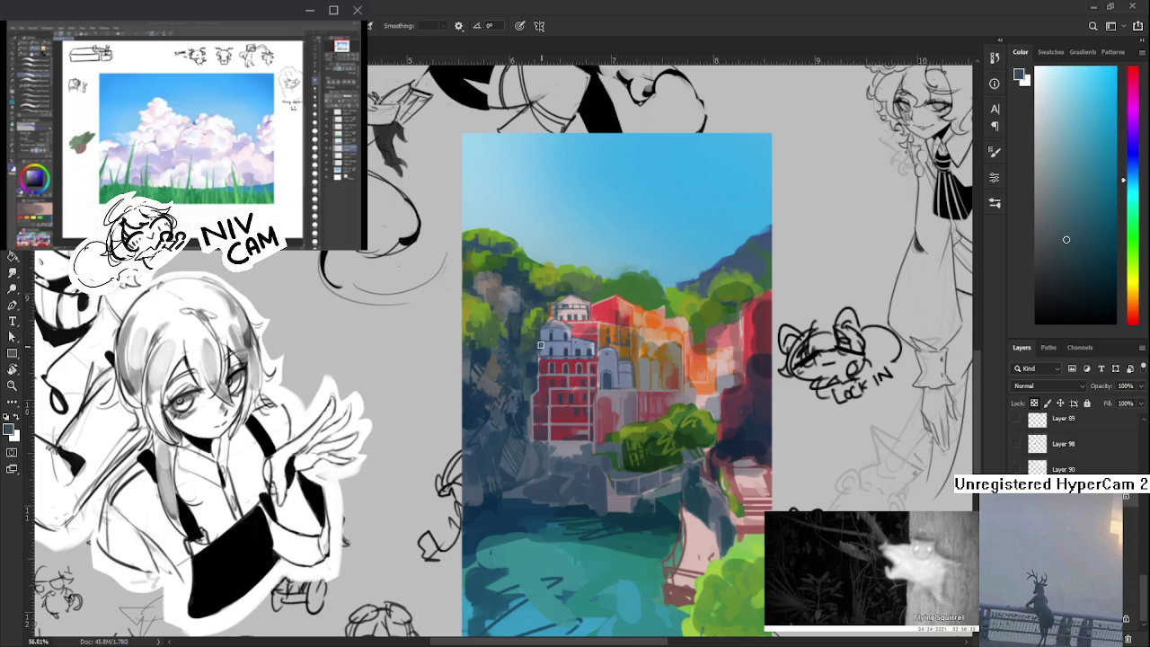
{"action": "left_click", "coordinate": [542, 346], "text": "alt"}
{"action": "left_click", "coordinate": [539, 351], "text": "alt"}
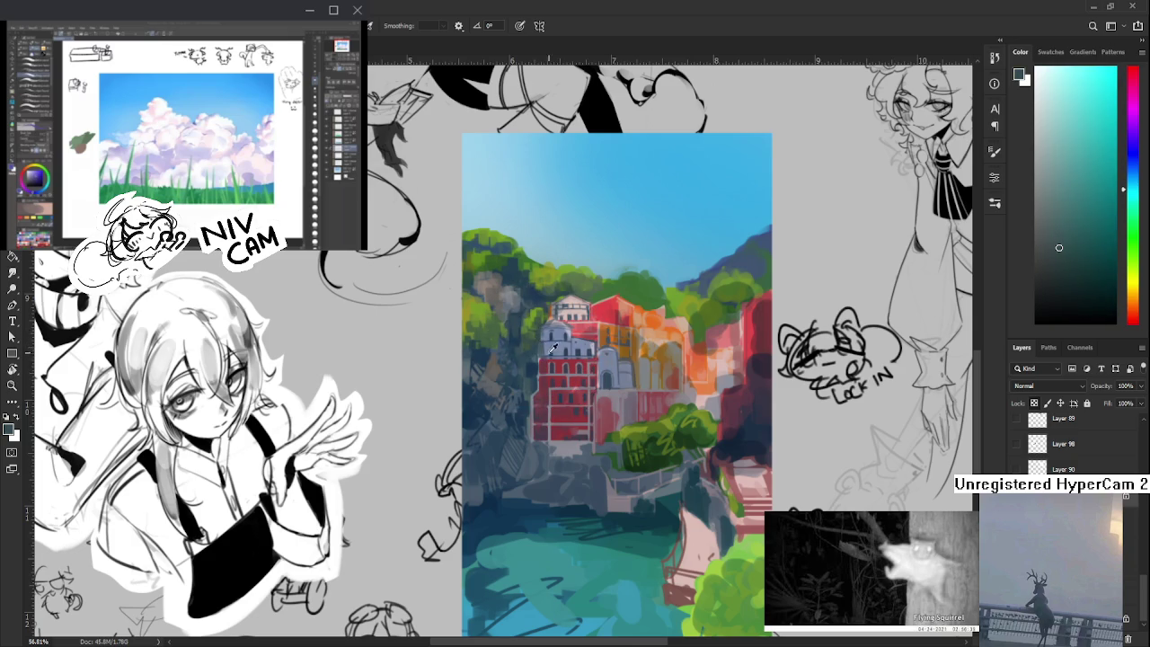
{"action": "left_click", "coordinate": [552, 351], "text": "alt"}
{"action": "left_click", "coordinate": [552, 349], "text": "alt"}
{"action": "left_click", "coordinate": [554, 349], "text": "alt"}
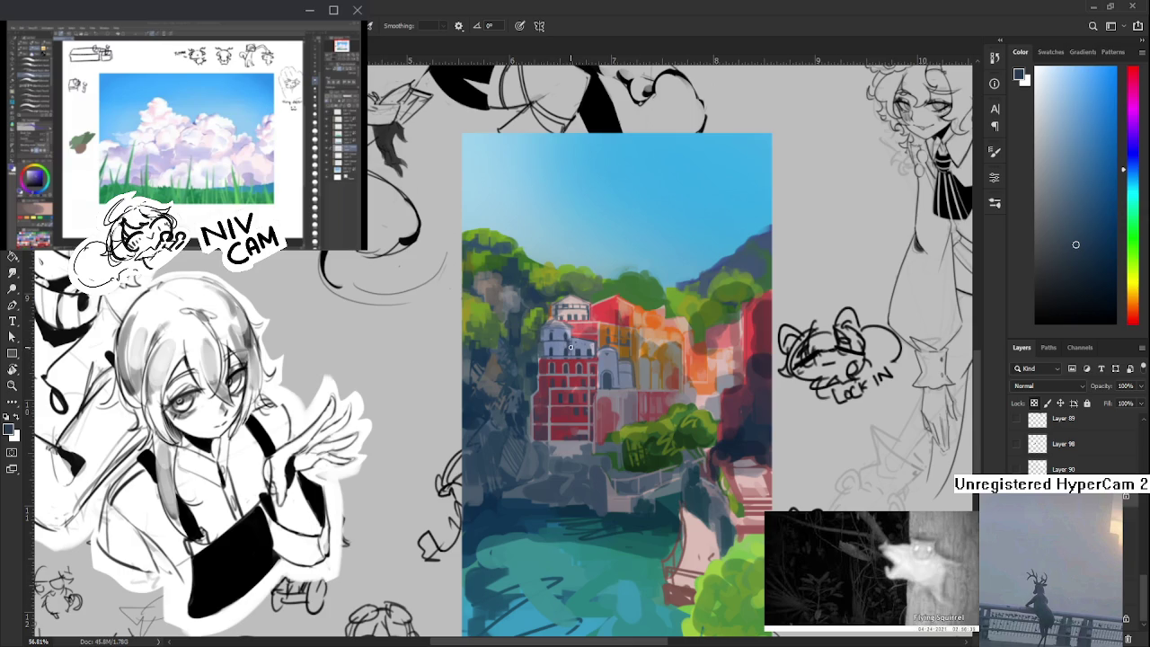
- Sample adjusted violet and red shades from the red building's facade
{"action": "left_click", "coordinate": [559, 376], "text": "alt"}
{"action": "left_click", "coordinate": [551, 384], "text": "alt"}
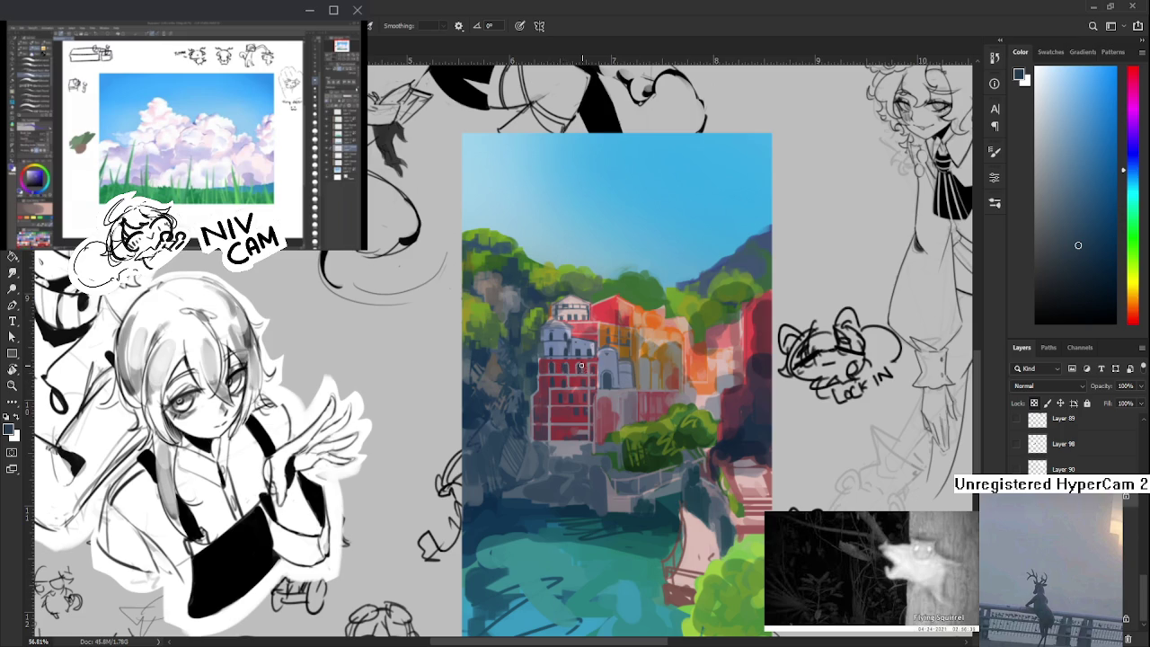
{"action": "left_click", "coordinate": [555, 412], "text": "alt"}
{"action": "left_click", "coordinate": [558, 419], "text": "alt"}
{"action": "left_click", "coordinate": [568, 433], "text": "alt"}
{"action": "left_click", "coordinate": [582, 431], "text": "alt"}
- Zoom to 62.5% and shade the rocky base under the red building with purple-blue strokes
{"action": "left_click_drag", "start_coordinate": [581, 428], "coordinate": [563, 418]}
{"action": "scroll", "coordinate": [585, 366], "scroll_direction": "down", "scroll_amount": 3}
{"action": "scroll", "coordinate": [585, 366], "scroll_direction": "up", "scroll_amount": 3}
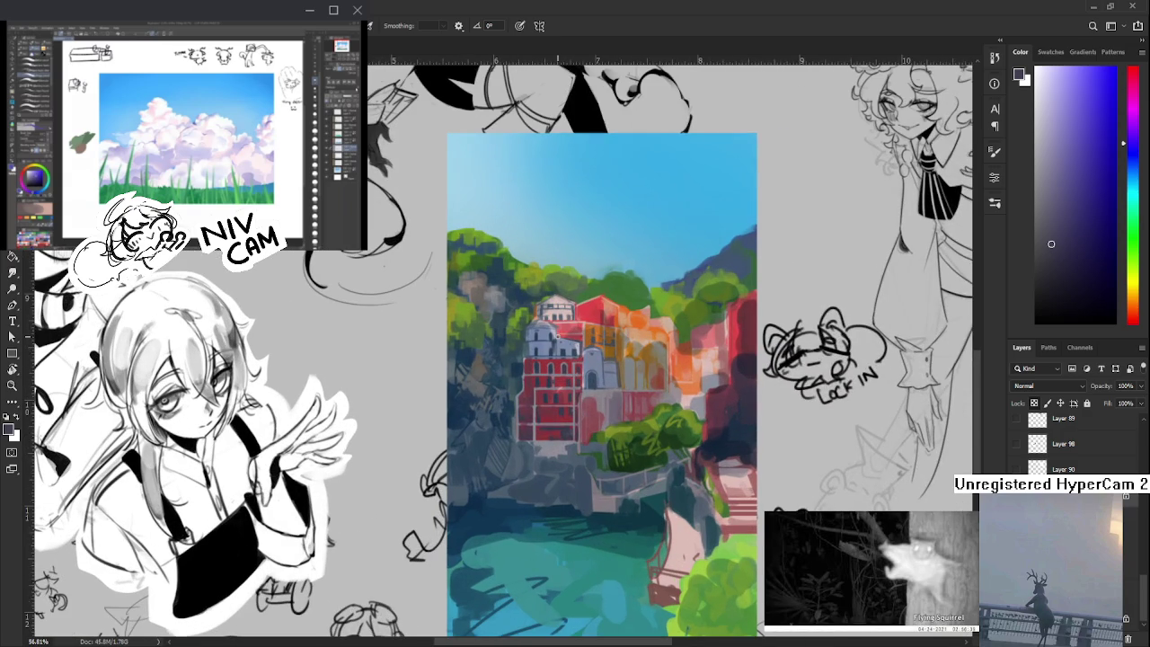
{"action": "scroll", "coordinate": [549, 309], "scroll_direction": "up", "scroll_amount": 1}
{"action": "left_click_drag", "start_coordinate": [461, 429], "coordinate": [494, 409]}
{"action": "left_click", "coordinate": [578, 441], "text": "alt"}
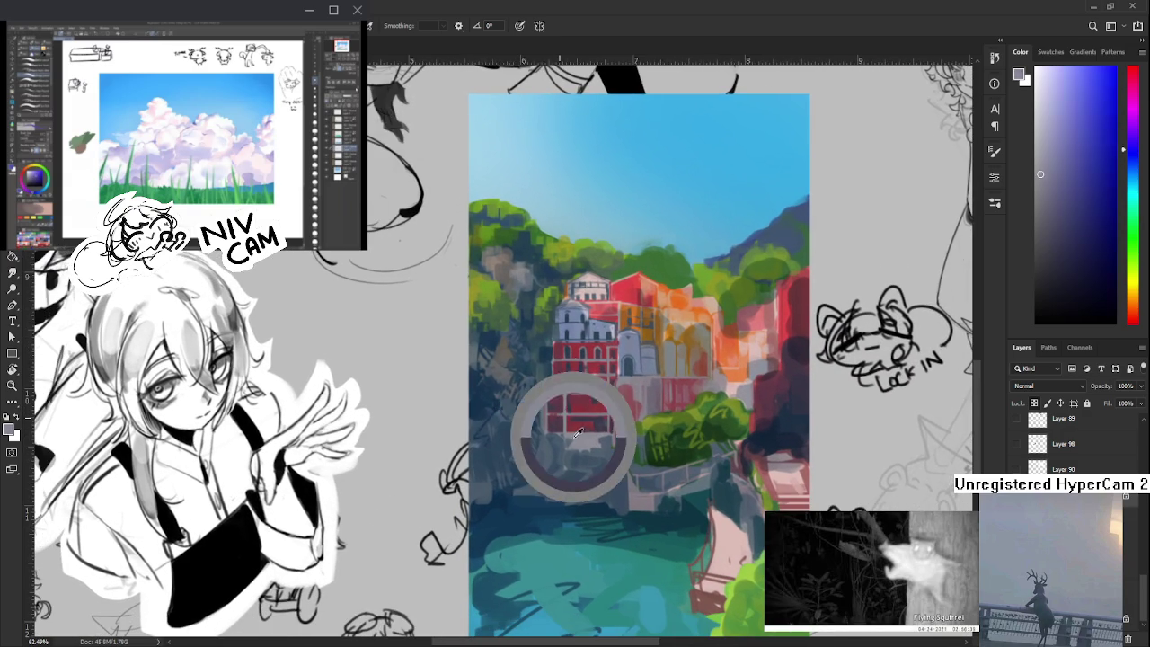
{"action": "left_click", "coordinate": [564, 446], "text": "alt"}
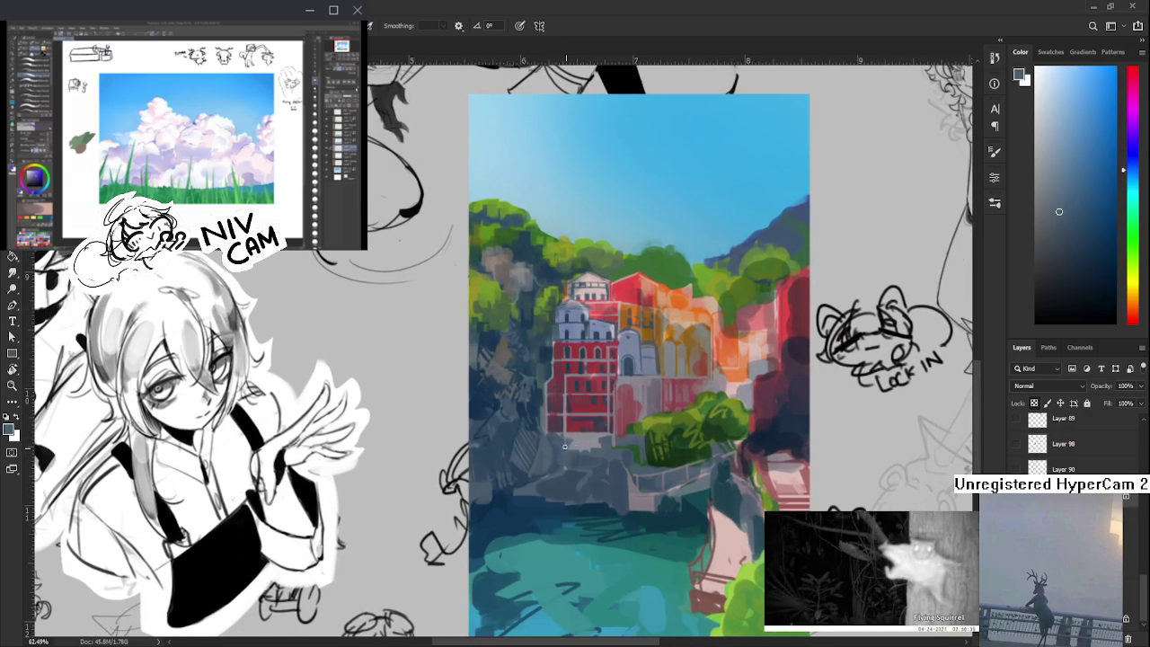
{"action": "left_click", "coordinate": [579, 457], "text": "alt"}
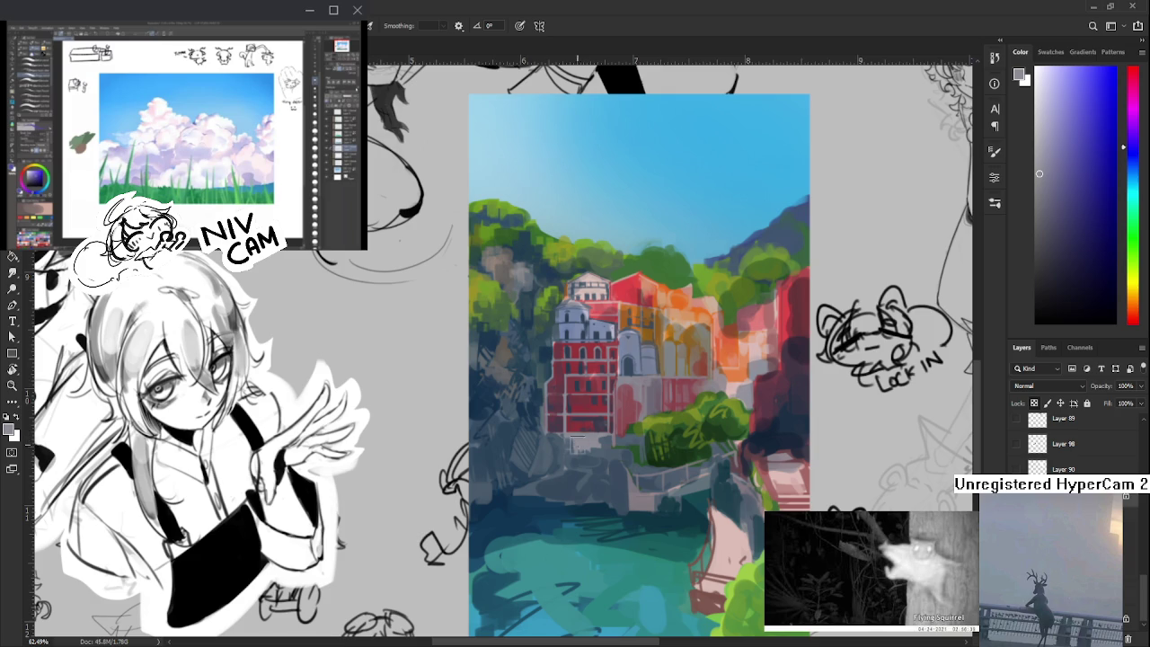
{"action": "left_click", "coordinate": [591, 448], "text": "alt"}
{"action": "left_click", "coordinate": [595, 442], "text": "alt"}
{"action": "left_click", "coordinate": [601, 456], "text": "alt"}
- Add lighter blue-grey and darker dabs to the rocky ledge below the building
{"action": "left_click", "coordinate": [591, 439], "text": "alt"}
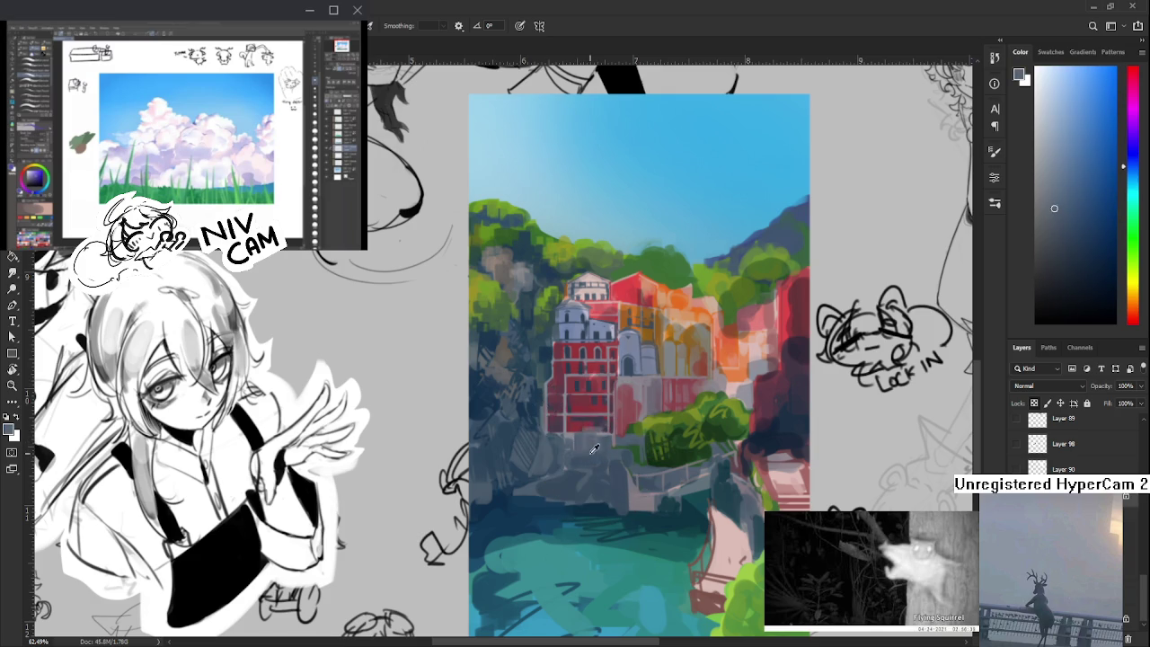
{"action": "left_click", "coordinate": [580, 441], "text": "alt"}
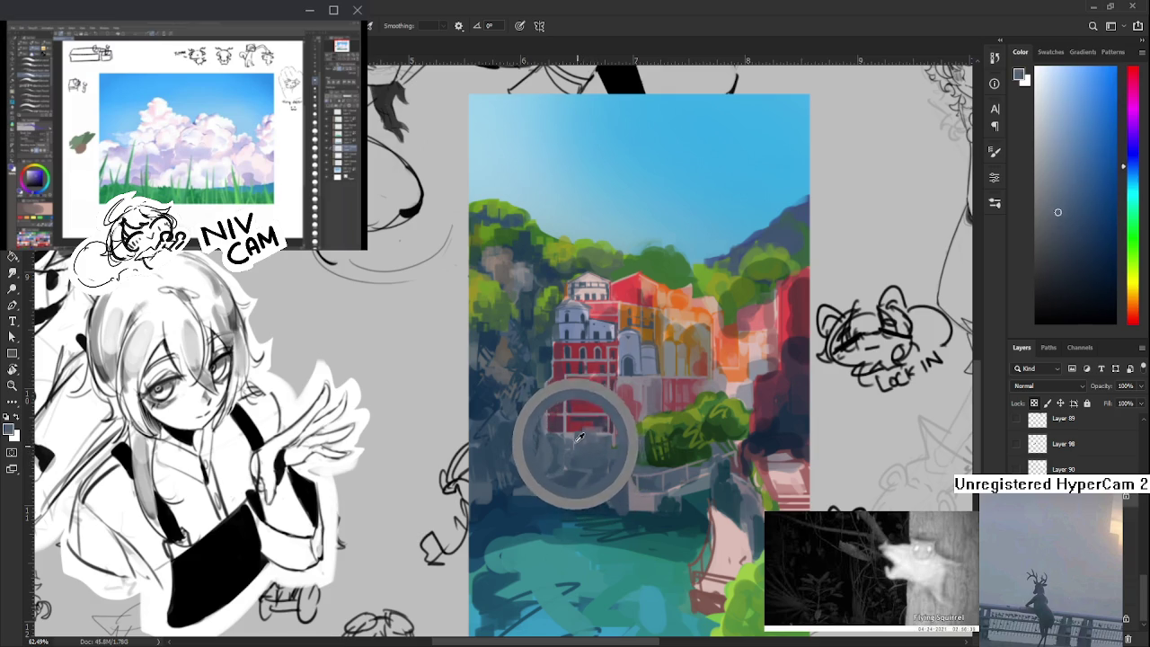
{"action": "left_click", "coordinate": [566, 449], "text": "alt"}
{"action": "left_click", "coordinate": [579, 447], "text": "alt"}
{"action": "left_click", "coordinate": [581, 447], "text": "alt"}
{"action": "left_click", "coordinate": [606, 451], "text": "alt"}
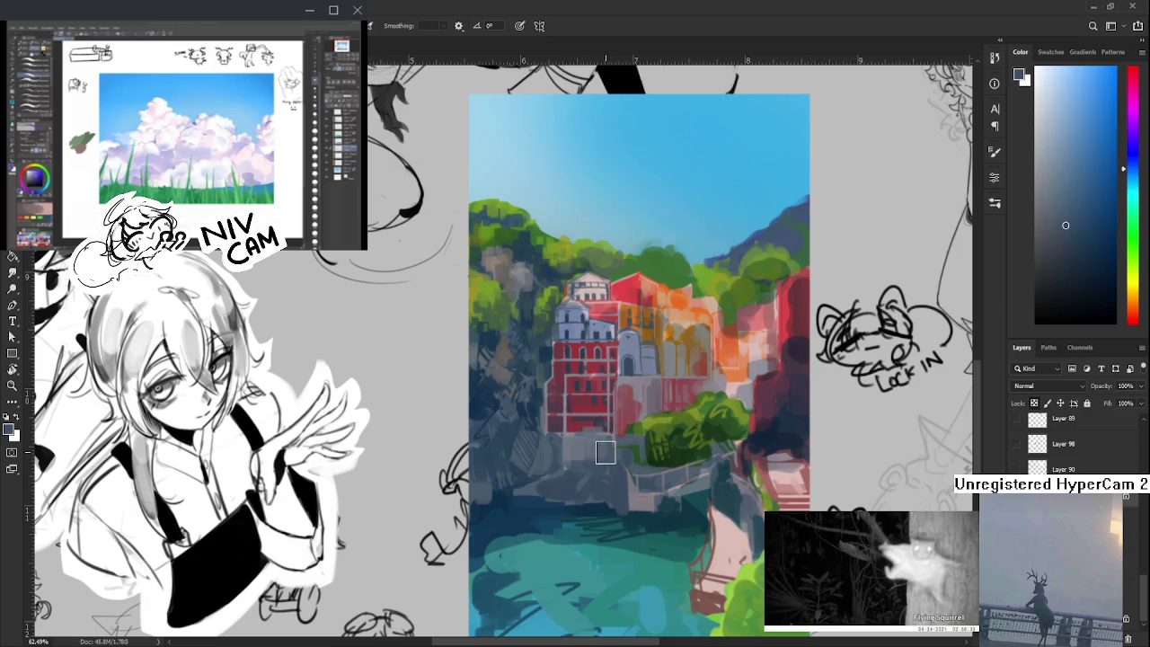
{"action": "left_click", "coordinate": [582, 438], "text": "alt"}
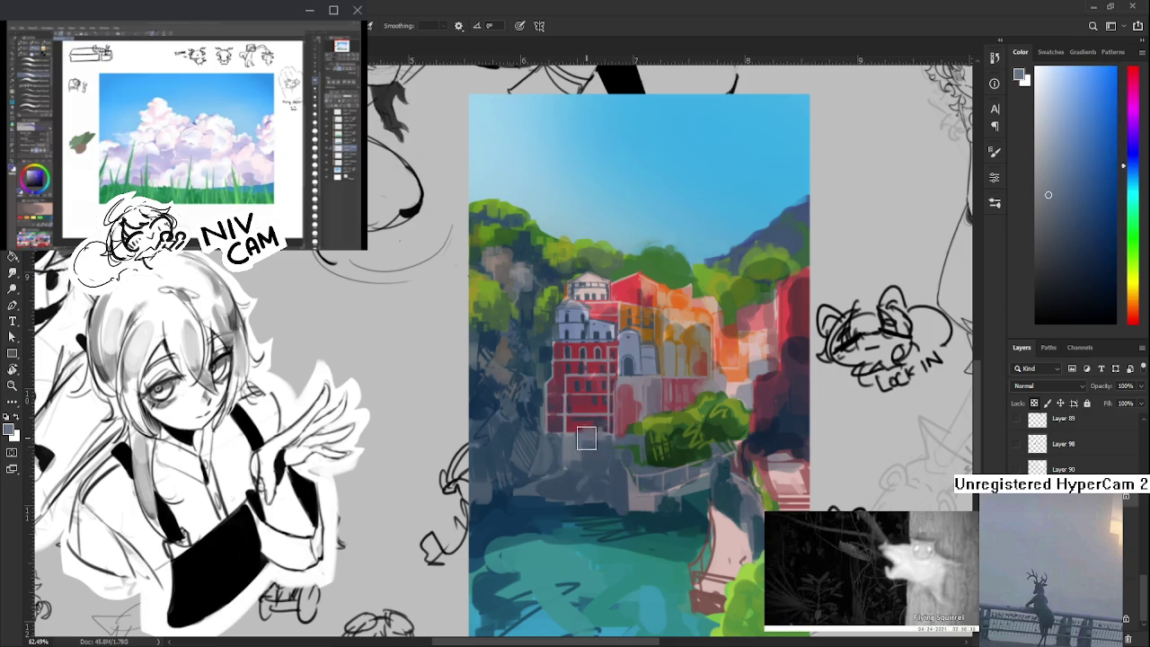
{"action": "left_click", "coordinate": [593, 427], "text": "alt"}
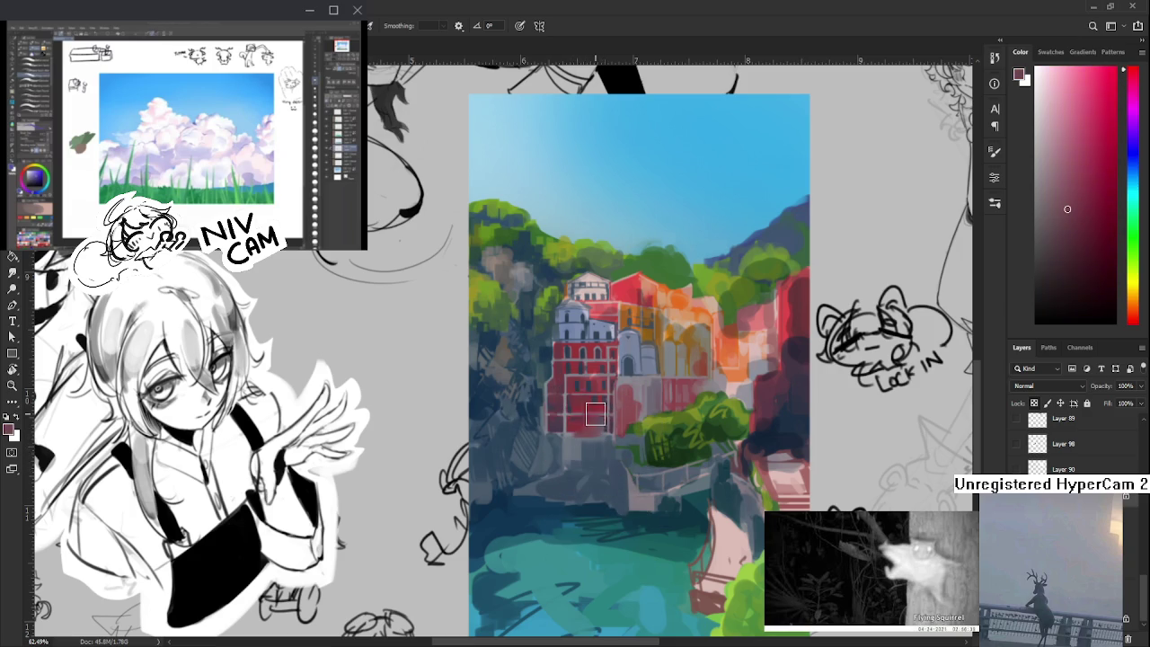
{"action": "scroll", "coordinate": [627, 422], "scroll_direction": "down", "scroll_amount": 3}
{"action": "scroll", "coordinate": [627, 422], "scroll_direction": "down", "scroll_amount": 2}
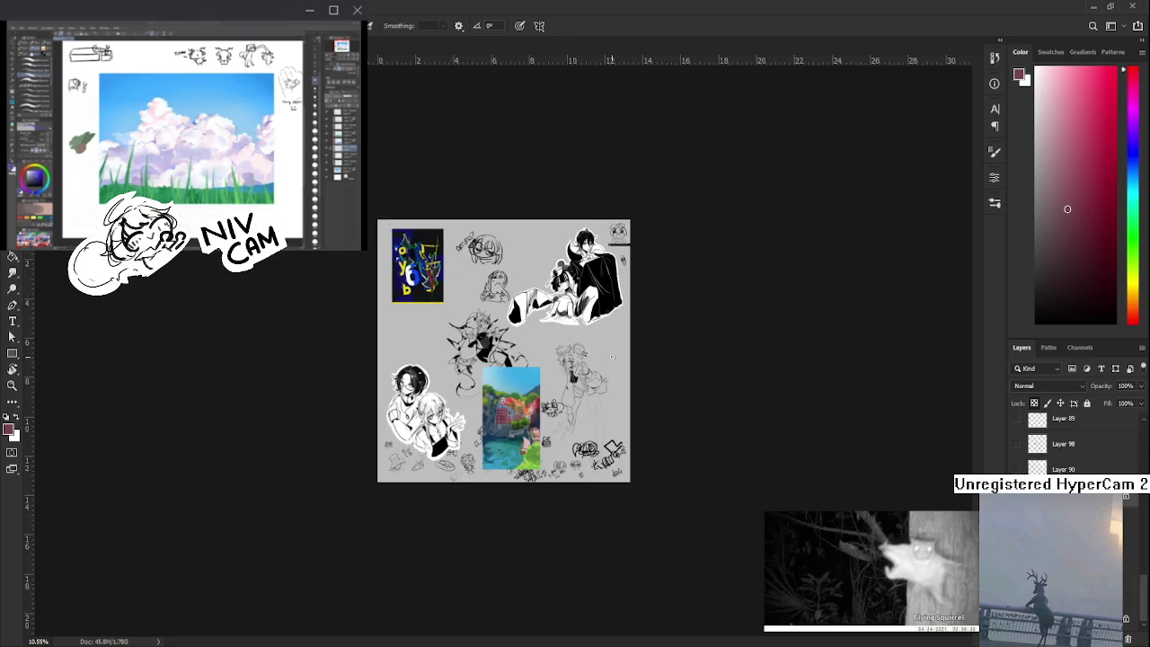
{"action": "scroll", "coordinate": [509, 422], "scroll_direction": "up", "scroll_amount": 2}
{"action": "scroll", "coordinate": [509, 422], "scroll_direction": "up", "scroll_amount": 1}
{"action": "scroll", "coordinate": [508, 422], "scroll_direction": "up", "scroll_amount": 1}
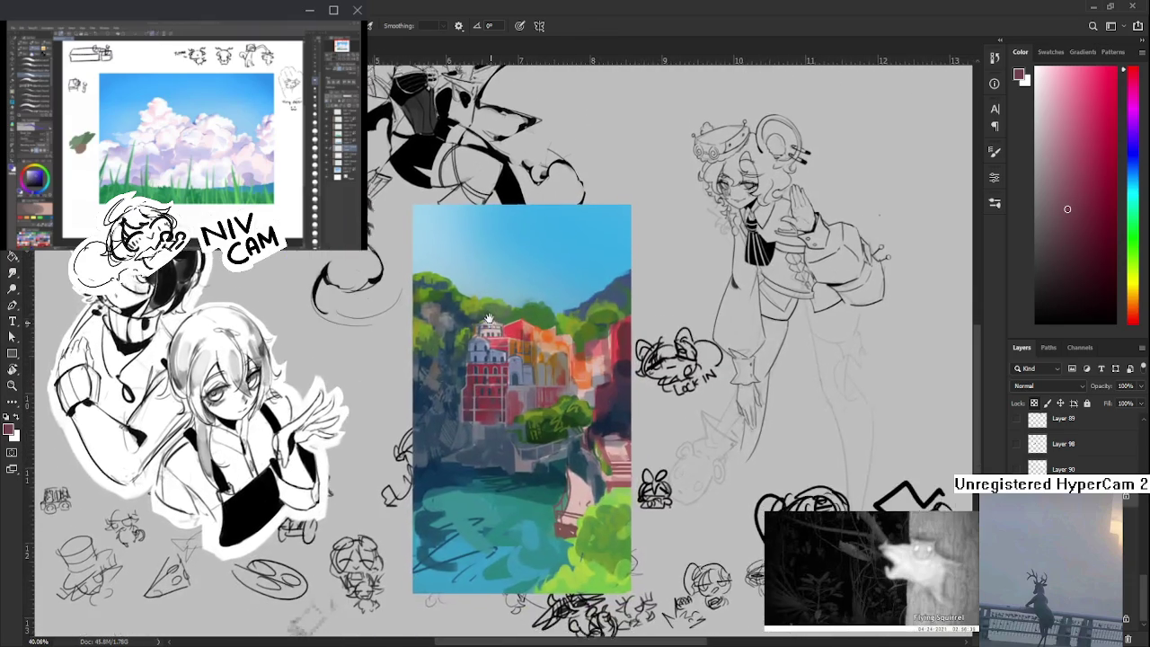
{"action": "scroll", "coordinate": [509, 423], "scroll_direction": "up", "scroll_amount": 1}
{"action": "scroll", "coordinate": [530, 347], "scroll_direction": "up", "scroll_amount": 2}
{"action": "scroll", "coordinate": [530, 347], "scroll_direction": "up", "scroll_amount": 1}
{"action": "scroll", "coordinate": [530, 347], "scroll_direction": "up", "scroll_amount": 2}
{"action": "mouse_move", "coordinate": [507, 450]}
{"action": "left_mouse_down"}
{"action": "mouse_move", "coordinate": [678, 495]}
{"action": "mouse_move", "coordinate": [731, 437]}
{"action": "mouse_move", "coordinate": [552, 471]}
{"action": "mouse_move", "coordinate": [586, 441]}
{"action": "mouse_move", "coordinate": [507, 385]}
{"action": "mouse_move", "coordinate": [484, 412]}
{"action": "left_mouse_up"}
{"action": "scroll", "coordinate": [665, 435], "scroll_direction": "up", "scroll_amount": 2}
{"action": "scroll", "coordinate": [665, 435], "scroll_direction": "down", "scroll_amount": 2}
{"action": "scroll", "coordinate": [665, 435], "scroll_direction": "down", "scroll_amount": 1}
{"action": "scroll", "coordinate": [552, 471], "scroll_direction": "down", "scroll_amount": 2}
{"action": "scroll", "coordinate": [575, 449], "scroll_direction": "down", "scroll_amount": 1}
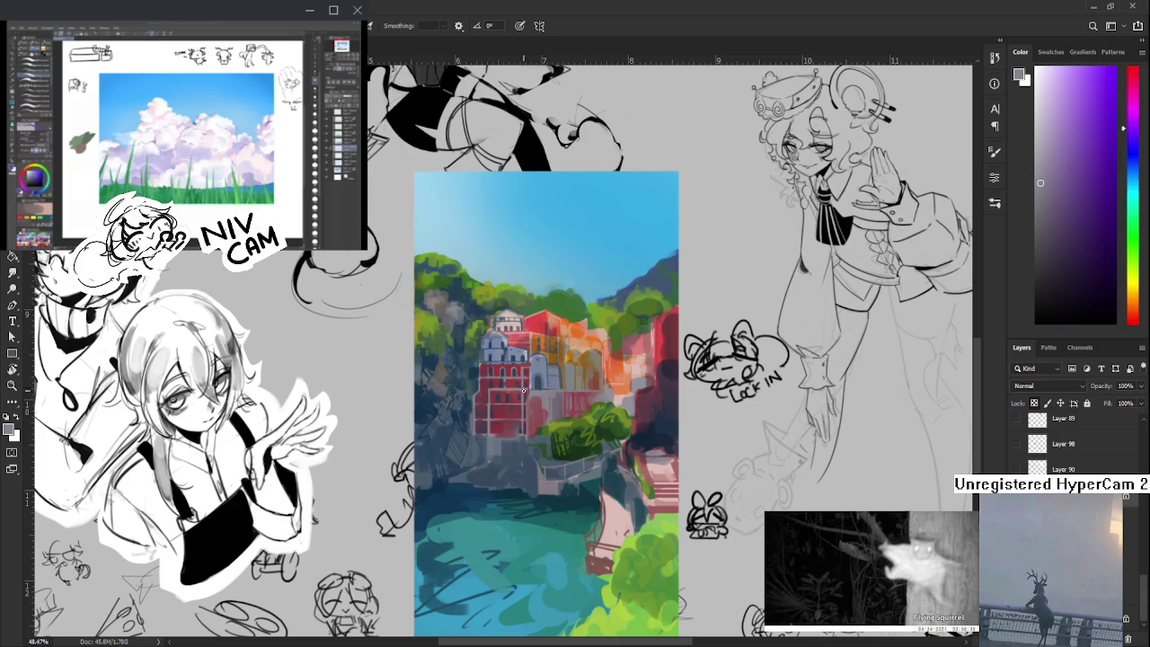
- Sample light and dark blues and paint darker blue shadows on the buildings
{"action": "left_click_drag", "start_coordinate": [524, 389], "coordinate": [517, 428]}
{"action": "left_click", "coordinate": [519, 424], "text": "alt"}
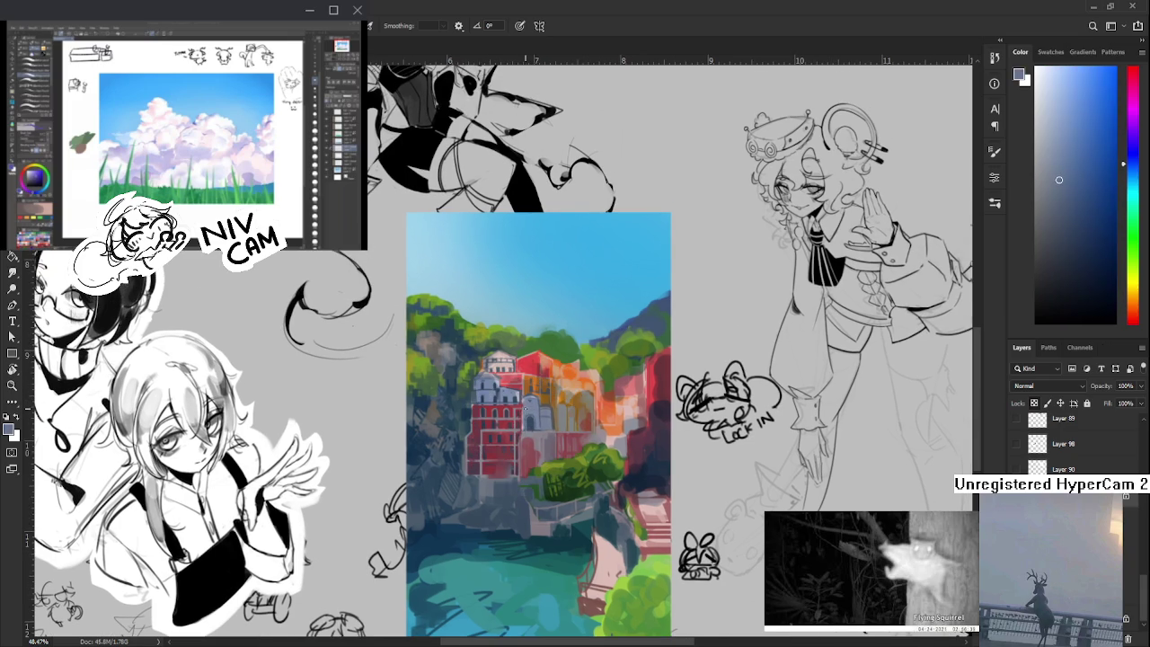
{"action": "left_click", "coordinate": [521, 402], "text": "alt"}
{"action": "left_click", "coordinate": [529, 421], "text": "alt"}
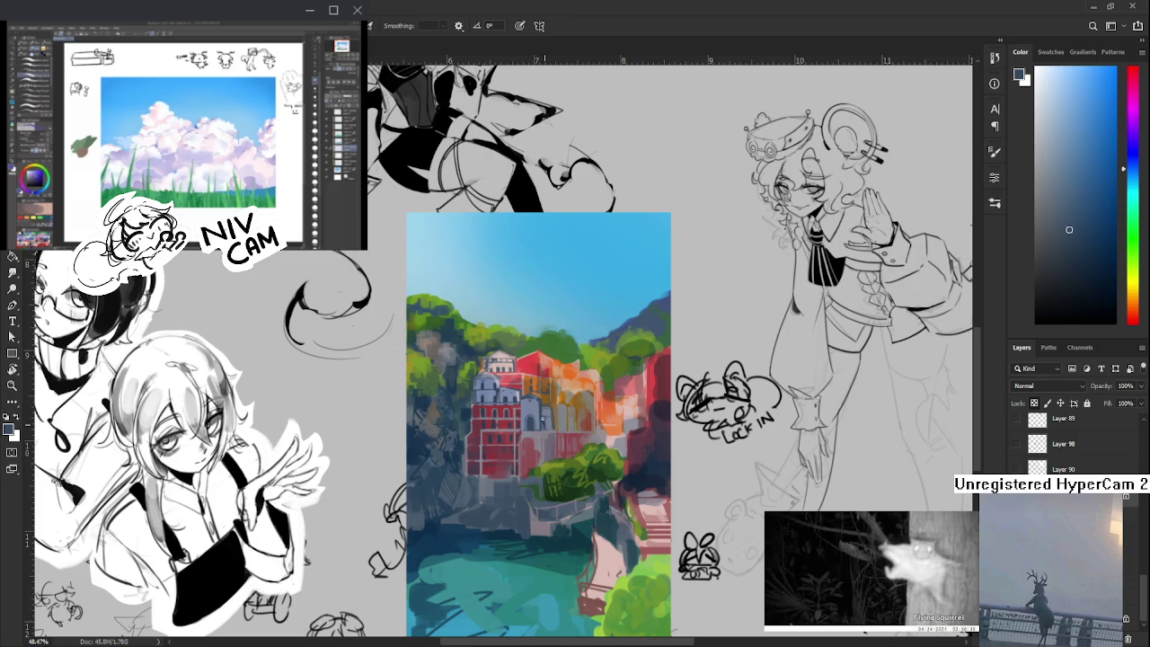
{"action": "left_click", "coordinate": [544, 422], "text": "alt"}
{"action": "left_click", "coordinate": [544, 420], "text": "alt"}
{"action": "left_click", "coordinate": [546, 409], "text": "alt"}
{"action": "left_click", "coordinate": [549, 406], "text": "alt"}
{"action": "left_click", "coordinate": [557, 404], "text": "alt"}
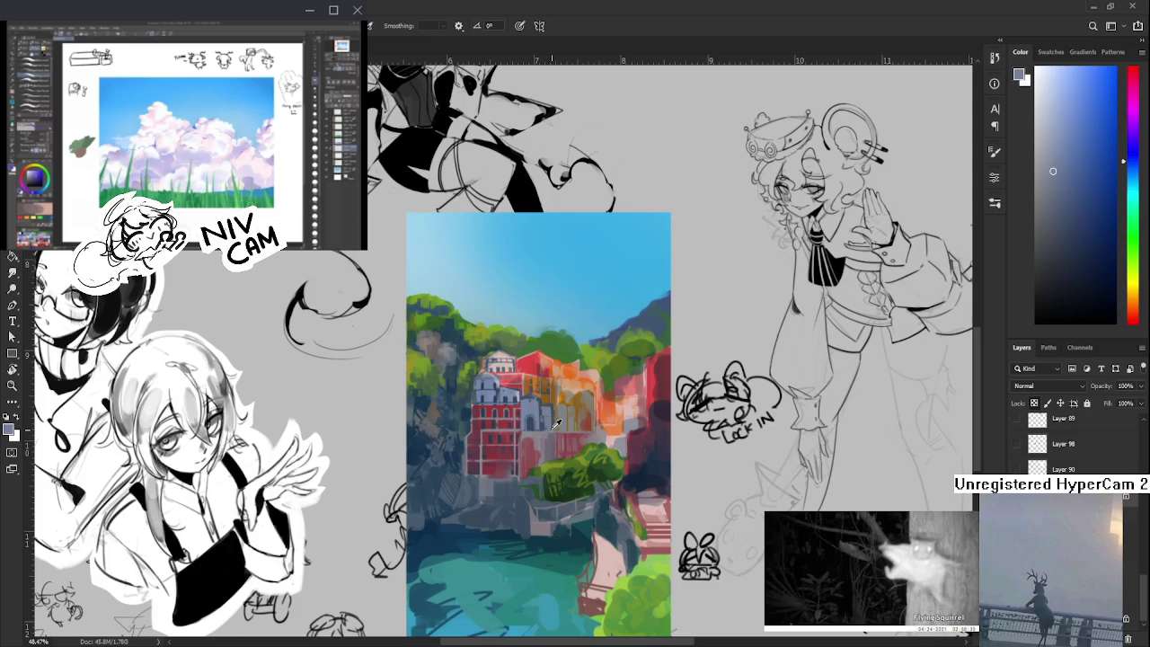
{"action": "left_click", "coordinate": [551, 419], "text": "alt"}
- Sample orange and brownish tones, then paint dark blue onto the middle buildings
{"action": "left_click", "coordinate": [552, 422], "text": "alt"}
{"action": "left_click", "coordinate": [554, 422], "text": "alt"}
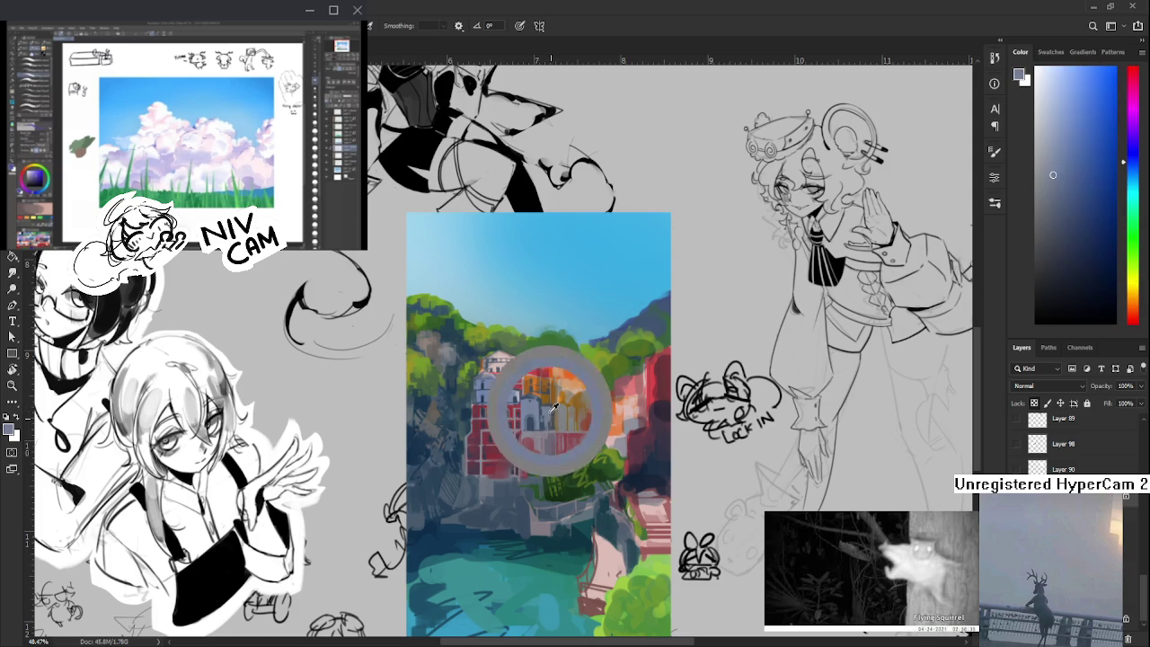
{"action": "left_click", "coordinate": [557, 421], "text": "alt"}
{"action": "left_click", "coordinate": [557, 421], "text": "alt"}
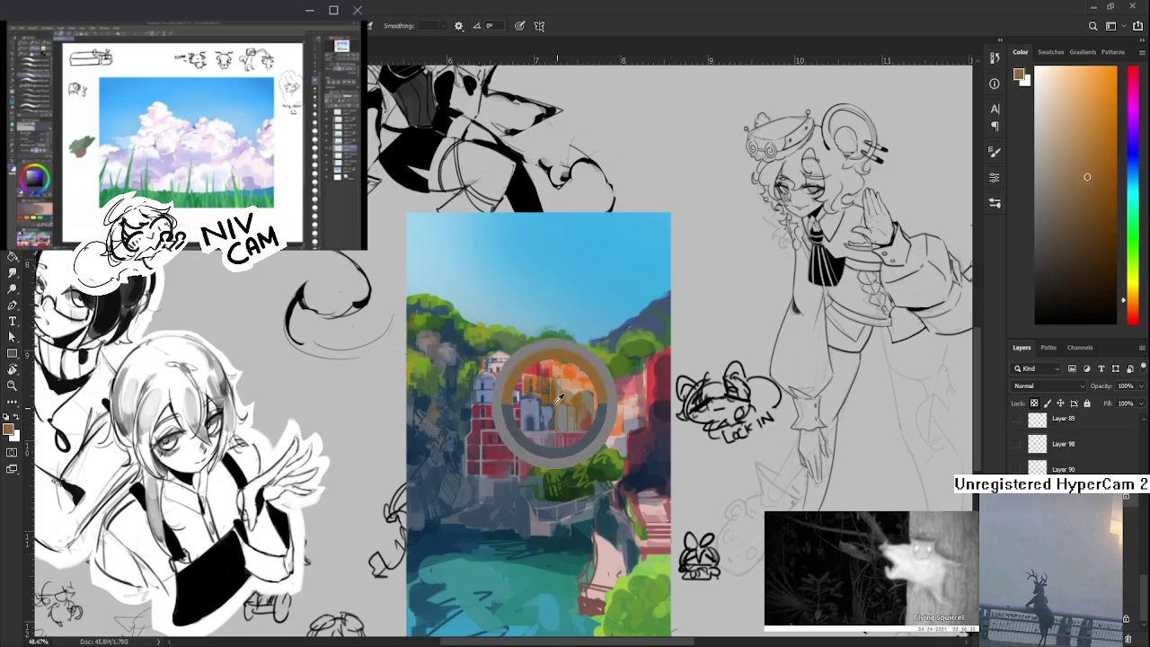
{"action": "left_click", "coordinate": [557, 421], "text": "alt"}
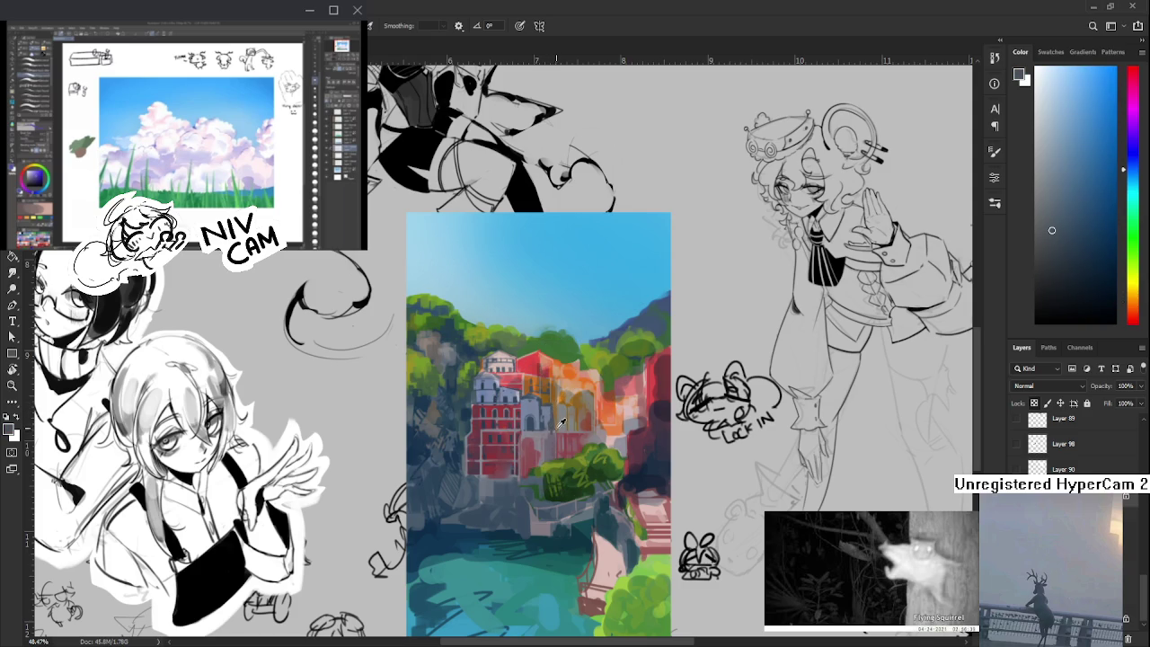
{"action": "left_click", "coordinate": [554, 422], "text": "alt"}
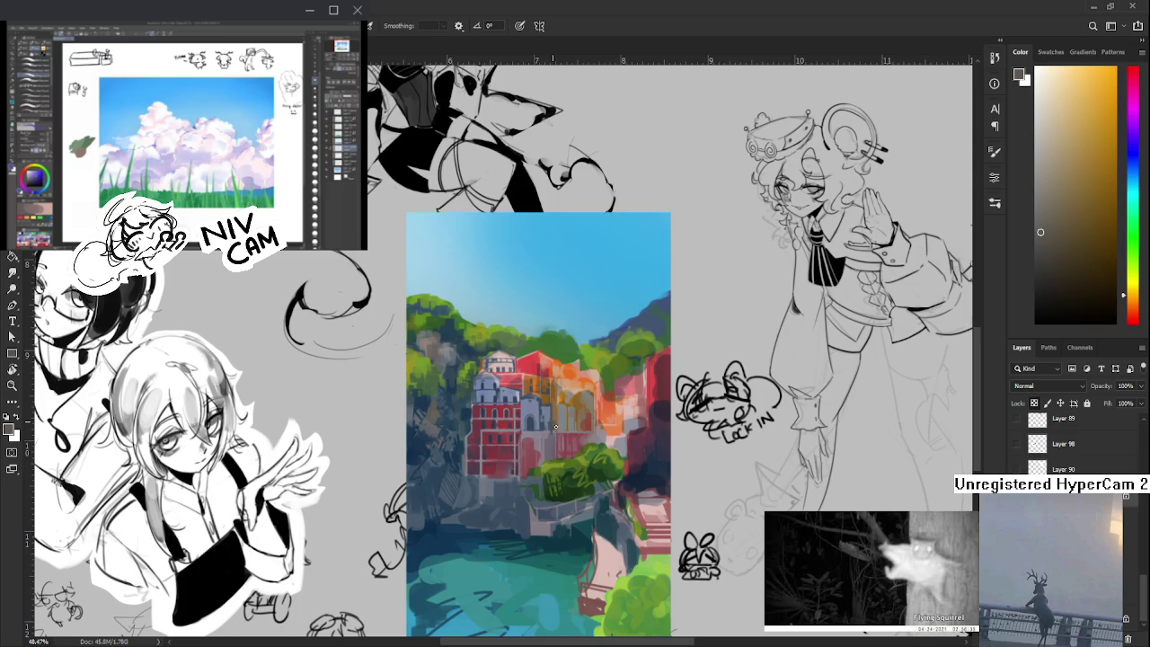
{"action": "left_click", "coordinate": [553, 427], "text": "alt"}
{"action": "left_click", "coordinate": [551, 423], "text": "alt"}
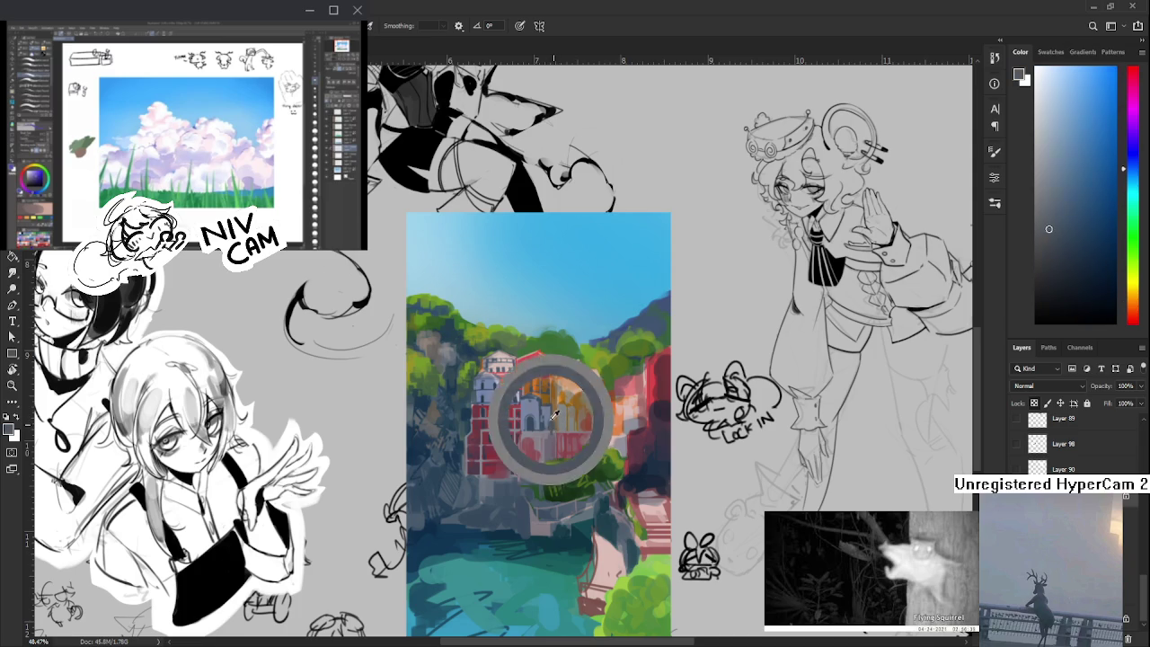
- Refine the sampled blues from the buildings, ending with a darker blue as active colour
{"action": "left_click", "coordinate": [544, 415], "text": "alt"}
{"action": "left_click", "coordinate": [544, 419], "text": "alt"}
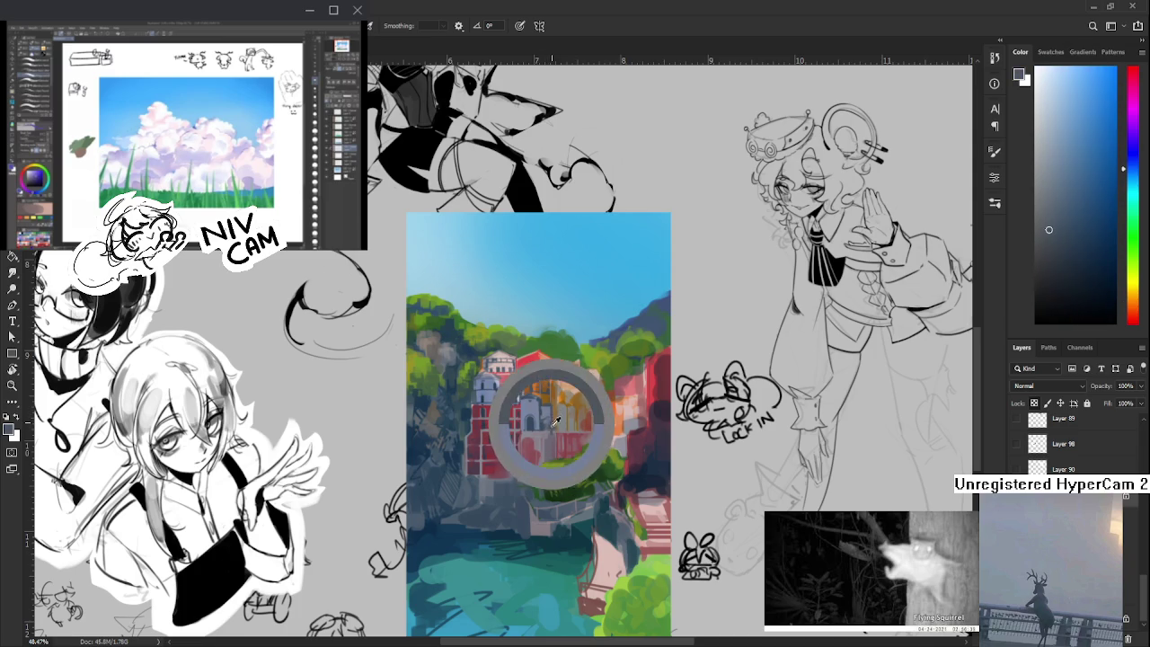
{"action": "left_click", "coordinate": [546, 415], "text": "alt"}
{"action": "left_click", "coordinate": [547, 411], "text": "alt"}
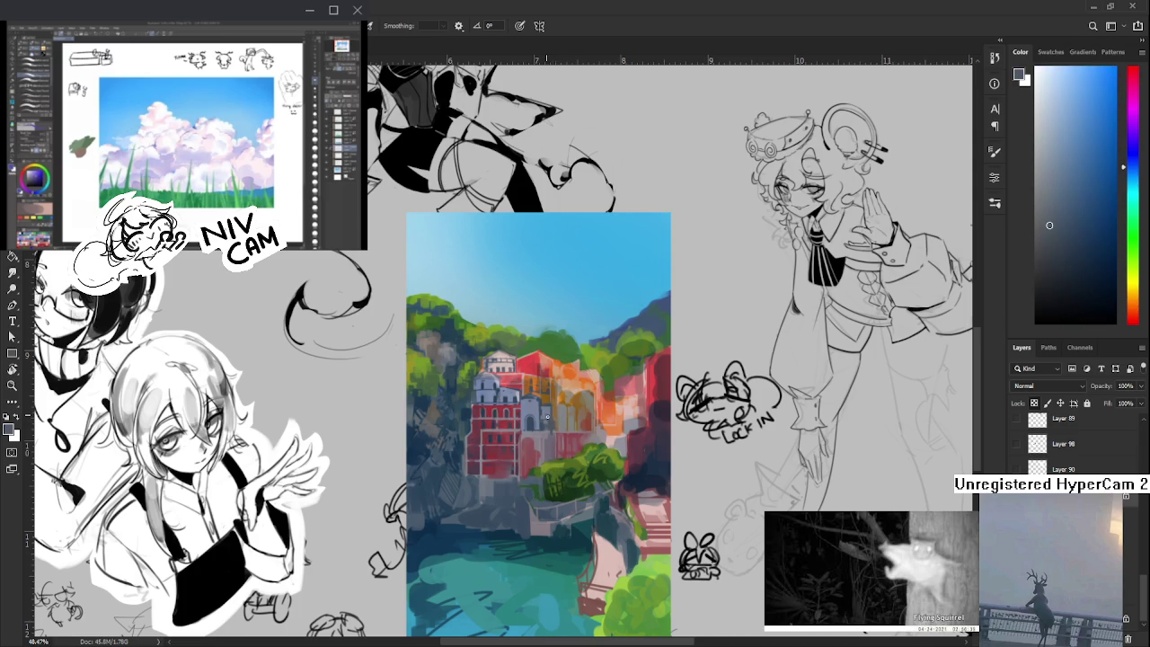
{"action": "left_click", "coordinate": [554, 421], "text": "alt"}
{"action": "left_click", "coordinate": [552, 417], "text": "alt"}
{"action": "left_click", "coordinate": [545, 407], "text": "alt"}
{"action": "left_click", "coordinate": [546, 409], "text": "alt"}
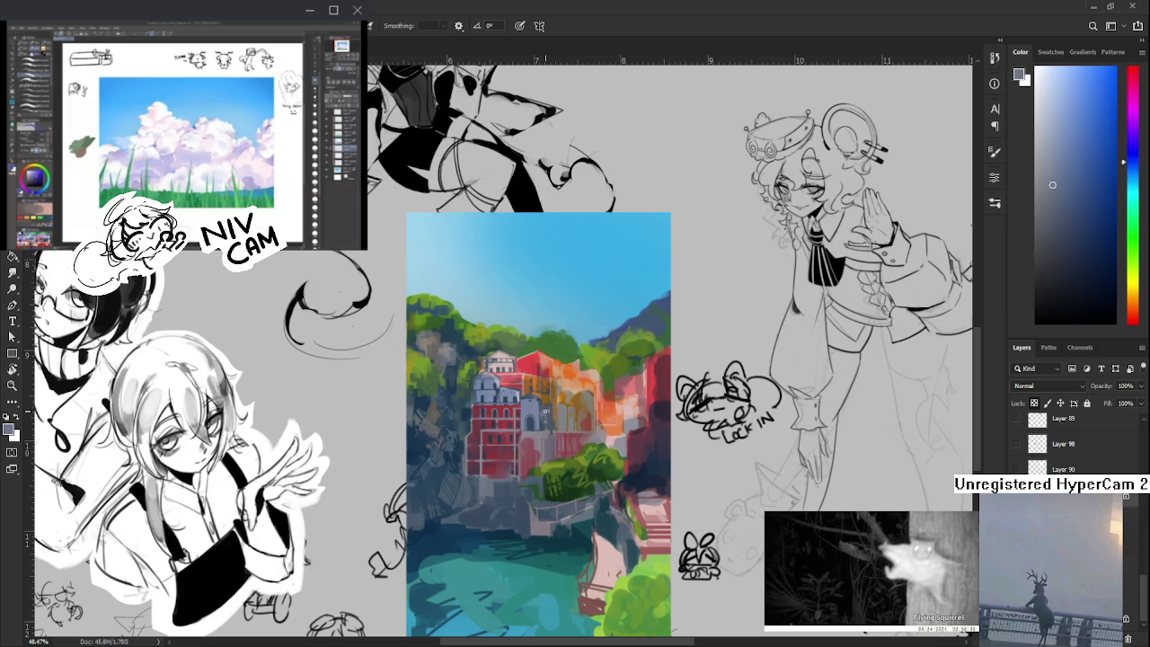
{"action": "left_click", "coordinate": [543, 416], "text": "alt"}
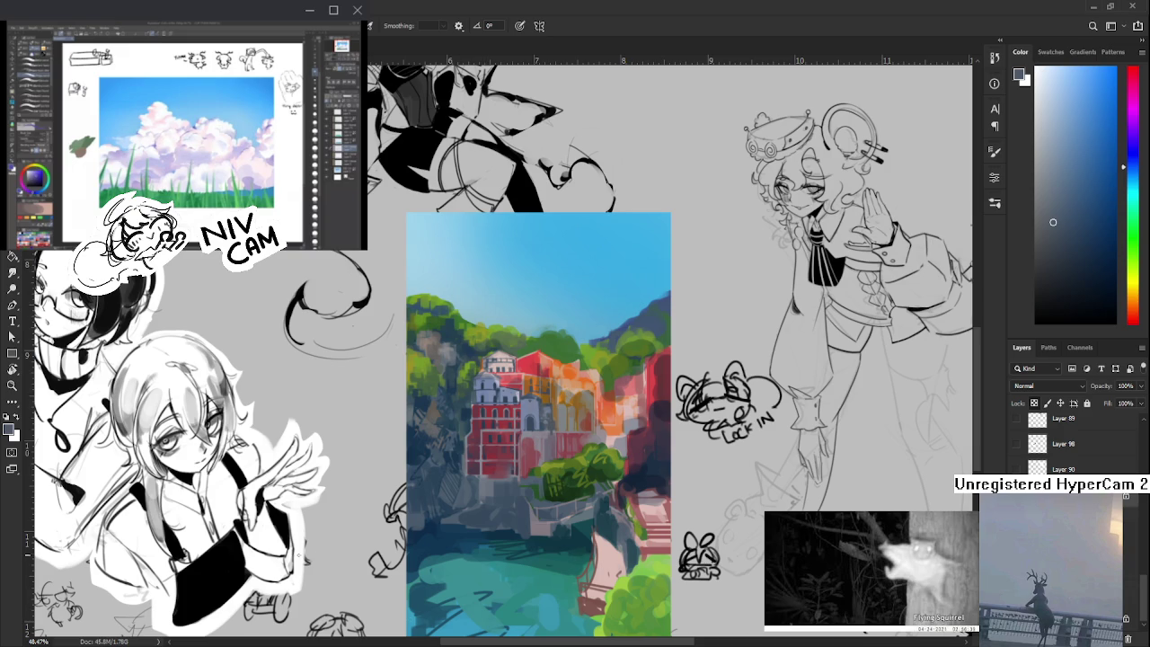
- Zoom in on the painting and sample a light purple-grey
{"action": "scroll", "coordinate": [428, 541], "scroll_direction": "down", "scroll_amount": 1}
{"action": "scroll", "coordinate": [428, 540], "scroll_direction": "down", "scroll_amount": 1}
{"action": "scroll", "coordinate": [427, 540], "scroll_direction": "down", "scroll_amount": 1}
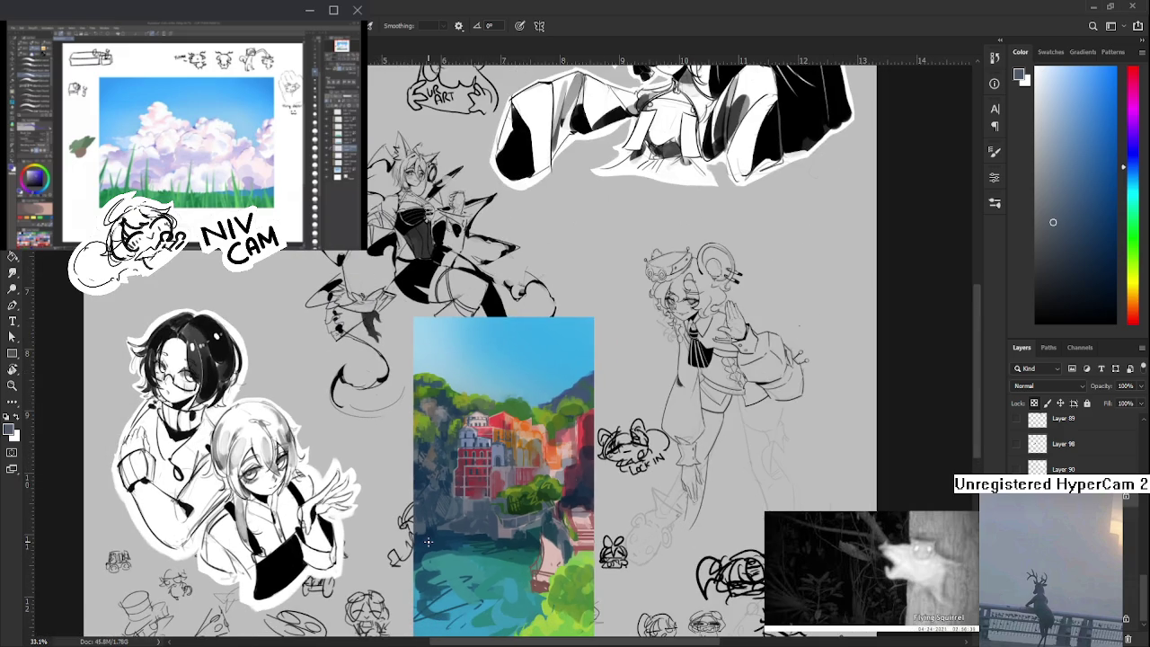
{"action": "scroll", "coordinate": [521, 541], "scroll_direction": "up", "scroll_amount": 2}
{"action": "scroll", "coordinate": [521, 541], "scroll_direction": "up", "scroll_amount": 3}
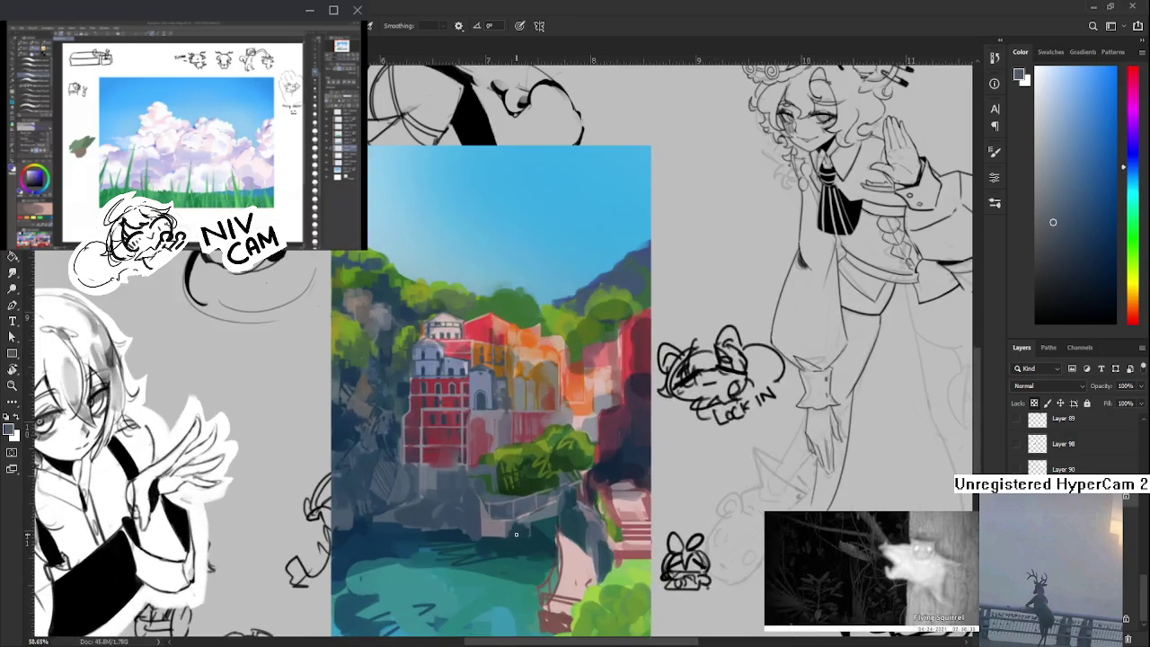
{"action": "left_click", "coordinate": [423, 461], "text": "alt"}
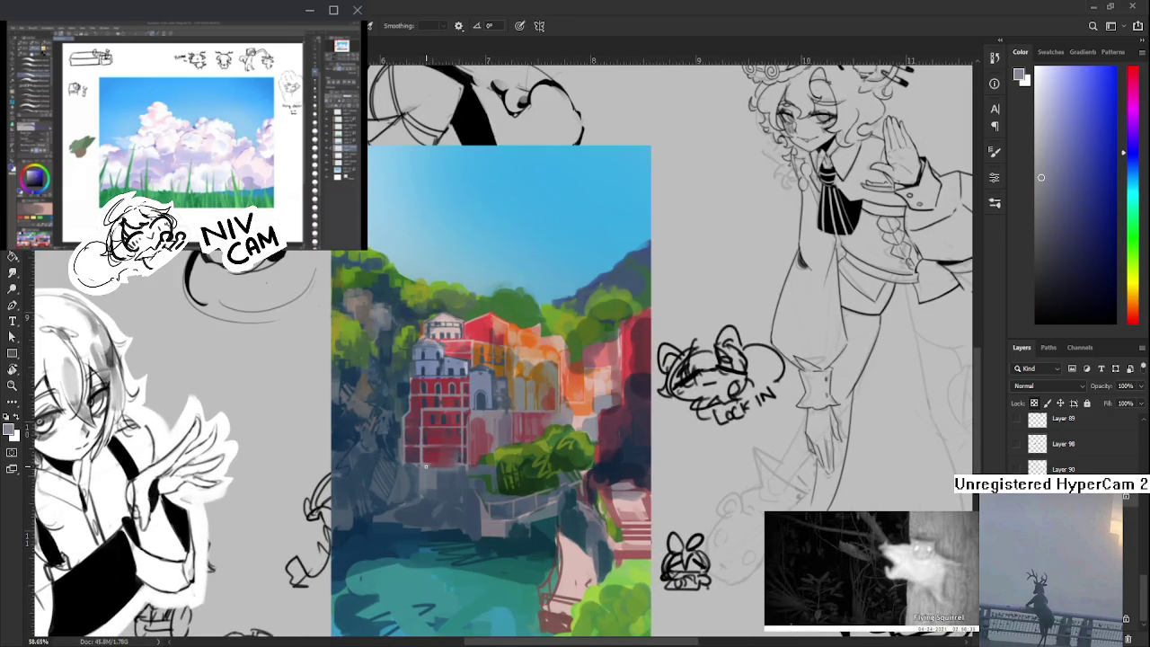
{"action": "left_click_drag", "start_coordinate": [438, 469], "coordinate": [464, 514]}
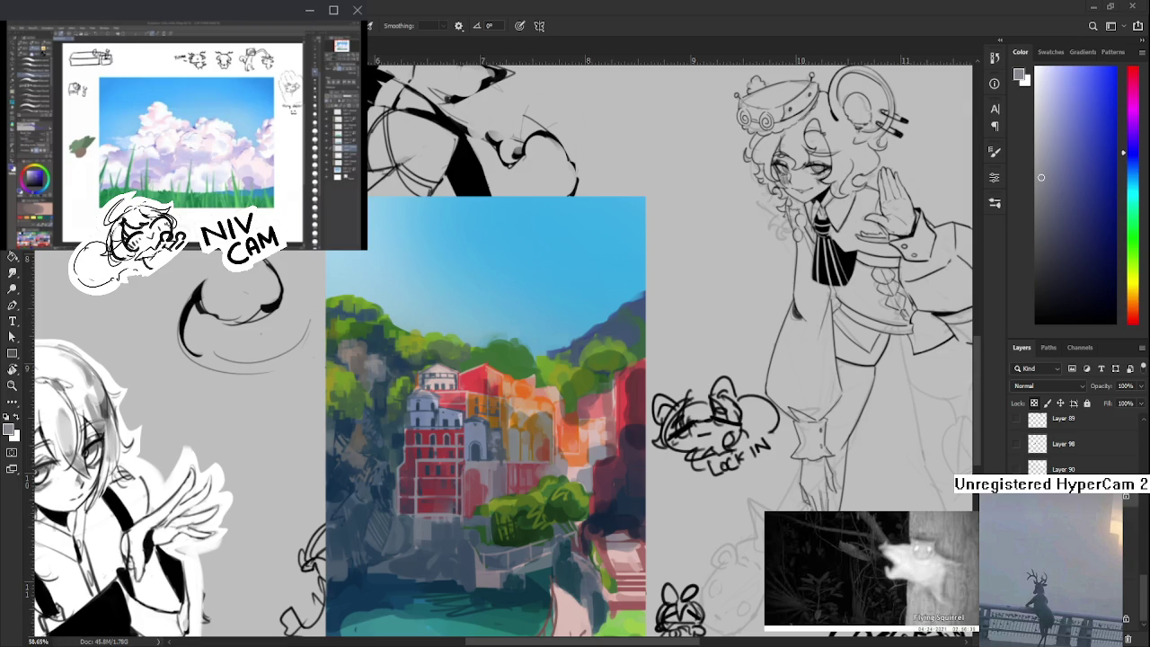
- Sample reds and light pinks from the red building, ending on a dark blue
{"action": "left_click_drag", "start_coordinate": [508, 448], "coordinate": [526, 414]}
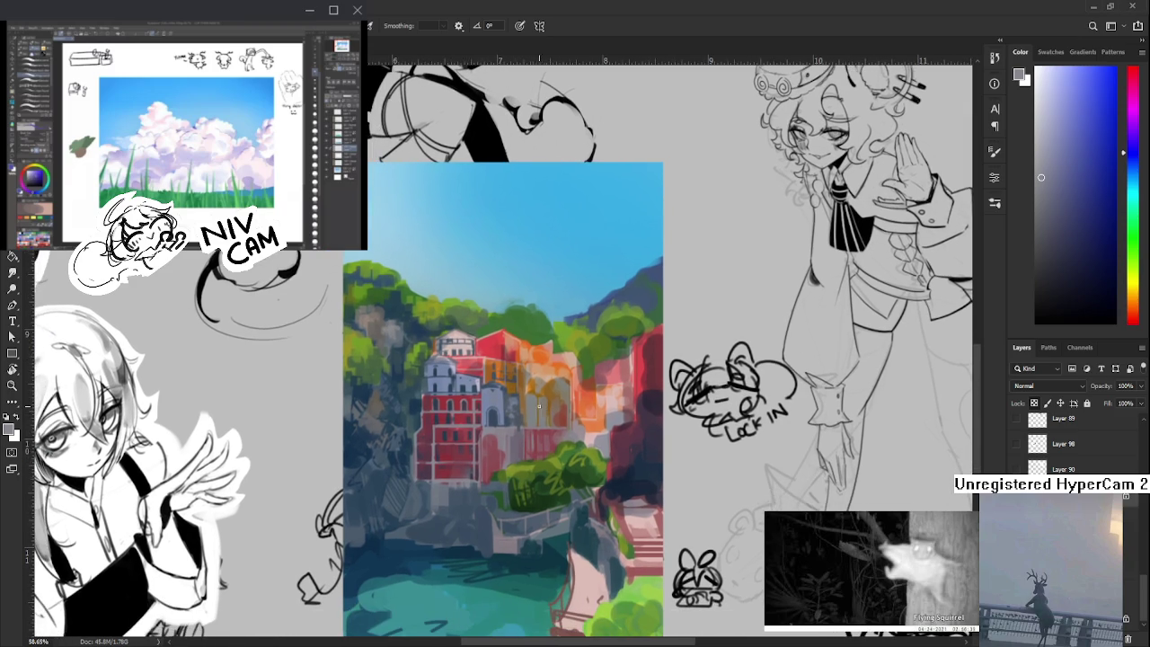
{"action": "left_click", "coordinate": [500, 437], "text": "alt"}
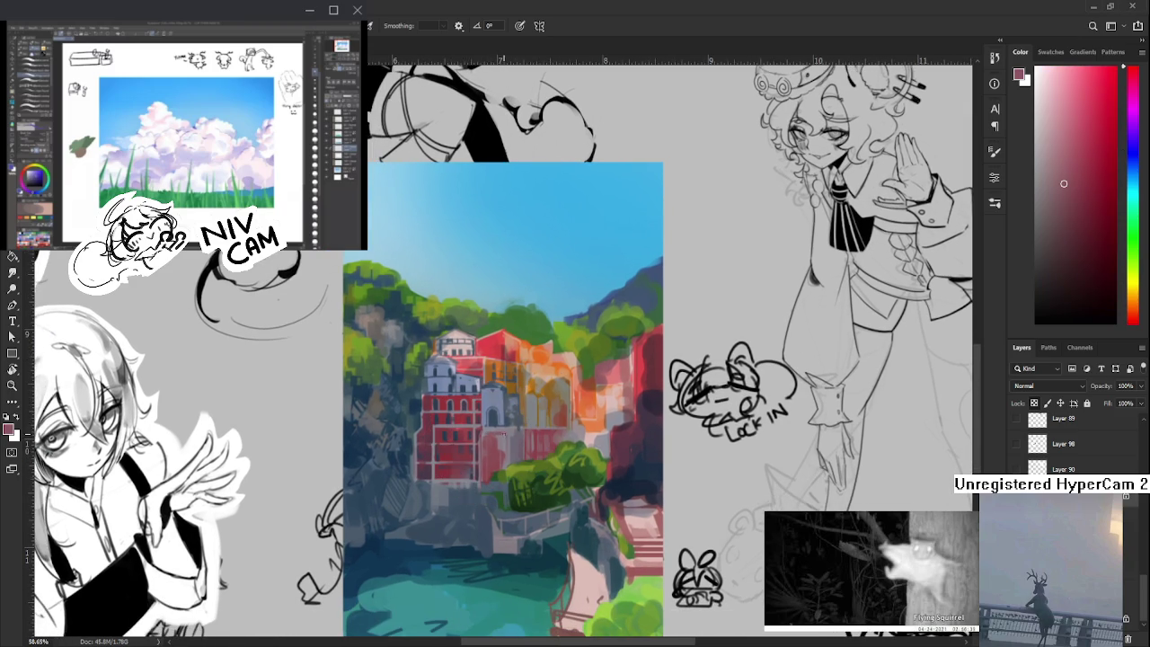
{"action": "left_click", "coordinate": [499, 435], "text": "alt"}
{"action": "left_click", "coordinate": [500, 438], "text": "alt"}
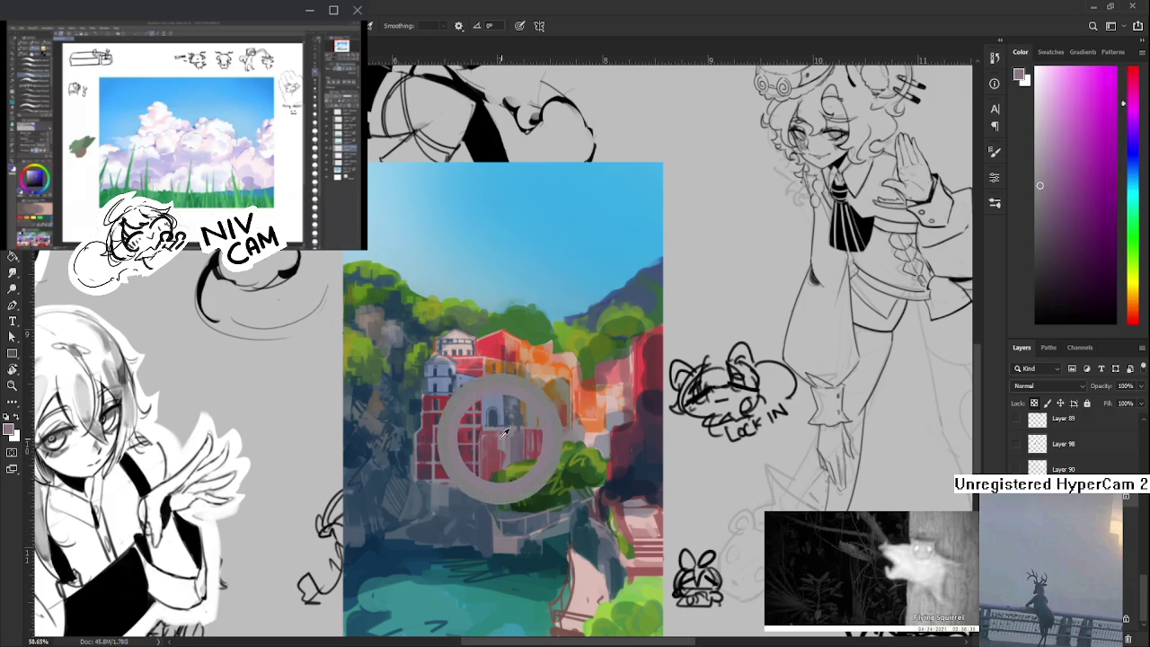
{"action": "left_click", "coordinate": [500, 435], "text": "alt"}
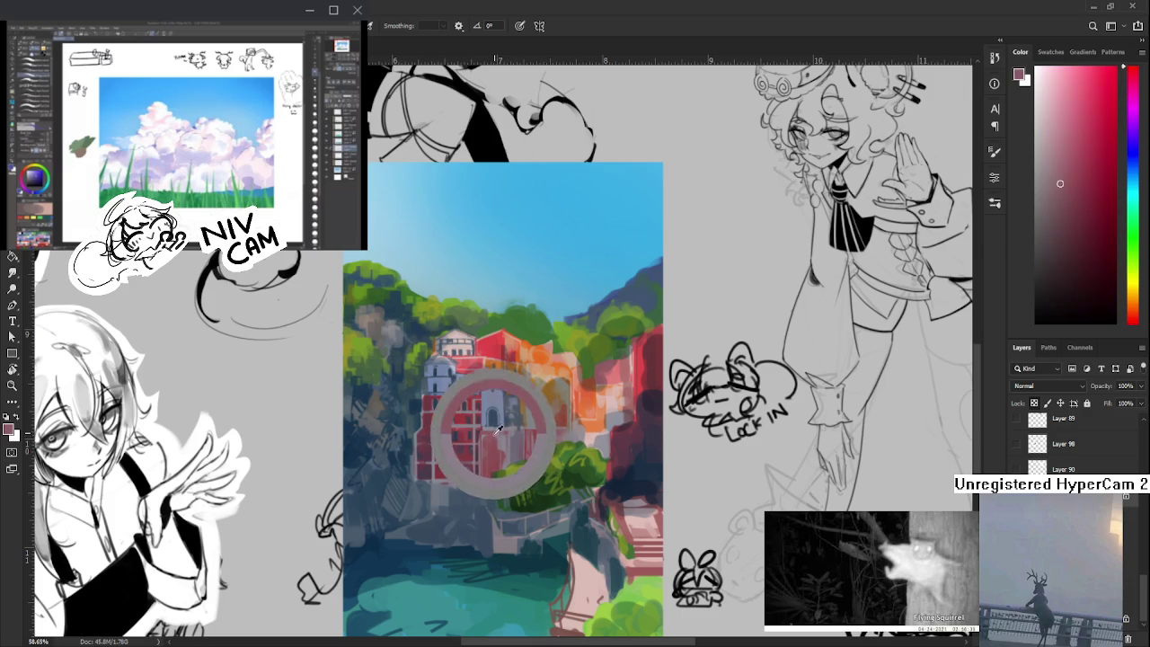
{"action": "left_click", "coordinate": [500, 435], "text": "alt"}
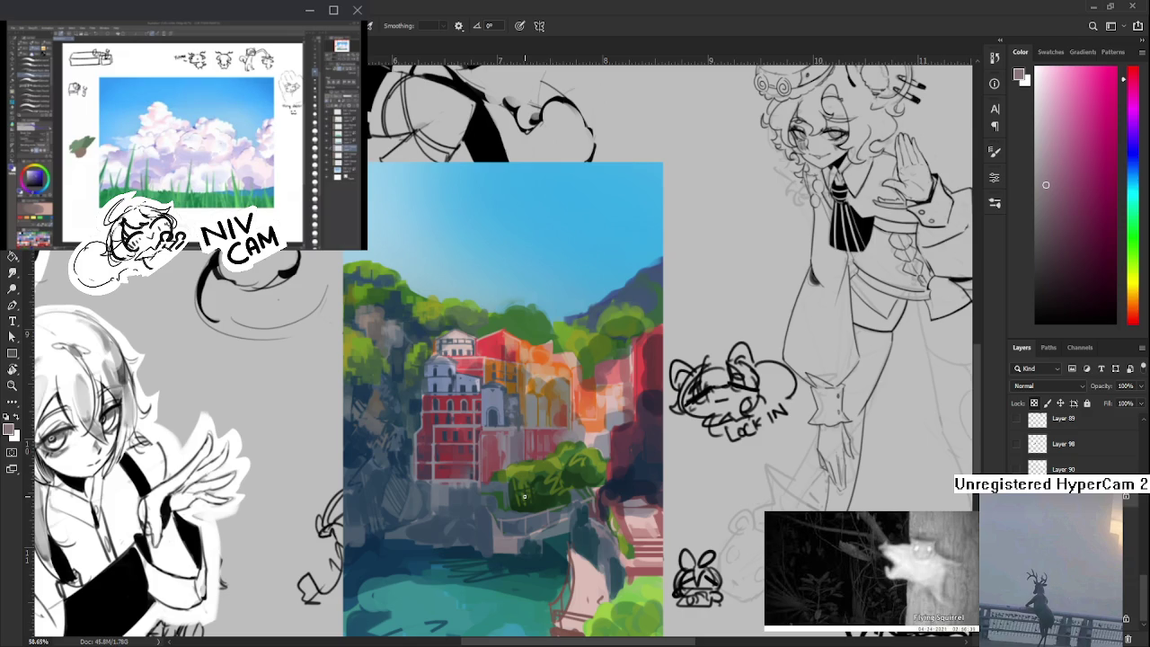
{"action": "left_click", "coordinate": [500, 433], "text": "alt"}
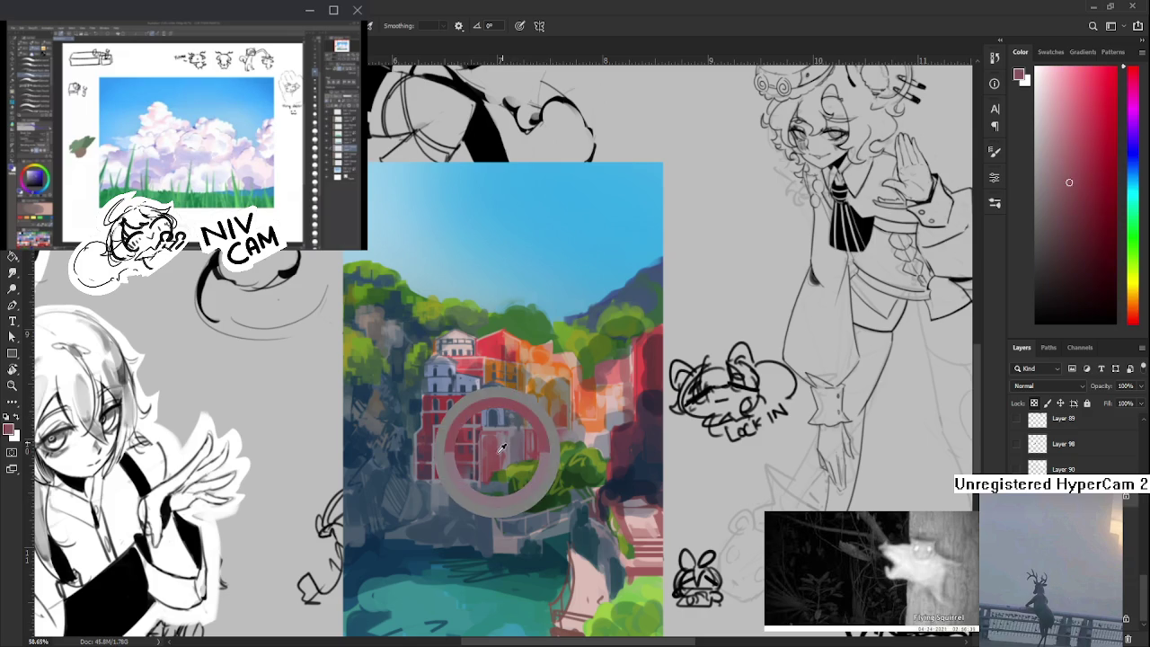
- Sample a pale lavender from the white building's facade
{"action": "left_click_drag", "start_coordinate": [495, 419], "coordinate": [476, 378], "text": "alt"}
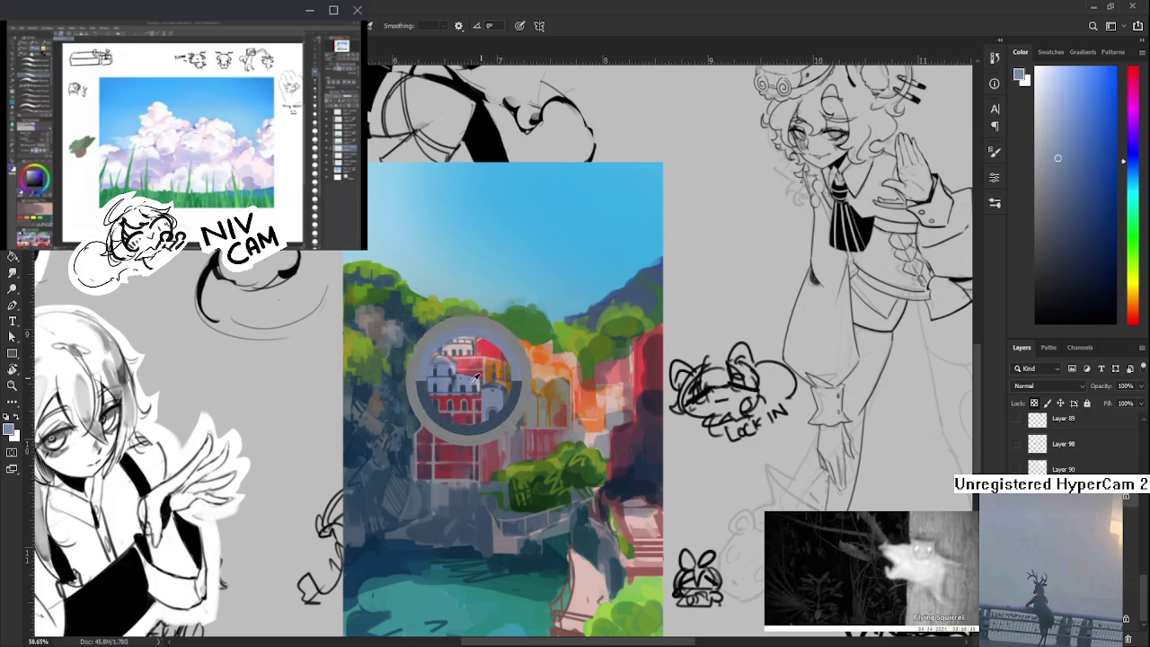
{"action": "left_click", "coordinate": [479, 381], "text": "alt"}
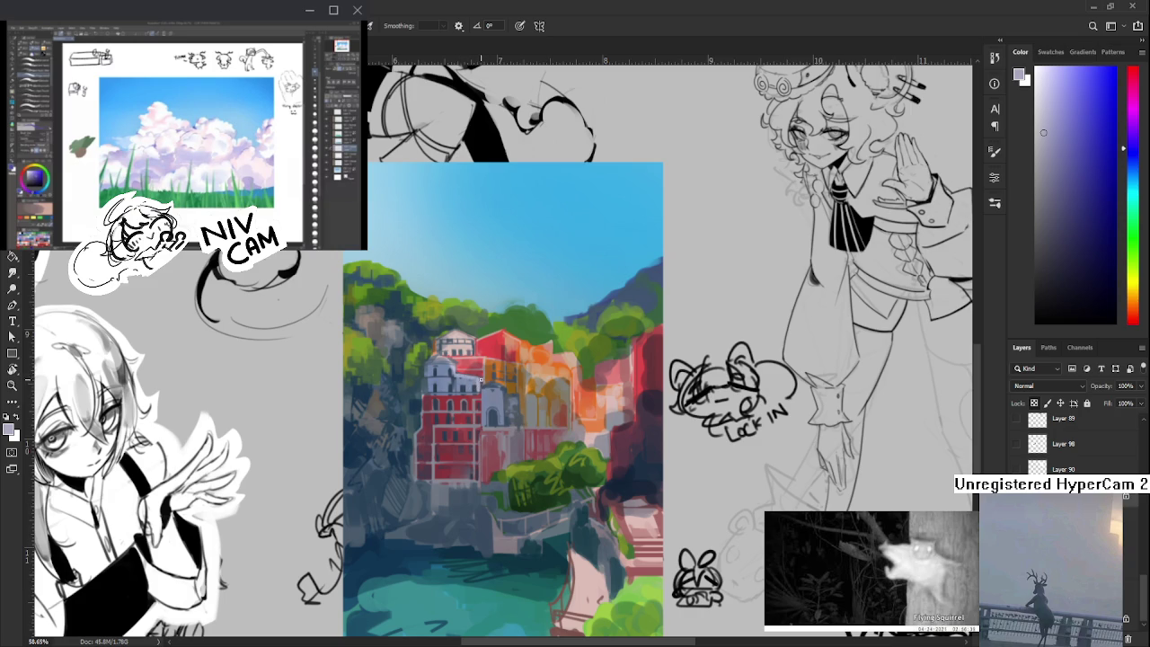
{"action": "left_click", "coordinate": [488, 377], "text": "alt"}
{"action": "left_click", "coordinate": [477, 378], "text": "alt"}
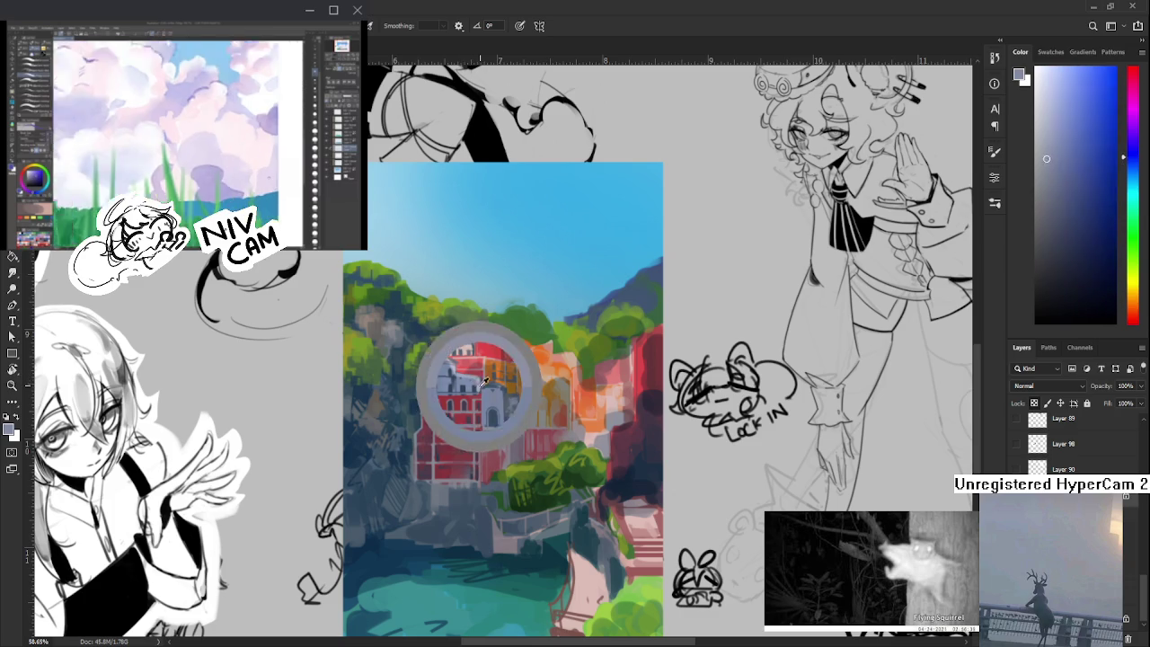
{"action": "left_click_drag", "start_coordinate": [486, 382], "coordinate": [489, 416]}
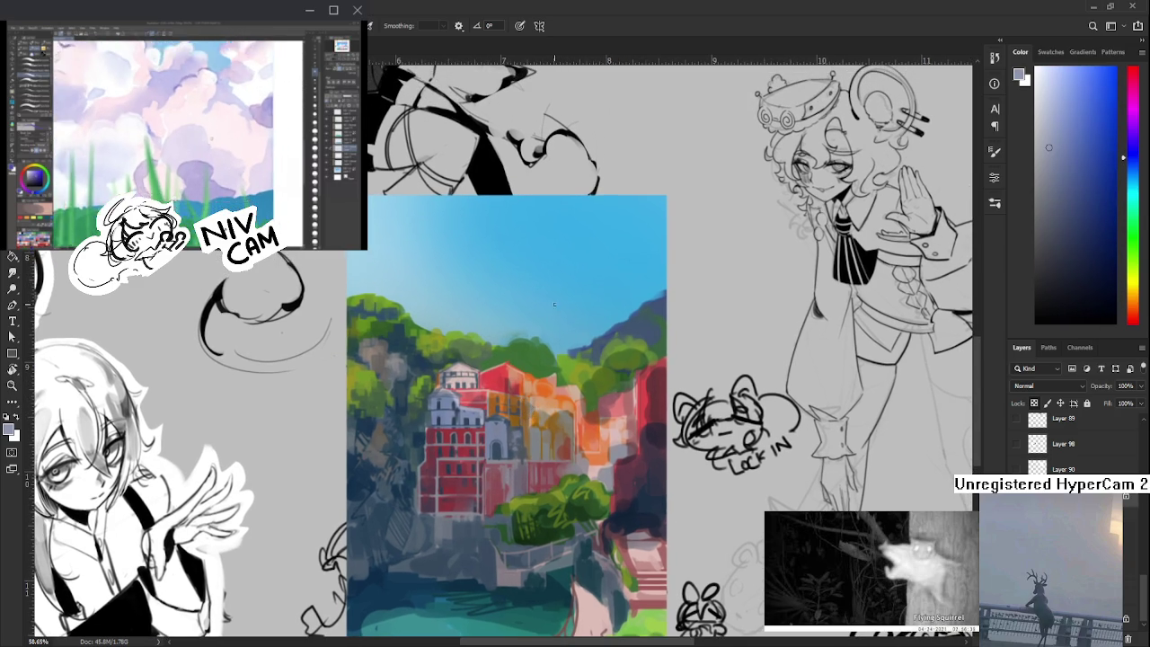
- Sample an orange-brown from the buildings and zoom out
{"action": "scroll", "coordinate": [556, 301], "scroll_direction": "down", "scroll_amount": 2}
{"action": "left_click", "coordinate": [558, 429], "text": "alt"}
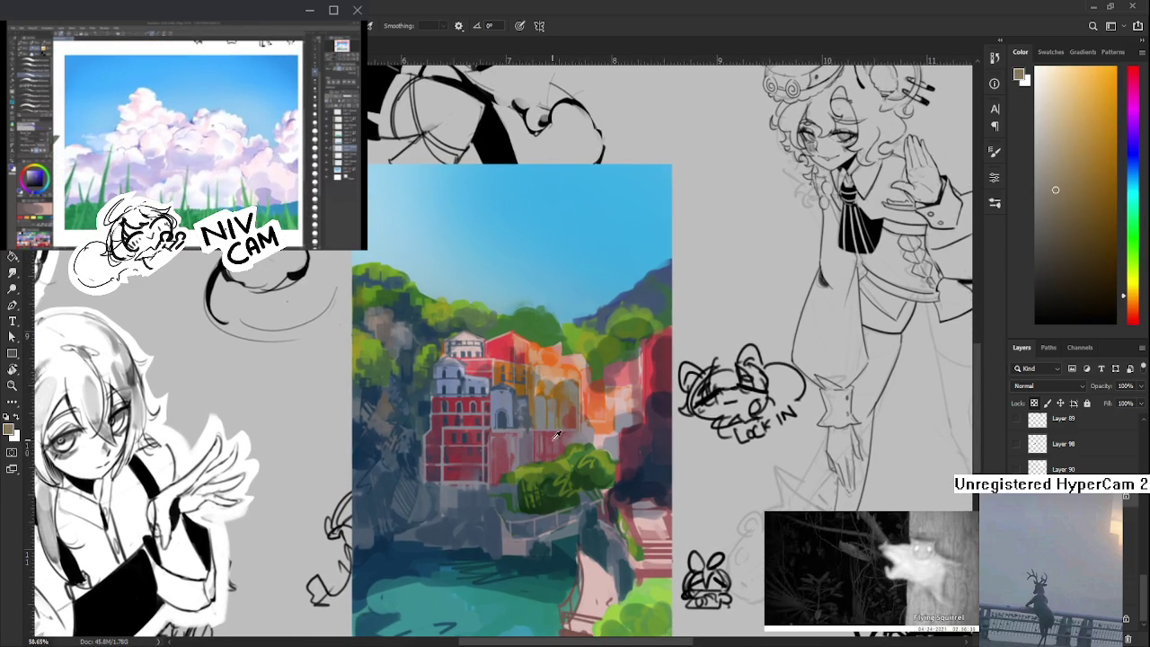
{"action": "scroll", "coordinate": [557, 431], "scroll_direction": "down", "scroll_amount": 3}
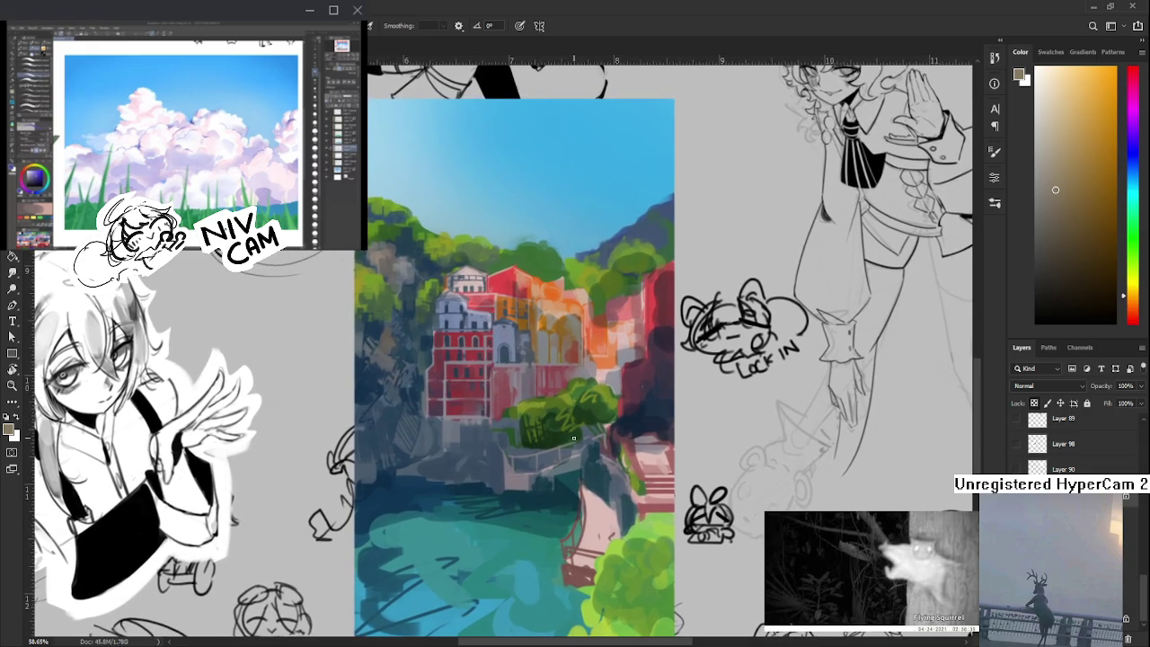
{"action": "scroll", "coordinate": [572, 433], "scroll_direction": "down", "scroll_amount": 1}
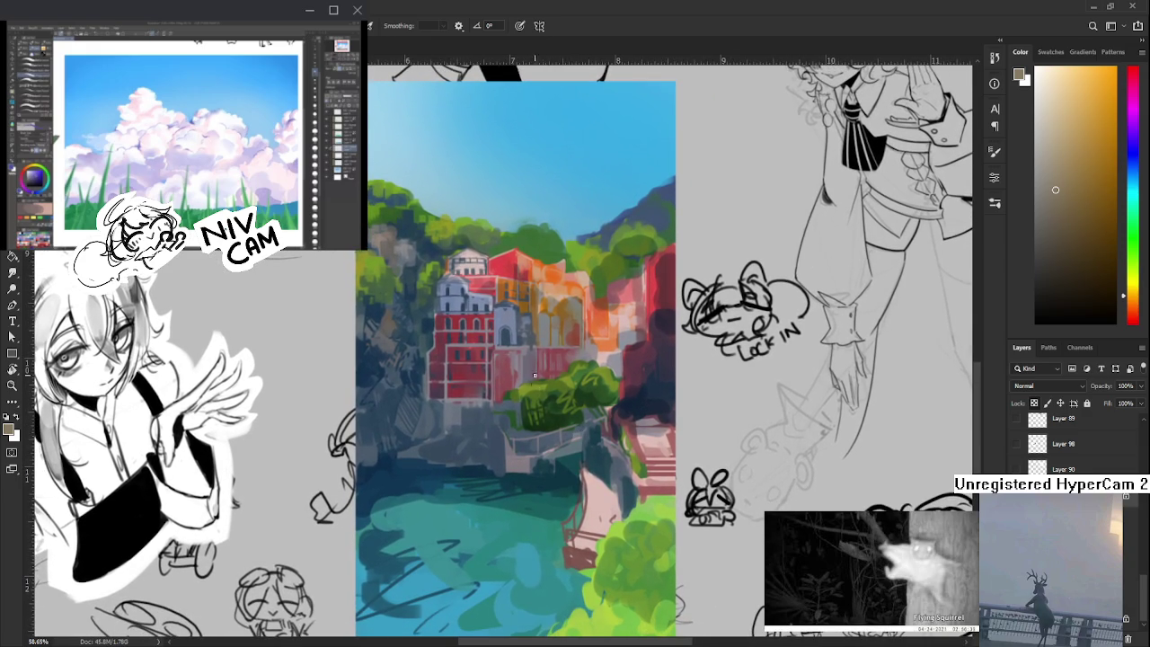
- Pick a dark blue-grey from the buildings and save the document with Ctrl+S
{"action": "left_click", "coordinate": [513, 328], "text": "alt"}
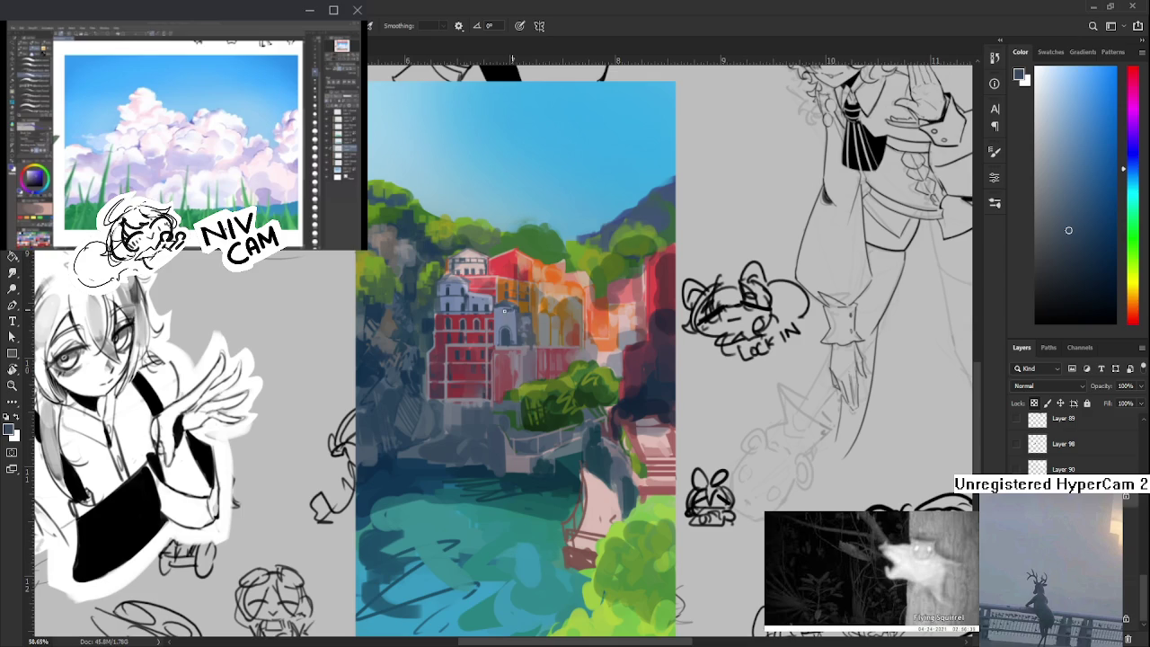
{"action": "left_click", "coordinate": [508, 314], "text": "alt"}
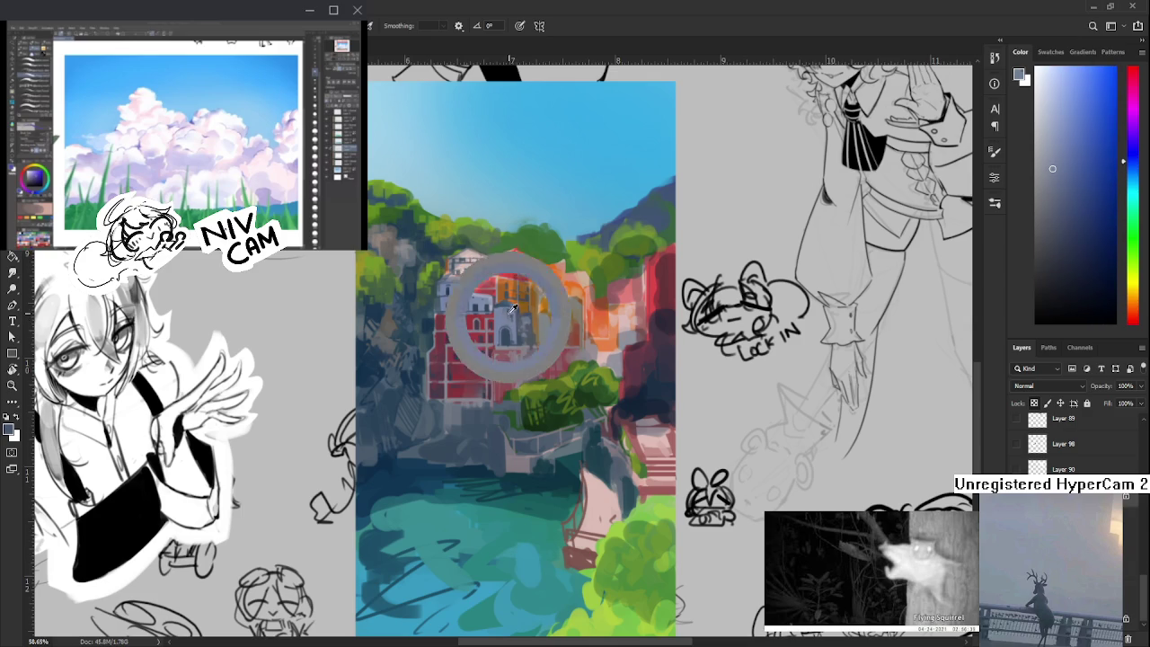
{"action": "left_click", "coordinate": [511, 312], "text": "alt"}
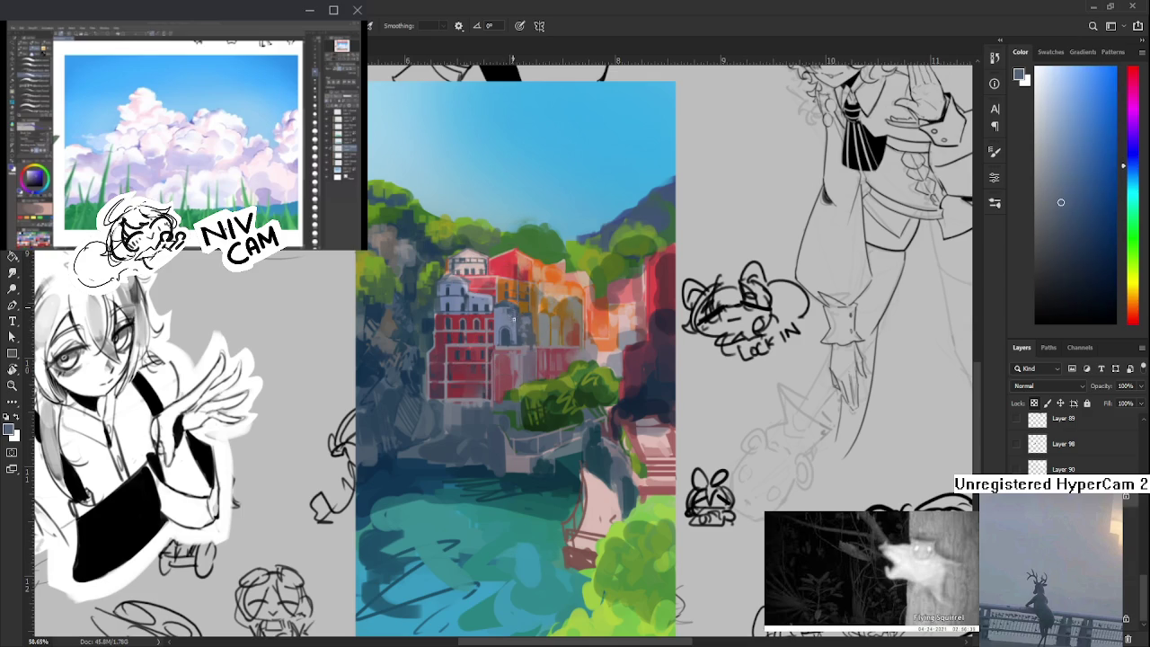
{"action": "left_click", "coordinate": [514, 313], "text": "alt"}
{"action": "scroll", "coordinate": [550, 401], "scroll_direction": "down", "scroll_amount": 3}
{"action": "key", "text": "ctrl+s"}
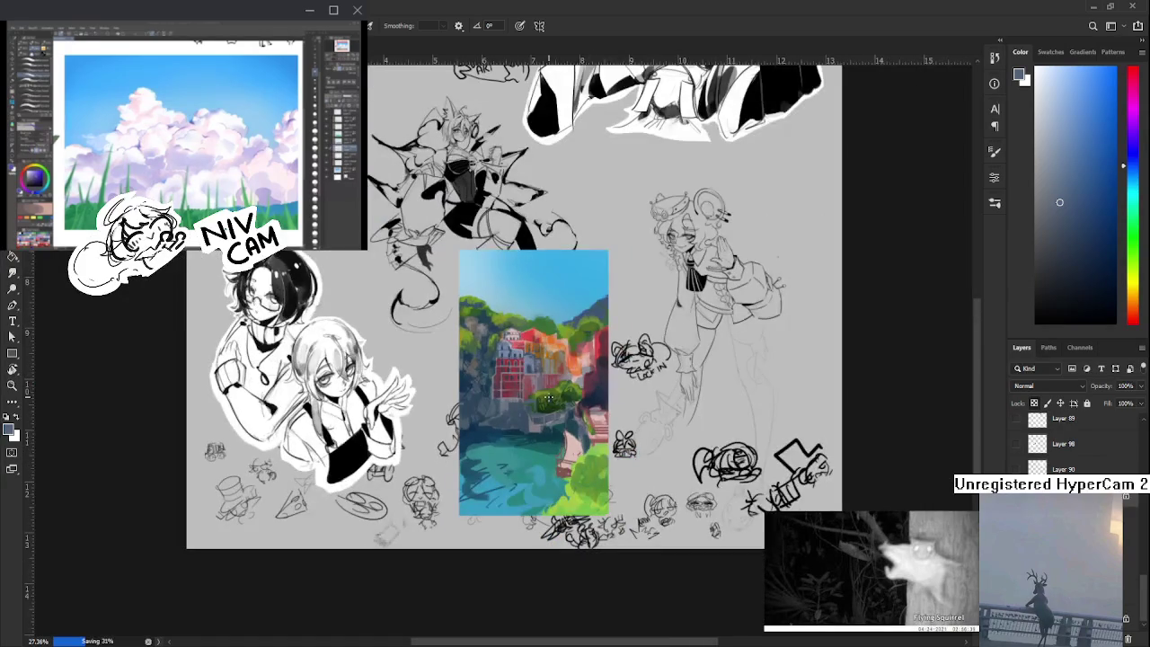
- Zoom to about 104% and sample darker and lighter blue-greys from the white building
{"action": "scroll", "coordinate": [548, 396], "scroll_direction": "up", "scroll_amount": 3}
{"action": "scroll", "coordinate": [543, 403], "scroll_direction": "up", "scroll_amount": 2}
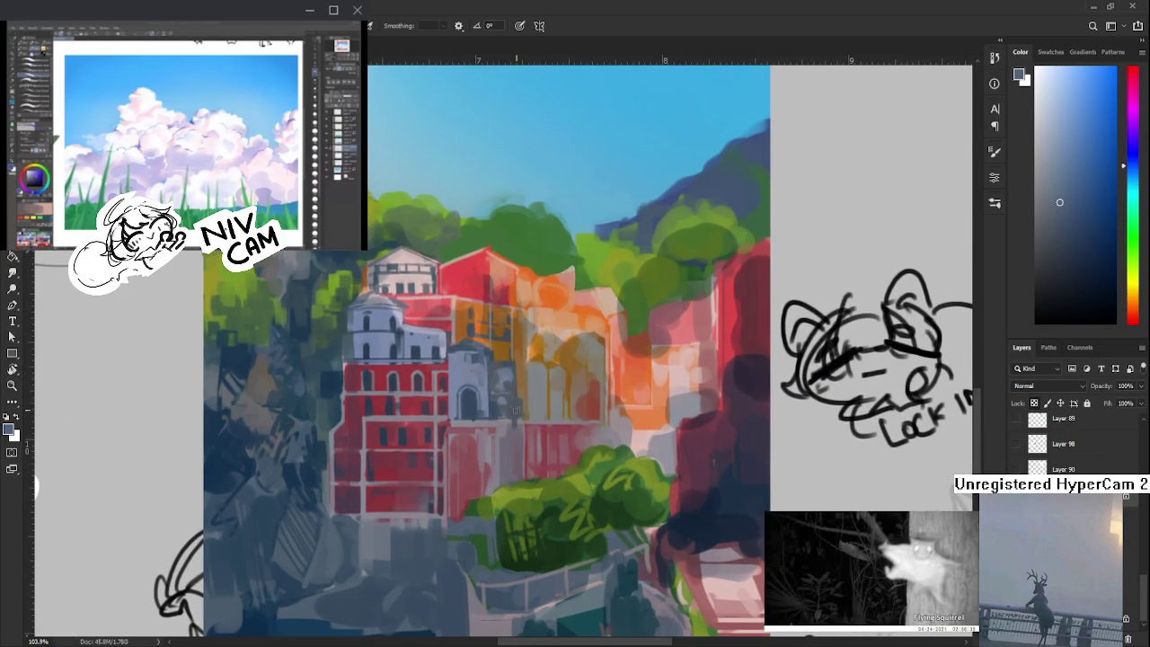
{"action": "left_click", "coordinate": [479, 358], "text": "alt"}
{"action": "left_click", "coordinate": [473, 367], "text": "alt"}
{"action": "left_click", "coordinate": [477, 359], "text": "alt"}
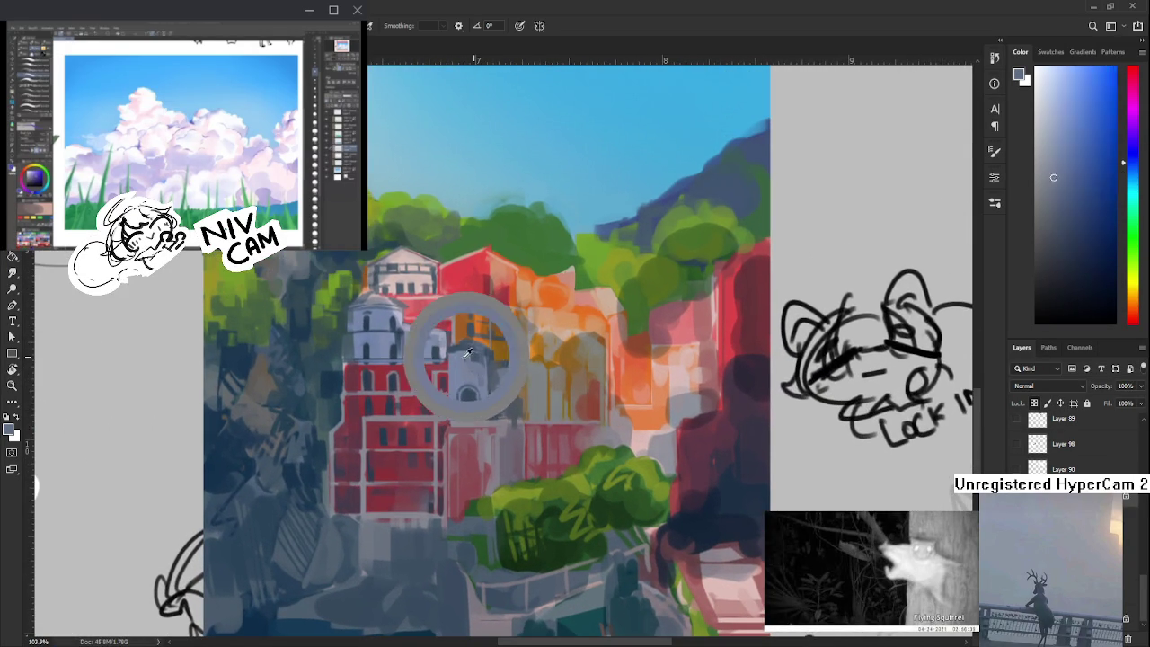
{"action": "left_click", "coordinate": [474, 356], "text": "alt"}
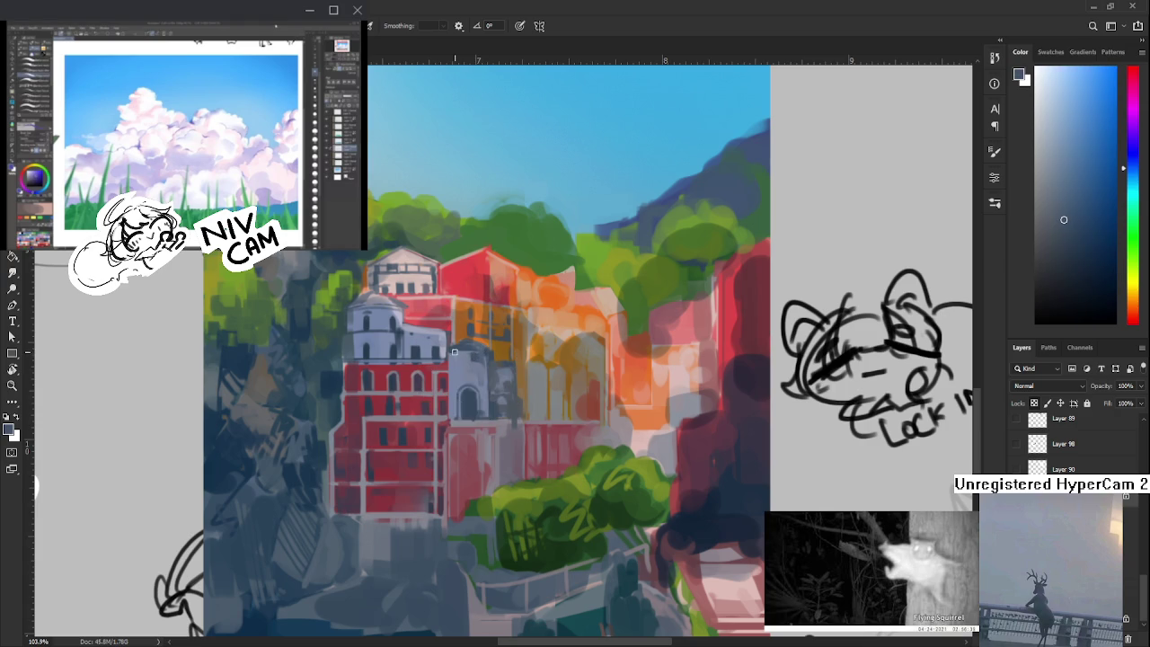
{"action": "left_click", "coordinate": [457, 352], "text": "alt"}
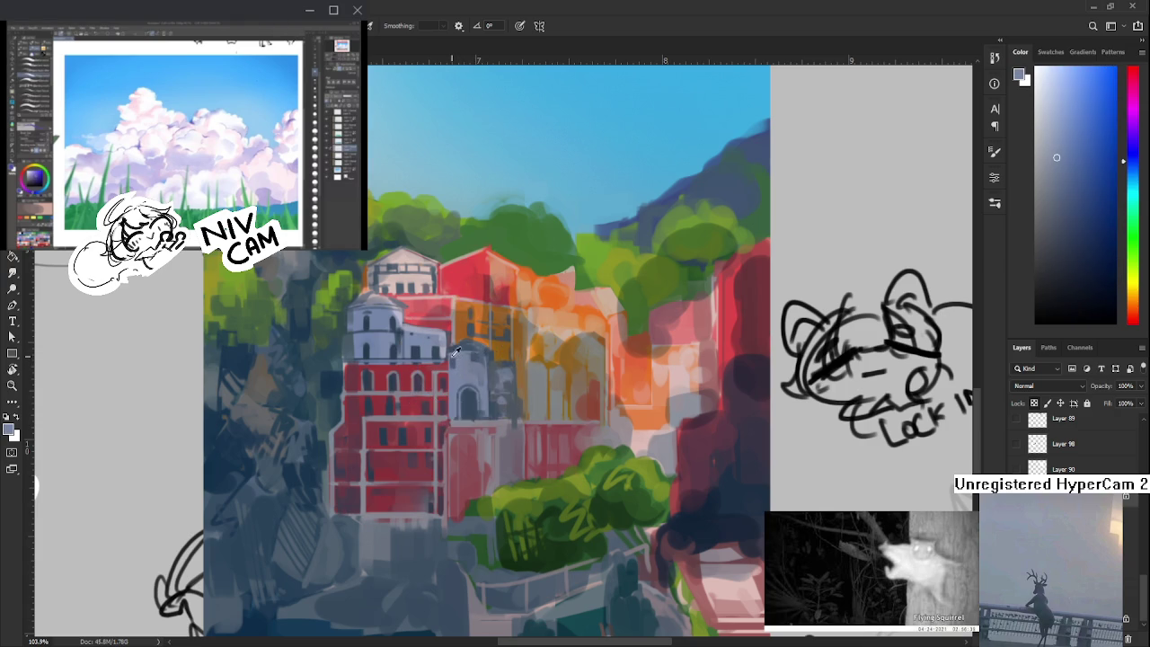
{"action": "left_click", "coordinate": [455, 356], "text": "alt"}
- Keep sampling the white building's shades, settling on a light blue-grey
{"action": "left_click", "coordinate": [456, 360], "text": "alt"}
{"action": "left_click", "coordinate": [454, 359], "text": "alt"}
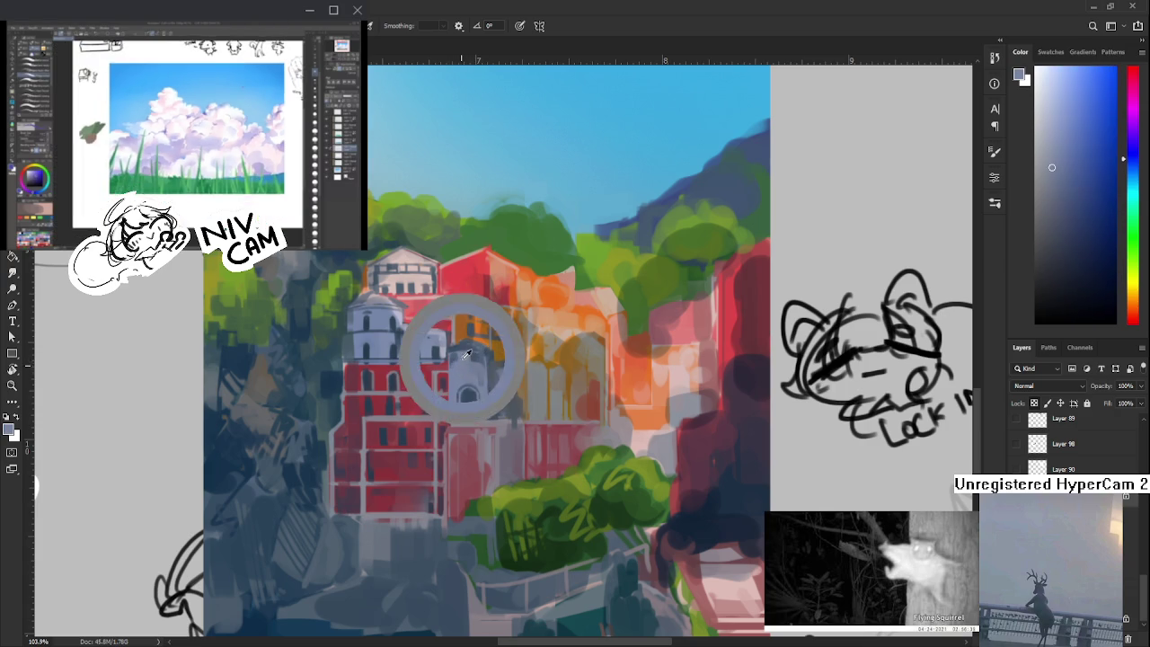
{"action": "left_click", "coordinate": [453, 359], "text": "alt"}
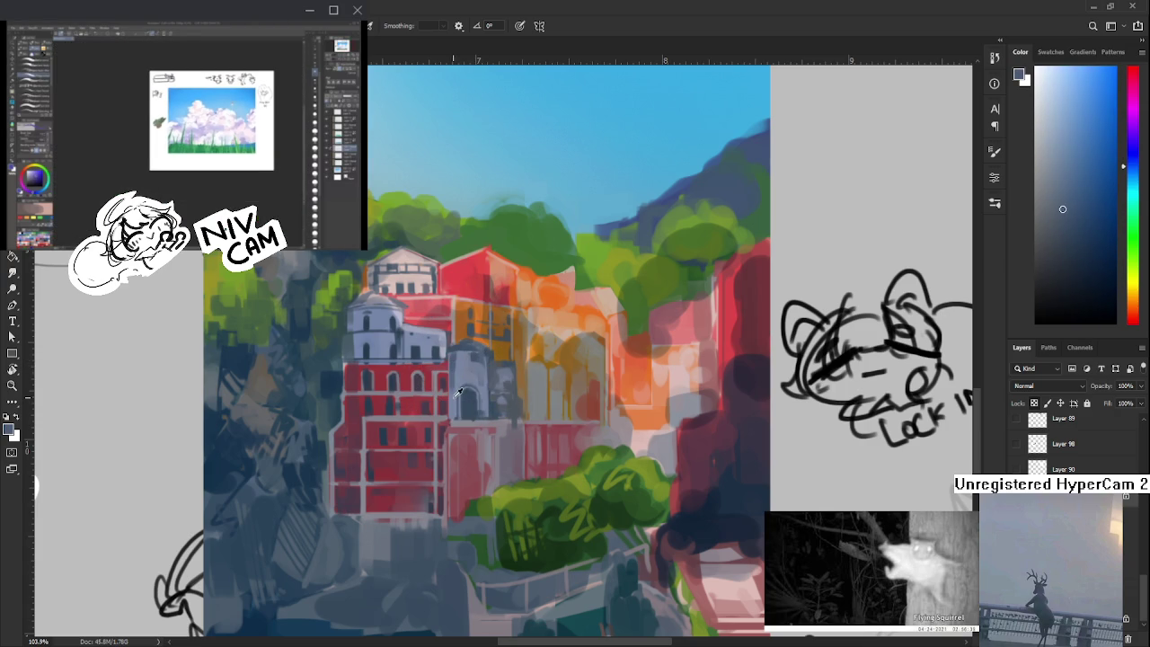
{"action": "left_click", "coordinate": [464, 361], "text": "alt"}
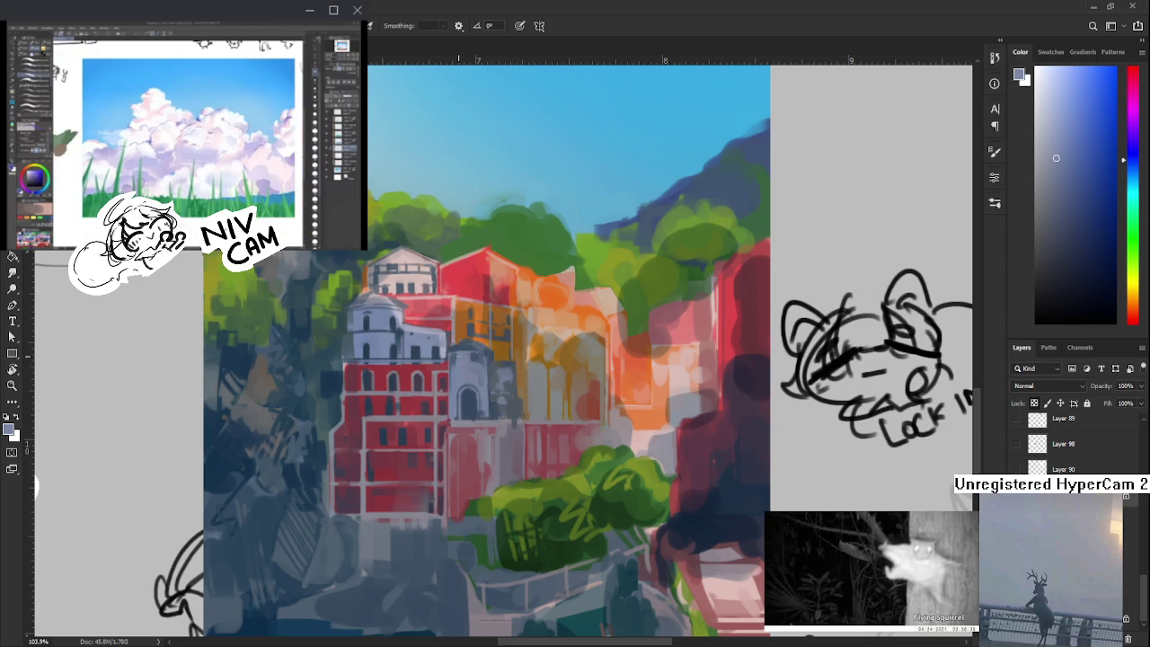
{"action": "left_click", "coordinate": [458, 356], "text": "alt"}
{"action": "left_click", "coordinate": [475, 354], "text": "alt"}
{"action": "left_click_drag", "start_coordinate": [484, 364], "coordinate": [496, 325]}
{"action": "left_click", "coordinate": [495, 325], "text": "alt"}
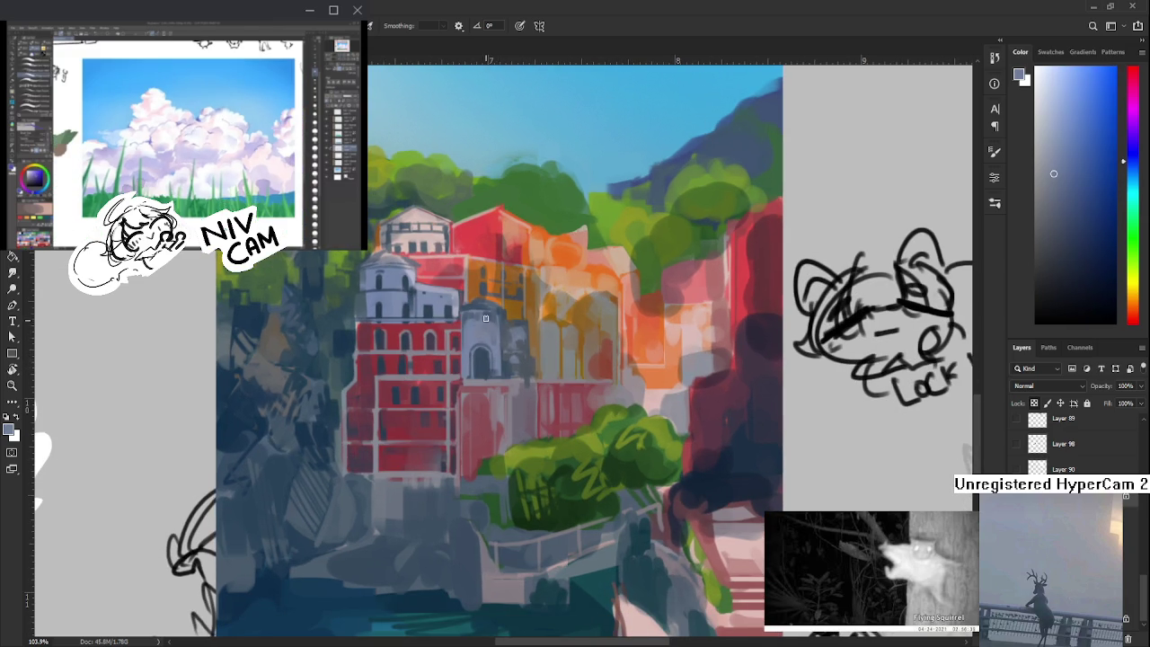
- Zoom in on the village and sample lighter and darker tones from the building
{"action": "scroll", "coordinate": [522, 337], "scroll_direction": "down", "scroll_amount": 5}
{"action": "scroll", "coordinate": [516, 350], "scroll_direction": "up", "scroll_amount": 1}
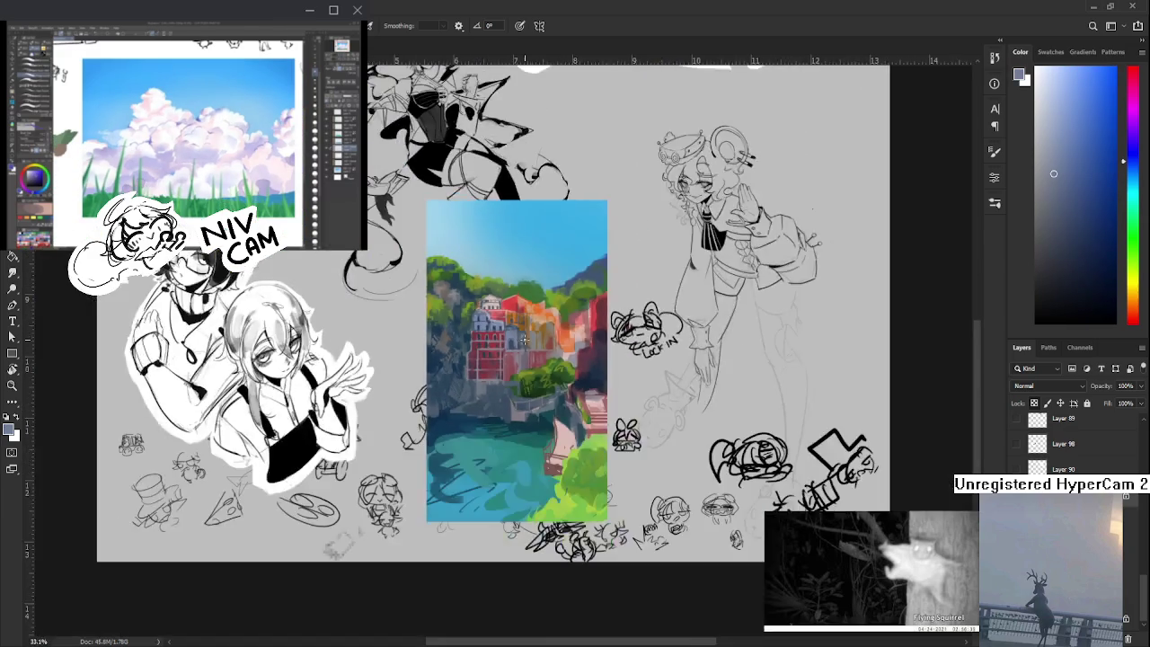
{"action": "scroll", "coordinate": [516, 351], "scroll_direction": "up", "scroll_amount": 2}
{"action": "left_click_drag", "start_coordinate": [494, 340], "coordinate": [514, 367]}
{"action": "left_click", "coordinate": [503, 334], "text": "alt"}
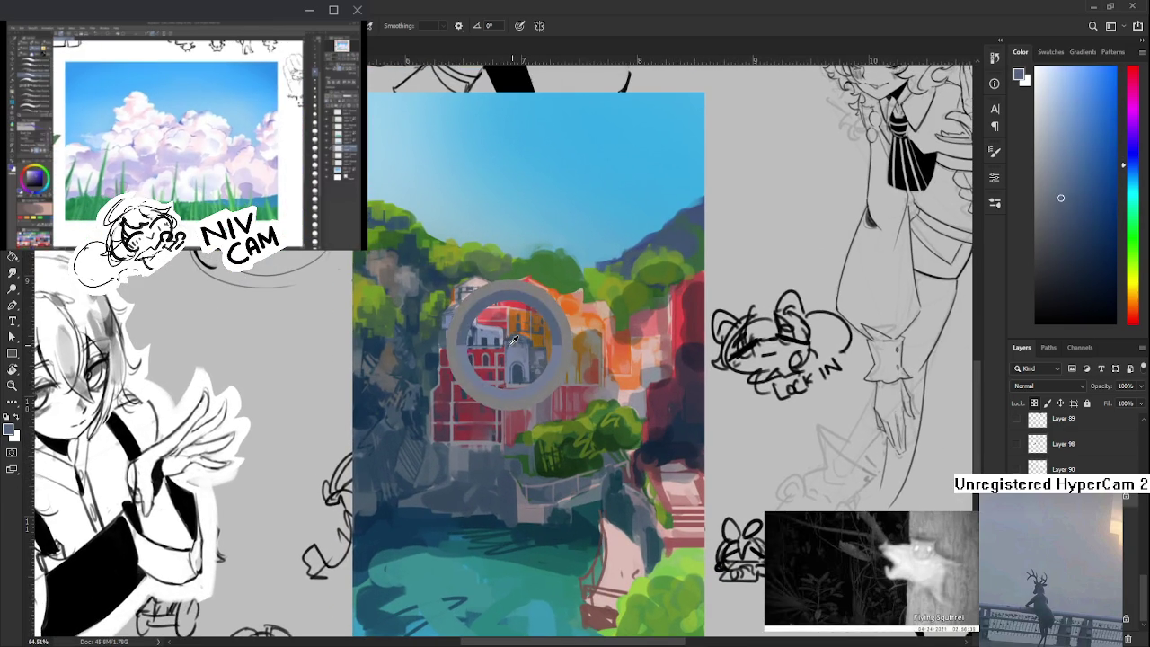
{"action": "left_click", "coordinate": [467, 331], "text": "alt"}
{"action": "left_click", "coordinate": [466, 334], "text": "alt"}
{"action": "left_click", "coordinate": [461, 340], "text": "alt"}
{"action": "left_click", "coordinate": [465, 332], "text": "alt"}
{"action": "left_click", "coordinate": [466, 334], "text": "alt"}
- Pick the building's reds for painting the window details
{"action": "left_click", "coordinate": [450, 334], "text": "alt"}
{"action": "left_click", "coordinate": [450, 334], "text": "alt"}
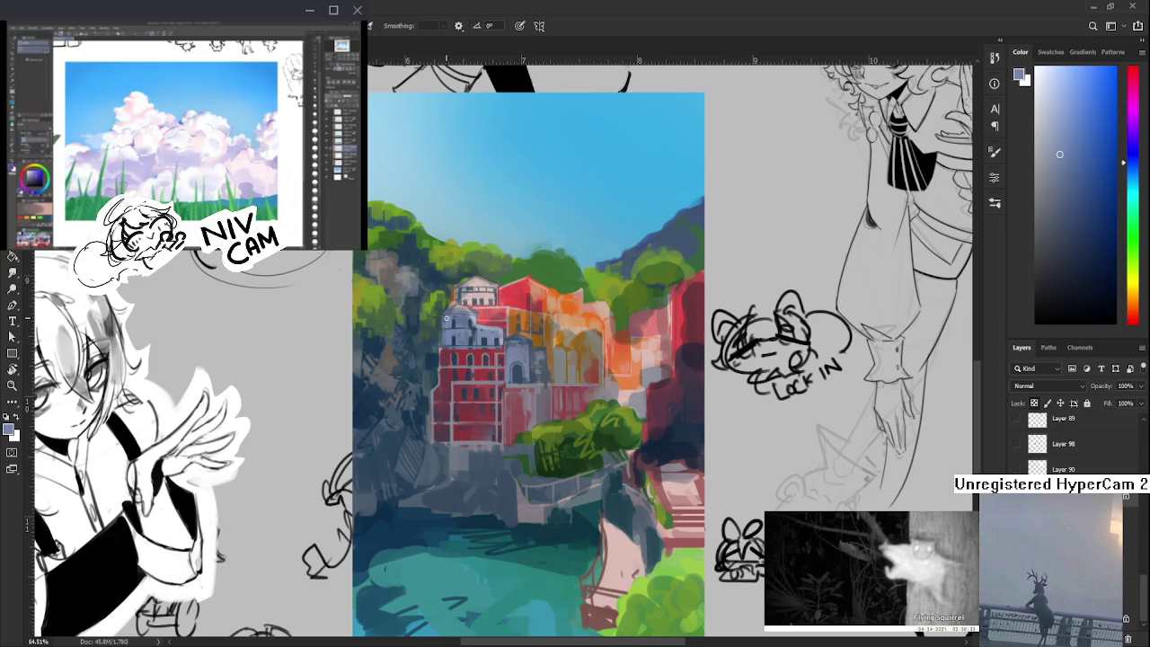
{"action": "left_click", "coordinate": [450, 336], "text": "alt"}
{"action": "left_click", "coordinate": [451, 338], "text": "alt"}
{"action": "left_click", "coordinate": [452, 340], "text": "alt"}
{"action": "left_click", "coordinate": [453, 346], "text": "alt"}
{"action": "left_click", "coordinate": [454, 355], "text": "alt"}
{"action": "left_click", "coordinate": [449, 359], "text": "alt"}
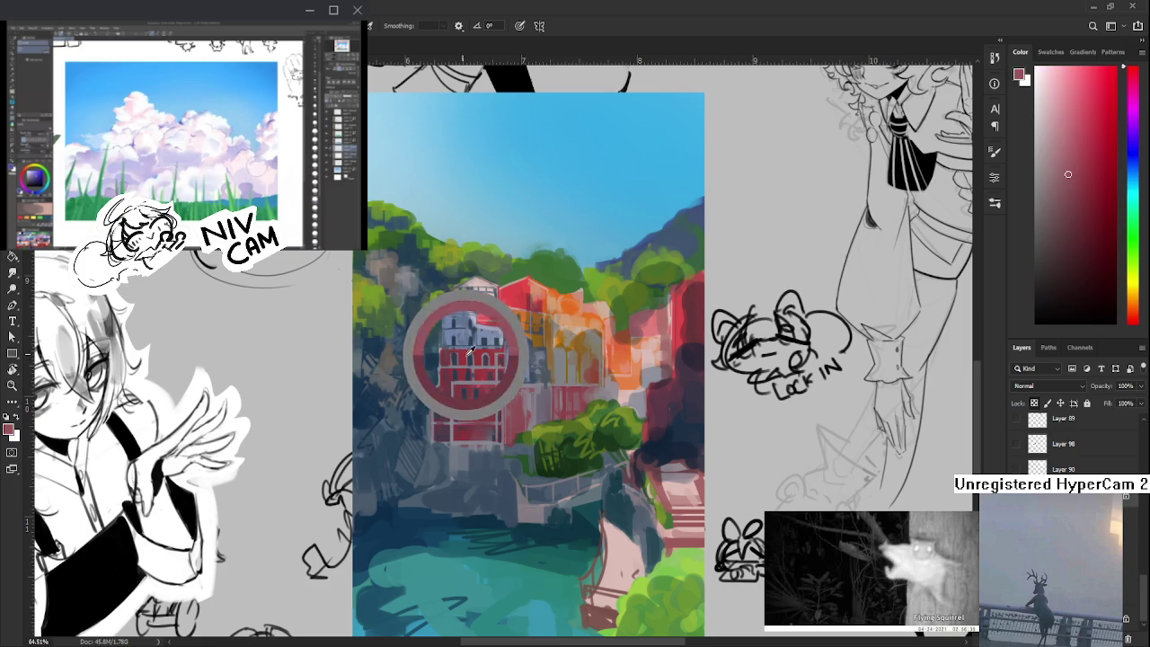
{"action": "left_click", "coordinate": [443, 361], "text": "alt"}
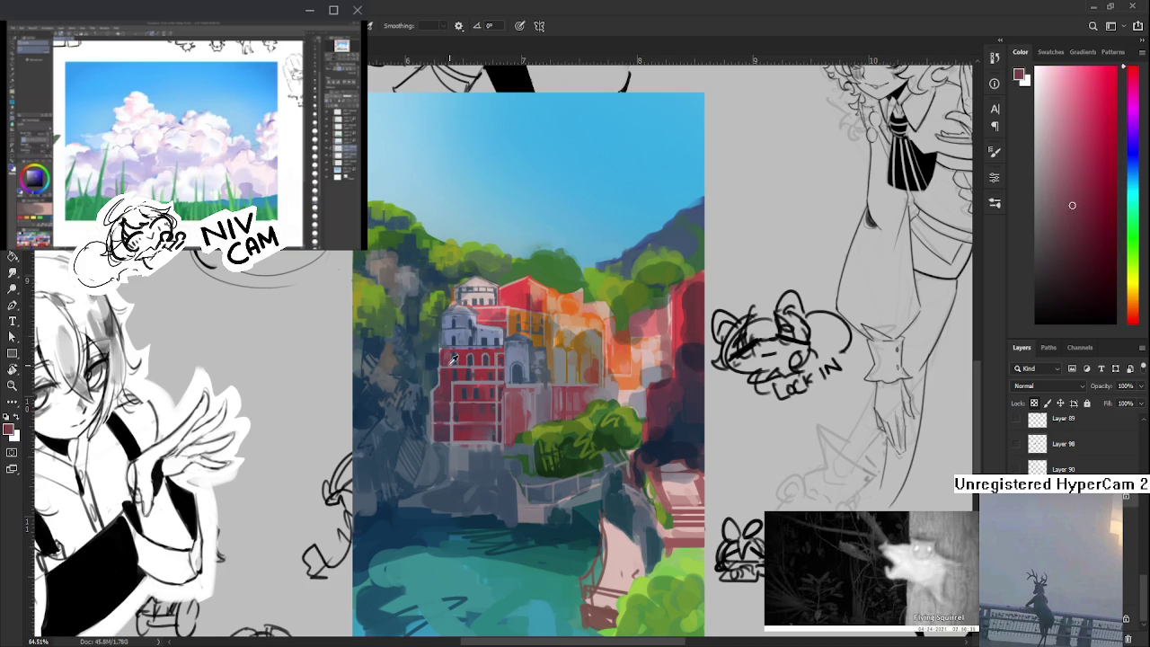
- Alternate lighter, darker and brighter reds across the red tower's window rows
{"action": "left_click", "coordinate": [463, 355], "text": "alt"}
{"action": "left_click", "coordinate": [472, 364], "text": "alt"}
{"action": "left_click", "coordinate": [450, 367], "text": "alt"}
{"action": "left_click", "coordinate": [447, 391], "text": "alt"}
{"action": "left_click", "coordinate": [437, 367], "text": "alt"}
{"action": "left_click", "coordinate": [442, 375], "text": "alt"}
{"action": "left_click", "coordinate": [448, 381], "text": "alt"}
{"action": "left_click", "coordinate": [449, 378], "text": "alt"}
{"action": "left_click", "coordinate": [448, 374], "text": "alt"}
{"action": "left_click", "coordinate": [445, 370], "text": "alt"}
- Work lighter reds, darker reds and a pale pink across the red building
{"action": "left_click", "coordinate": [459, 359], "text": "alt"}
{"action": "left_click", "coordinate": [470, 346], "text": "alt"}
{"action": "mouse_move", "coordinate": [470, 346]}
{"action": "left_mouse_down"}
{"action": "mouse_move", "coordinate": [441, 349]}
{"action": "mouse_move", "coordinate": [474, 360]}
{"action": "mouse_move", "coordinate": [458, 372]}
{"action": "mouse_move", "coordinate": [478, 362]}
{"action": "left_mouse_up"}
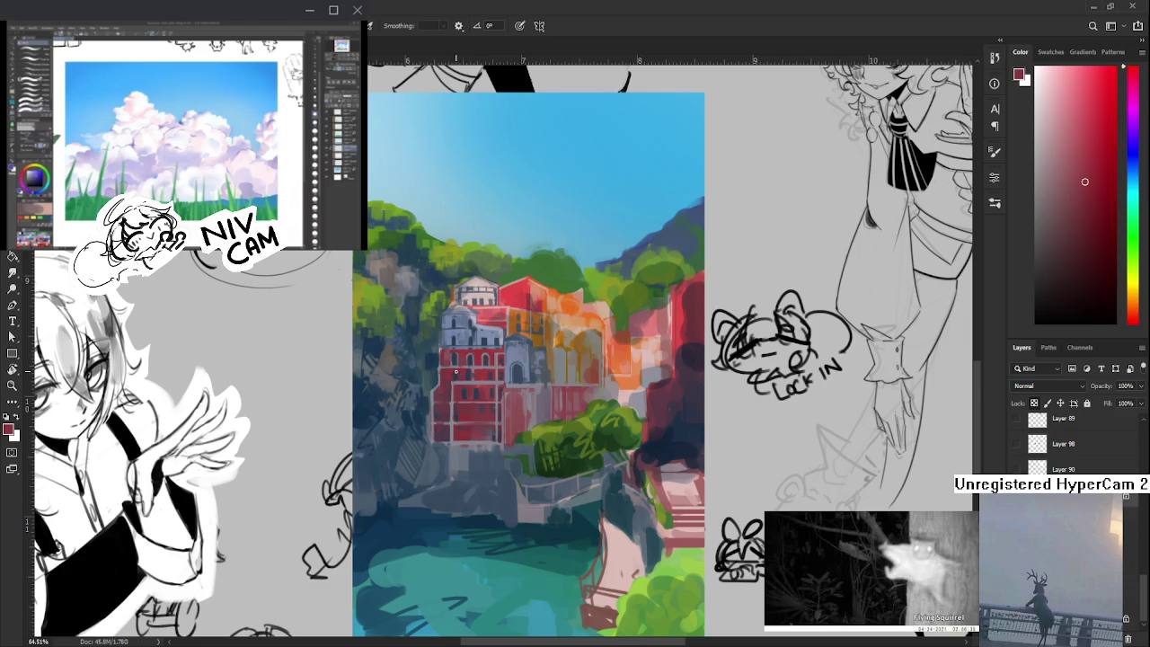
{"action": "left_click", "coordinate": [456, 375], "text": "alt"}
{"action": "left_click", "coordinate": [458, 389], "text": "alt"}
{"action": "left_click", "coordinate": [460, 393], "text": "alt"}
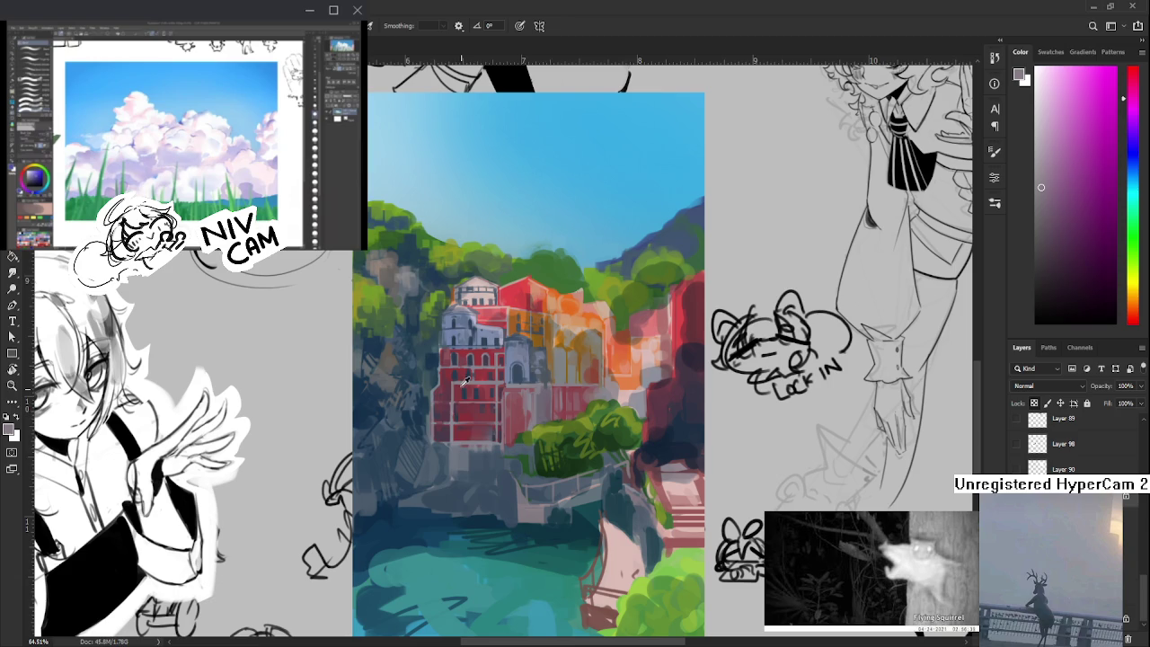
{"action": "left_click_drag", "start_coordinate": [465, 382], "coordinate": [435, 403]}
{"action": "left_click", "coordinate": [473, 396], "text": "alt"}
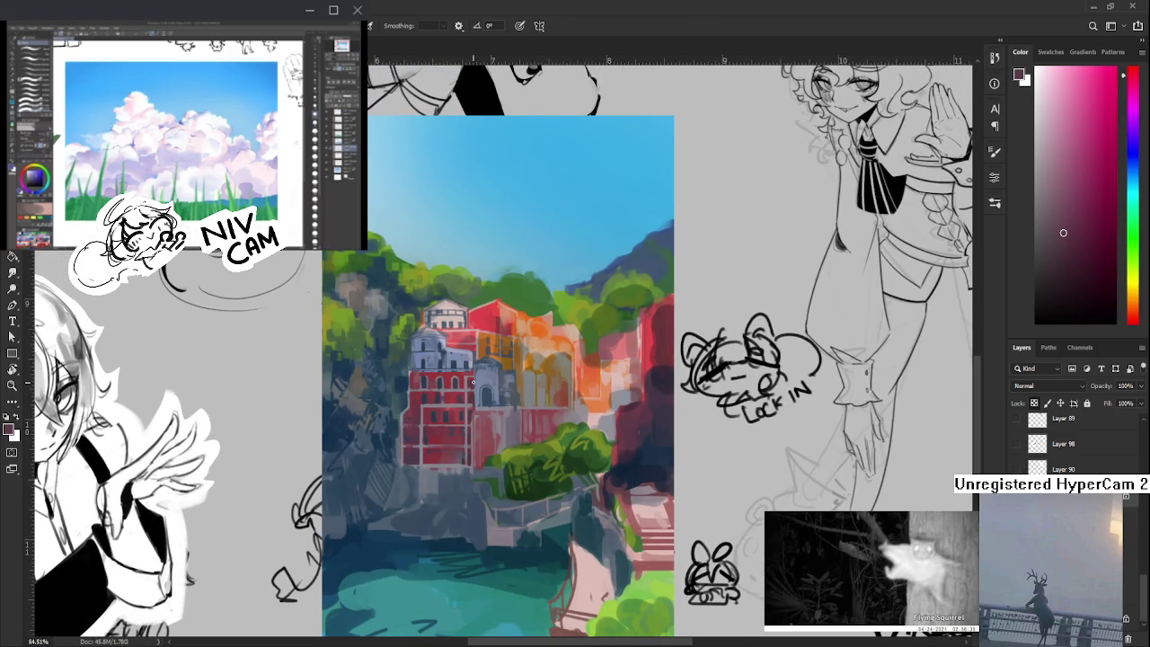
- Pick a light blue-grey for the grey-white upper walls of the left tower
{"action": "left_click_drag", "start_coordinate": [474, 397], "coordinate": [480, 382]}
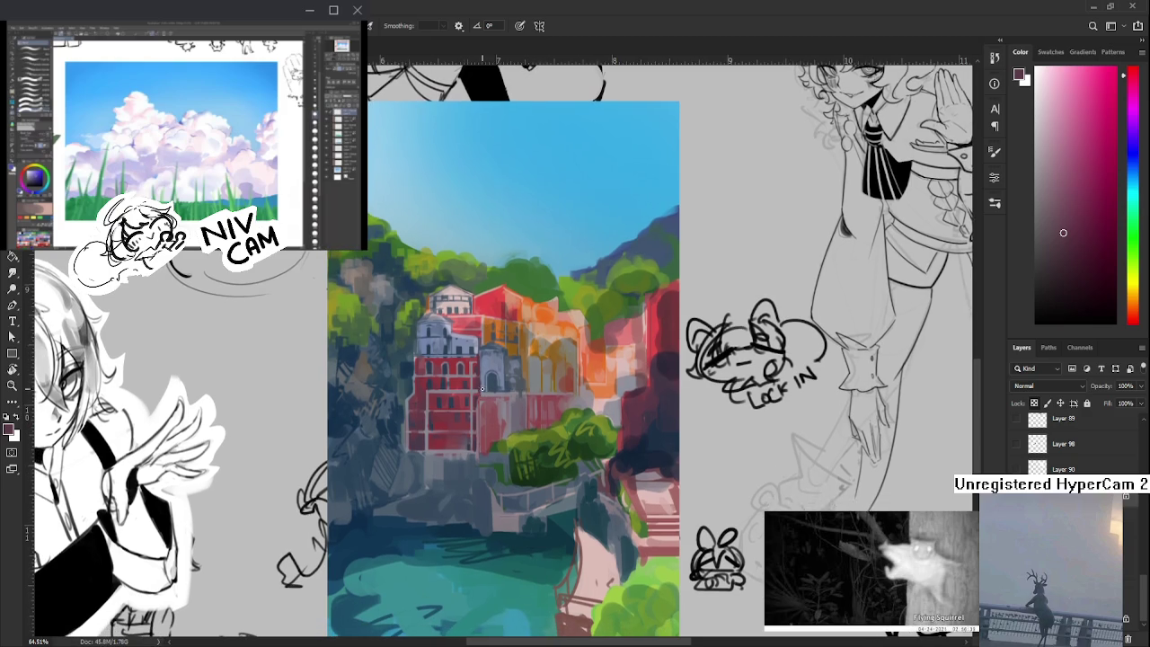
{"action": "left_click", "coordinate": [482, 385], "text": "alt"}
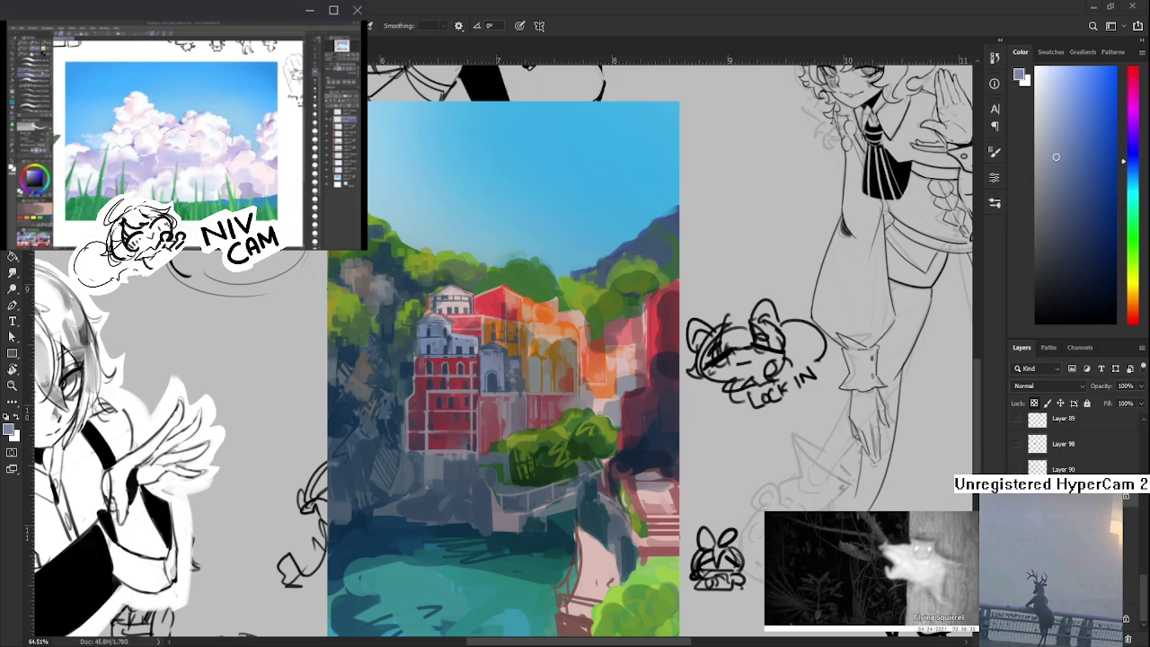
{"action": "scroll", "coordinate": [495, 389], "scroll_direction": "up", "scroll_amount": 2}
{"action": "scroll", "coordinate": [496, 389], "scroll_direction": "up", "scroll_amount": 2}
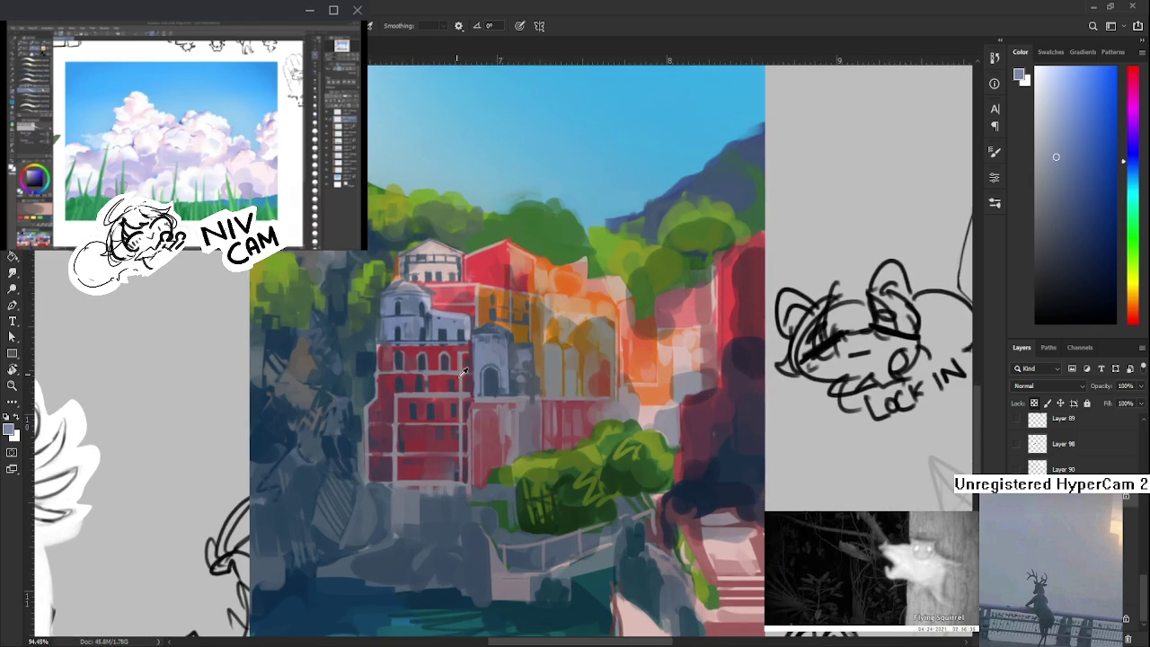
- Sample dark pinkish and brighter reds, then repaint the building's lower windows in red
{"action": "left_click_drag", "start_coordinate": [495, 389], "coordinate": [469, 381]}
{"action": "left_click", "coordinate": [472, 376], "text": "alt"}
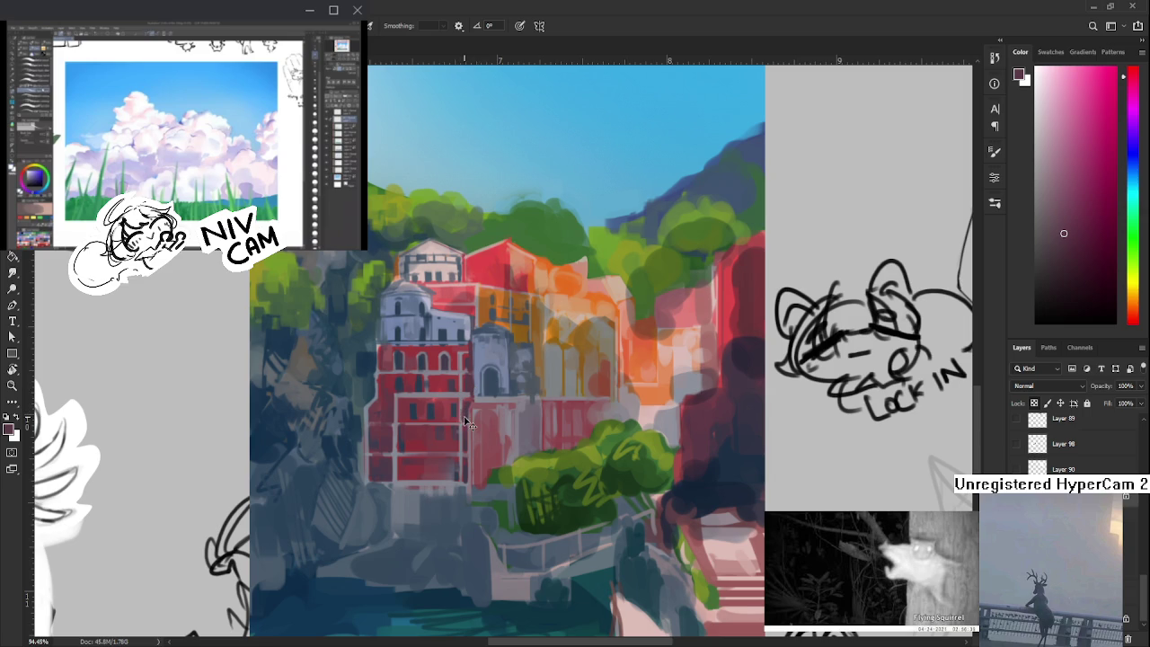
{"action": "left_click", "coordinate": [452, 463], "text": "alt"}
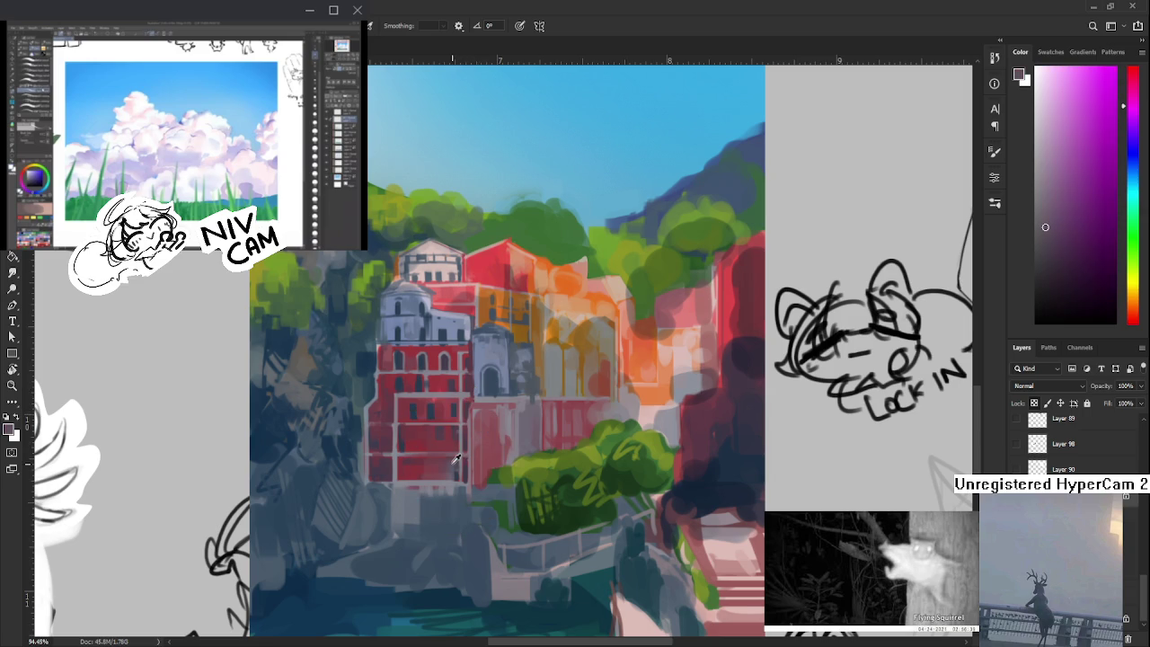
{"action": "left_click", "coordinate": [452, 440], "text": "alt"}
{"action": "mouse_move", "coordinate": [430, 445]}
{"action": "left_mouse_down"}
{"action": "mouse_move", "coordinate": [423, 431]}
{"action": "mouse_move", "coordinate": [386, 430]}
{"action": "mouse_move", "coordinate": [388, 399]}
{"action": "mouse_move", "coordinate": [453, 417]}
{"action": "left_mouse_up"}
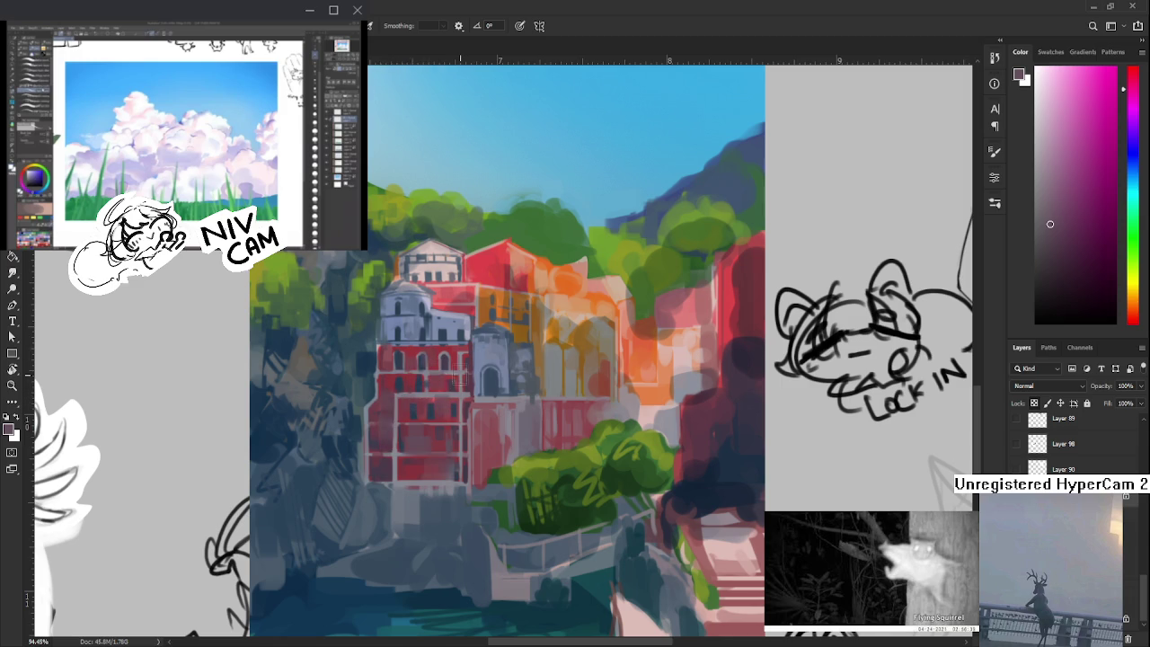
{"action": "scroll", "coordinate": [452, 522], "scroll_direction": "up", "scroll_amount": 2}
- Zoom to 60% and sample dusty pinks and blues below the buildings
{"action": "scroll", "coordinate": [451, 521], "scroll_direction": "down", "scroll_amount": 3}
{"action": "scroll", "coordinate": [474, 512], "scroll_direction": "up", "scroll_amount": 1}
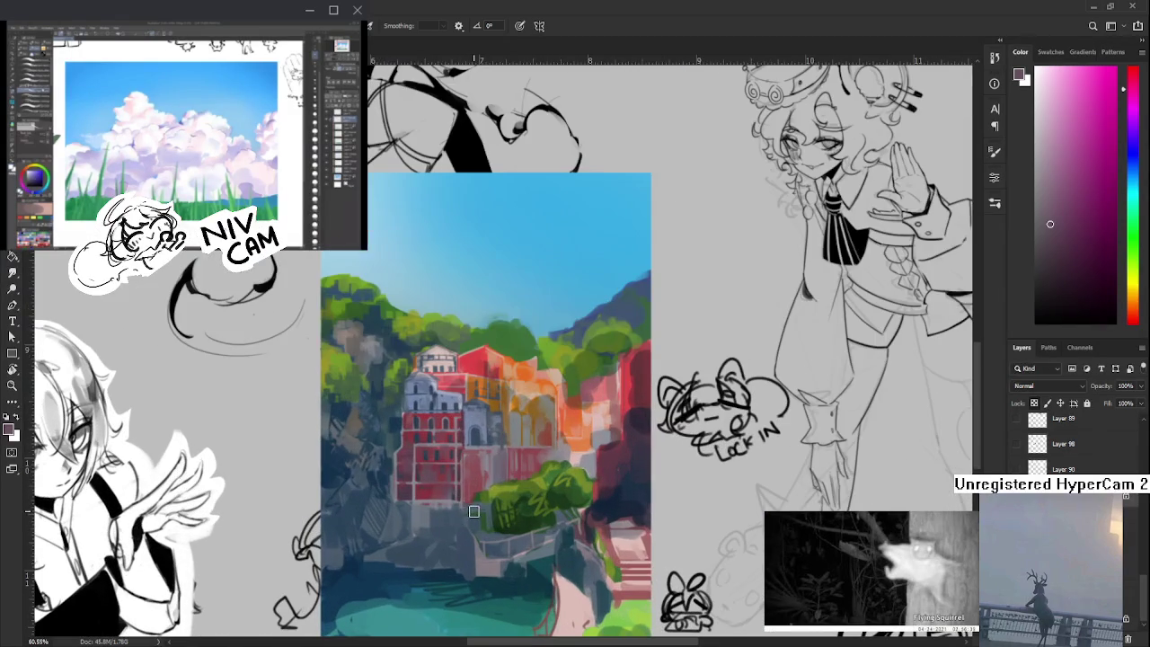
{"action": "scroll", "coordinate": [492, 399], "scroll_direction": "up", "scroll_amount": 1}
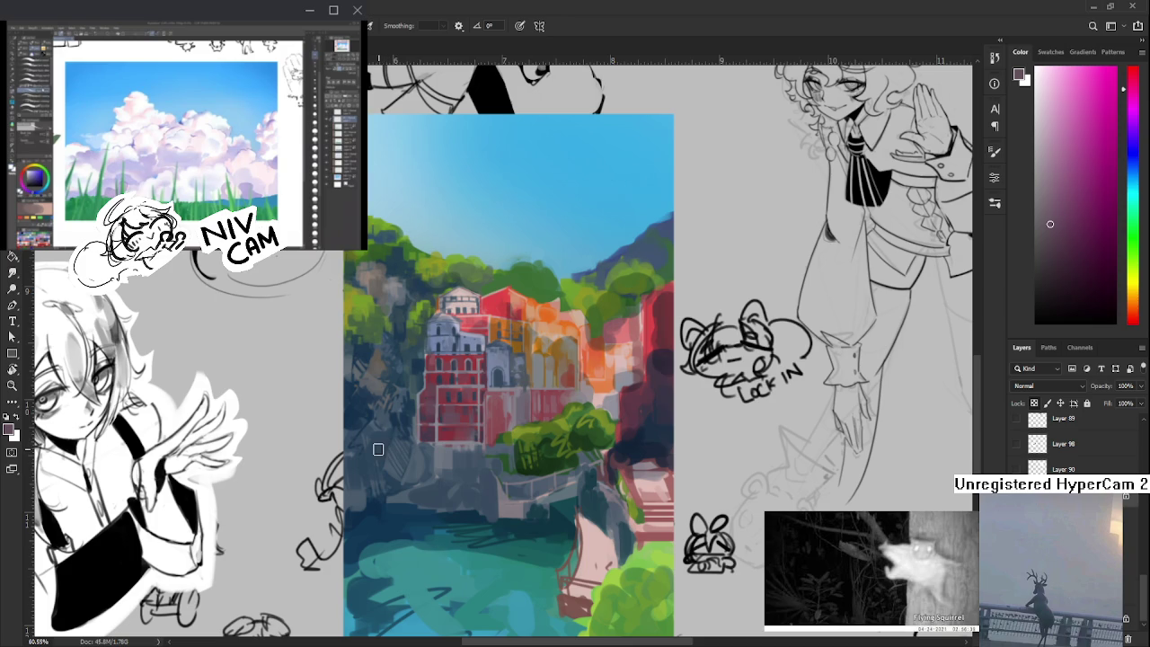
{"action": "mouse_move", "coordinate": [419, 467]}
{"action": "left_mouse_down"}
{"action": "mouse_move", "coordinate": [449, 436]}
{"action": "mouse_move", "coordinate": [441, 450]}
{"action": "mouse_move", "coordinate": [471, 458]}
{"action": "left_mouse_up"}
{"action": "left_click", "coordinate": [460, 444]}
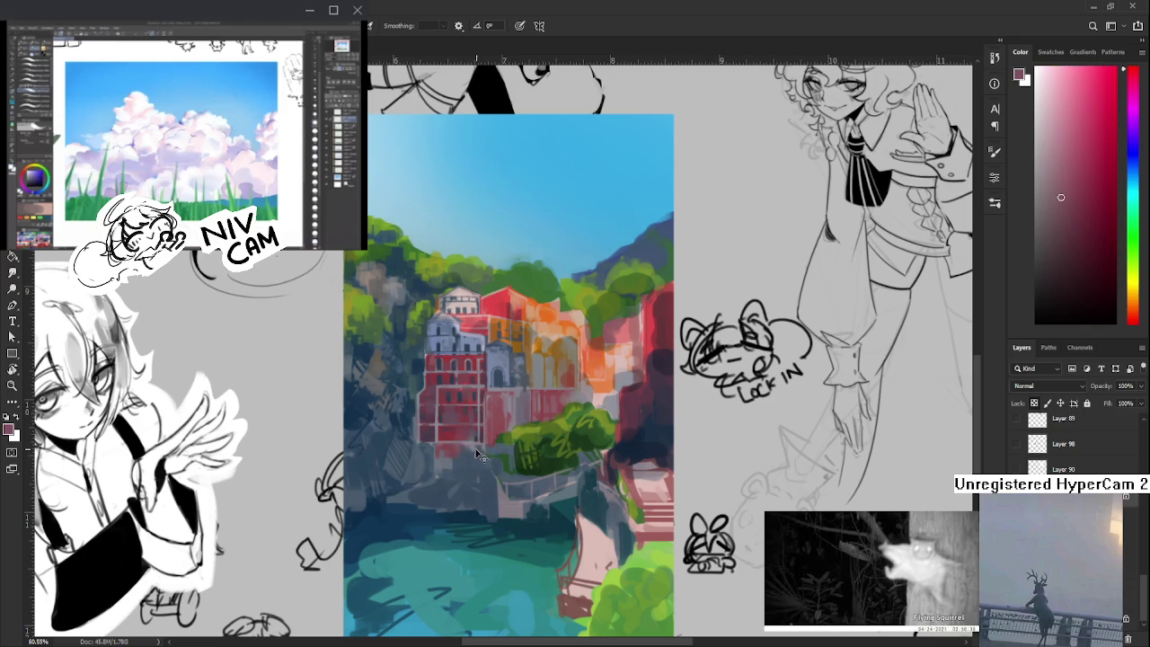
{"action": "left_click", "coordinate": [478, 453], "text": "alt"}
{"action": "left_click", "coordinate": [468, 443], "text": "alt"}
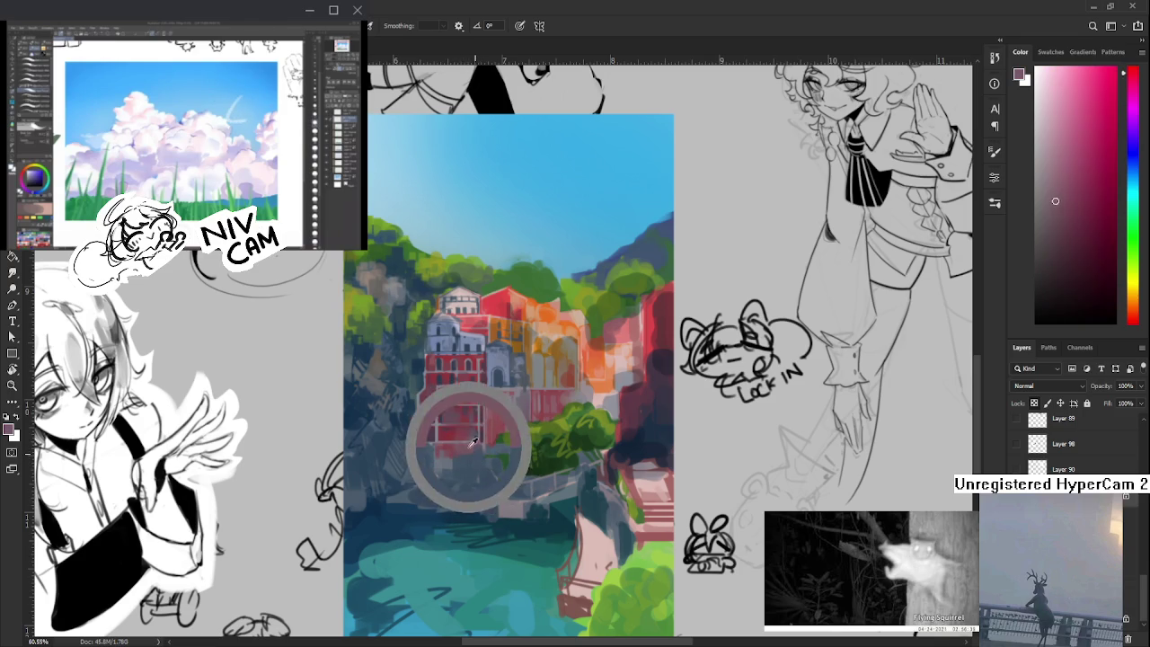
{"action": "left_click", "coordinate": [471, 449], "text": "alt"}
{"action": "left_click", "coordinate": [474, 458], "text": "alt"}
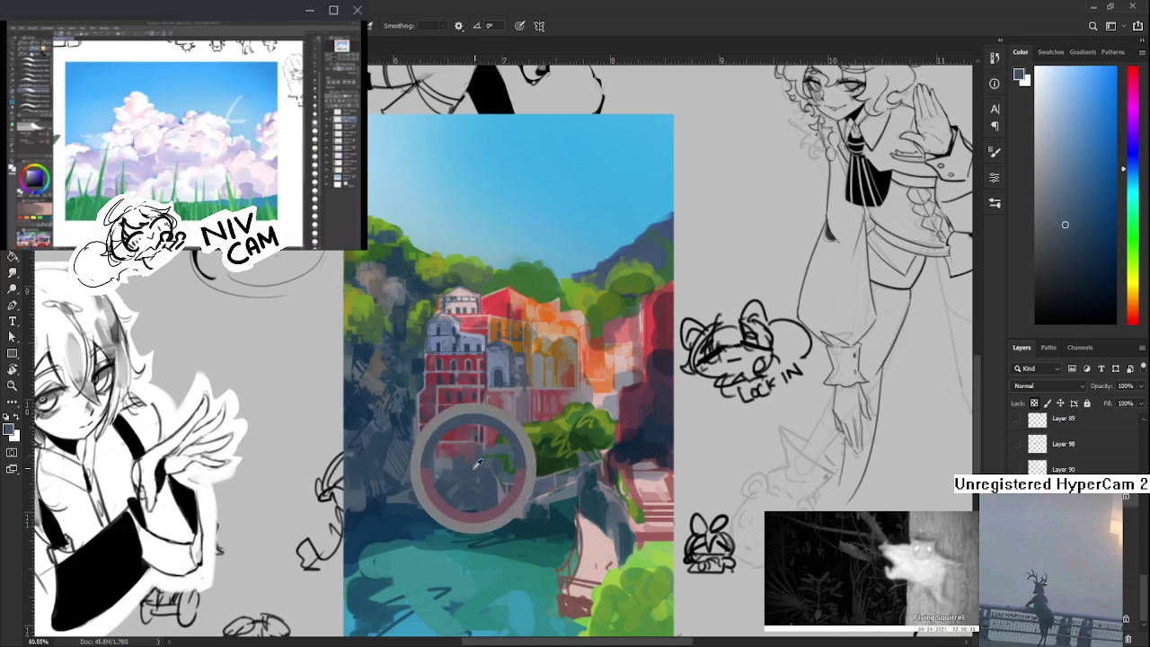
{"action": "left_click", "coordinate": [469, 459], "text": "alt"}
{"action": "left_click", "coordinate": [462, 451], "text": "alt"}
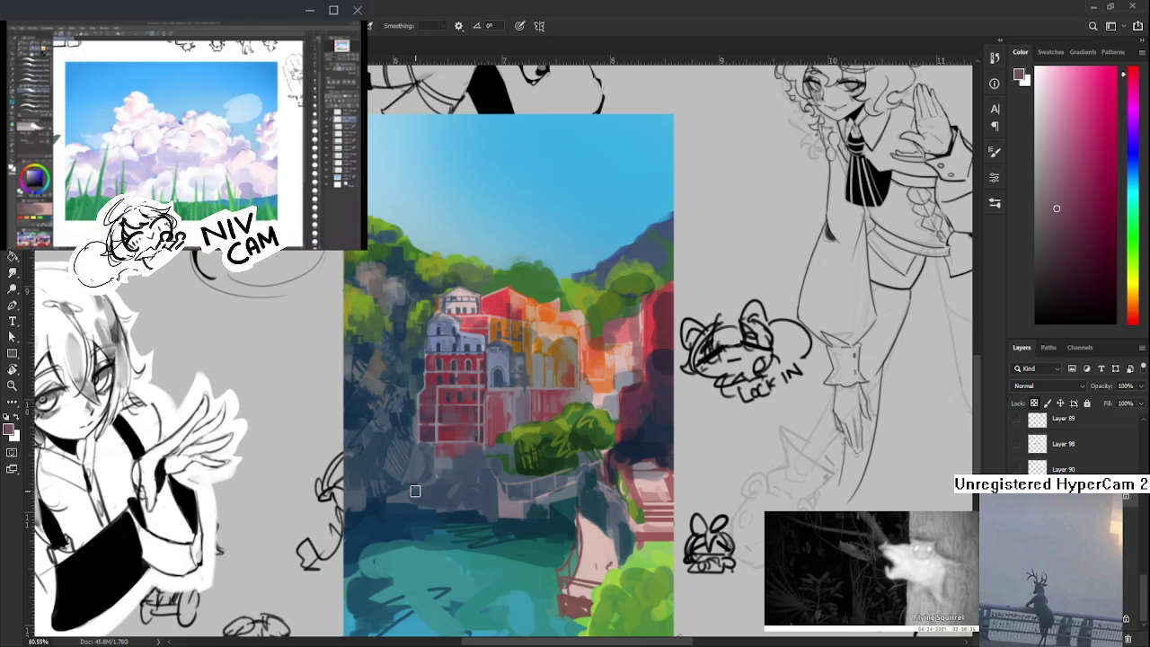
- Paint the building's base and rocks with blue-grey, grey-red and dark red tones
{"action": "left_click", "coordinate": [453, 443], "text": "alt"}
{"action": "left_click", "coordinate": [469, 456], "text": "alt"}
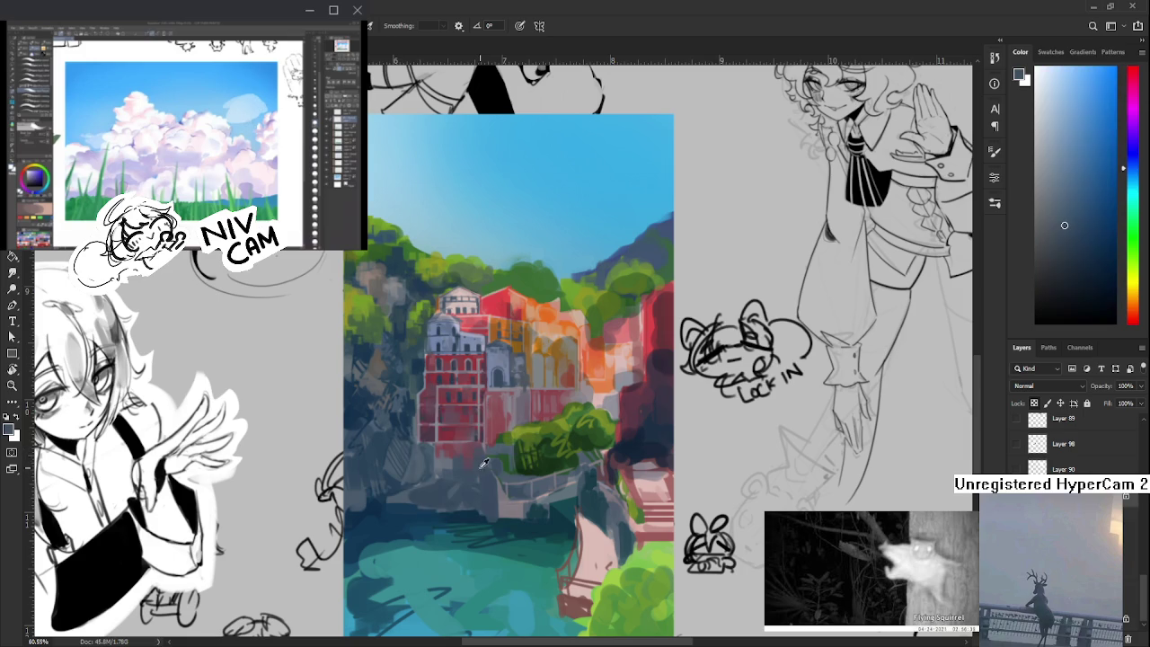
{"action": "scroll", "coordinate": [476, 458], "scroll_direction": "up", "scroll_amount": 1}
{"action": "left_click", "coordinate": [483, 474], "text": "alt"}
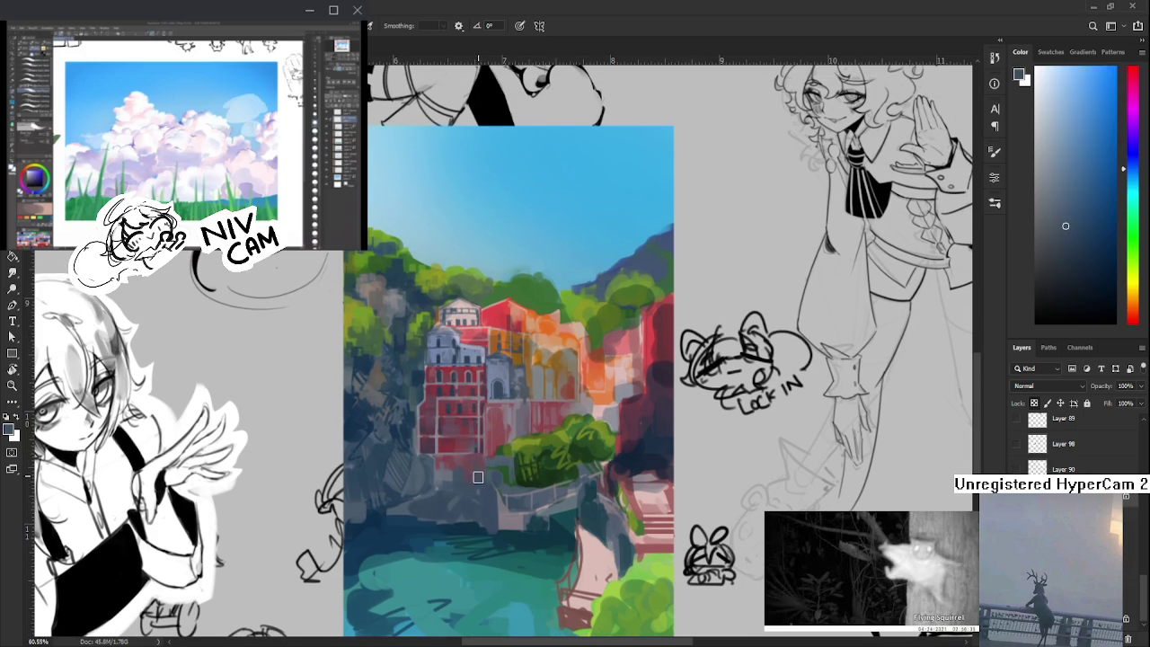
{"action": "left_click_drag", "start_coordinate": [477, 474], "coordinate": [488, 463]}
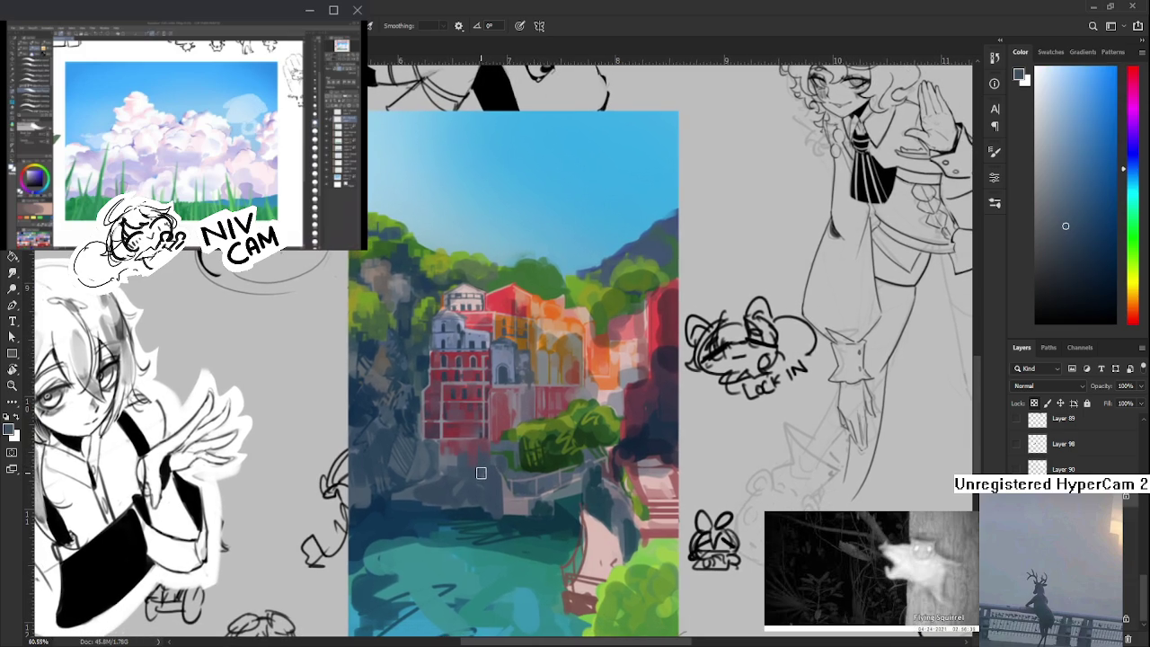
{"action": "scroll", "coordinate": [481, 437], "scroll_direction": "up", "scroll_amount": 1}
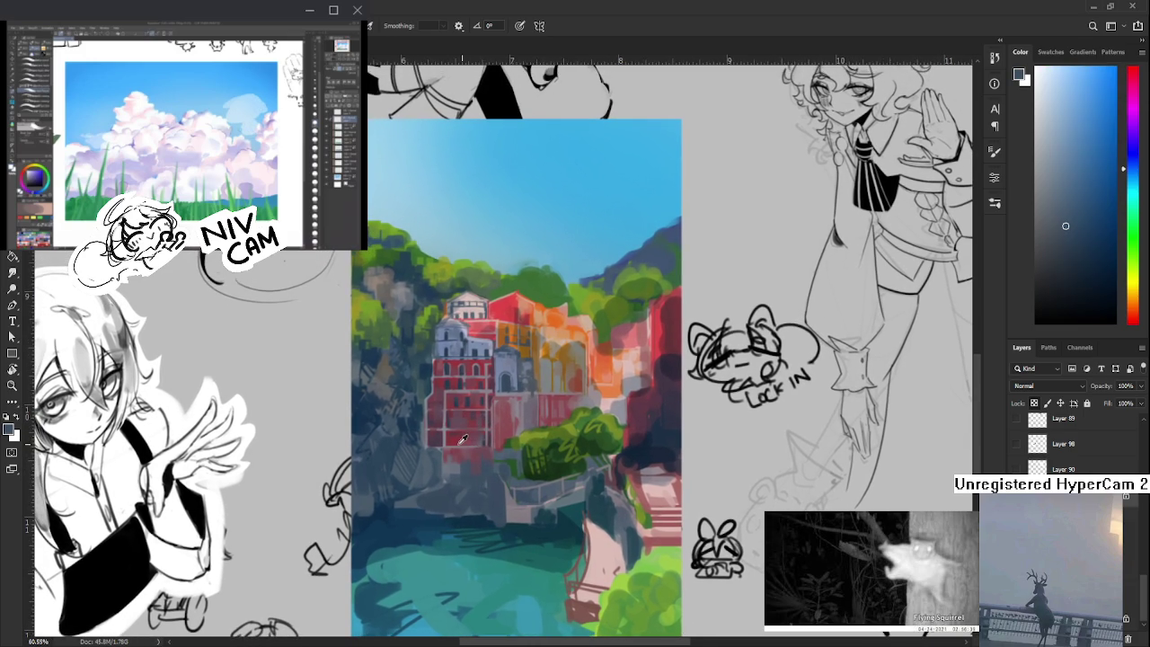
{"action": "left_click", "coordinate": [433, 437], "text": "alt"}
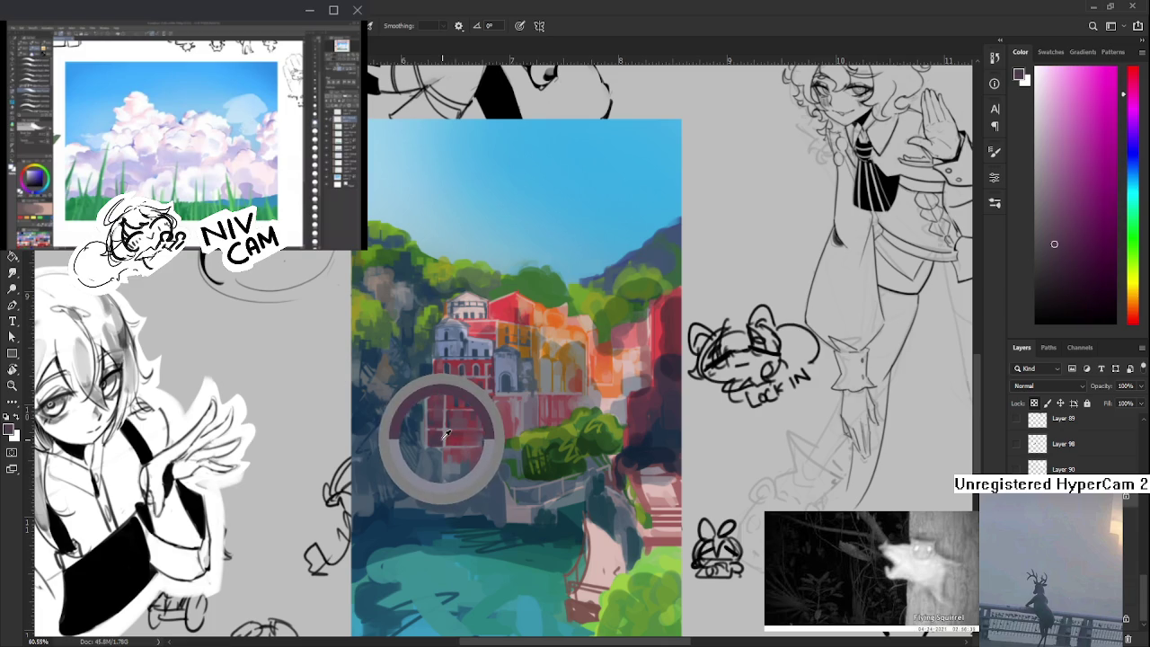
{"action": "left_click_drag", "start_coordinate": [447, 435], "coordinate": [452, 453]}
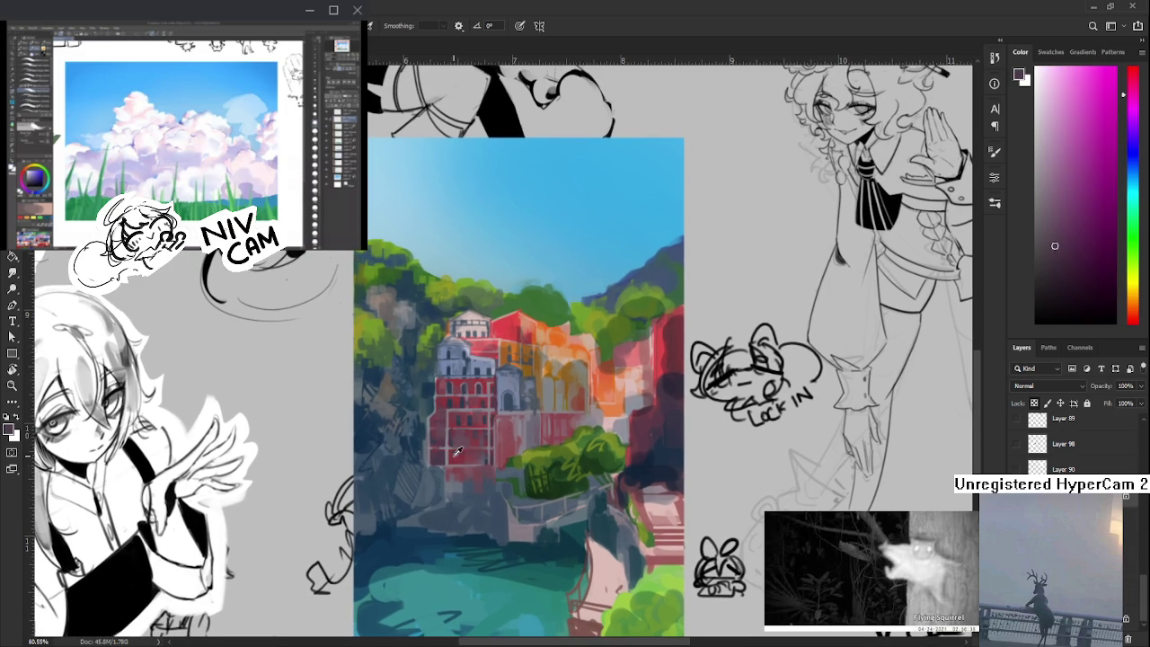
{"action": "left_click", "coordinate": [456, 451], "text": "alt"}
{"action": "left_click", "coordinate": [454, 453], "text": "alt"}
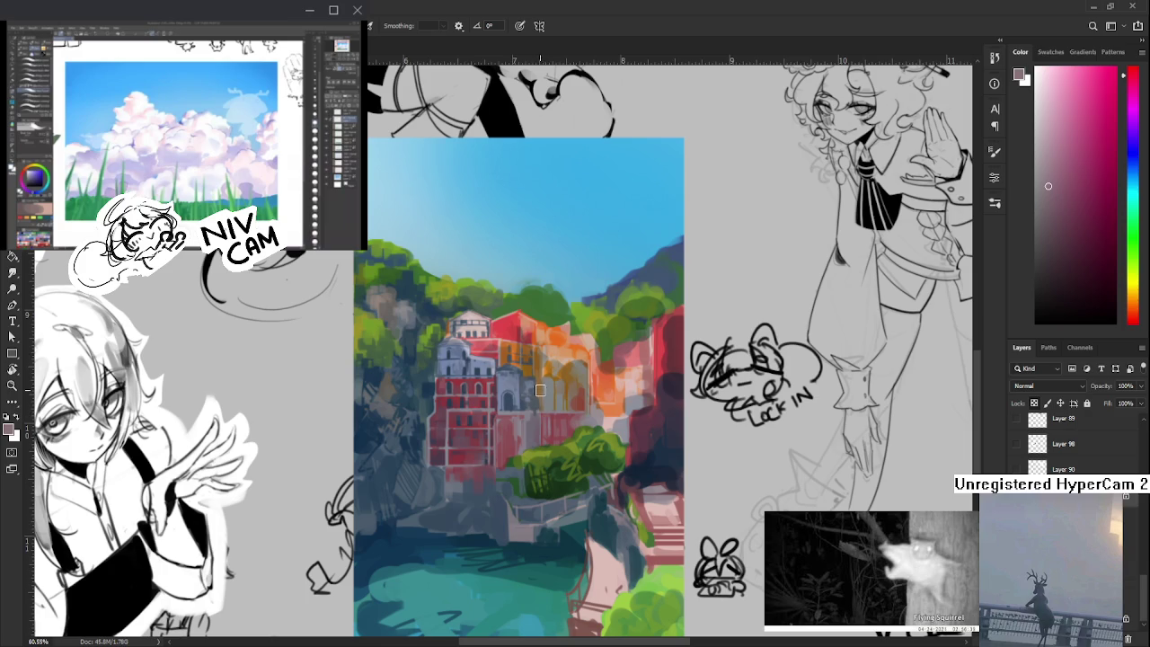
{"action": "mouse_move", "coordinate": [464, 449]}
{"action": "left_mouse_down"}
{"action": "mouse_move", "coordinate": [479, 432]}
{"action": "mouse_move", "coordinate": [458, 433]}
{"action": "left_mouse_up"}
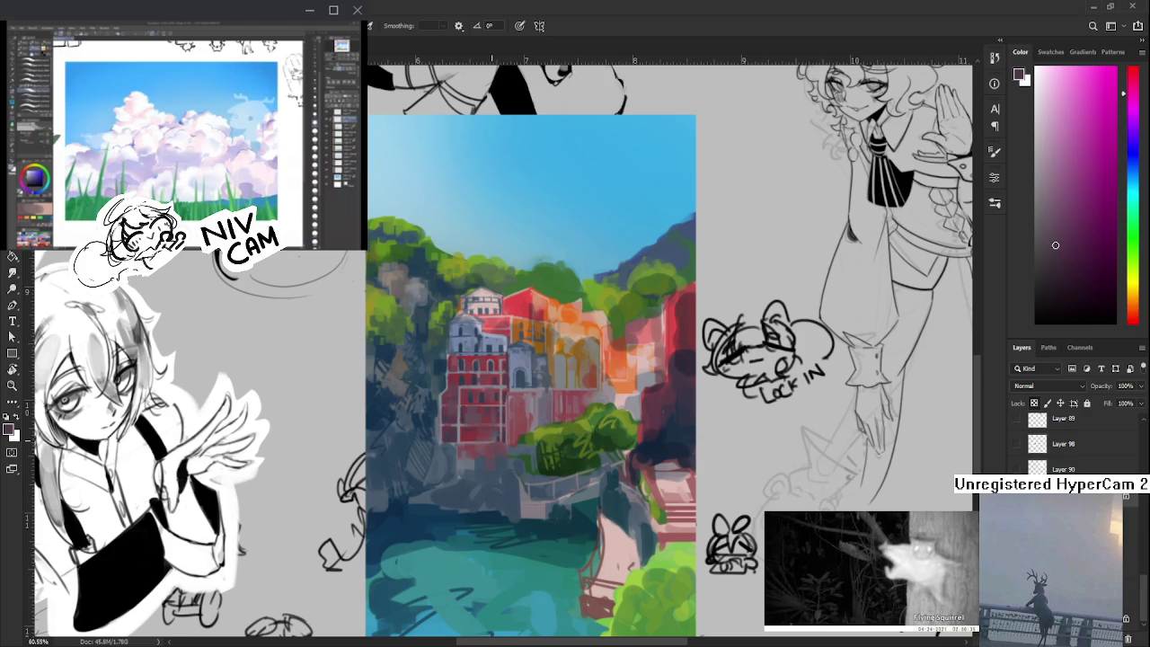
- Alternate pinkish reds from the building and grey-blues from the rocks, ending on the building's red
{"action": "scroll", "coordinate": [492, 440], "scroll_direction": "up", "scroll_amount": 1}
{"action": "left_click", "coordinate": [470, 445], "text": "alt"}
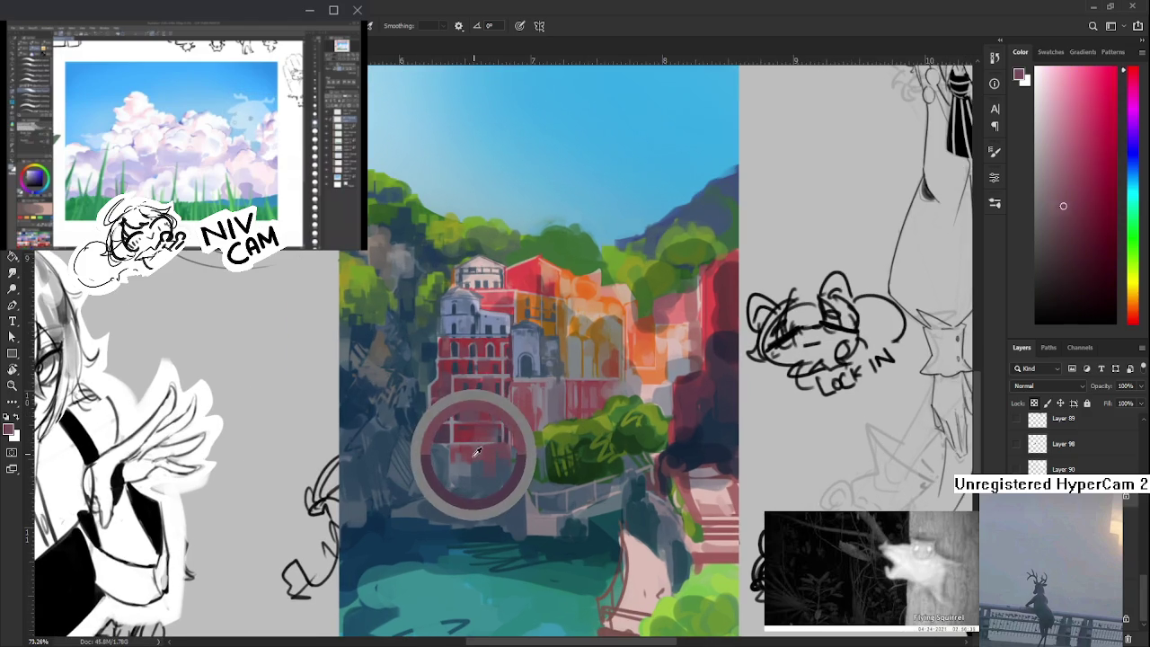
{"action": "left_click", "coordinate": [469, 450], "text": "alt"}
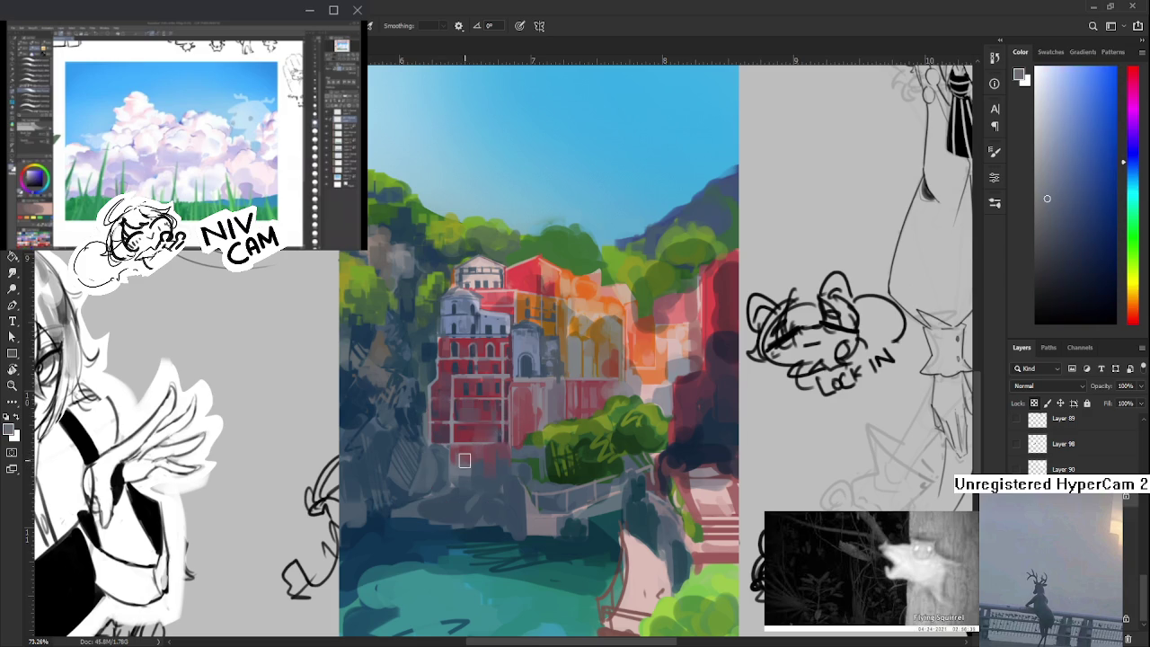
{"action": "left_click", "coordinate": [470, 455], "text": "alt"}
{"action": "left_click", "coordinate": [470, 458], "text": "alt"}
{"action": "left_click", "coordinate": [470, 464], "text": "alt"}
{"action": "left_click", "coordinate": [464, 461], "text": "alt"}
{"action": "left_click", "coordinate": [463, 467], "text": "alt"}
{"action": "left_click", "coordinate": [466, 453], "text": "alt"}
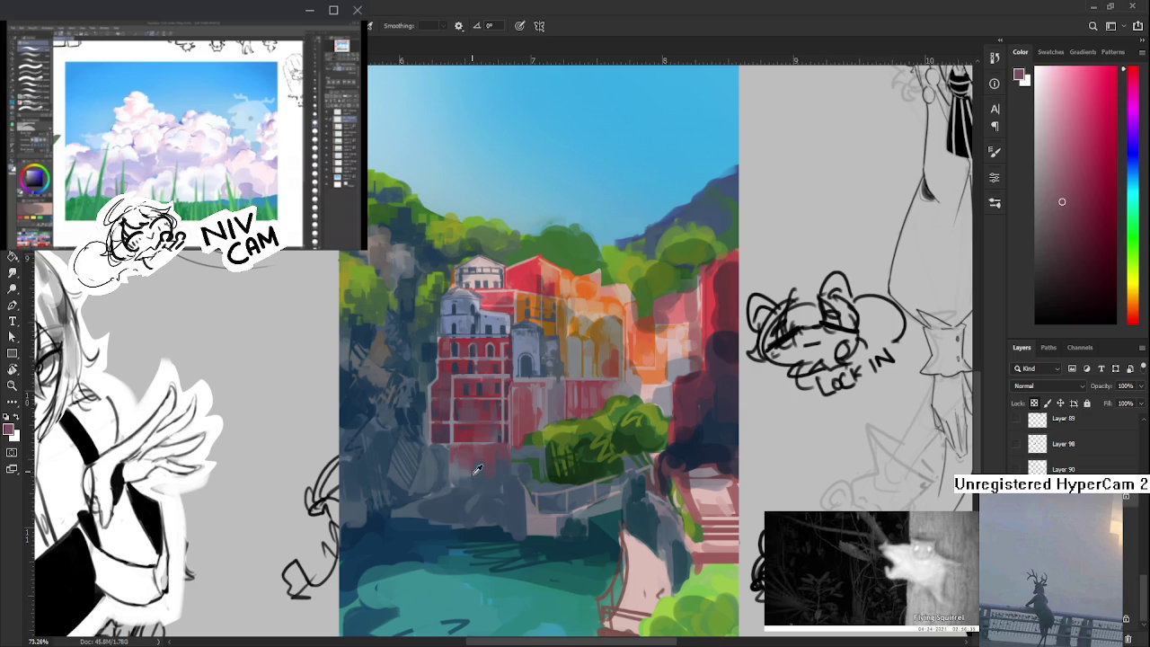
{"action": "left_click", "coordinate": [476, 469], "text": "alt"}
{"action": "left_click", "coordinate": [476, 467], "text": "alt"}
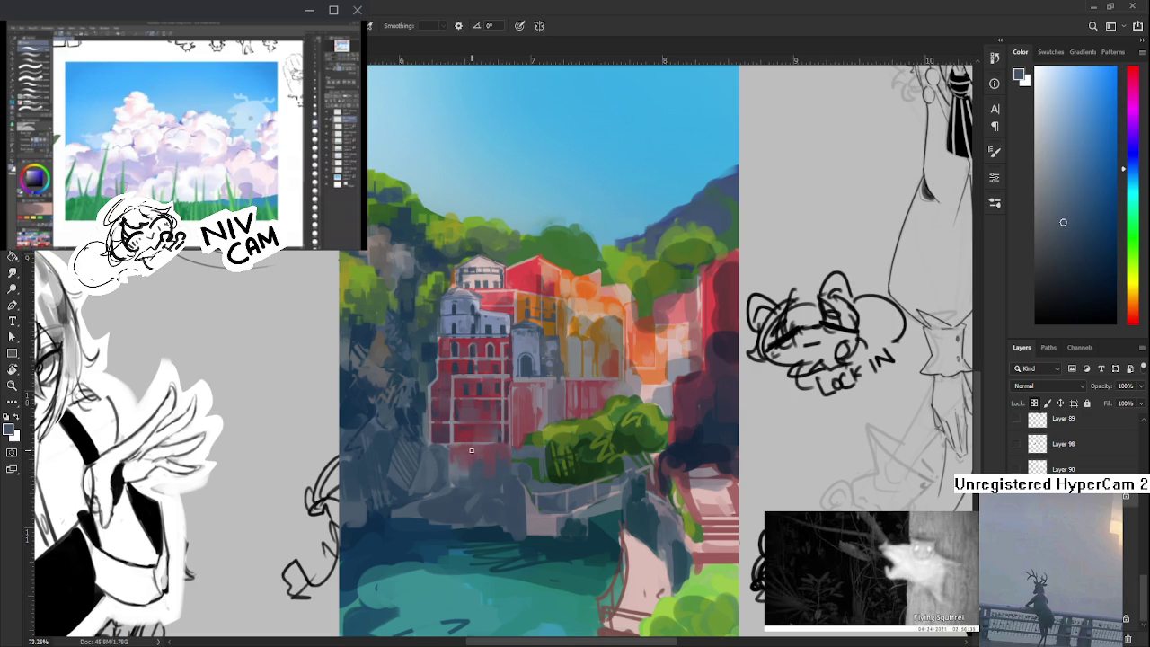
{"action": "left_click", "coordinate": [472, 442], "text": "alt"}
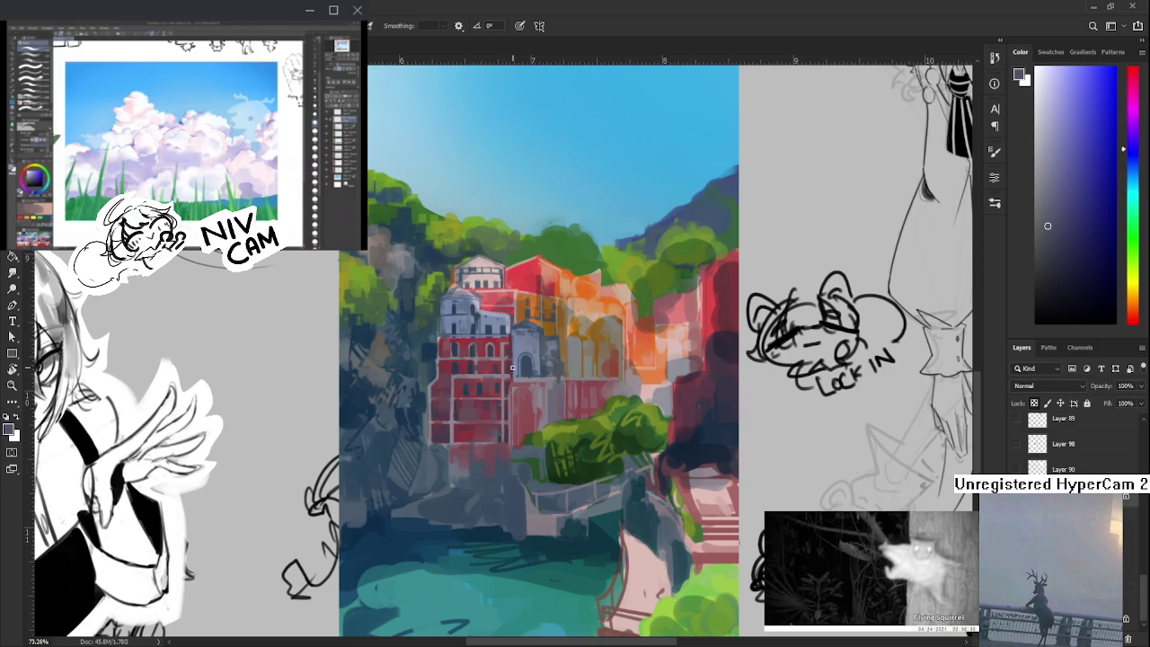
{"action": "scroll", "coordinate": [500, 448], "scroll_direction": "up", "scroll_amount": 3}
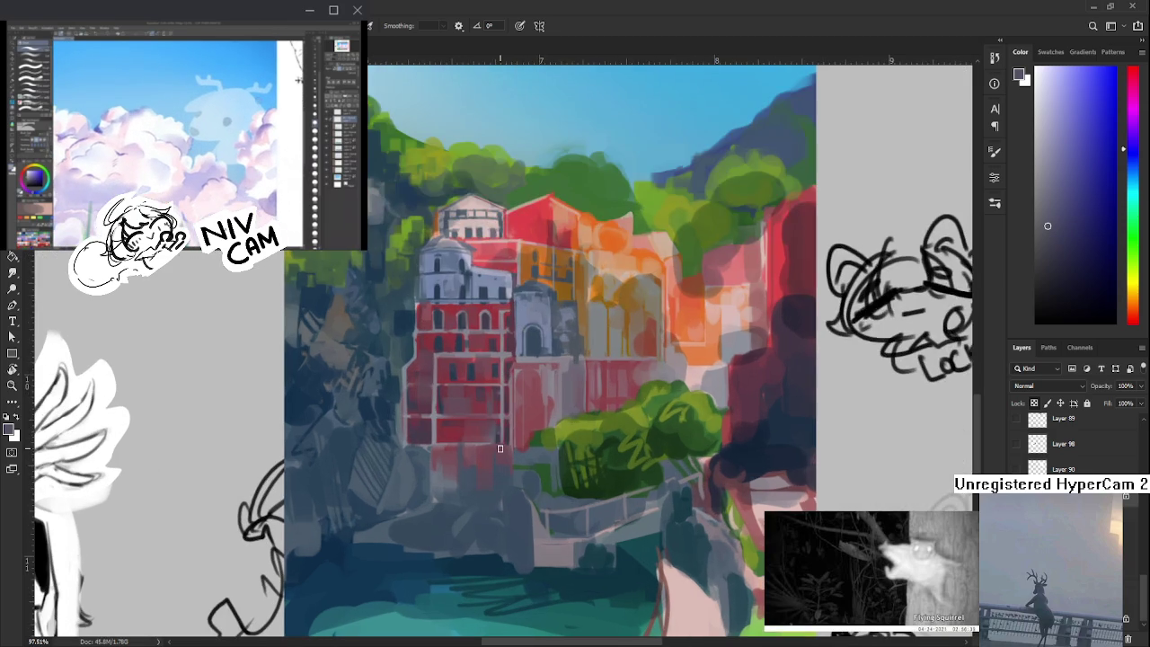
- Sample red from the building and brush a small darker stroke on the rocks beneath
{"action": "scroll", "coordinate": [499, 448], "scroll_direction": "down", "scroll_amount": 2}
{"action": "scroll", "coordinate": [499, 440], "scroll_direction": "down", "scroll_amount": 1}
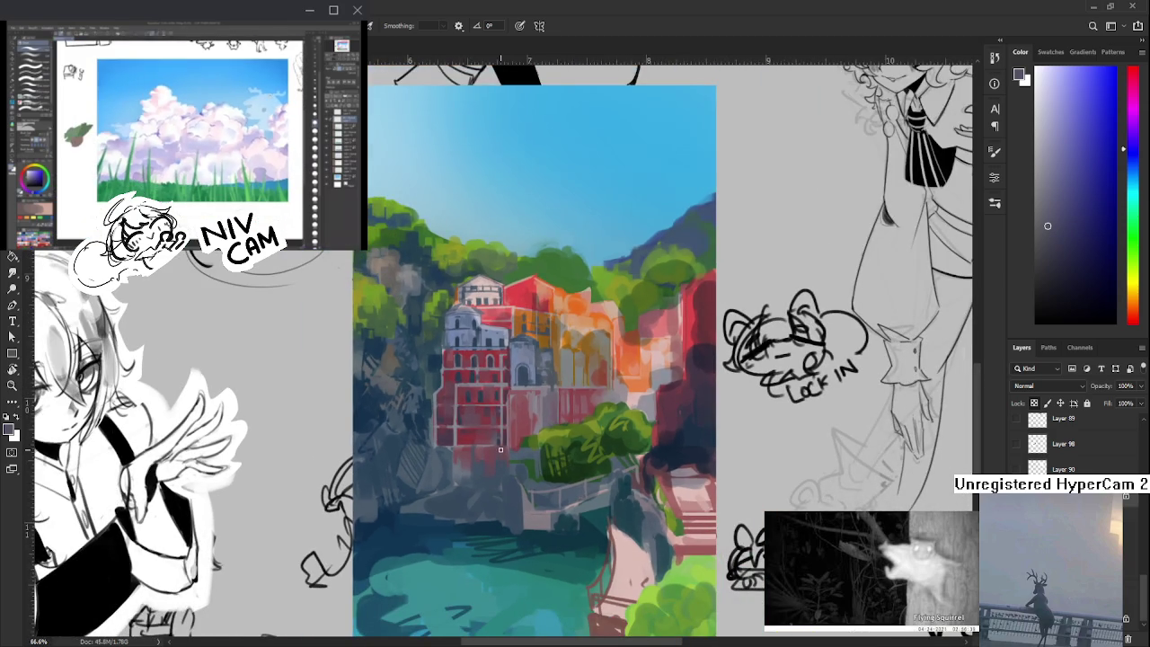
{"action": "mouse_move", "coordinate": [501, 413]}
{"action": "left_mouse_down"}
{"action": "mouse_move", "coordinate": [503, 402]}
{"action": "mouse_move", "coordinate": [474, 422]}
{"action": "left_mouse_up"}
{"action": "left_click", "coordinate": [472, 419], "text": "alt"}
{"action": "left_click", "coordinate": [474, 424], "text": "alt"}
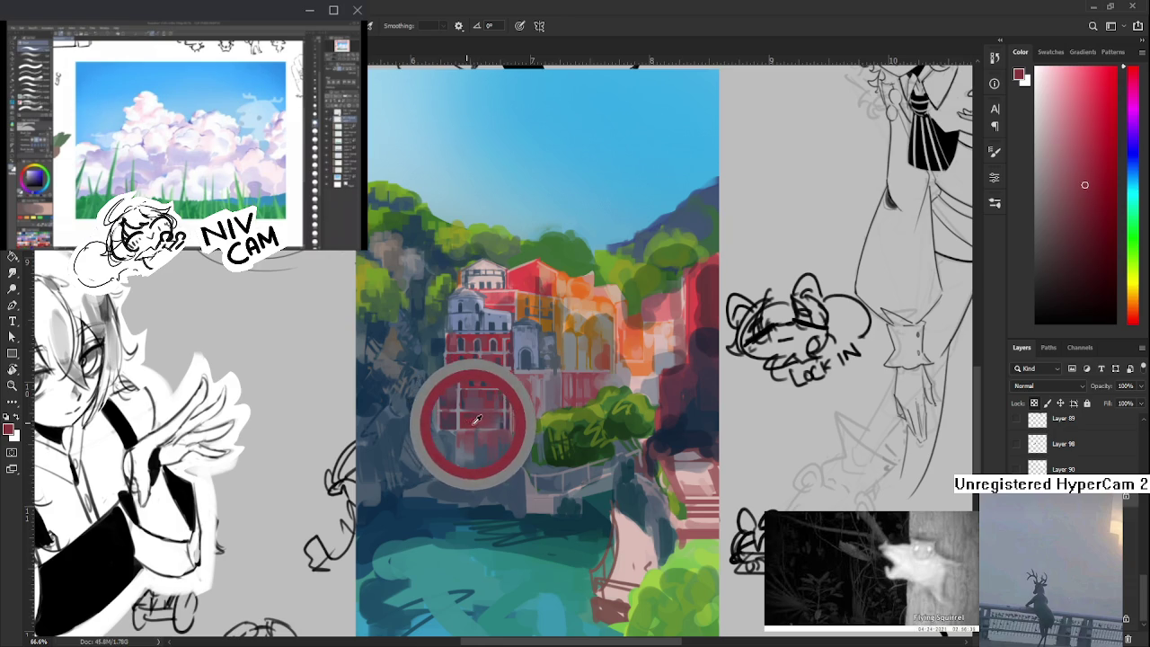
{"action": "left_click", "coordinate": [483, 420], "text": "alt"}
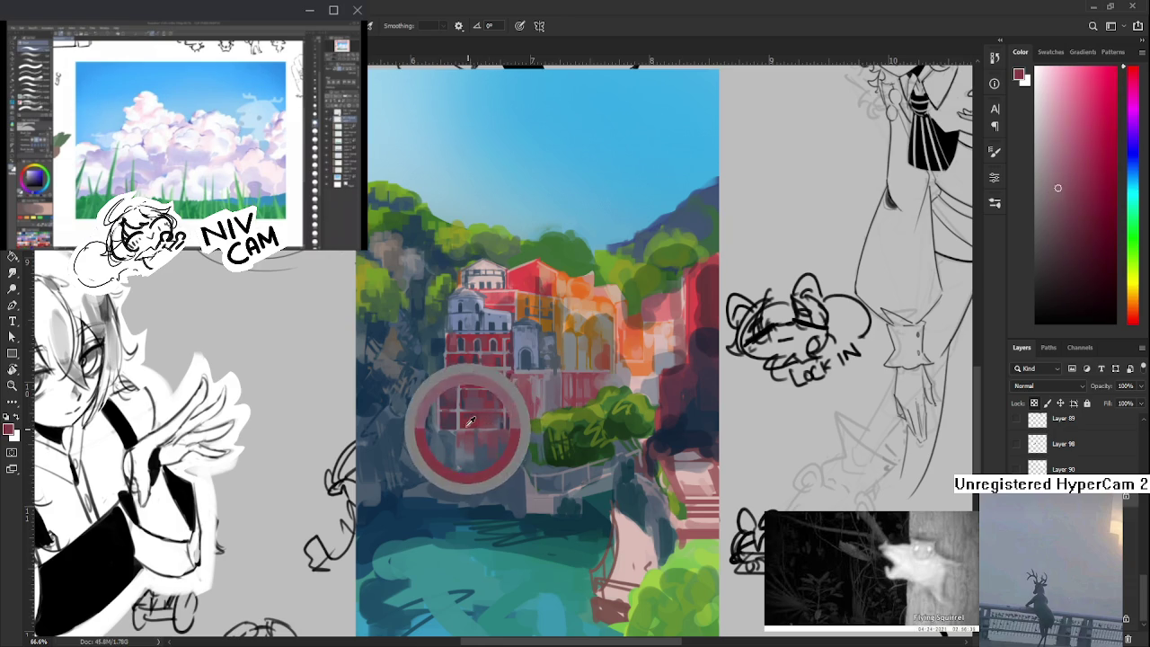
{"action": "left_click_drag", "start_coordinate": [483, 419], "coordinate": [471, 419]}
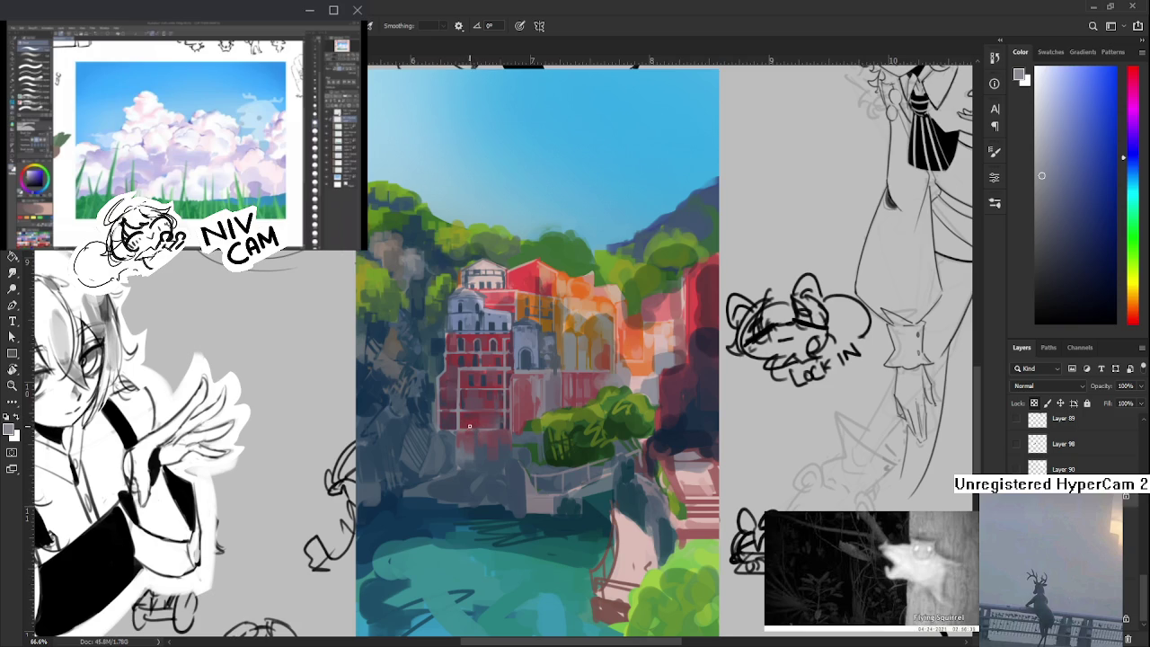
{"action": "left_click_drag", "start_coordinate": [496, 430], "coordinate": [489, 435]}
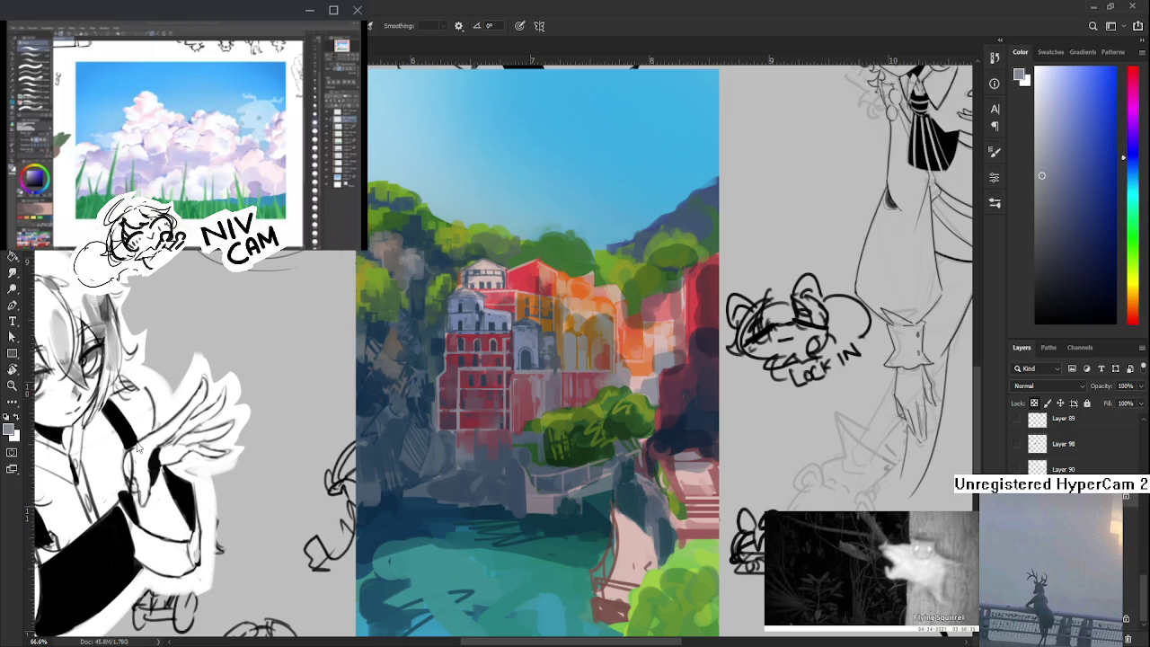
{"action": "left_click_drag", "start_coordinate": [471, 406], "coordinate": [435, 425]}
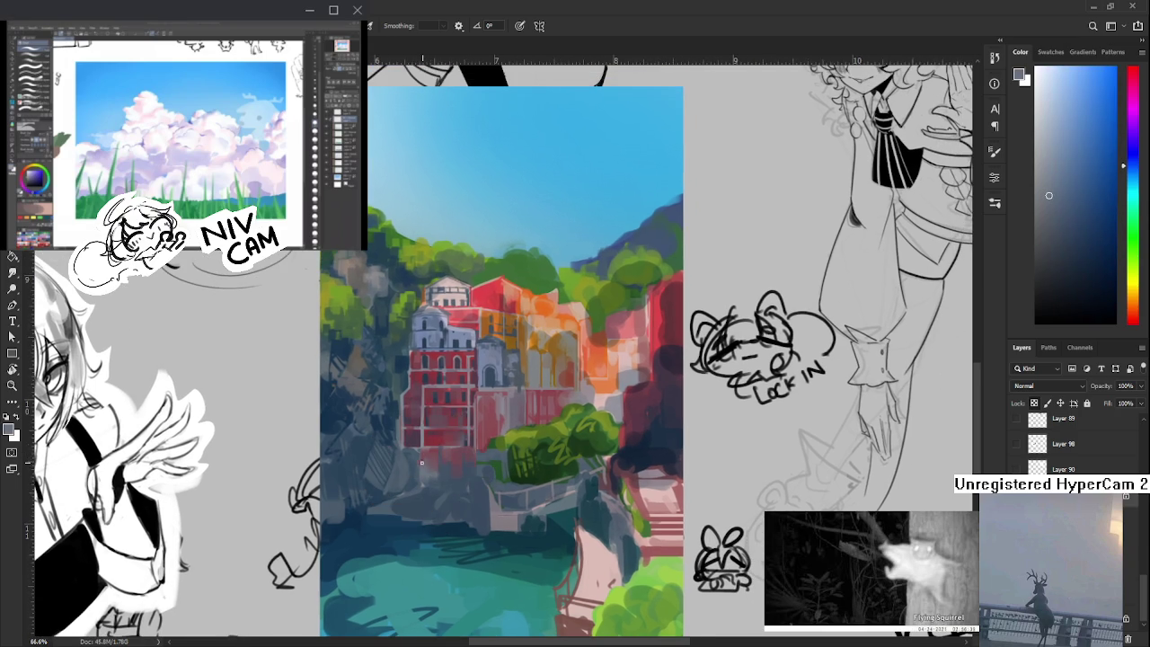
- Alternate muted pink-red, pink-mauve and pale grey-blue picks below the red building
{"action": "left_click", "coordinate": [432, 459], "text": "alt"}
{"action": "left_click", "coordinate": [435, 454], "text": "alt"}
{"action": "left_click", "coordinate": [432, 458], "text": "alt"}
{"action": "left_click", "coordinate": [427, 463], "text": "alt"}
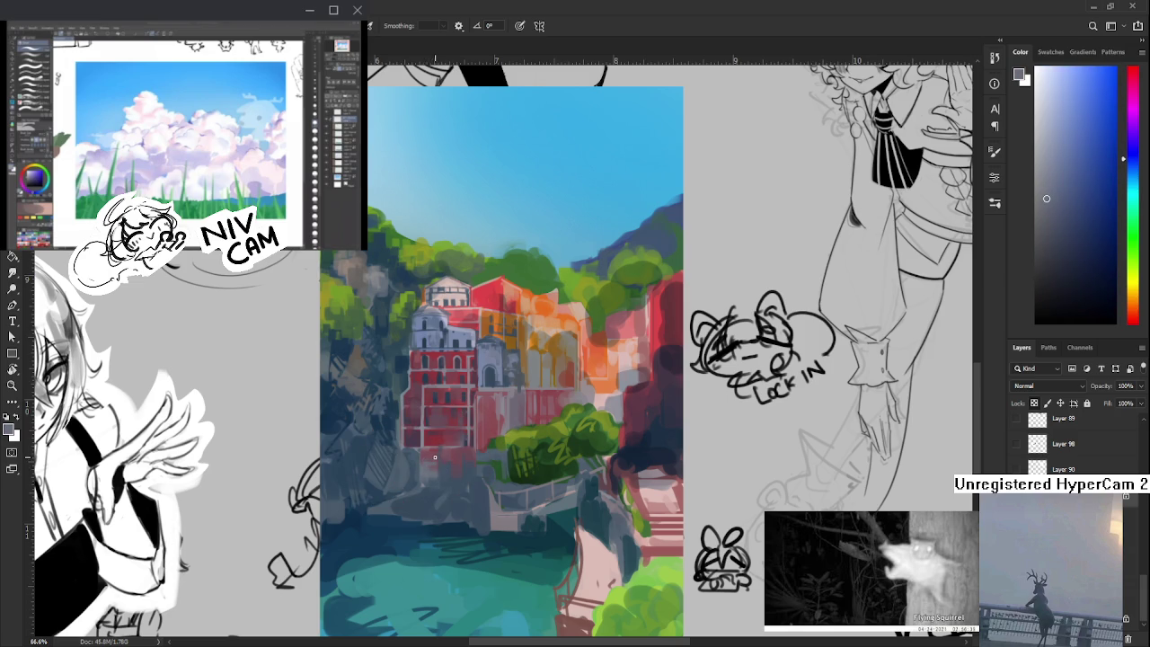
{"action": "left_click", "coordinate": [436, 449], "text": "alt"}
{"action": "left_click", "coordinate": [440, 460], "text": "alt"}
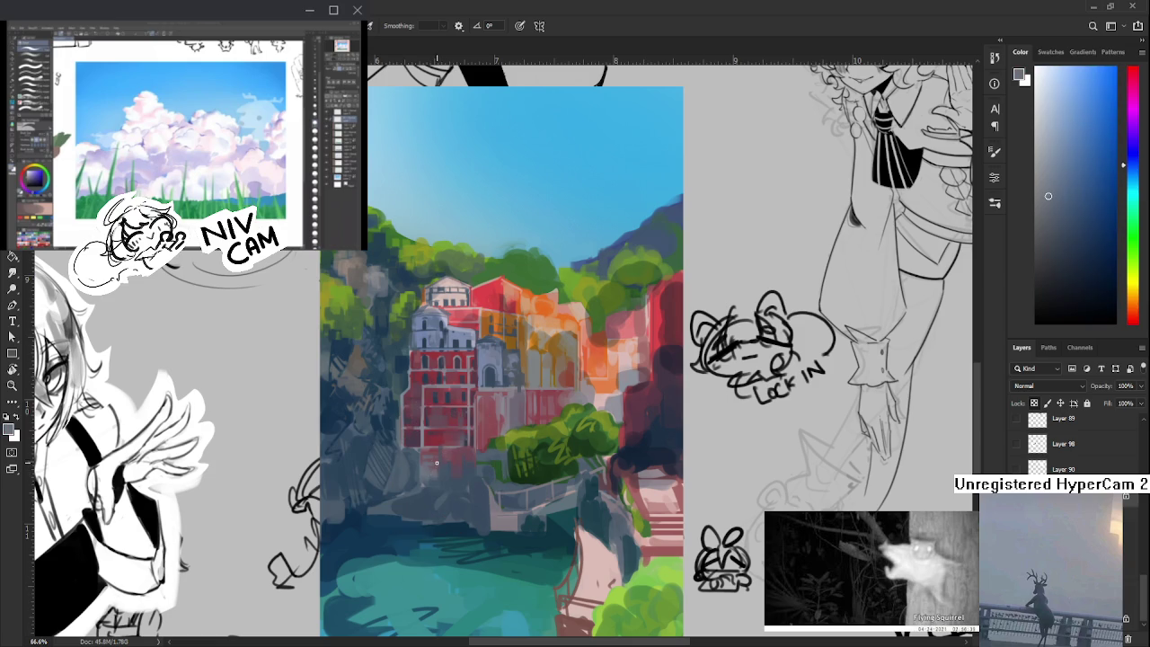
{"action": "left_click", "coordinate": [436, 458], "text": "alt"}
{"action": "left_click", "coordinate": [435, 456], "text": "alt"}
{"action": "left_click", "coordinate": [436, 456], "text": "alt"}
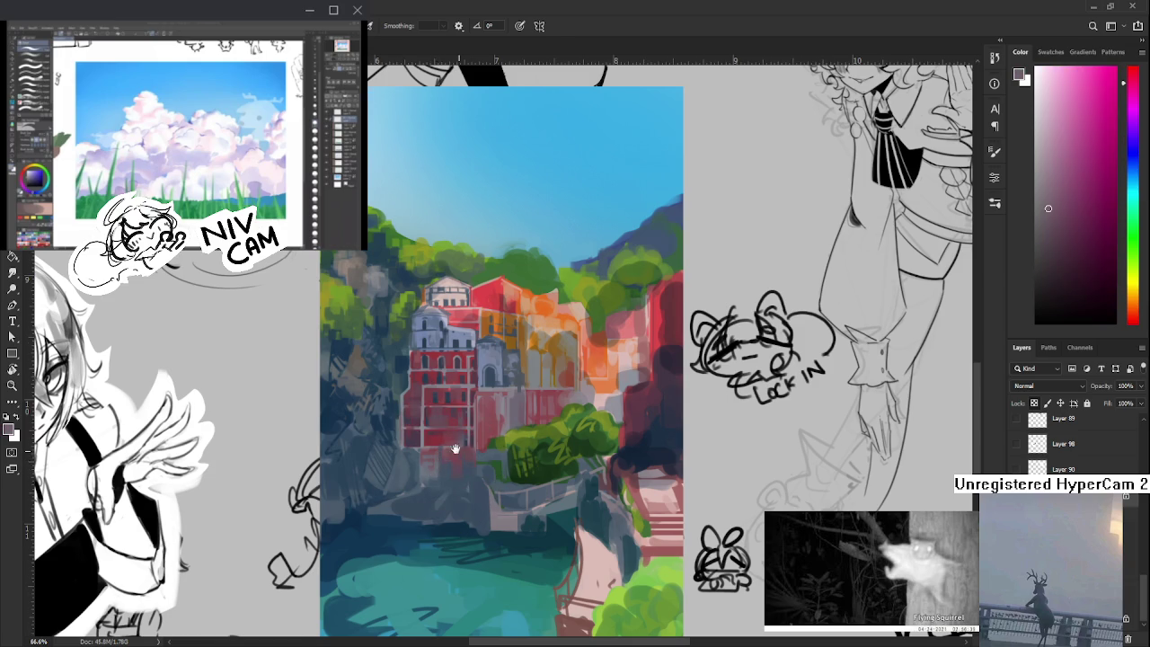
- Pick dark blue from the rocks and magenta-pink from the red building
{"action": "left_click_drag", "start_coordinate": [455, 449], "coordinate": [450, 459]}
{"action": "left_click", "coordinate": [441, 468], "text": "alt"}
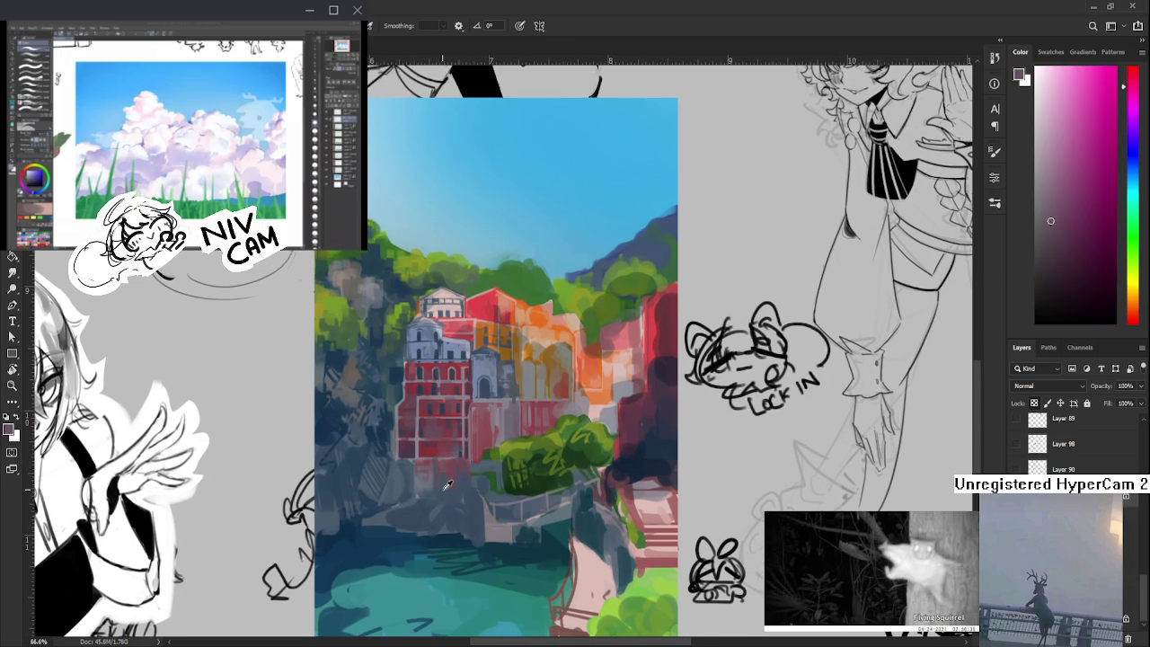
{"action": "left_click", "coordinate": [444, 482], "text": "alt"}
{"action": "left_click", "coordinate": [440, 477], "text": "alt"}
{"action": "left_click", "coordinate": [440, 476], "text": "alt"}
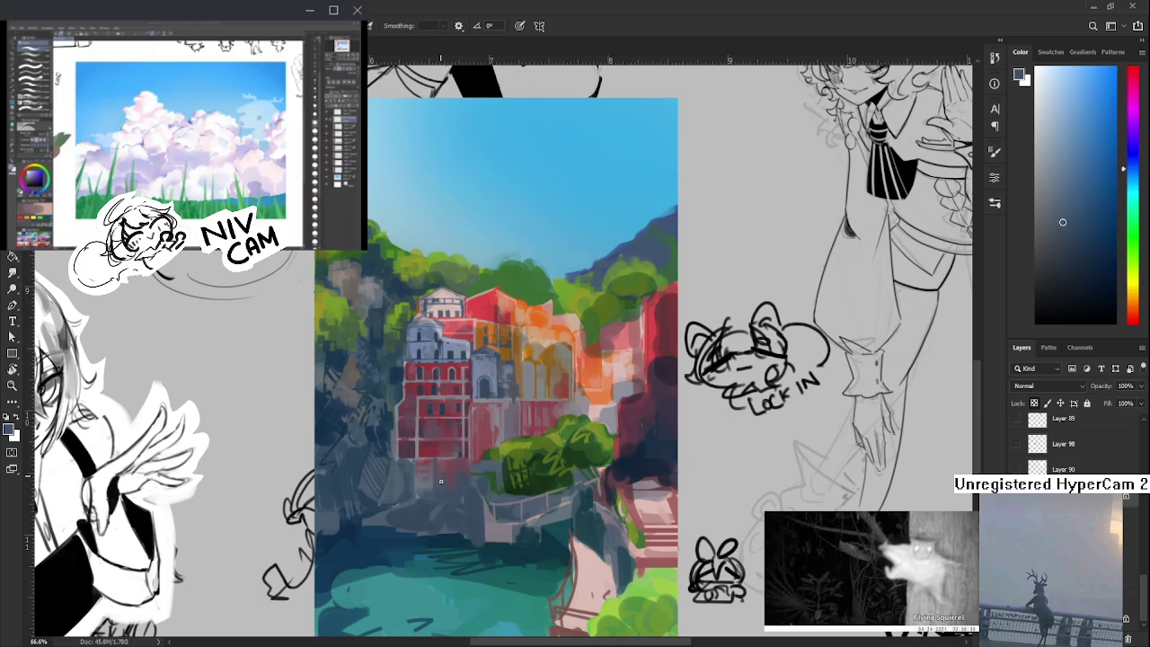
{"action": "left_click", "coordinate": [452, 473], "text": "alt"}
{"action": "left_click", "coordinate": [445, 466], "text": "alt"}
{"action": "left_click_drag", "start_coordinate": [444, 465], "coordinate": [447, 477]}
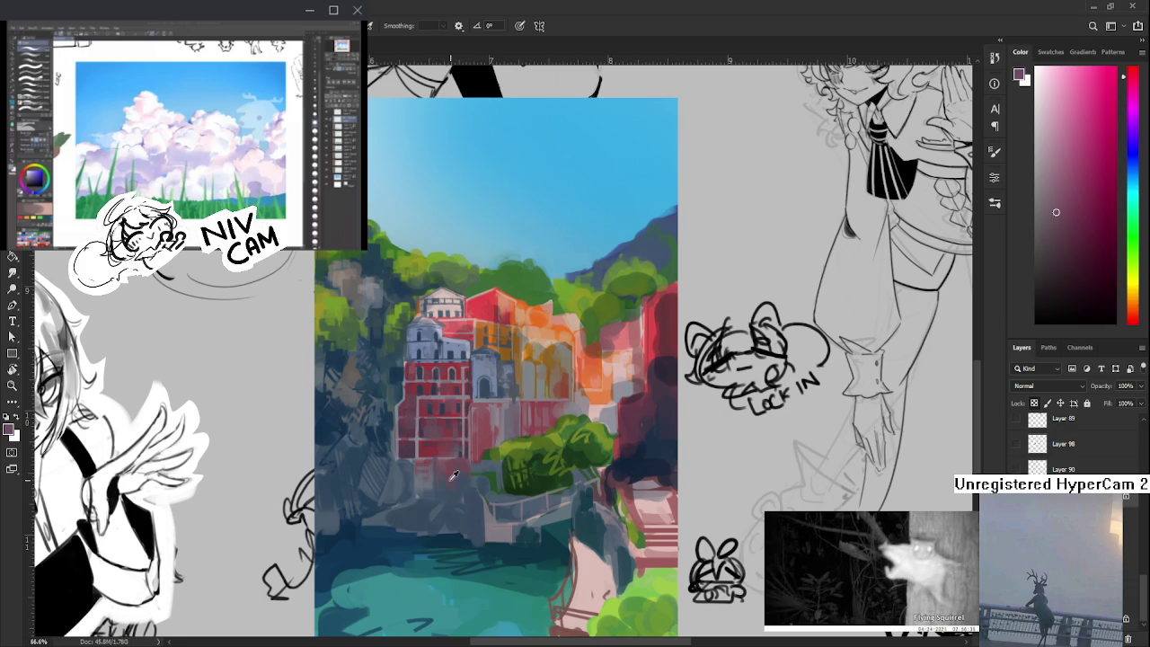
- Dab building-base colours, muted red and shadowed-rock dark blue, below the building
{"action": "left_click", "coordinate": [440, 476], "text": "alt"}
{"action": "left_click", "coordinate": [439, 478], "text": "alt"}
{"action": "left_click", "coordinate": [443, 487], "text": "alt"}
{"action": "left_click", "coordinate": [443, 475], "text": "alt"}
{"action": "left_click", "coordinate": [454, 490], "text": "alt"}
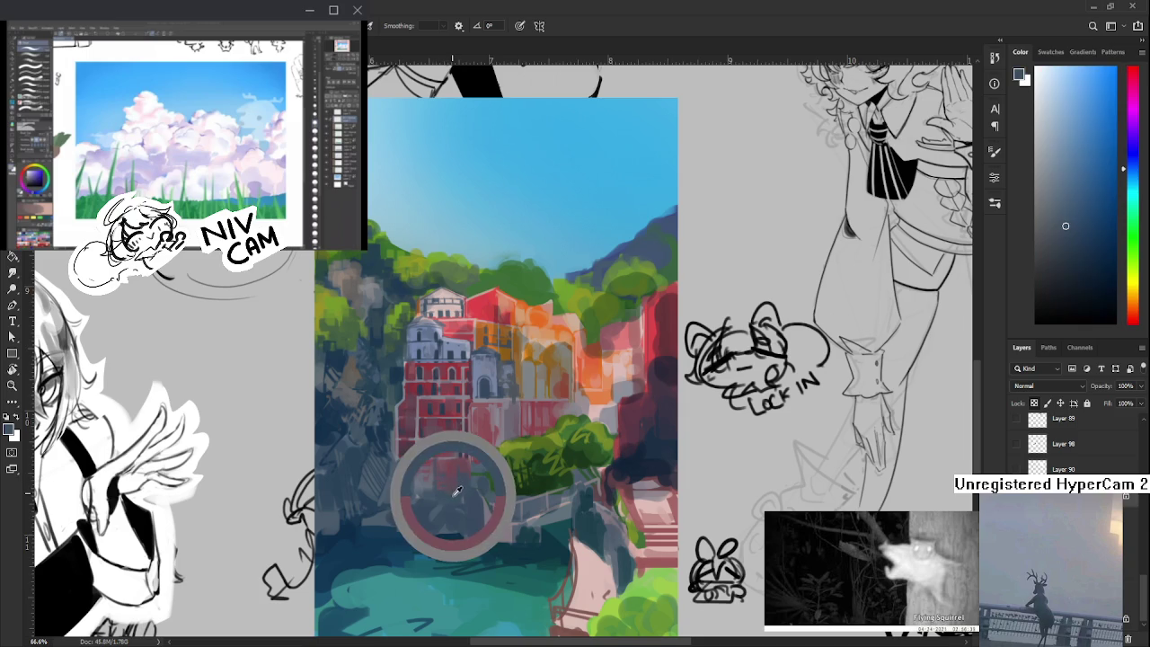
{"action": "mouse_move", "coordinate": [454, 489]}
{"action": "left_mouse_down"}
{"action": "mouse_move", "coordinate": [454, 463]}
{"action": "mouse_move", "coordinate": [449, 483]}
{"action": "left_mouse_up"}
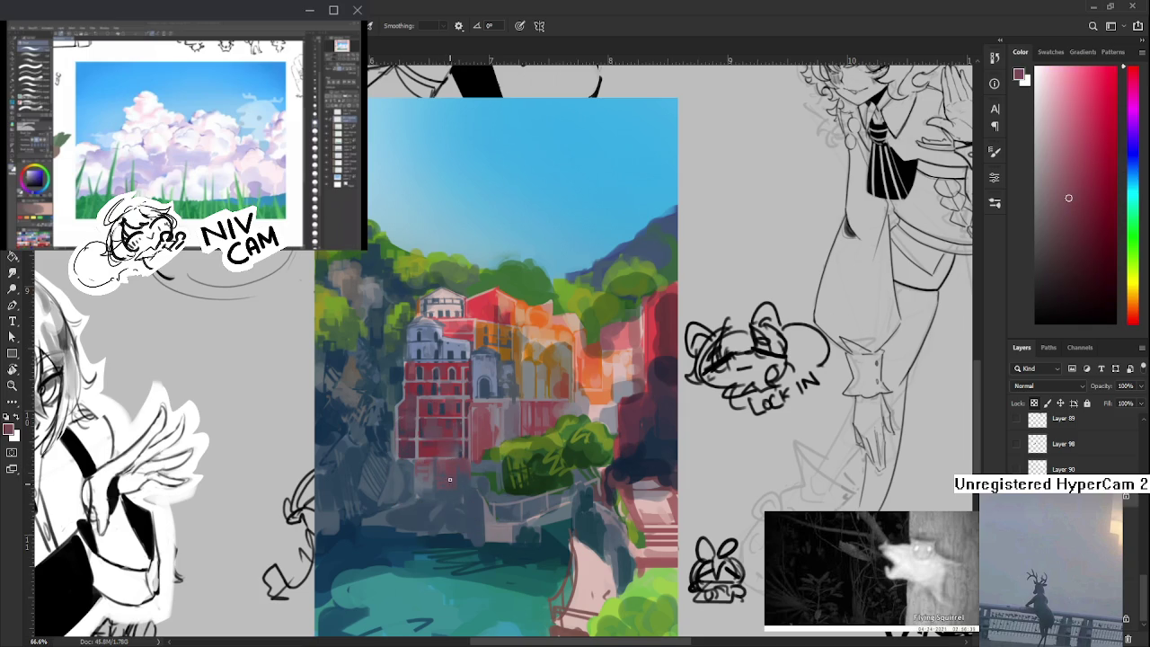
{"action": "left_click", "coordinate": [452, 491], "text": "alt"}
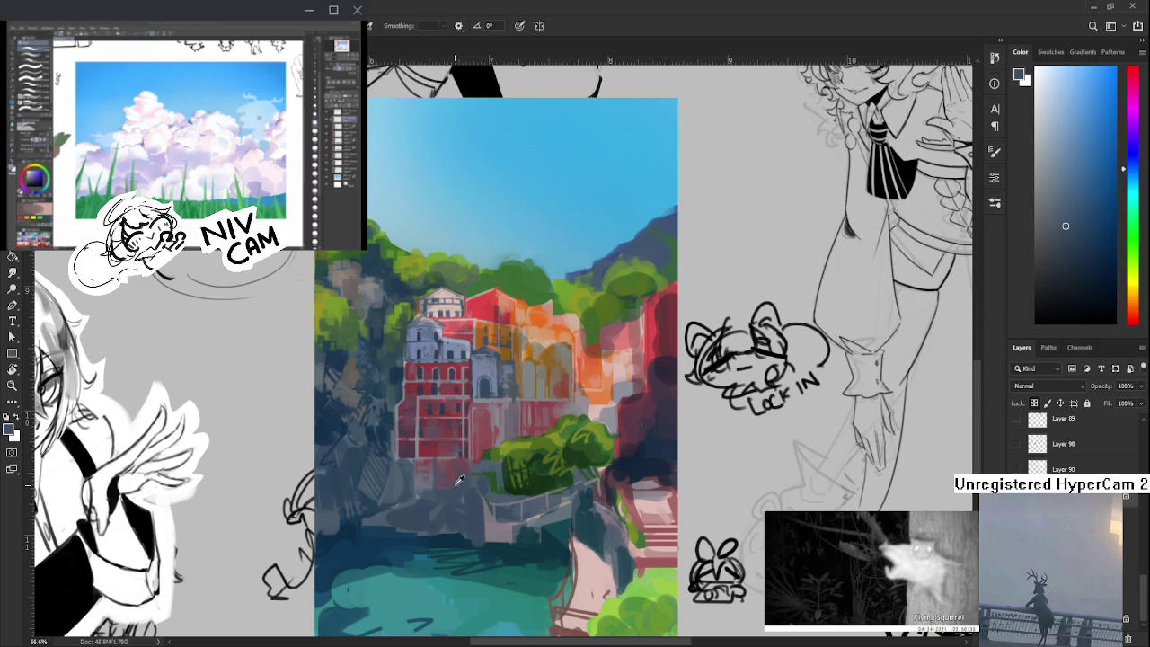
- Alternate pink and dark blue dabs at the base, ending on a dusty mauve-pink
{"action": "left_click", "coordinate": [458, 484], "text": "alt"}
{"action": "left_click", "coordinate": [454, 476], "text": "alt"}
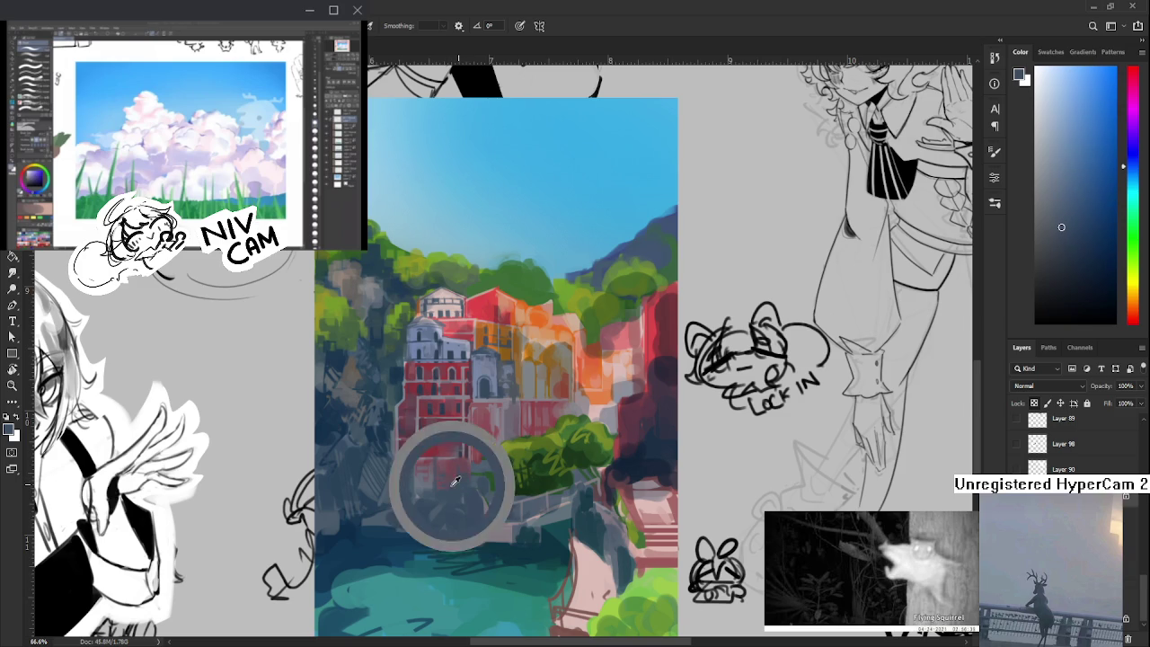
{"action": "left_click", "coordinate": [454, 466], "text": "alt"}
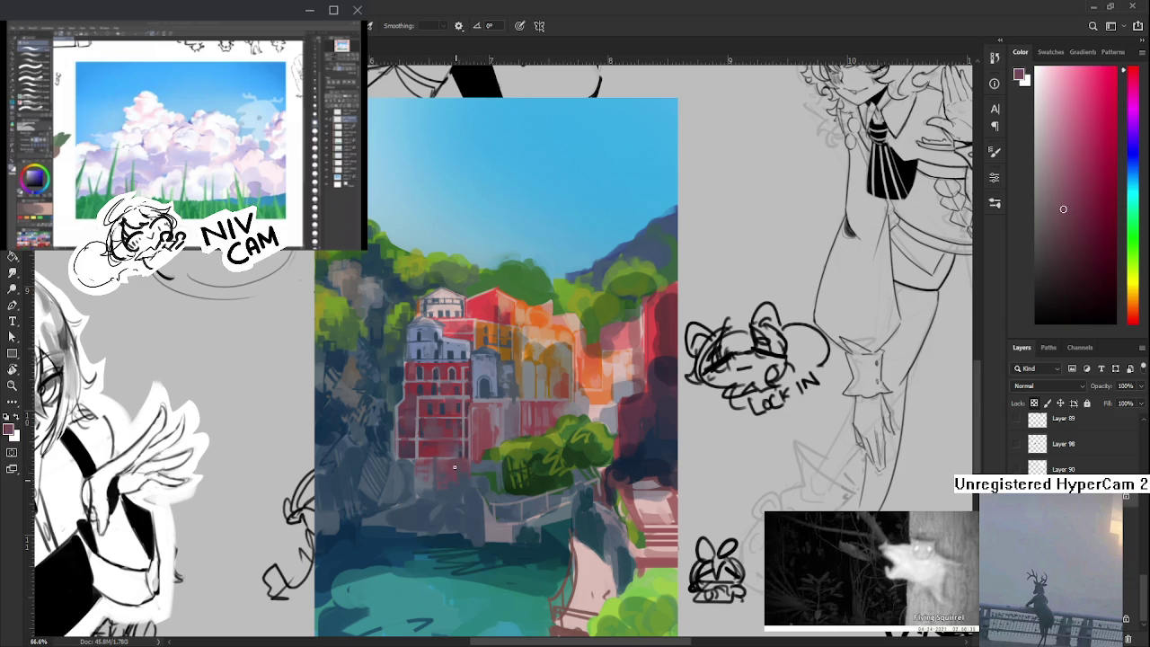
{"action": "left_click", "coordinate": [456, 472], "text": "alt"}
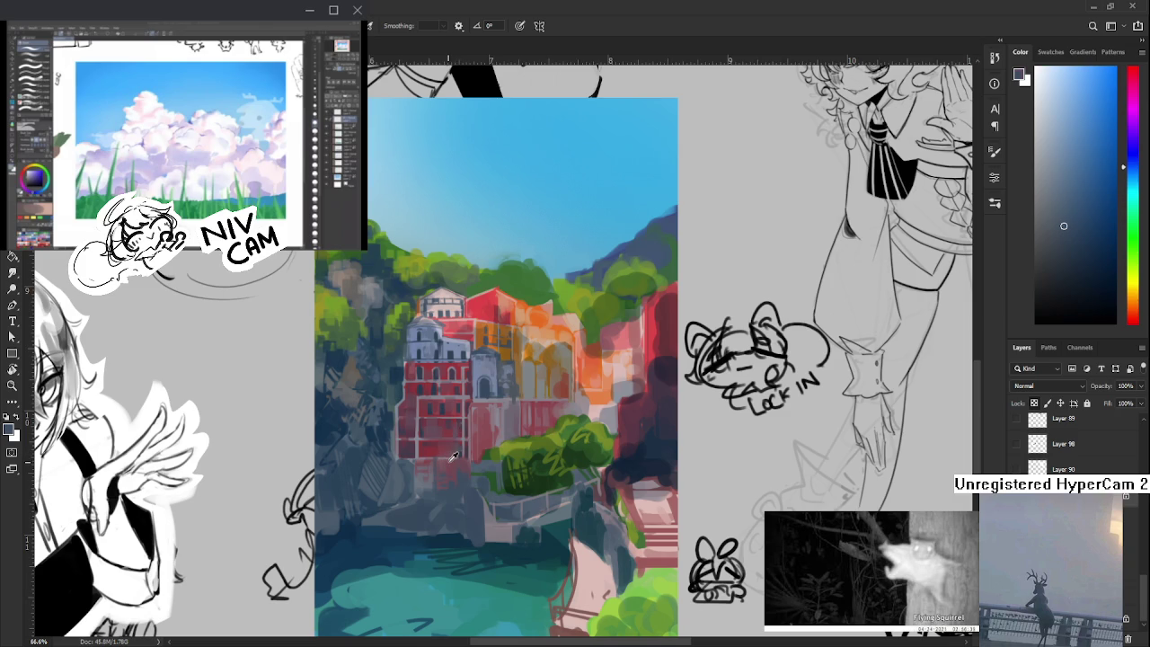
{"action": "left_click", "coordinate": [453, 463], "text": "alt"}
{"action": "scroll", "coordinate": [454, 458], "scroll_direction": "up", "scroll_amount": 1}
{"action": "left_click", "coordinate": [438, 442], "text": "alt"}
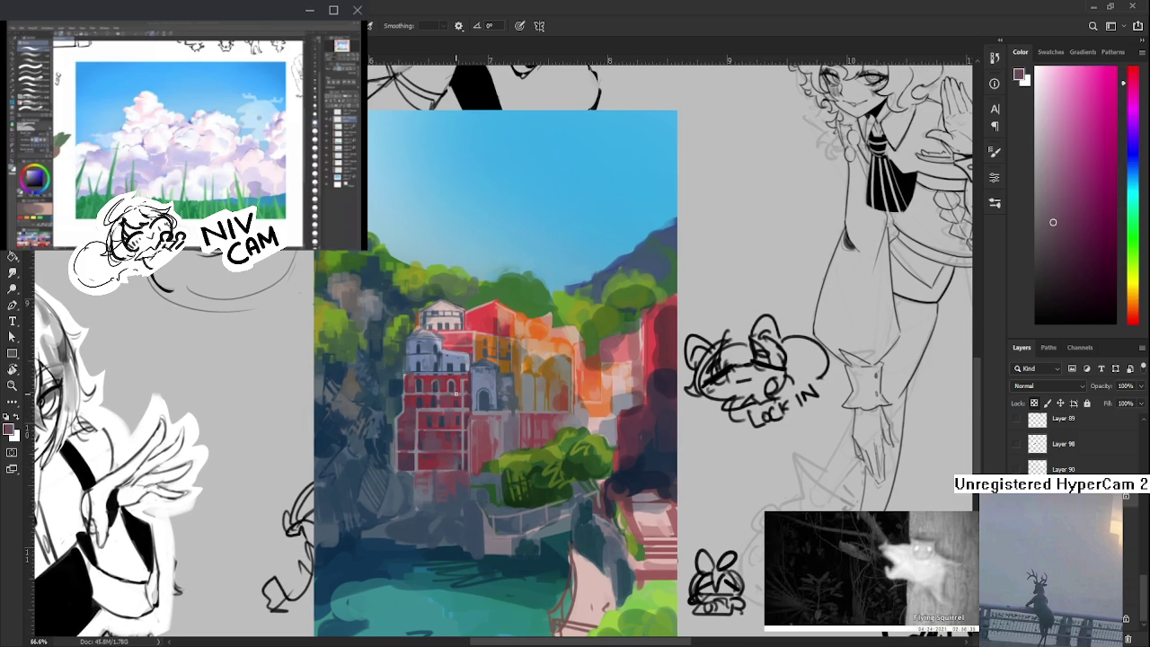
- Sample light and dark blue-greys from the white building and dab them onto it
{"action": "left_click", "coordinate": [466, 363], "text": "alt"}
{"action": "left_click", "coordinate": [444, 357], "text": "alt"}
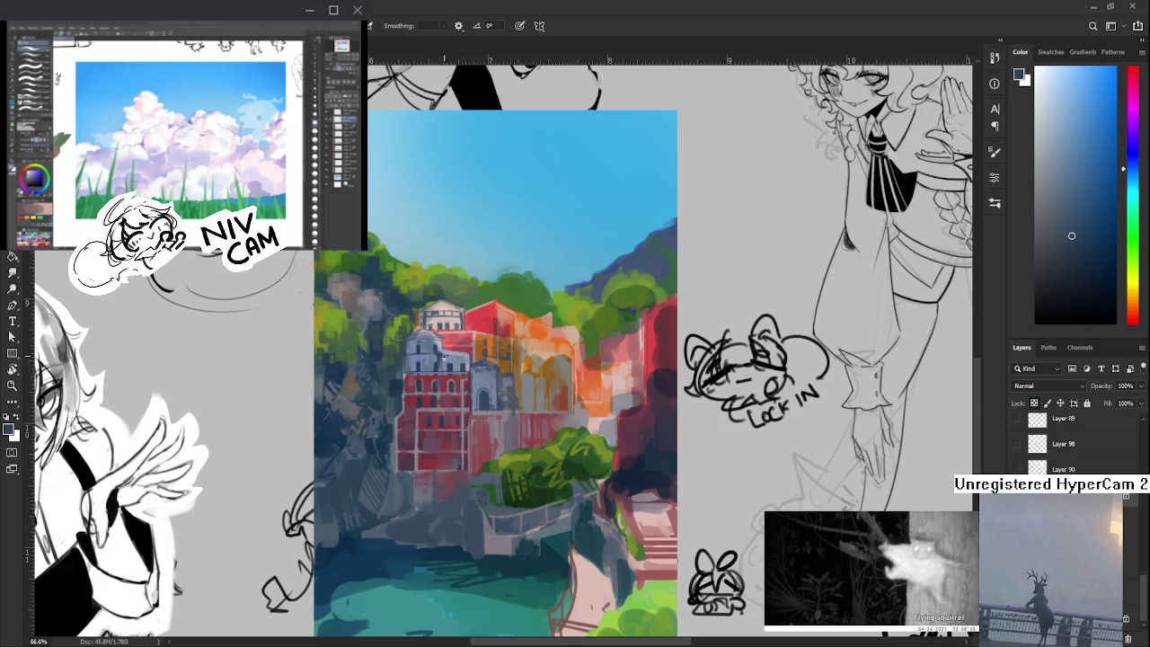
{"action": "left_click", "coordinate": [447, 362], "text": "alt"}
{"action": "left_click", "coordinate": [459, 357], "text": "alt"}
{"action": "left_click_drag", "start_coordinate": [460, 364], "coordinate": [456, 359]}
{"action": "left_click", "coordinate": [445, 364], "text": "alt"}
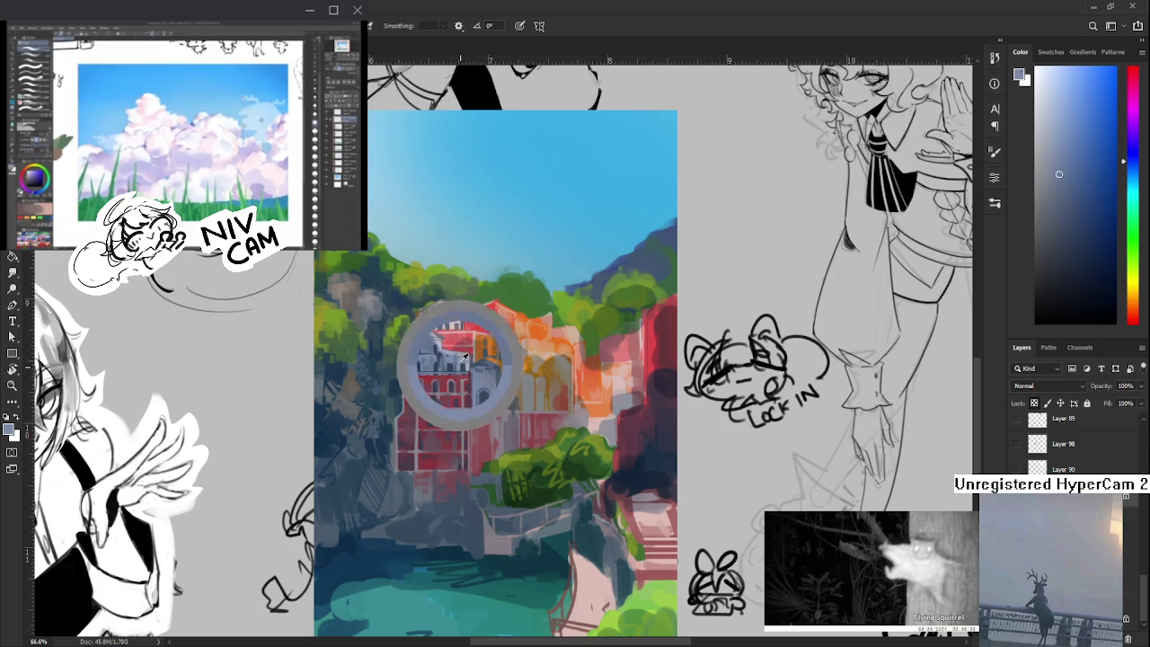
{"action": "left_click", "coordinate": [451, 368], "text": "alt"}
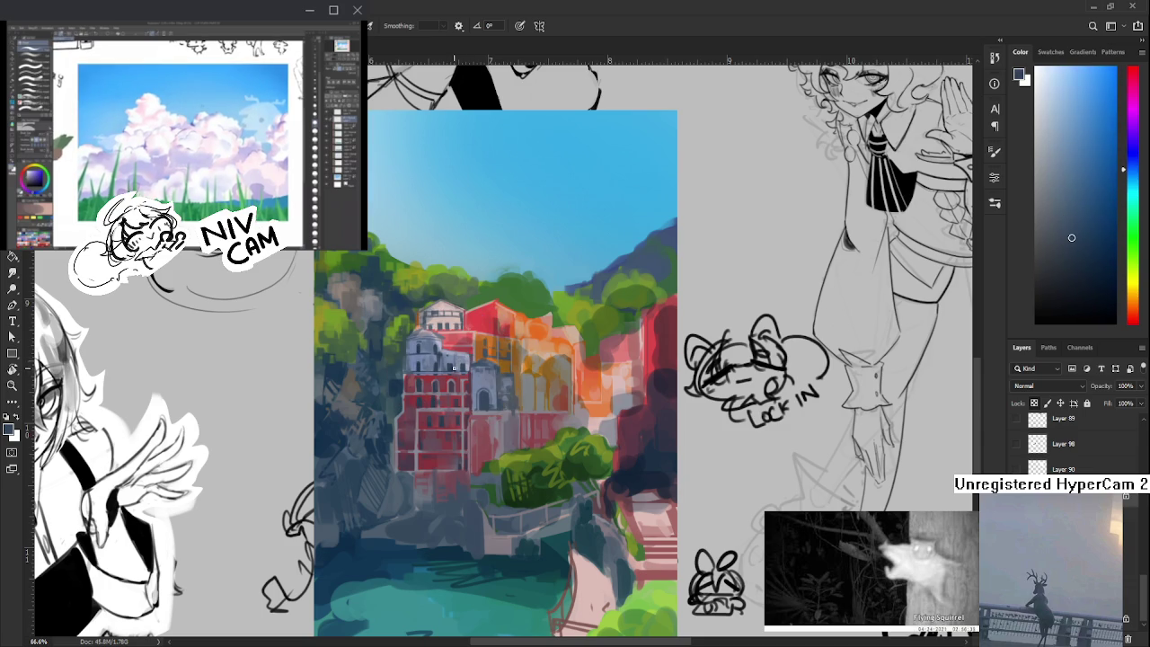
{"action": "left_click", "coordinate": [458, 360], "text": "alt"}
{"action": "left_click", "coordinate": [456, 357], "text": "alt"}
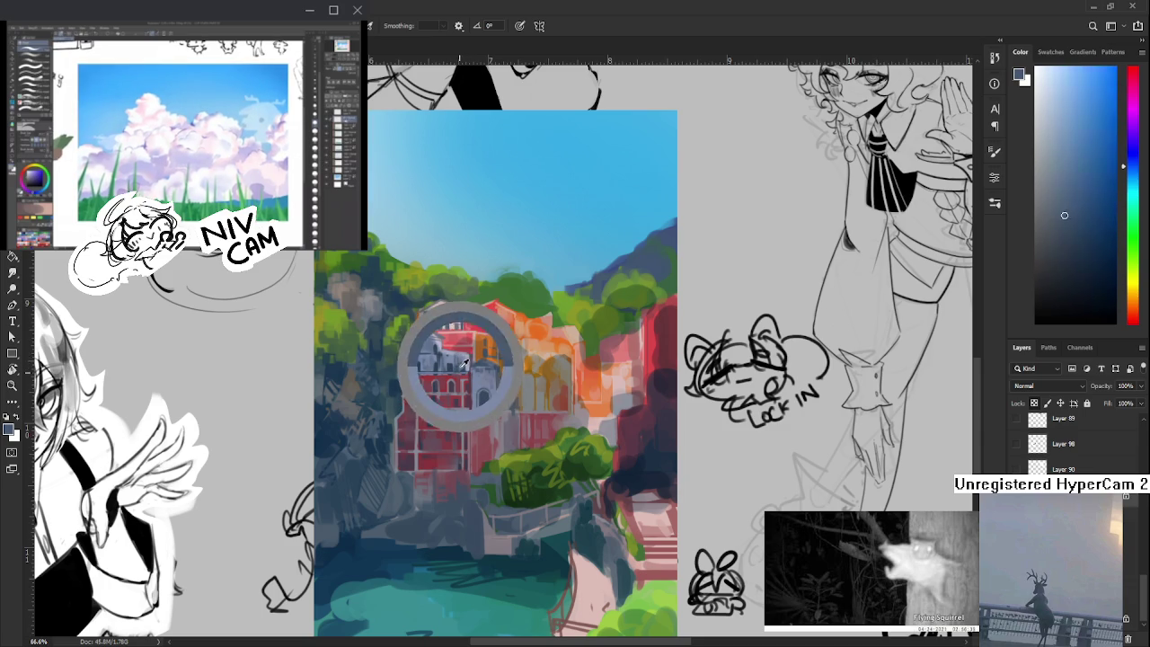
{"action": "left_click", "coordinate": [452, 359], "text": "alt"}
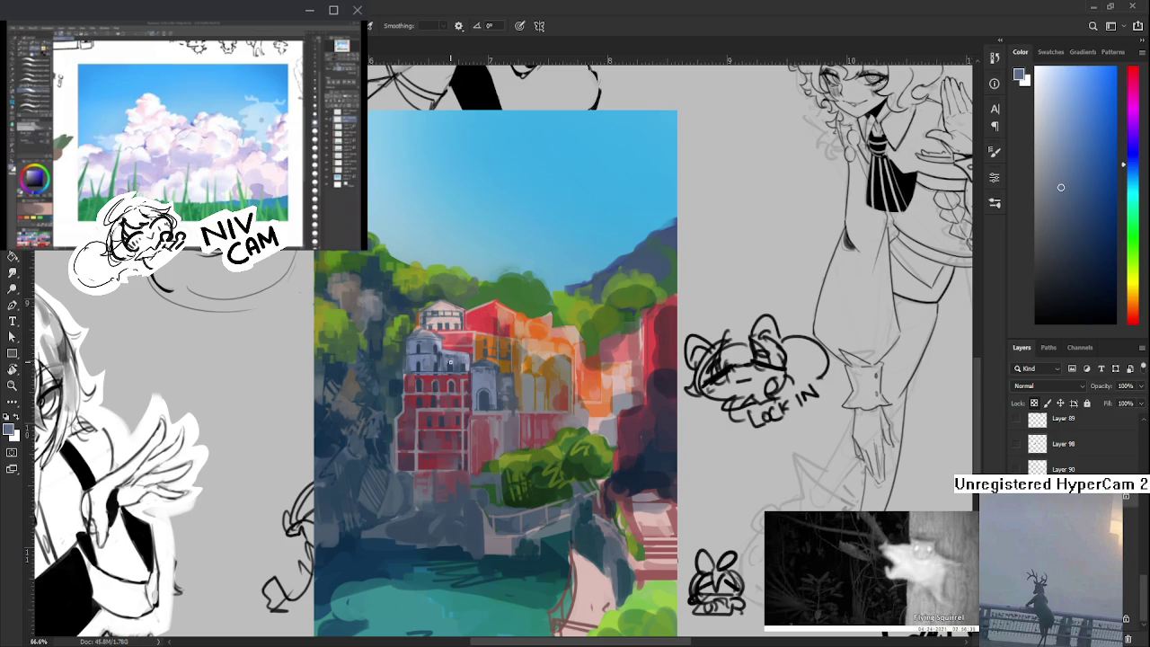
- Keep refining the building's touches, ending with a pale grey-lavender as the active colour
{"action": "left_click", "coordinate": [452, 357], "text": "alt"}
{"action": "left_click", "coordinate": [450, 360], "text": "alt"}
{"action": "left_click", "coordinate": [451, 356], "text": "alt"}
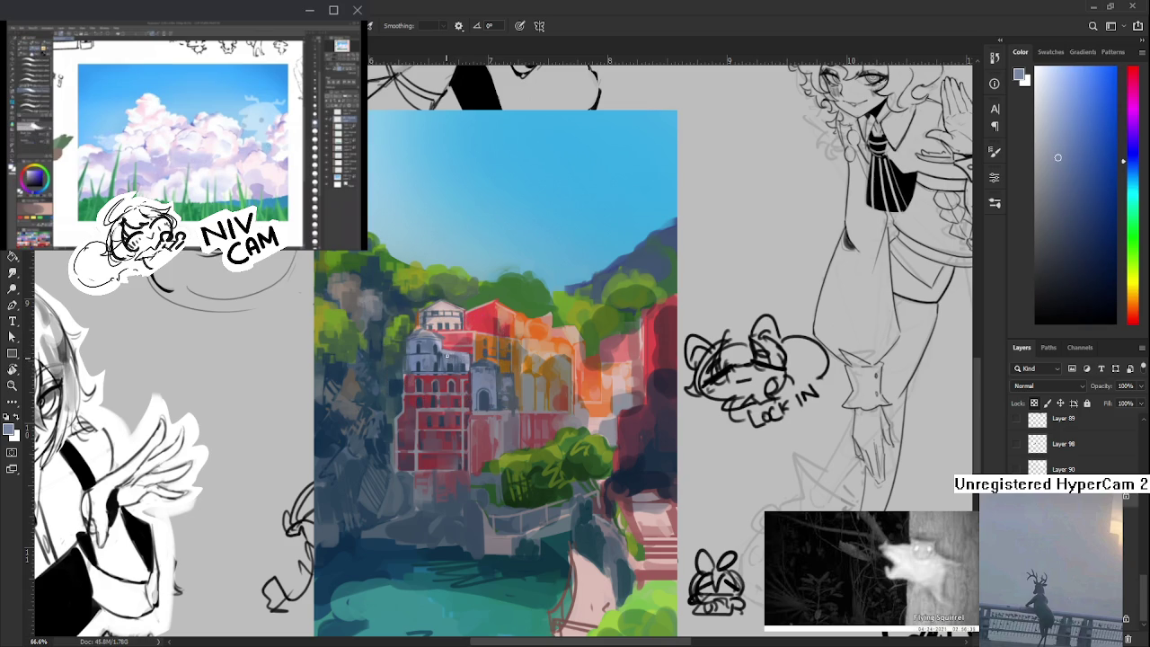
{"action": "left_click", "coordinate": [459, 358], "text": "alt"}
{"action": "left_click", "coordinate": [458, 358], "text": "alt"}
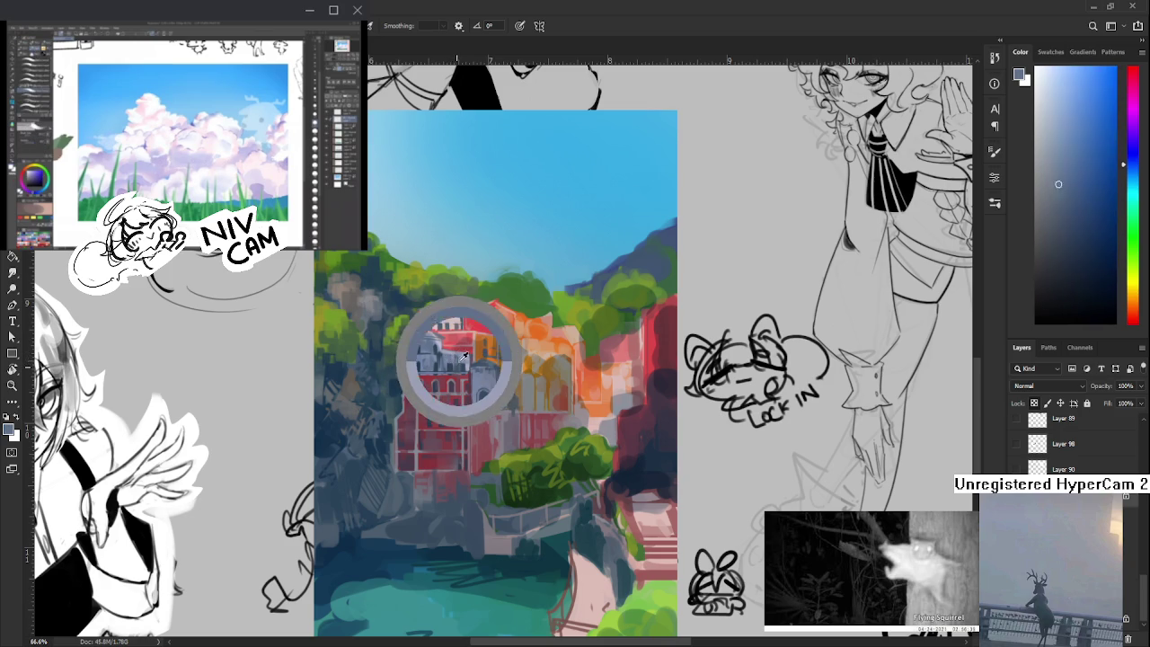
{"action": "left_click", "coordinate": [460, 357], "text": "alt"}
{"action": "left_click", "coordinate": [464, 358], "text": "alt"}
{"action": "left_click", "coordinate": [464, 354], "text": "alt"}
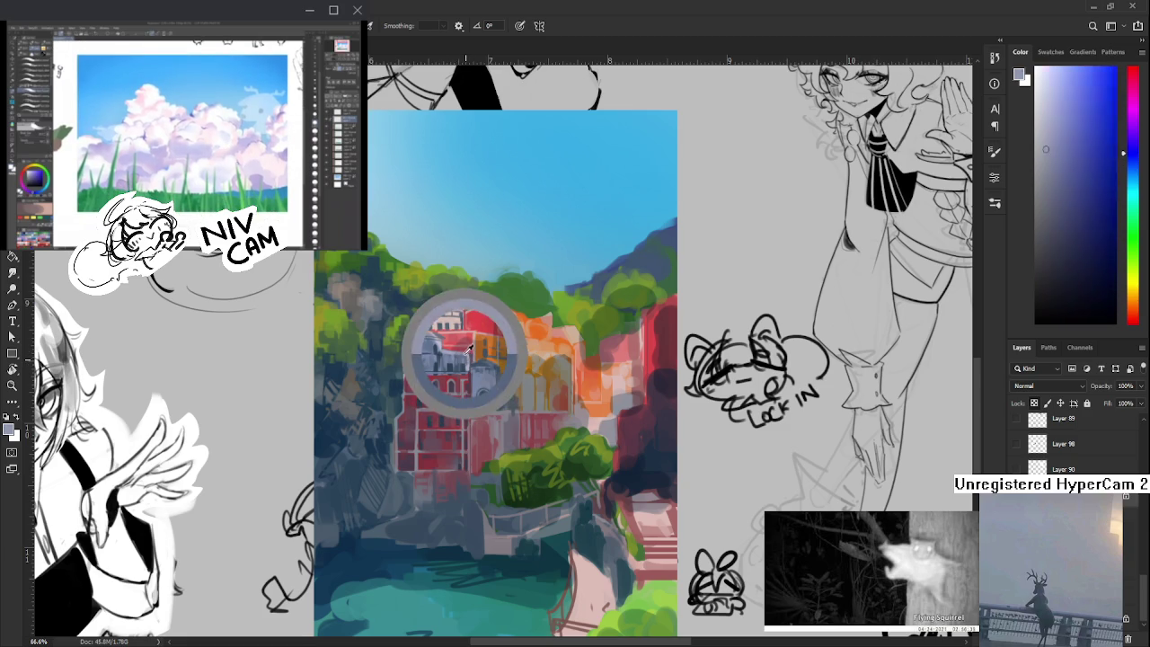
{"action": "left_click", "coordinate": [452, 357], "text": "alt"}
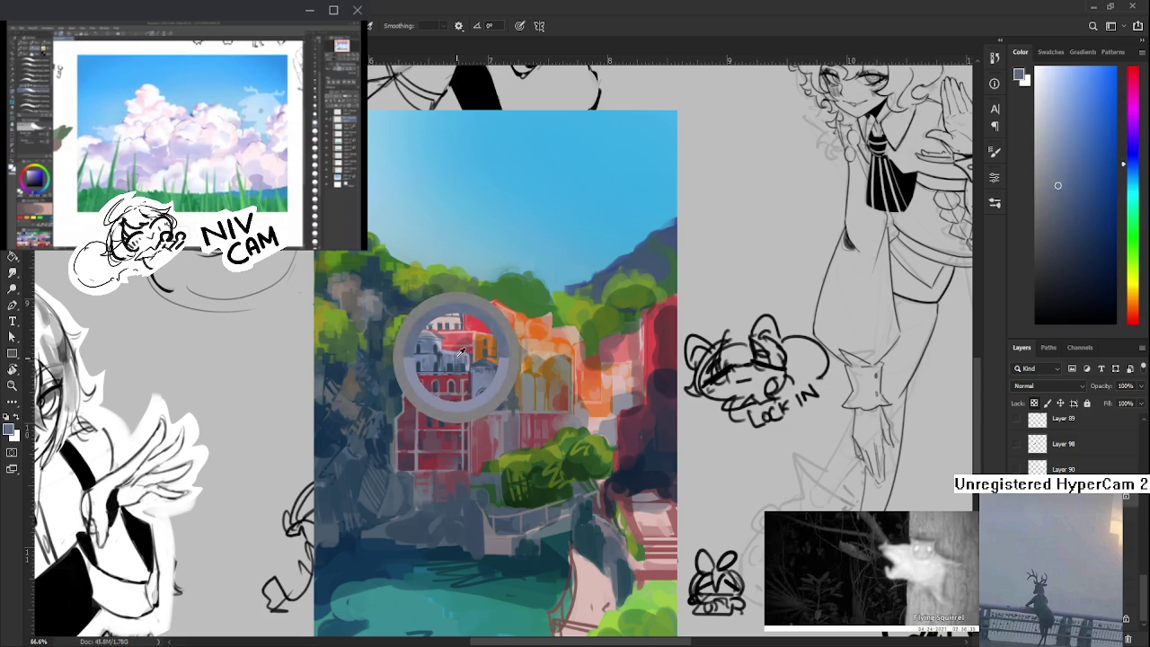
{"action": "left_click", "coordinate": [463, 357], "text": "alt"}
{"action": "left_click", "coordinate": [452, 355], "text": "alt"}
- Rotate the canvas view and sample reds from the red building
{"action": "key", "text": "r"}
{"action": "mouse_move", "coordinate": [452, 355]}
{"action": "left_mouse_down"}
{"action": "mouse_move", "coordinate": [443, 413]}
{"action": "mouse_move", "coordinate": [495, 287]}
{"action": "mouse_move", "coordinate": [483, 386]}
{"action": "left_mouse_up"}
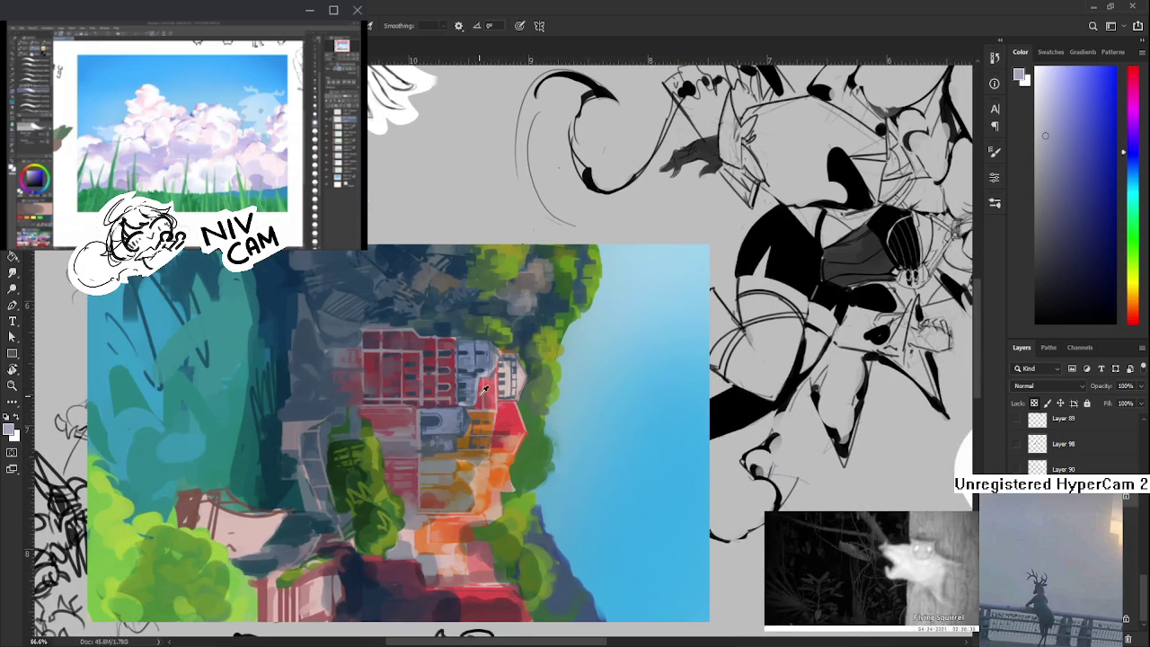
{"action": "left_click", "coordinate": [481, 364], "text": "alt"}
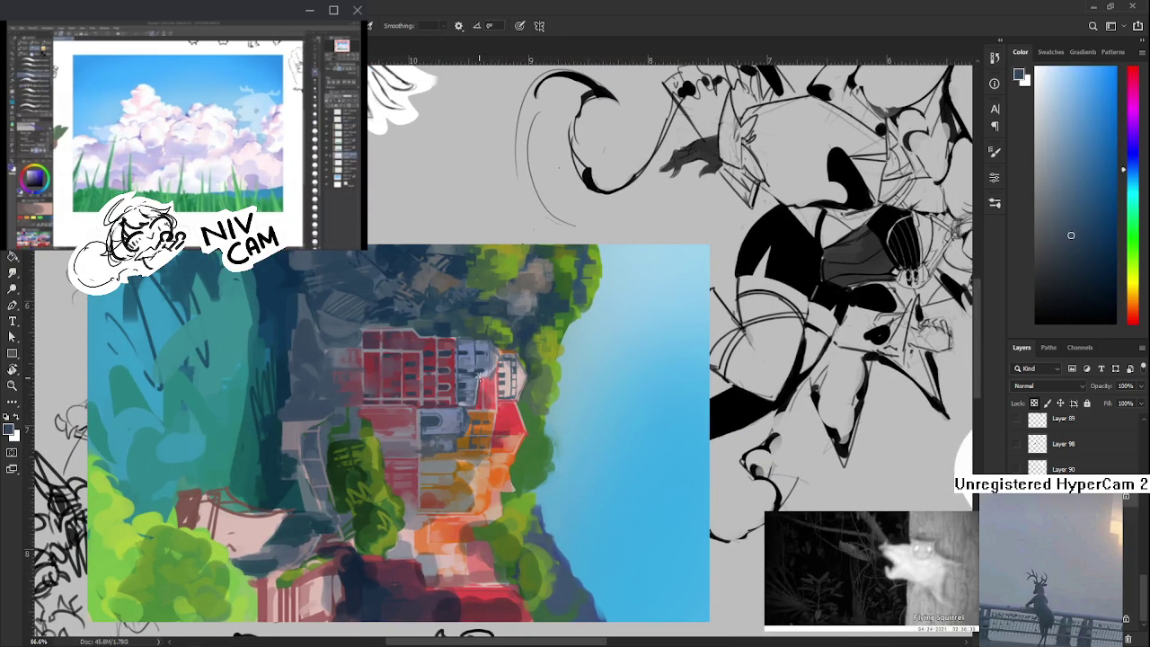
{"action": "left_click", "coordinate": [479, 406], "text": "alt"}
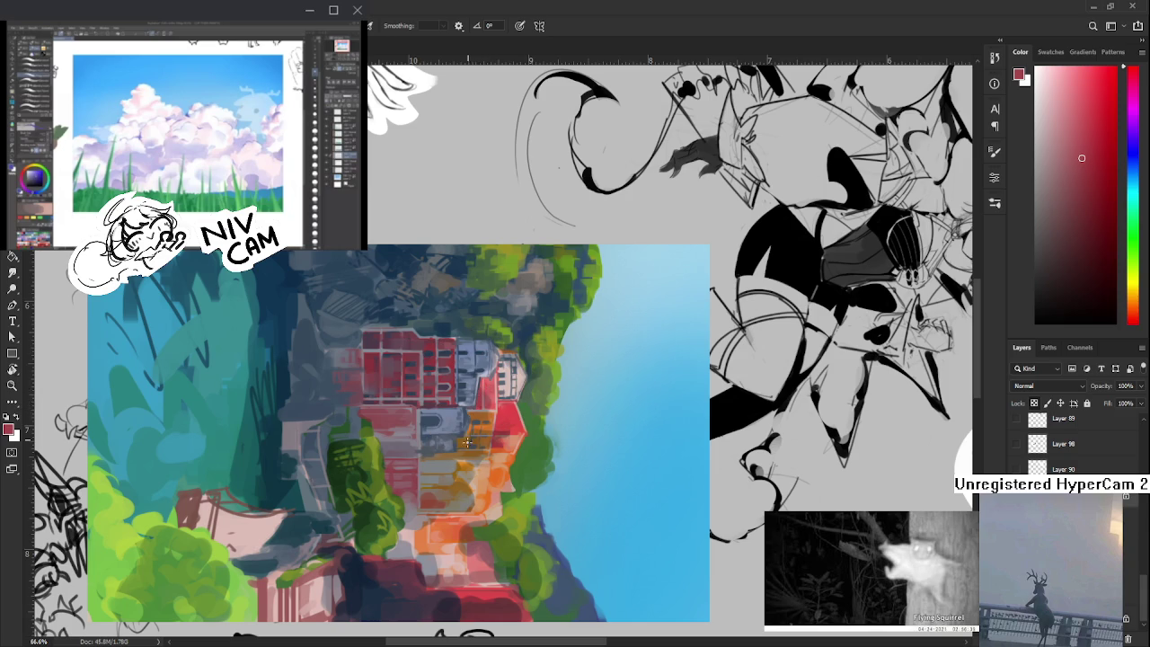
- Reset the canvas rotation to 0° and sample a greyish blue with the Brush
{"action": "left_click_drag", "start_coordinate": [468, 432], "coordinate": [539, 423]}
{"action": "left_click_drag", "start_coordinate": [588, 456], "coordinate": [532, 438]}
{"action": "key", "text": "b"}
{"action": "left_click", "coordinate": [503, 372], "text": "alt"}
{"action": "left_click_drag", "start_coordinate": [506, 358], "coordinate": [499, 373]}
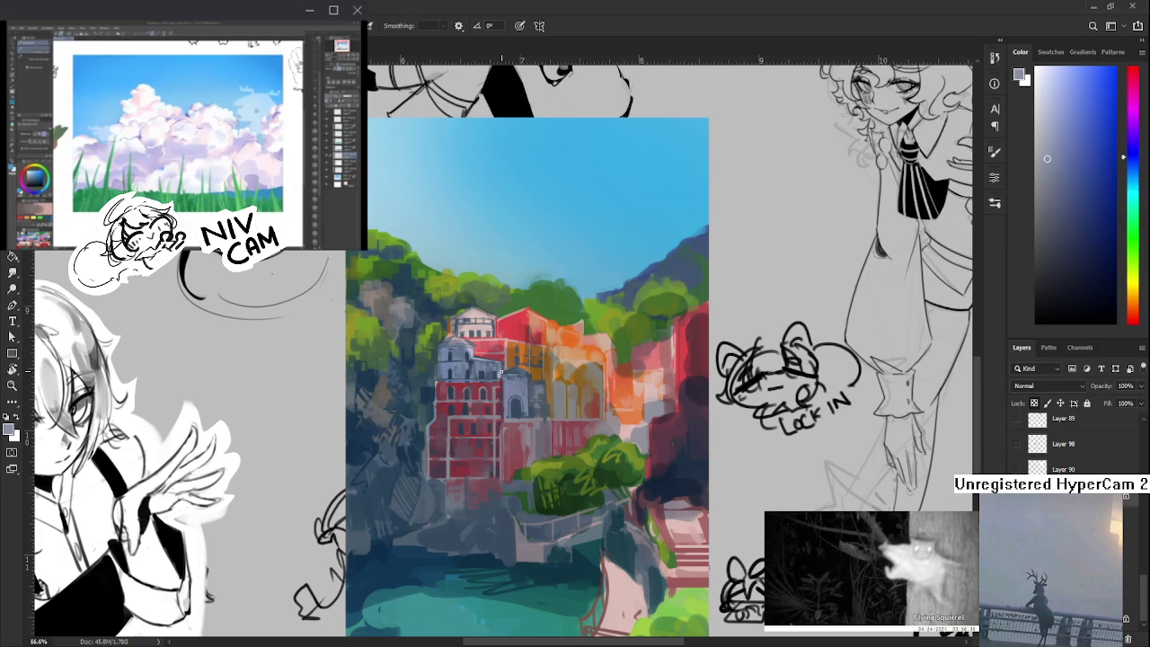
- Paint light and mid blue-grey tones onto the grey-blue tower's roof area
{"action": "left_click", "coordinate": [494, 348], "text": "alt"}
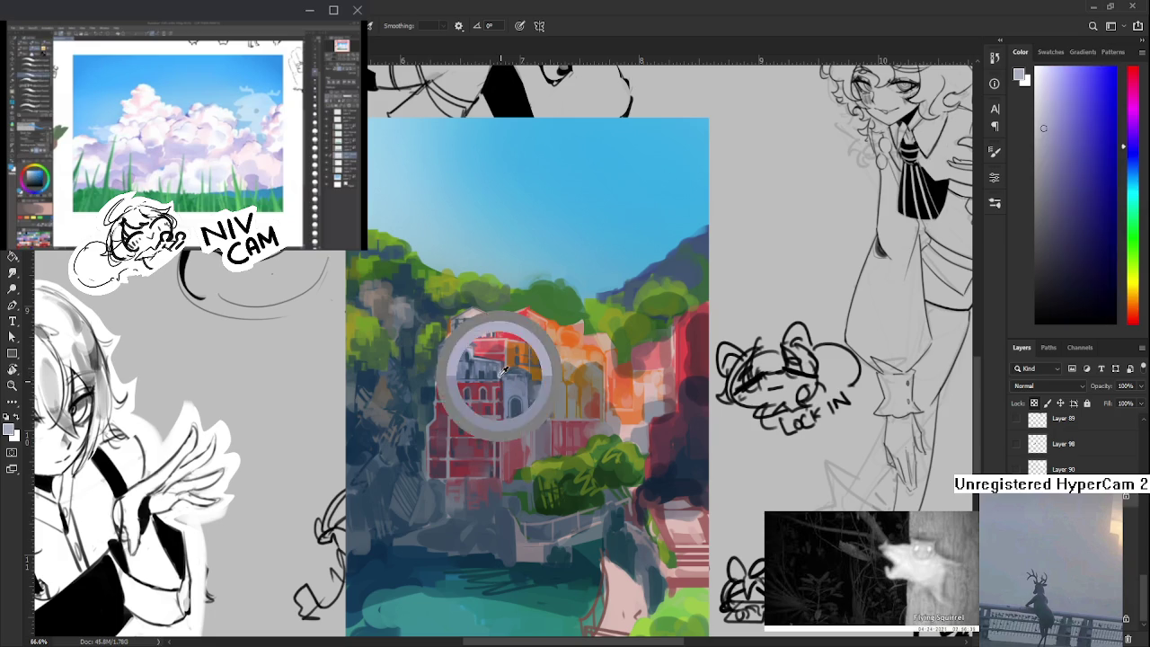
{"action": "left_click", "coordinate": [482, 357], "text": "alt"}
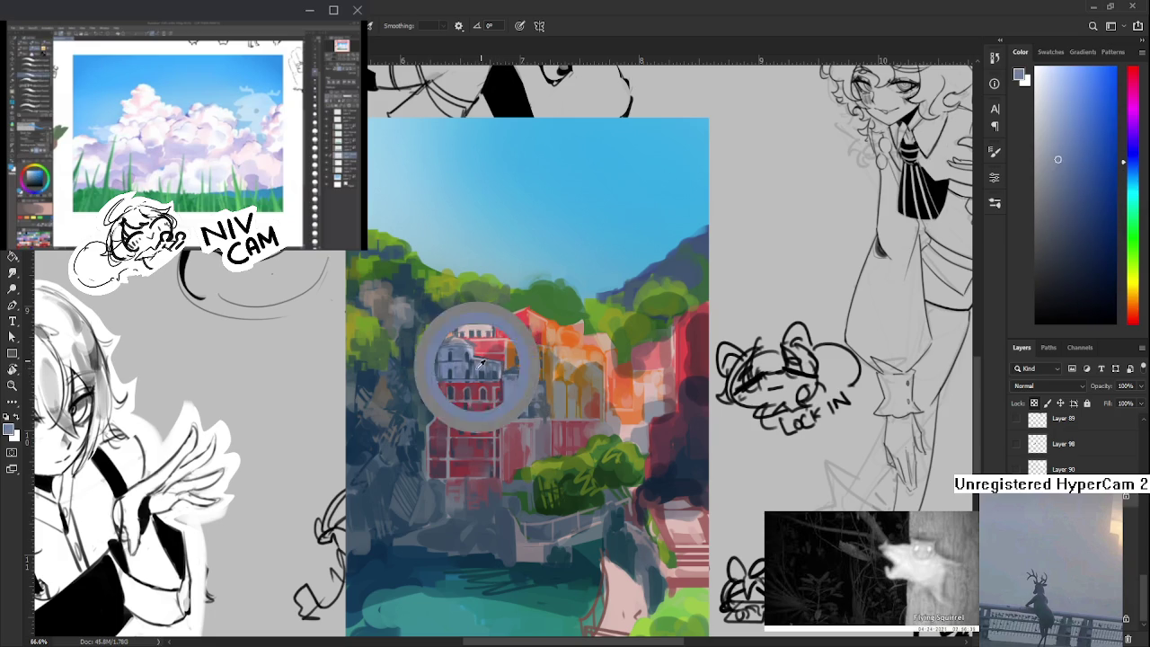
{"action": "left_click", "coordinate": [463, 358], "text": "alt"}
{"action": "left_click_drag", "start_coordinate": [465, 352], "coordinate": [450, 360]}
{"action": "left_click", "coordinate": [449, 362], "text": "alt"}
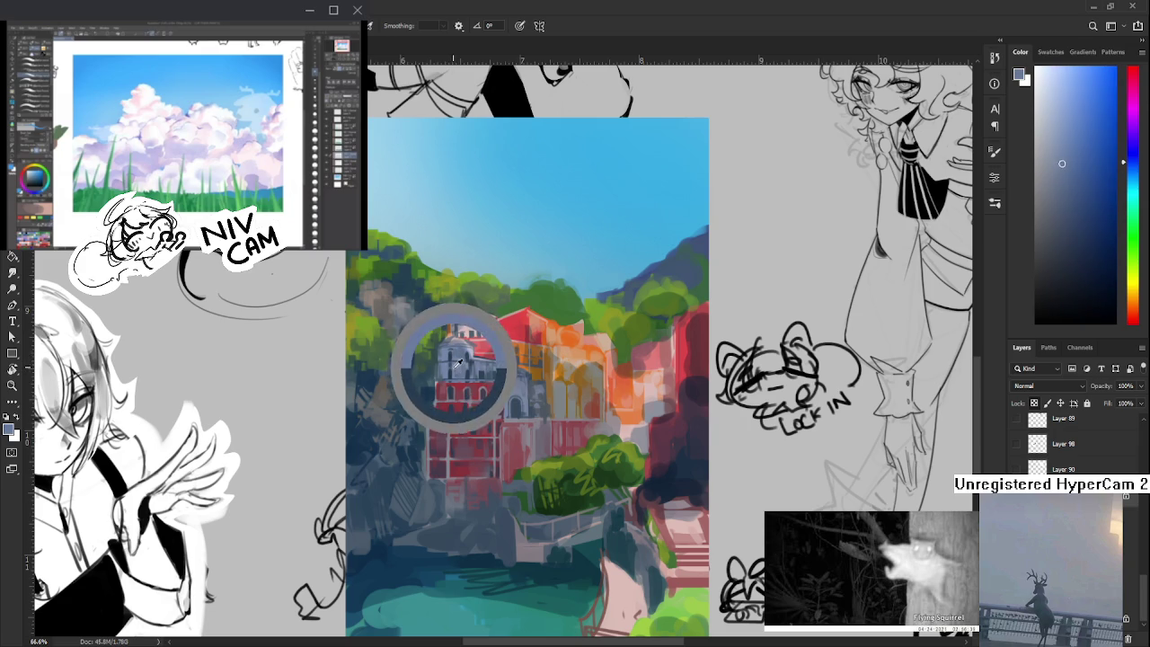
{"action": "left_click", "coordinate": [463, 365], "text": "alt"}
{"action": "mouse_move", "coordinate": [467, 362]}
{"action": "left_mouse_down"}
{"action": "mouse_move", "coordinate": [463, 382]}
{"action": "mouse_move", "coordinate": [464, 350]}
{"action": "mouse_move", "coordinate": [461, 392]}
{"action": "mouse_move", "coordinate": [450, 357]}
{"action": "left_mouse_up"}
{"action": "left_click", "coordinate": [448, 358], "text": "alt"}
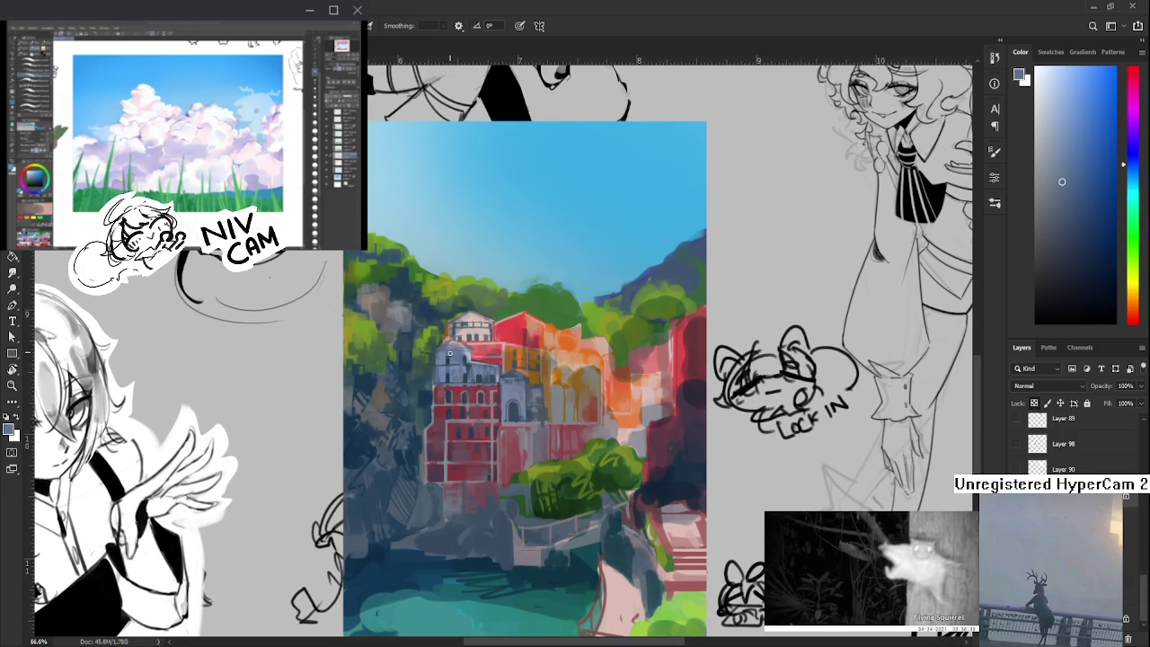
{"action": "left_click", "coordinate": [444, 352], "text": "alt"}
- Pan slightly and lay darker blue-grey shading onto the tower
{"action": "left_click_drag", "start_coordinate": [452, 355], "coordinate": [445, 346]}
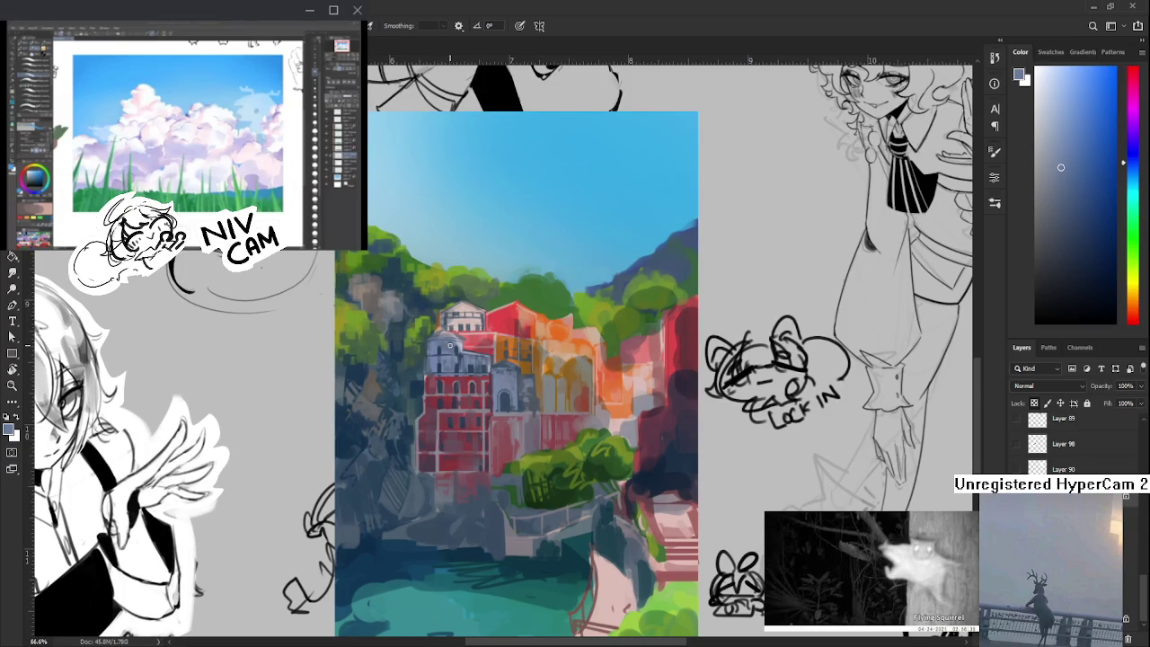
{"action": "left_click_drag", "start_coordinate": [423, 388], "coordinate": [440, 398]}
{"action": "left_click", "coordinate": [448, 362], "text": "alt"}
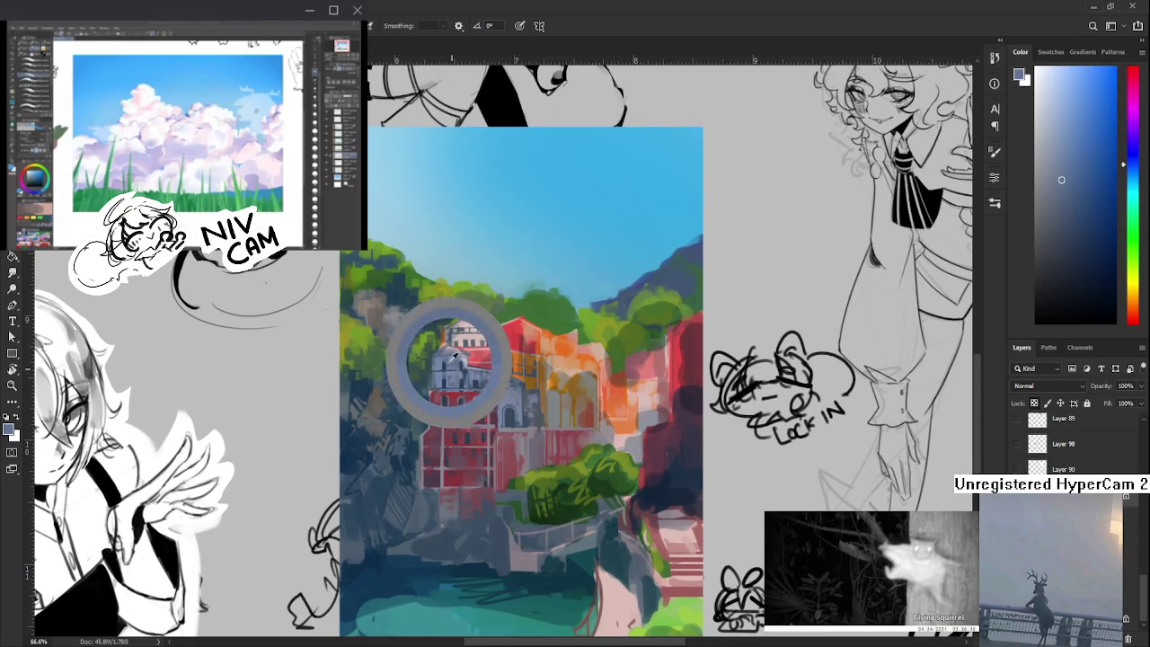
{"action": "left_click", "coordinate": [444, 357], "text": "alt"}
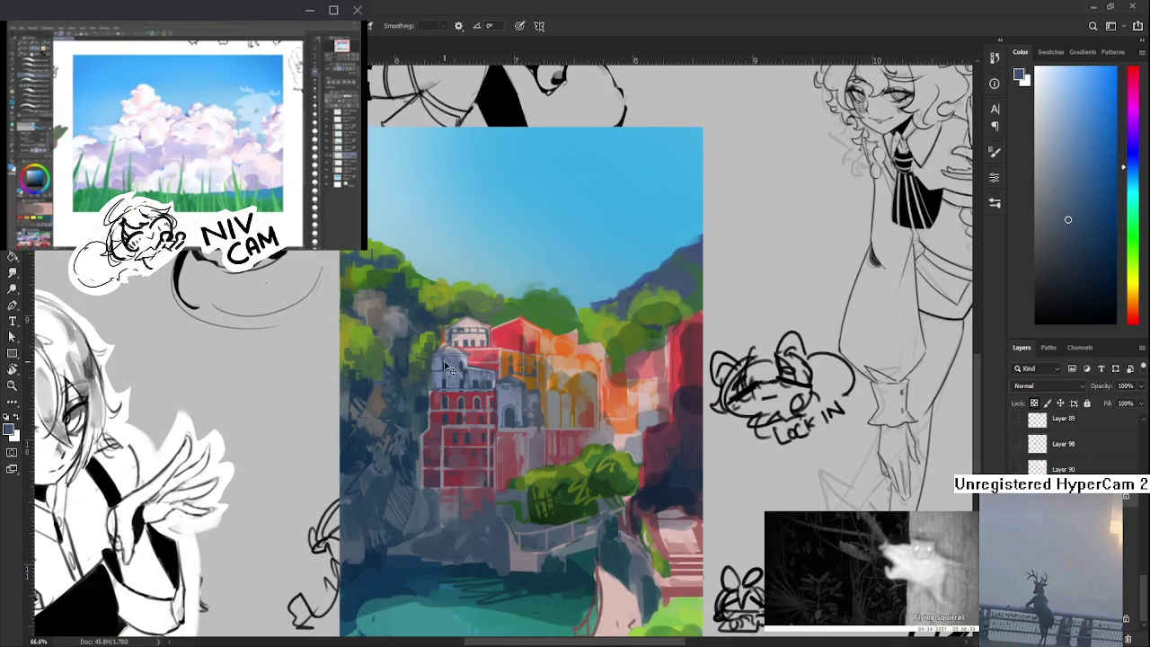
{"action": "left_click", "coordinate": [449, 360], "text": "alt"}
{"action": "left_click", "coordinate": [443, 367], "text": "alt"}
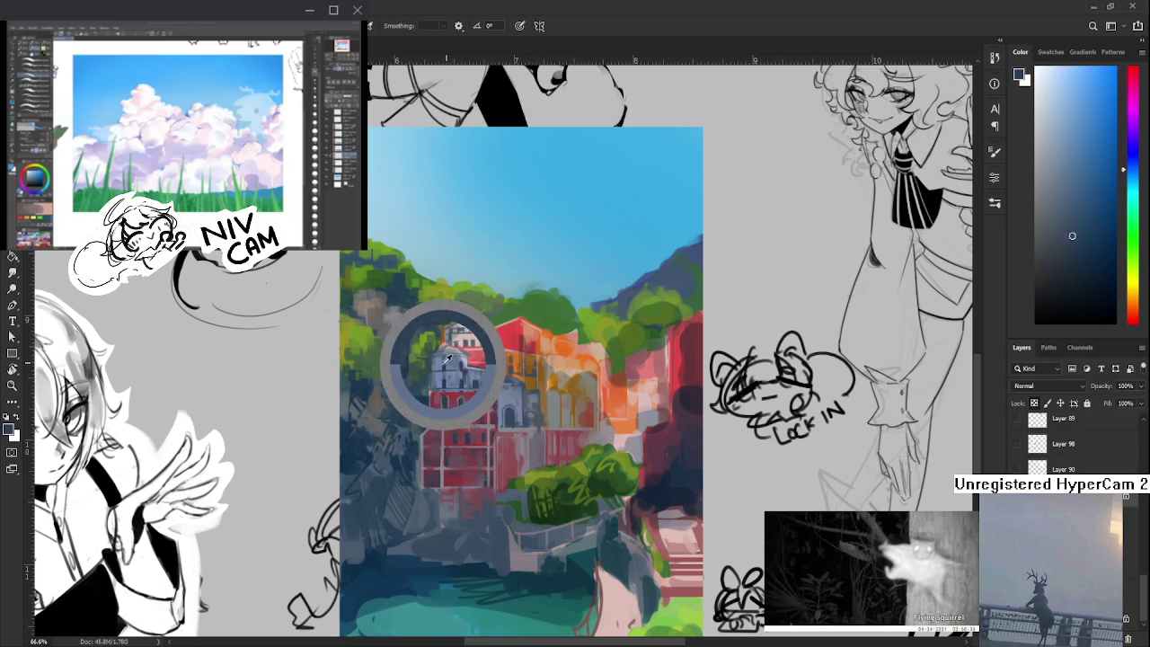
{"action": "left_click", "coordinate": [451, 369], "text": "alt"}
{"action": "left_click", "coordinate": [443, 365], "text": "alt"}
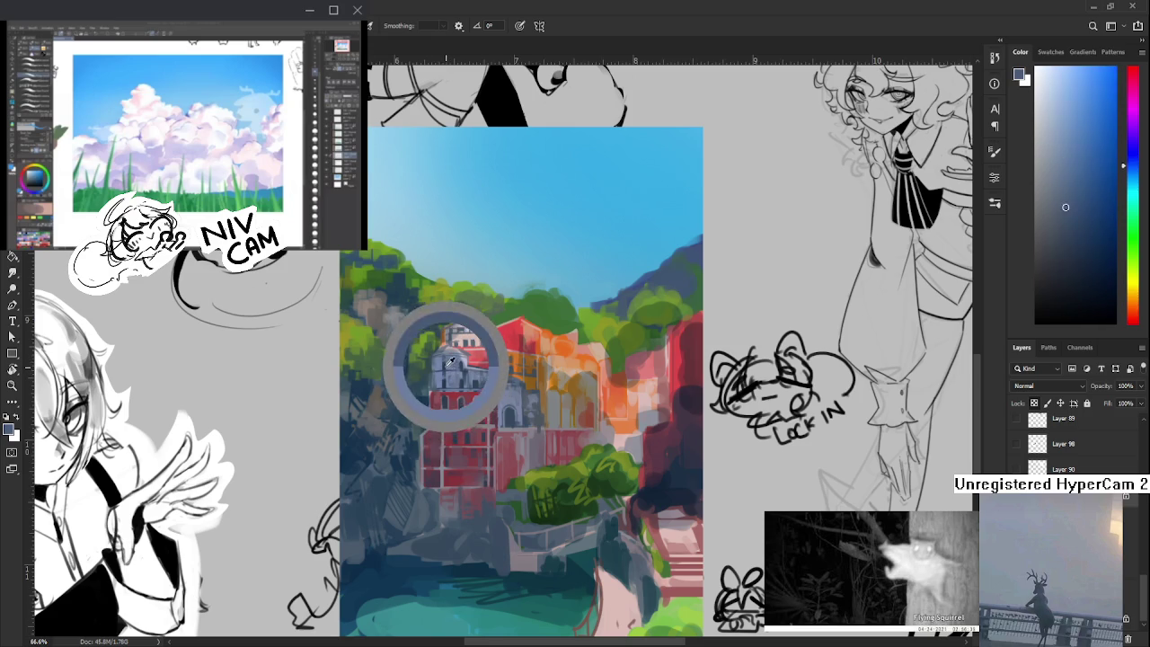
- Alternate light and dark tower tones to define its window shapes
{"action": "left_click", "coordinate": [438, 359], "text": "alt"}
{"action": "left_click", "coordinate": [438, 365], "text": "alt"}
{"action": "left_click", "coordinate": [443, 368], "text": "alt"}
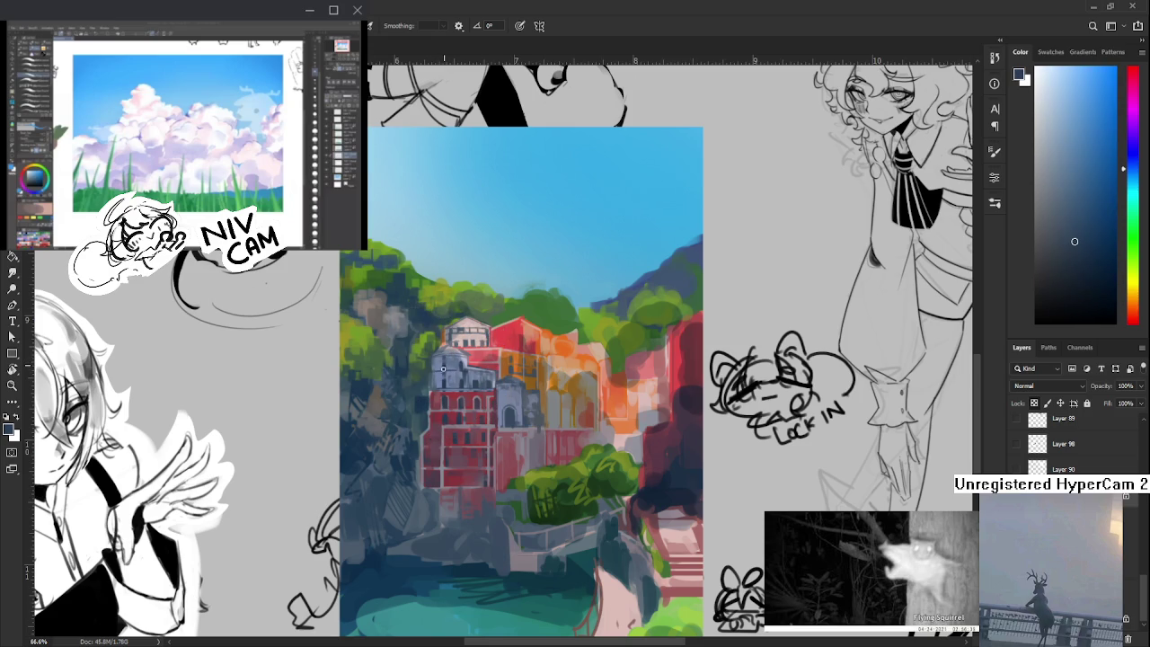
{"action": "left_click", "coordinate": [444, 363], "text": "alt"}
{"action": "left_click", "coordinate": [443, 359], "text": "alt"}
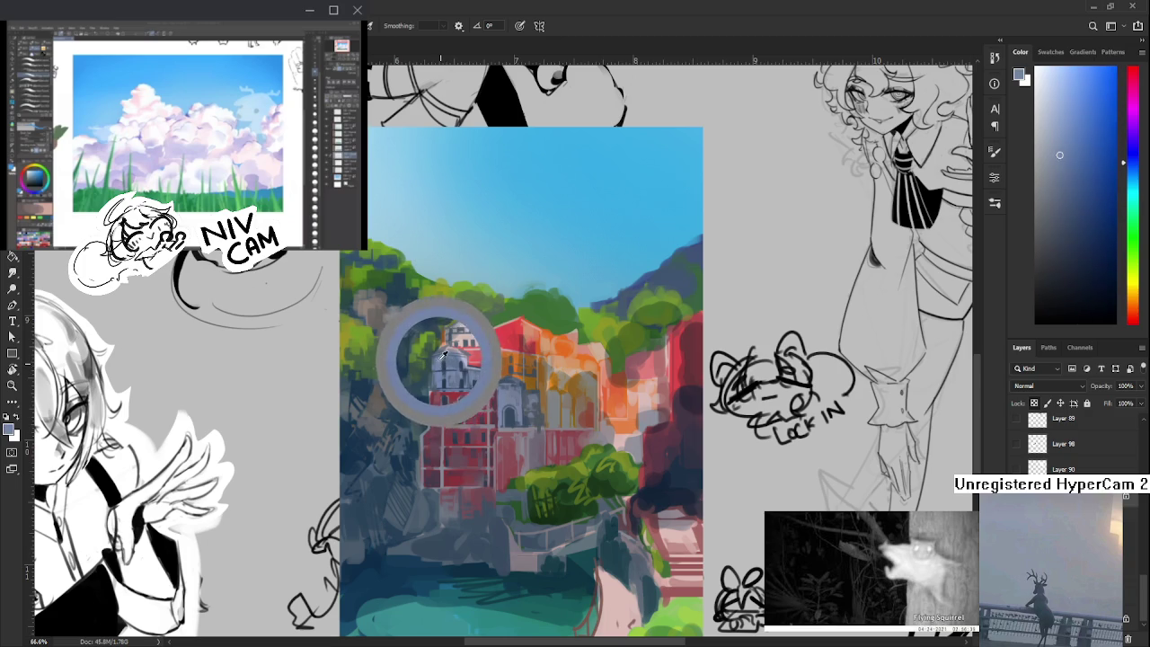
{"action": "left_click", "coordinate": [442, 360], "text": "alt"}
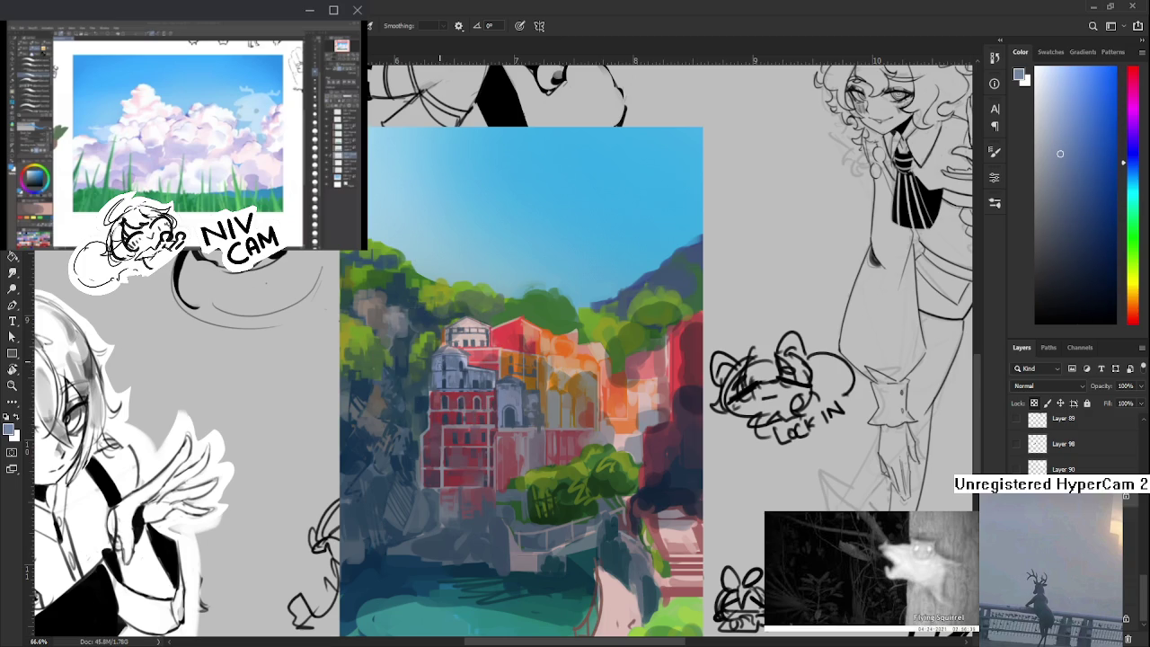
{"action": "left_click", "coordinate": [443, 368], "text": "alt"}
{"action": "left_click", "coordinate": [450, 359], "text": "alt"}
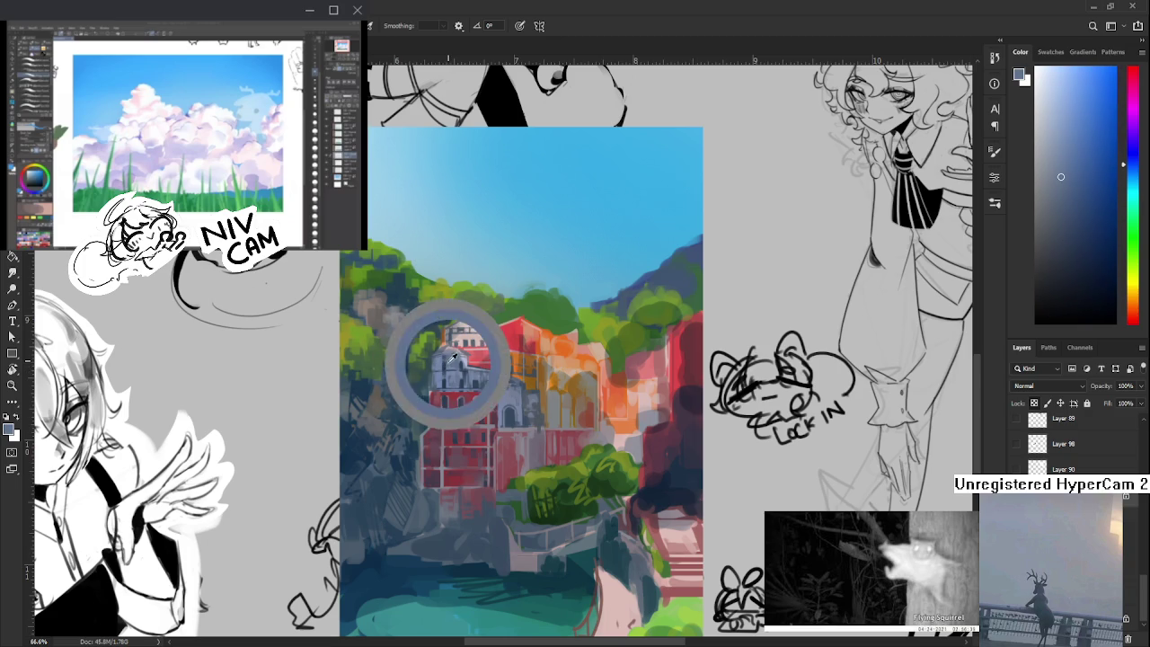
{"action": "scroll", "coordinate": [465, 370], "scroll_direction": "down", "scroll_amount": 1}
- Paint light and dark blue-grey planes on the grey tower's facade
{"action": "scroll", "coordinate": [471, 346], "scroll_direction": "up", "scroll_amount": 2}
{"action": "left_click", "coordinate": [439, 358], "text": "alt"}
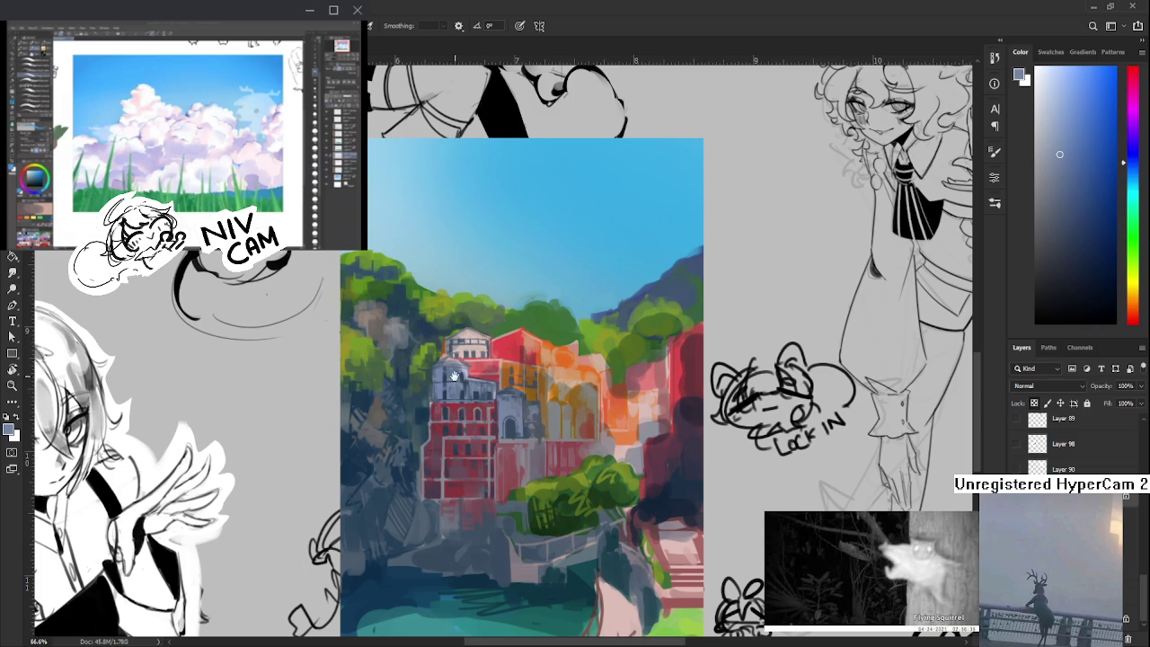
{"action": "scroll", "coordinate": [455, 358], "scroll_direction": "down", "scroll_amount": 1}
{"action": "left_click_drag", "start_coordinate": [465, 349], "coordinate": [452, 353]}
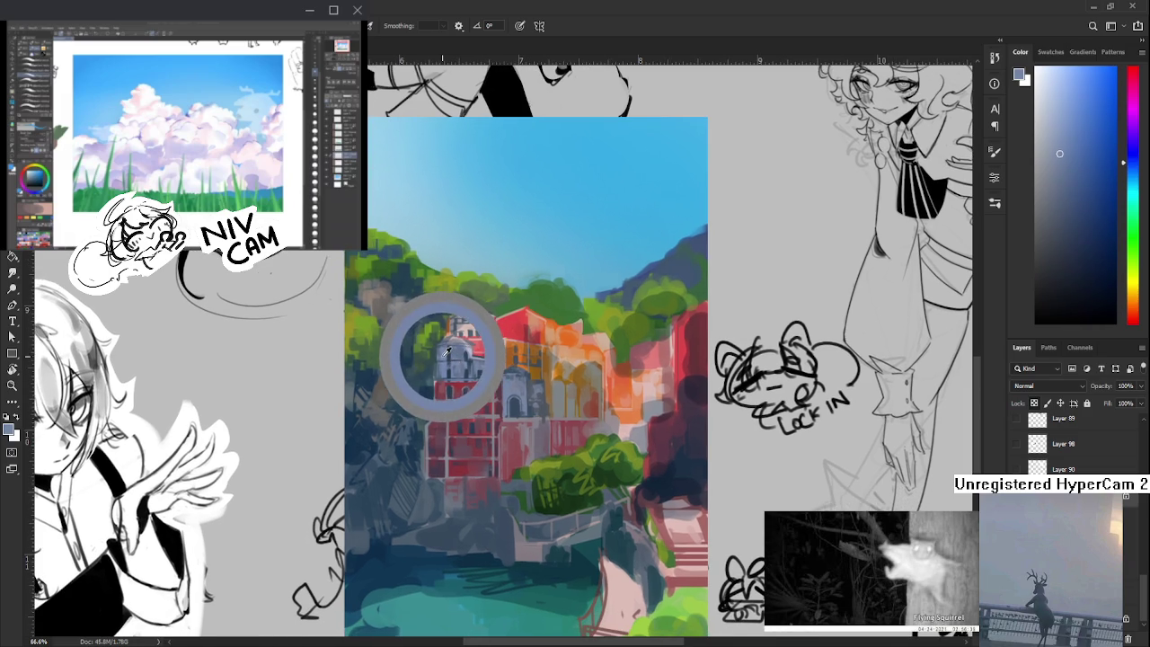
{"action": "left_click", "coordinate": [440, 351], "text": "alt"}
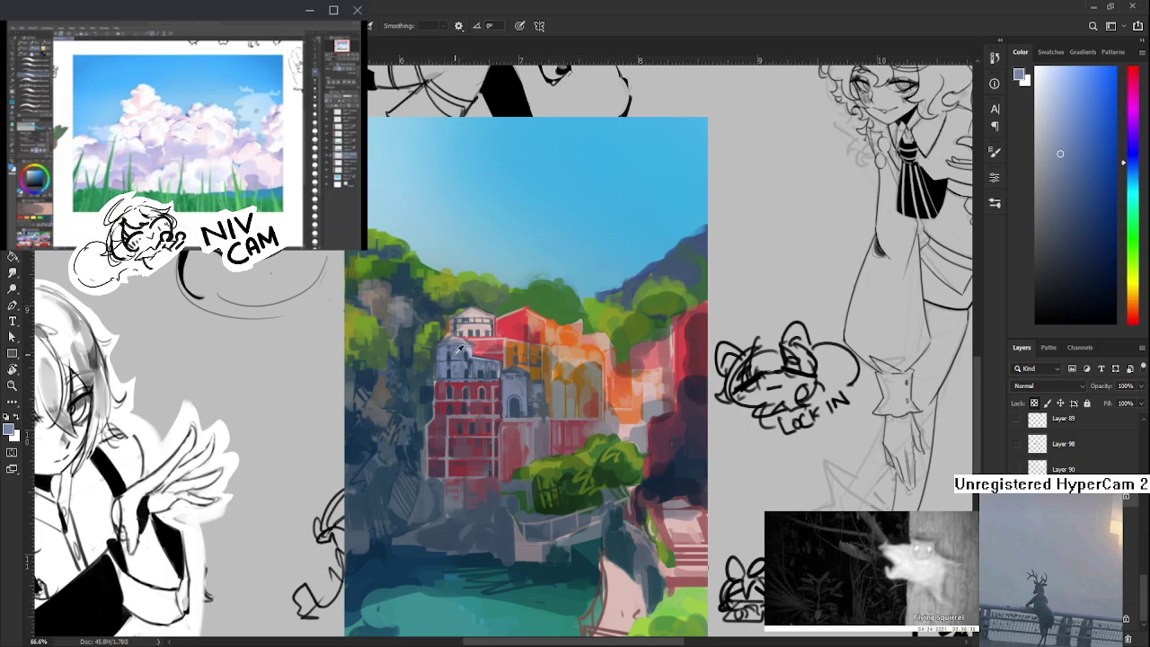
{"action": "left_click_drag", "start_coordinate": [458, 351], "coordinate": [439, 394]}
{"action": "left_click", "coordinate": [458, 375], "text": "alt"}
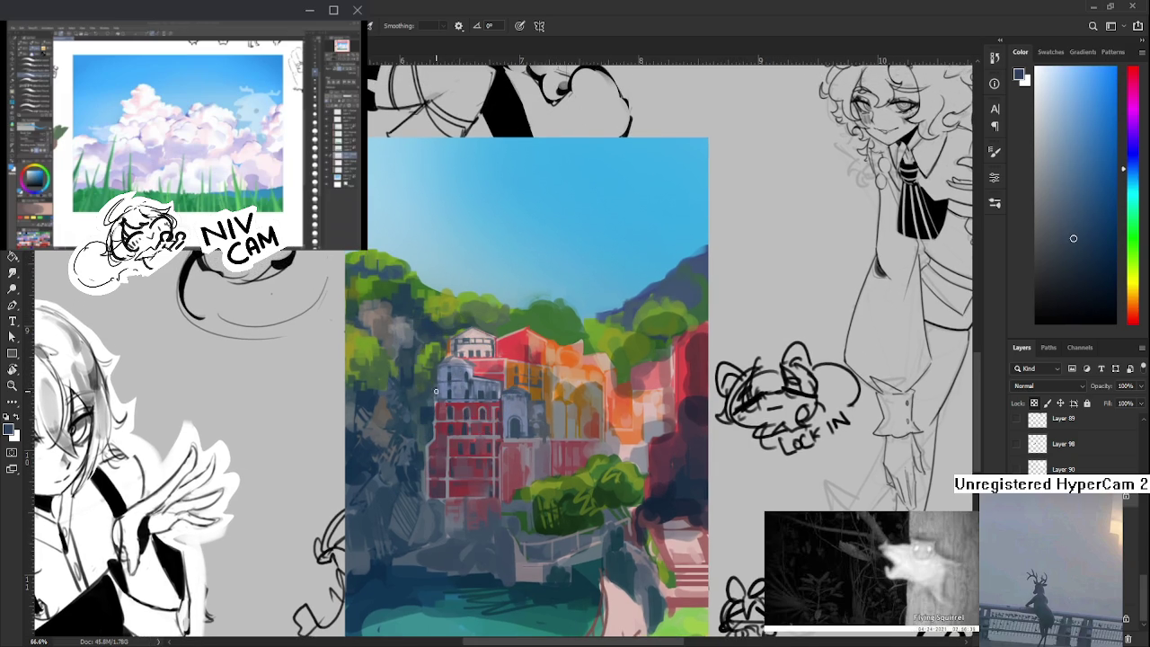
{"action": "left_click", "coordinate": [437, 401], "text": "alt"}
{"action": "left_click", "coordinate": [437, 388], "text": "alt"}
{"action": "left_click", "coordinate": [443, 392], "text": "alt"}
{"action": "left_click", "coordinate": [442, 388], "text": "alt"}
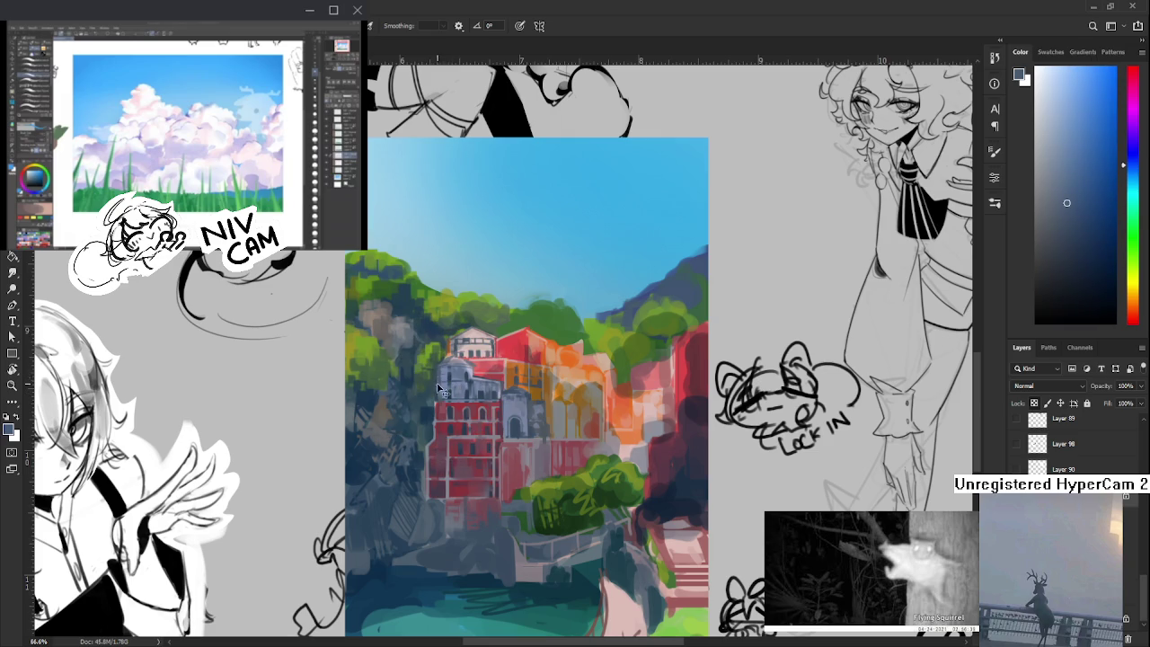
- Sharpen the tower's light and shadow planes with alternating blue-grey touches
{"action": "left_click", "coordinate": [439, 370], "text": "alt"}
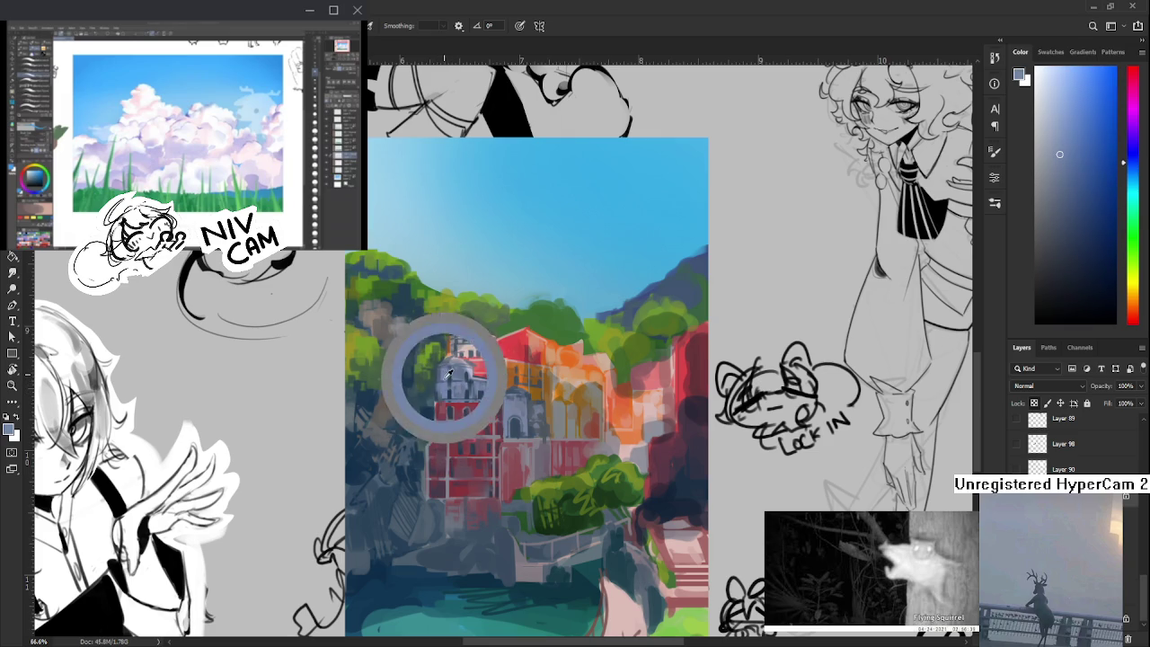
{"action": "left_click", "coordinate": [442, 368], "text": "alt"}
{"action": "left_click", "coordinate": [457, 376], "text": "alt"}
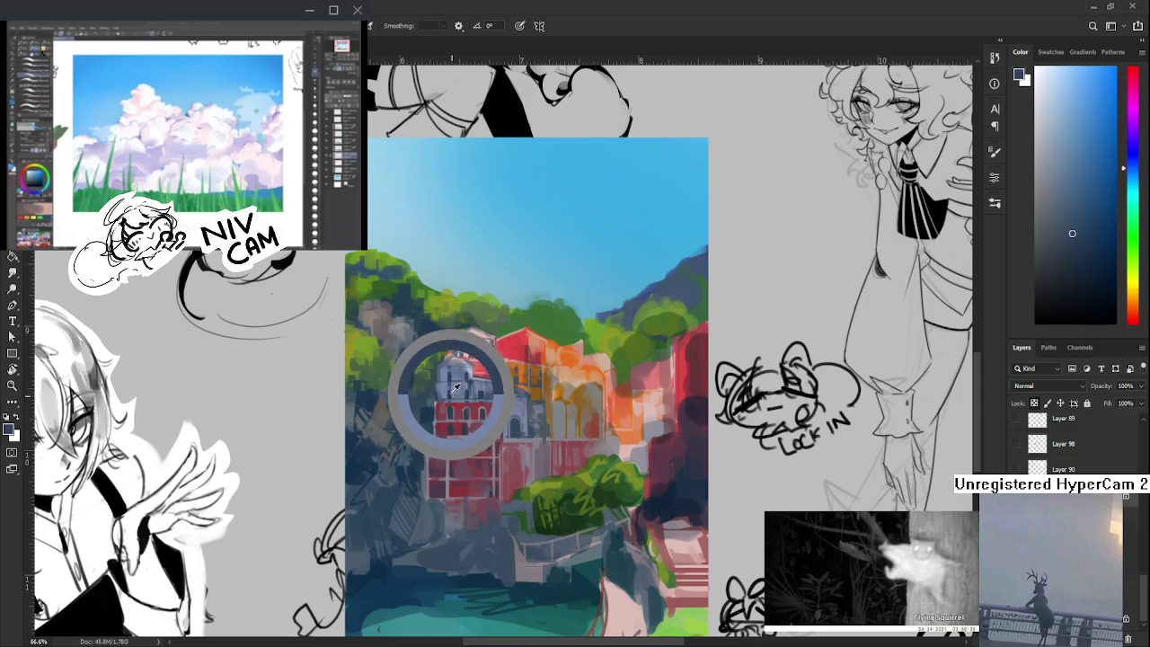
{"action": "left_click", "coordinate": [445, 369], "text": "alt"}
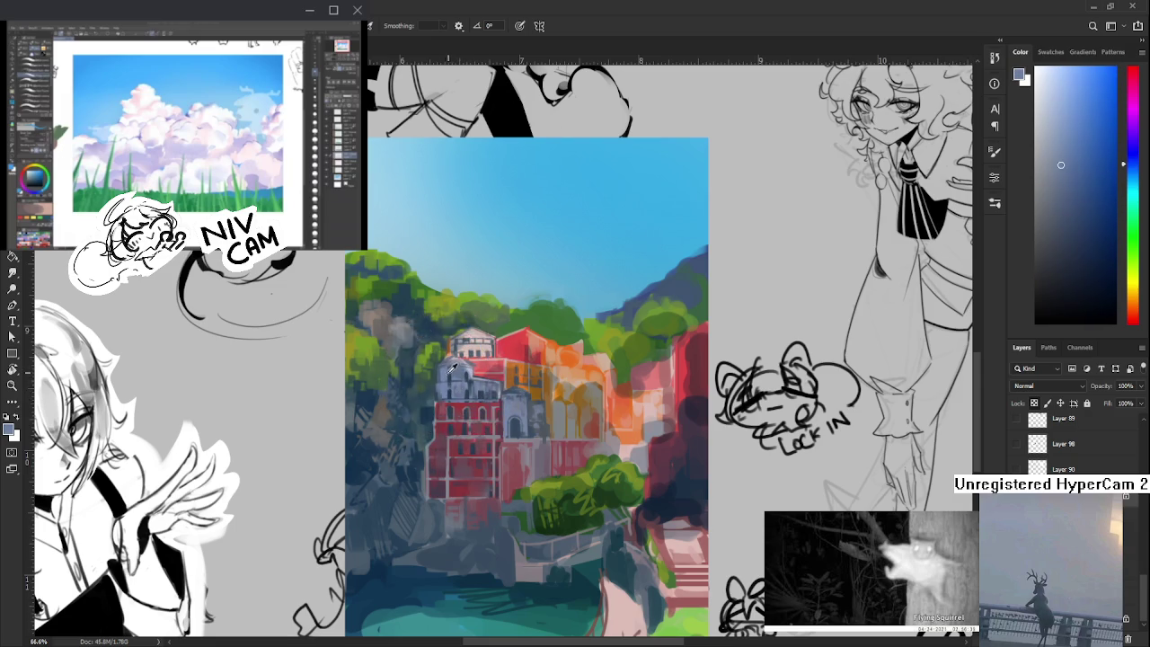
{"action": "left_click", "coordinate": [448, 369], "text": "alt"}
{"action": "left_click", "coordinate": [447, 372], "text": "alt"}
{"action": "left_click", "coordinate": [450, 368], "text": "alt"}
- Shade the smaller grey building darker and clarify its doorway
{"action": "mouse_move", "coordinate": [454, 382]}
{"action": "left_mouse_down"}
{"action": "mouse_move", "coordinate": [432, 394]}
{"action": "mouse_move", "coordinate": [471, 410]}
{"action": "left_mouse_up"}
{"action": "left_click", "coordinate": [439, 382], "text": "alt"}
{"action": "left_click", "coordinate": [432, 394], "text": "alt"}
{"action": "left_click", "coordinate": [479, 402], "text": "alt"}
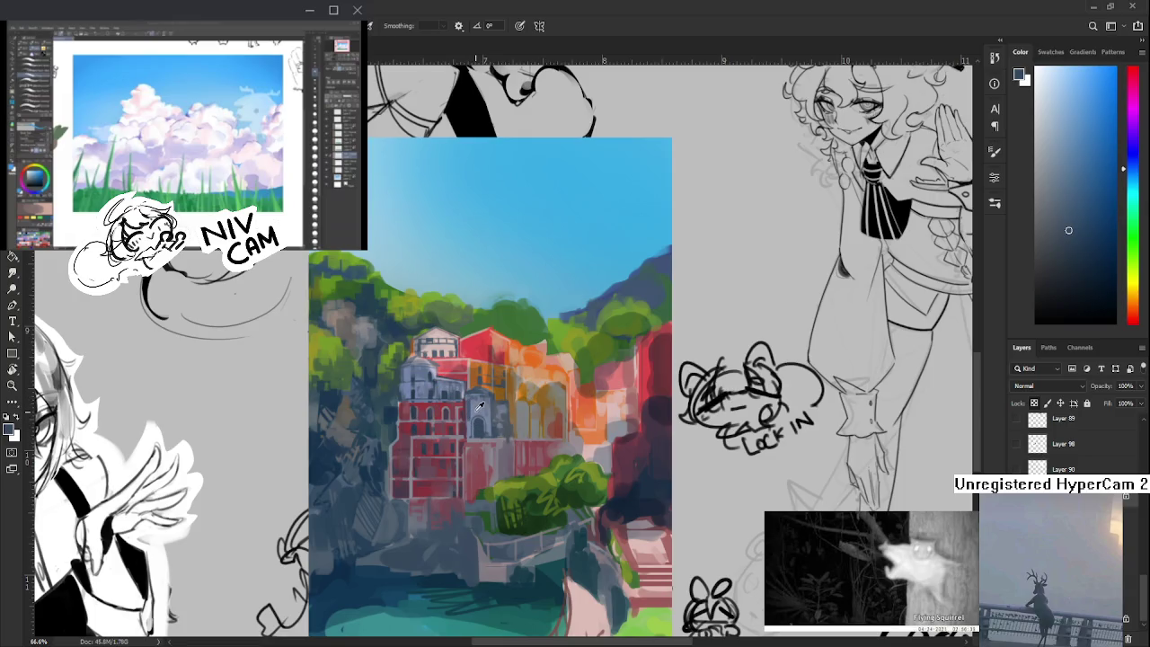
{"action": "left_click", "coordinate": [468, 402], "text": "alt"}
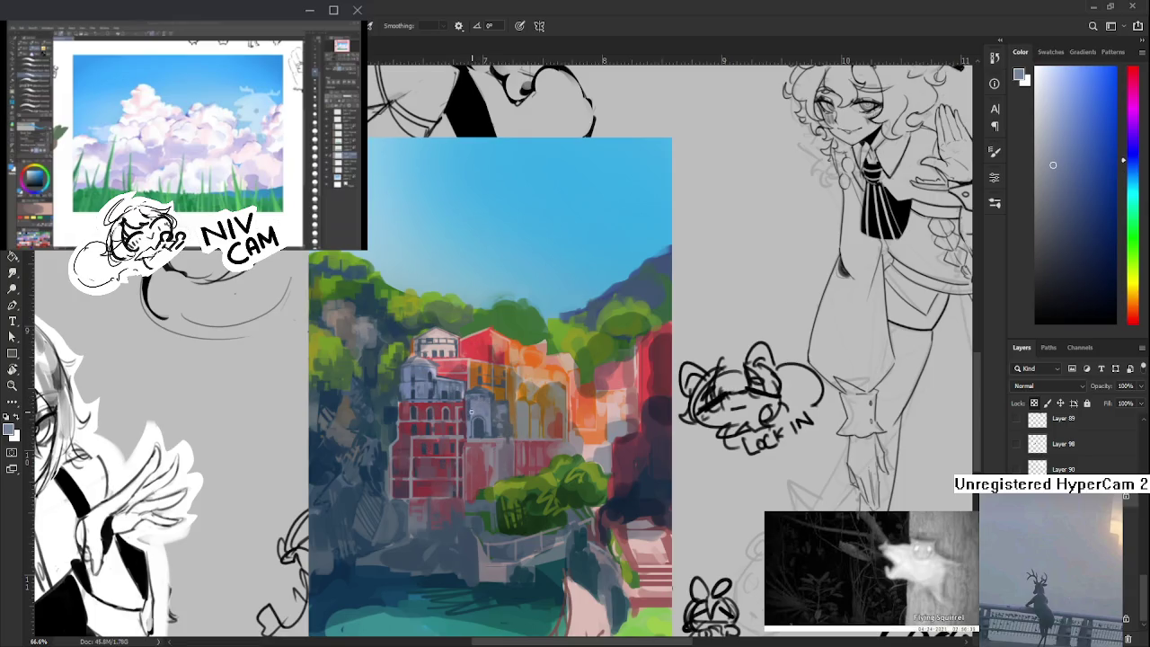
{"action": "left_click_drag", "start_coordinate": [479, 409], "coordinate": [486, 392]}
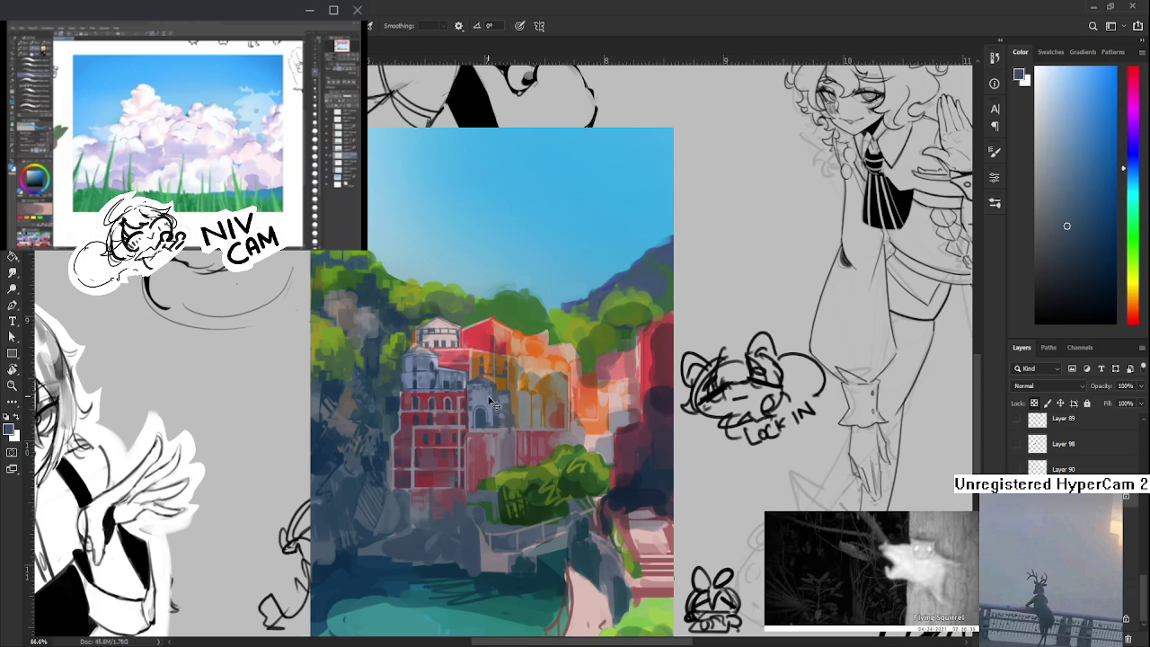
{"action": "left_click", "coordinate": [487, 395], "text": "alt"}
{"action": "left_click", "coordinate": [490, 388], "text": "alt"}
{"action": "left_click_drag", "start_coordinate": [490, 388], "coordinate": [489, 420]}
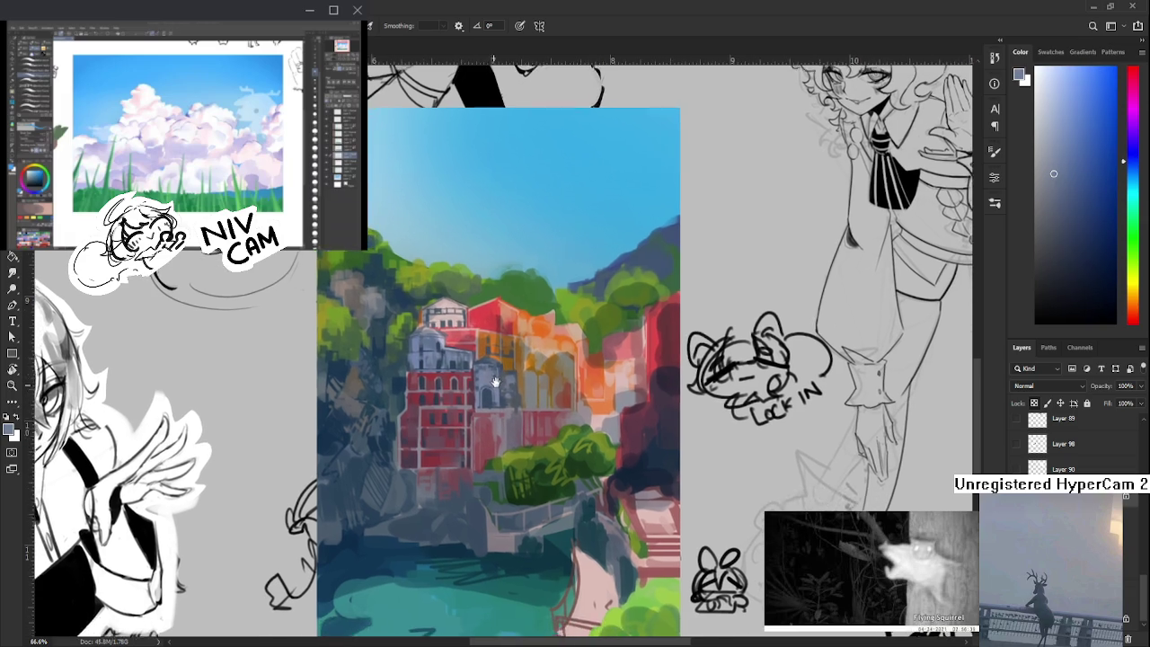
{"action": "left_click", "coordinate": [488, 404], "text": "alt"}
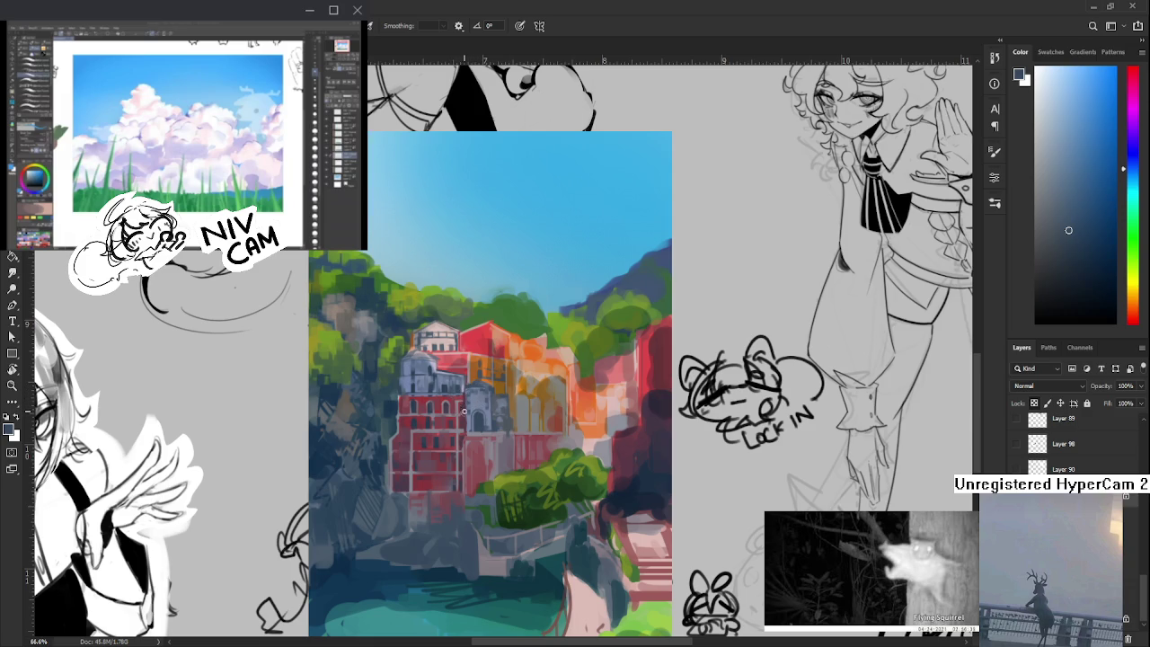
- Sample lighter and darker blue tones from the grey building
{"action": "left_click", "coordinate": [474, 426], "text": "alt"}
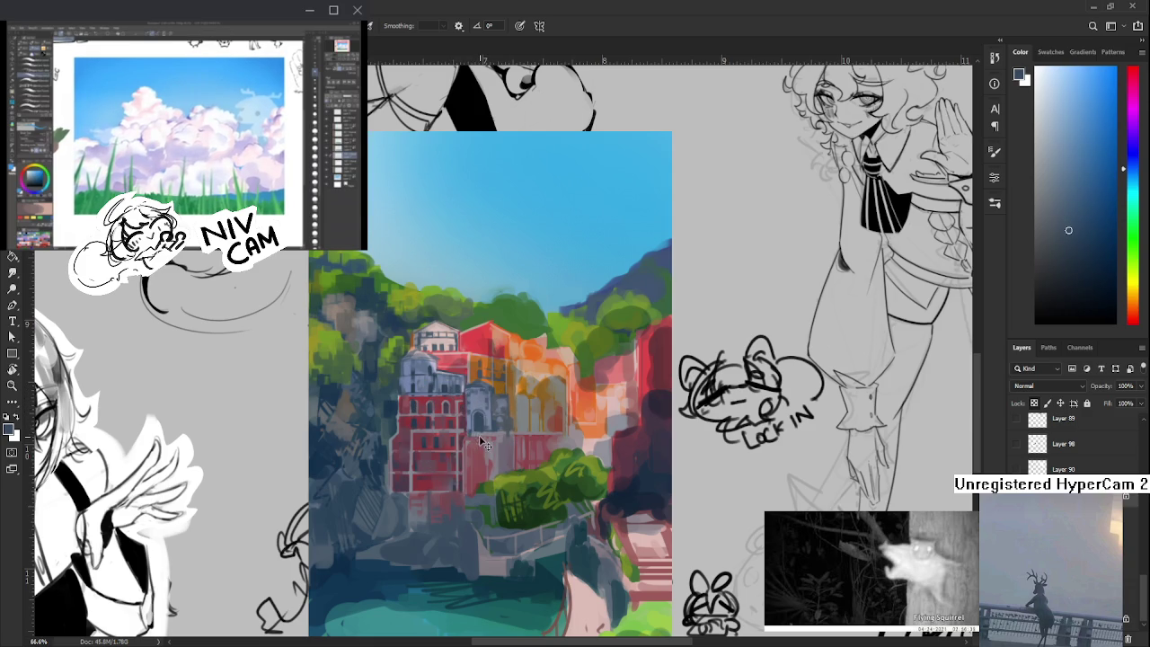
{"action": "left_click", "coordinate": [474, 419], "text": "alt"}
{"action": "left_click", "coordinate": [476, 421], "text": "alt"}
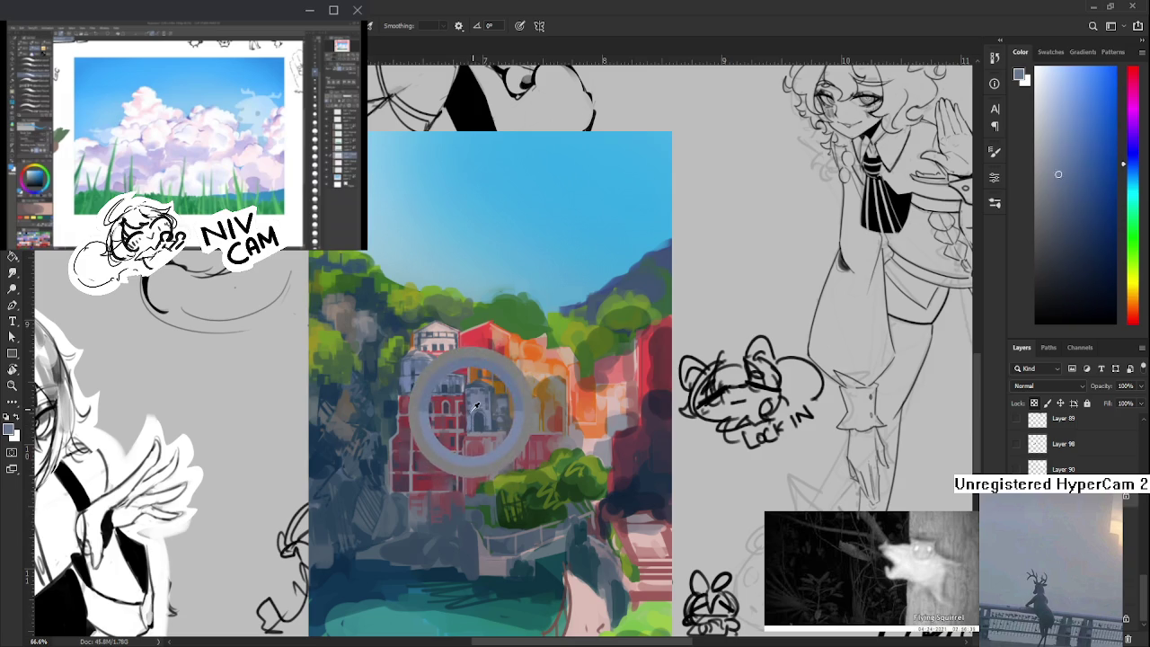
{"action": "left_click", "coordinate": [472, 431], "text": "alt"}
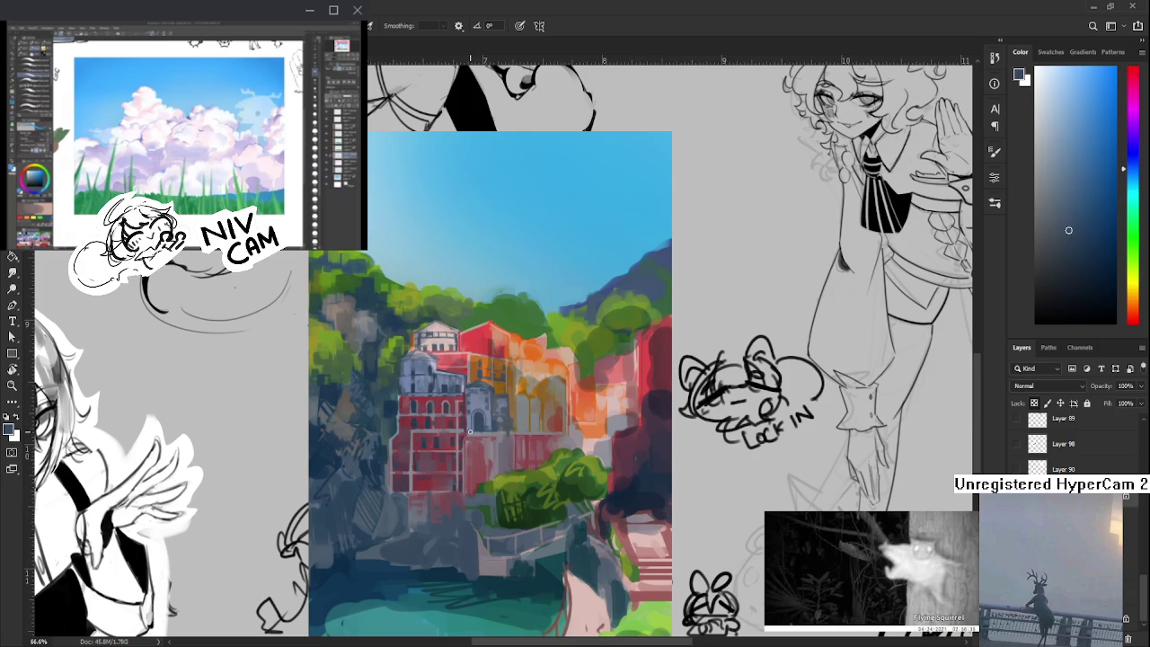
{"action": "left_click", "coordinate": [472, 434], "text": "alt"}
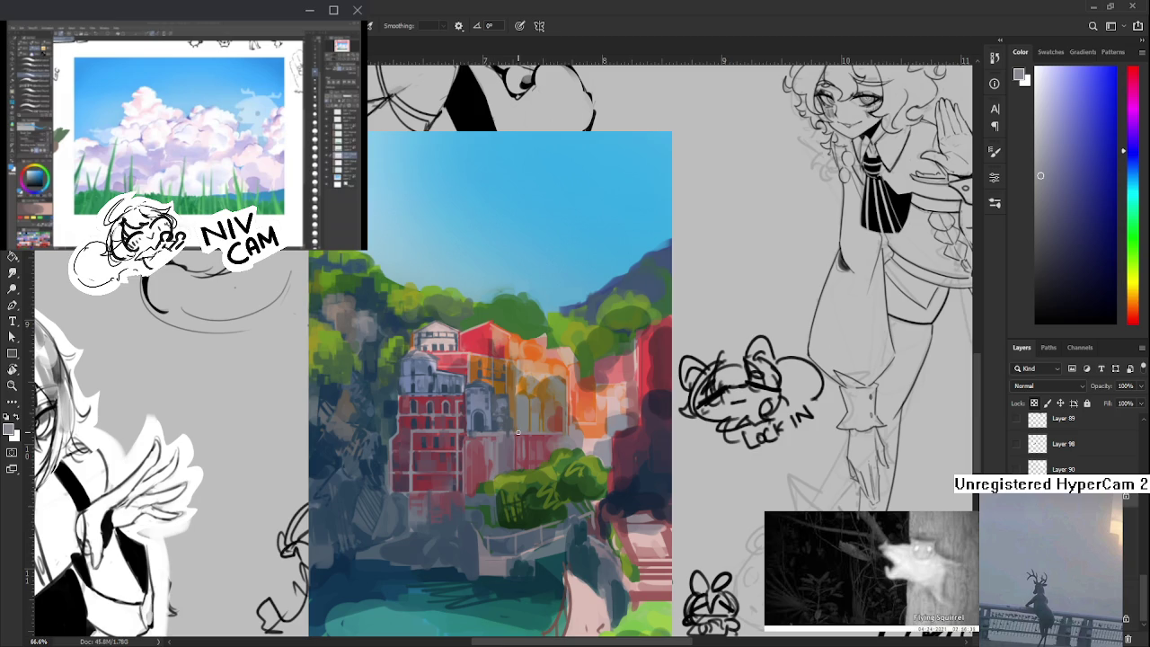
- Shift the view left and settle on a dark blue-grey from the building
{"action": "left_click_drag", "start_coordinate": [493, 411], "coordinate": [459, 410]}
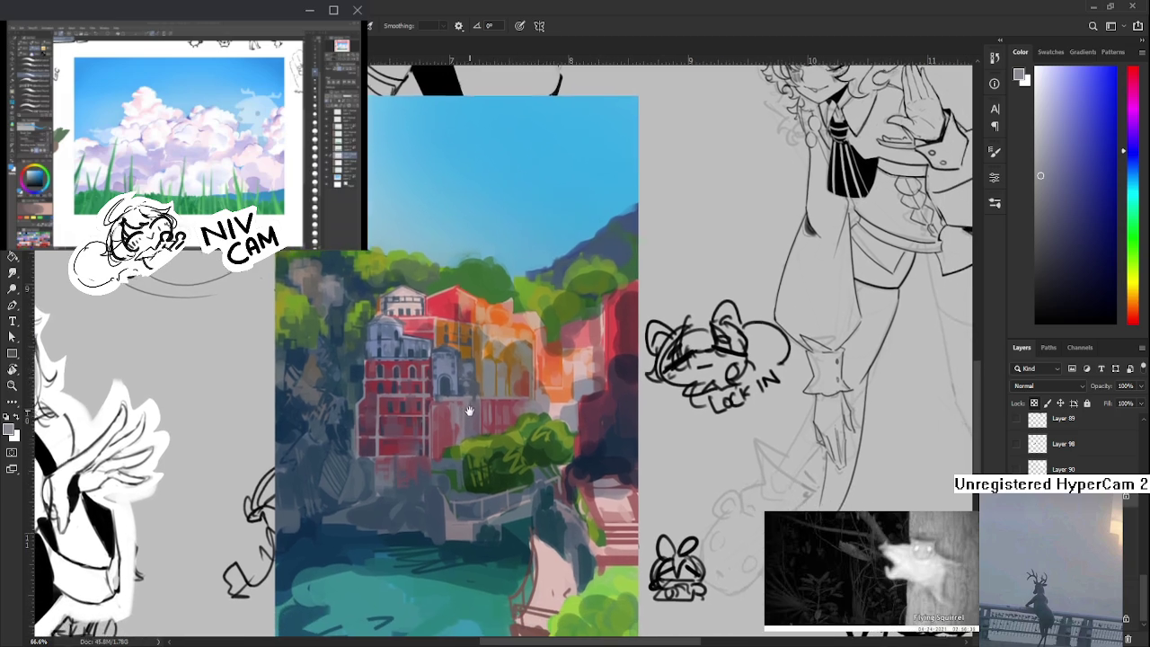
{"action": "left_click", "coordinate": [451, 399], "text": "alt"}
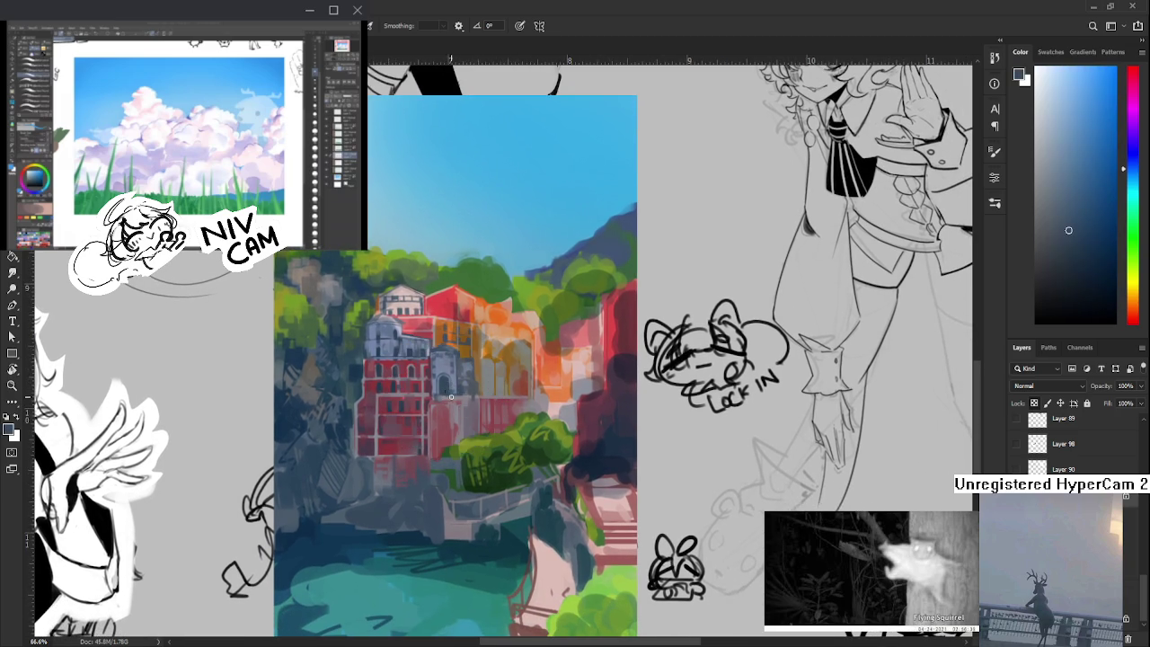
{"action": "left_click", "coordinate": [467, 401], "text": "alt"}
{"action": "left_click", "coordinate": [465, 397], "text": "alt"}
{"action": "left_click", "coordinate": [475, 398], "text": "alt"}
{"action": "scroll", "coordinate": [478, 397], "scroll_direction": "down", "scroll_amount": 2}
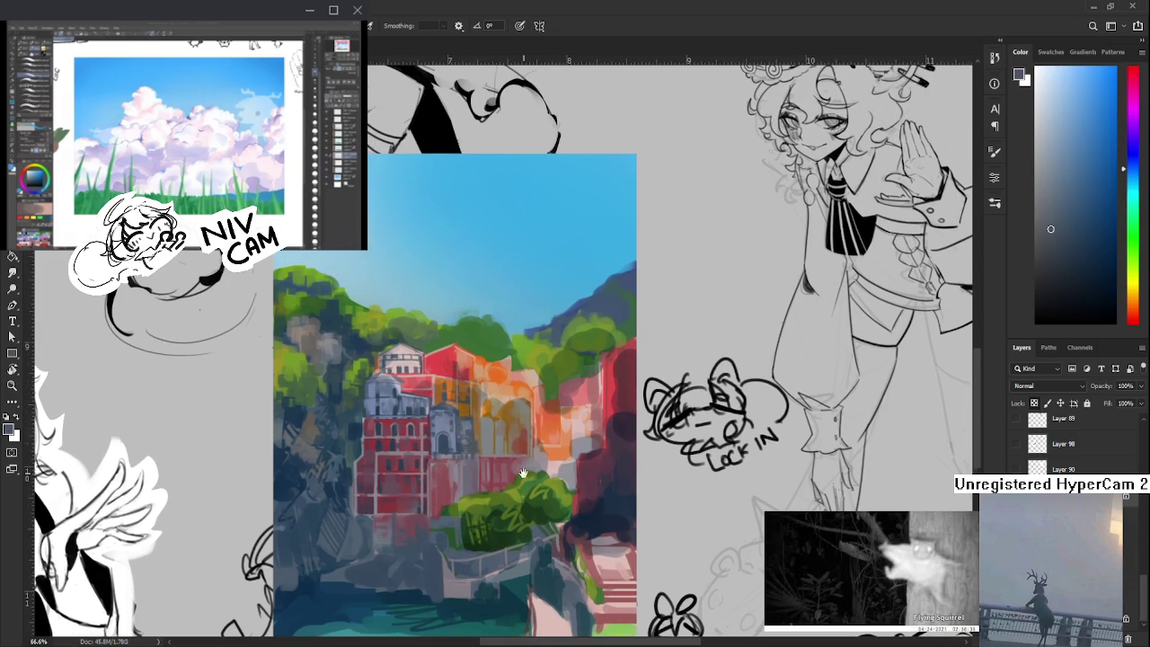
- Zoom in on the buildings and sample the pink-red of the red building
{"action": "scroll", "coordinate": [401, 429], "scroll_direction": "down", "scroll_amount": 2}
{"action": "scroll", "coordinate": [401, 430], "scroll_direction": "down", "scroll_amount": 1}
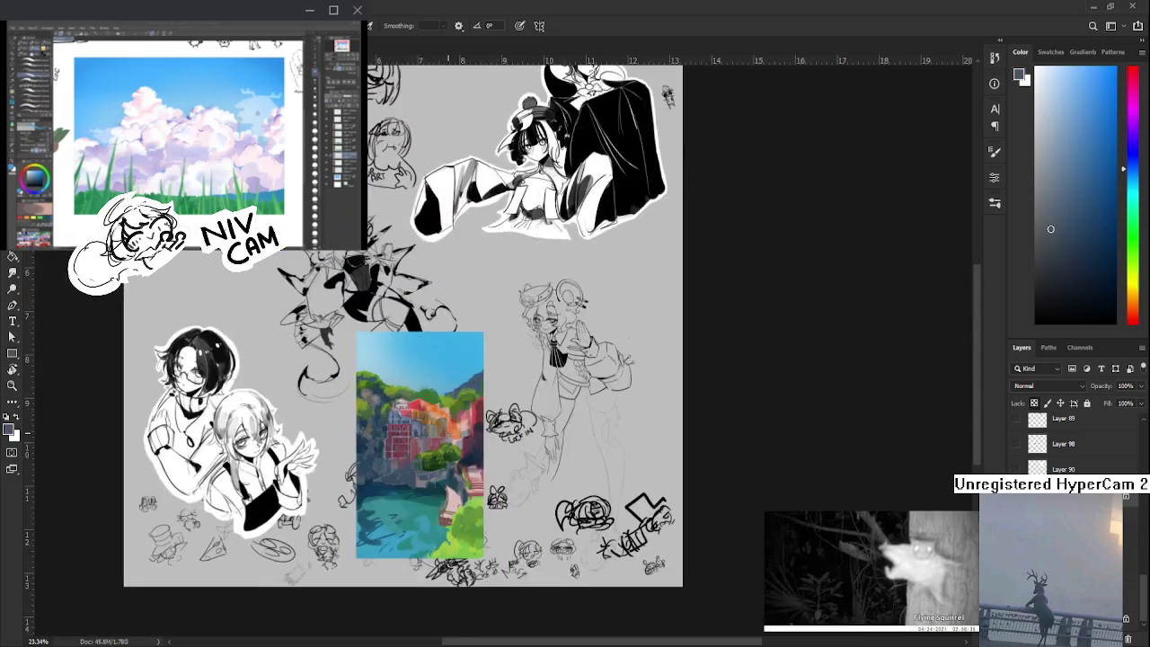
{"action": "scroll", "coordinate": [450, 431], "scroll_direction": "up", "scroll_amount": 3}
{"action": "scroll", "coordinate": [494, 432], "scroll_direction": "up", "scroll_amount": 1}
{"action": "scroll", "coordinate": [539, 432], "scroll_direction": "up", "scroll_amount": 1}
{"action": "left_click_drag", "start_coordinate": [539, 433], "coordinate": [549, 444]}
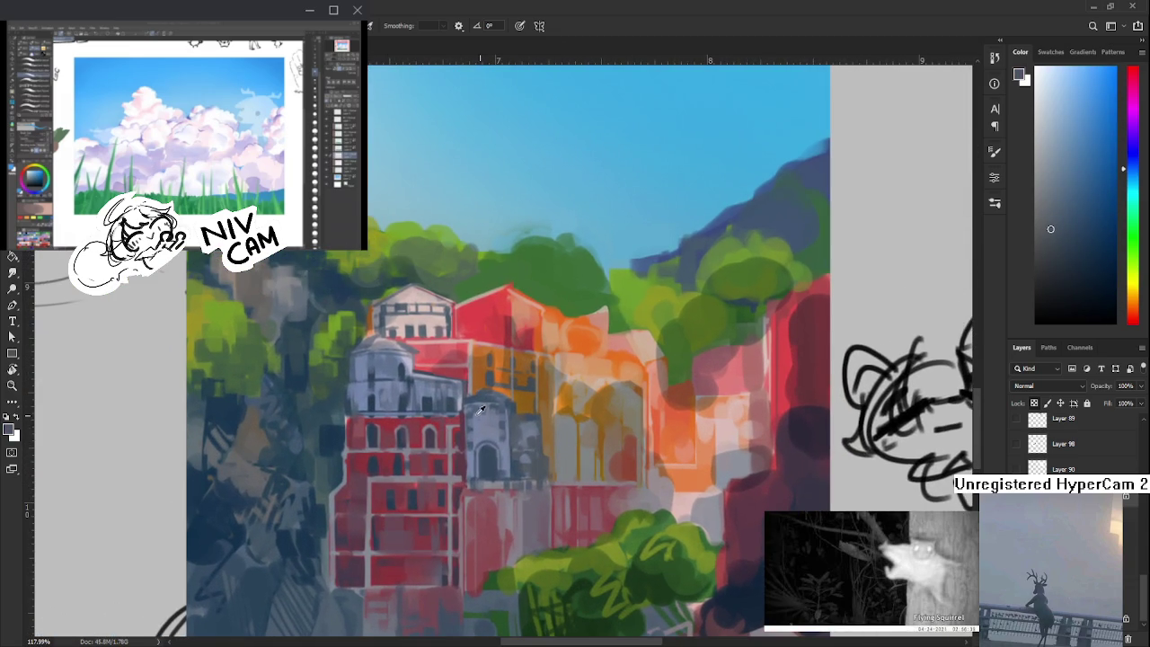
{"action": "left_click", "coordinate": [455, 419], "text": "alt"}
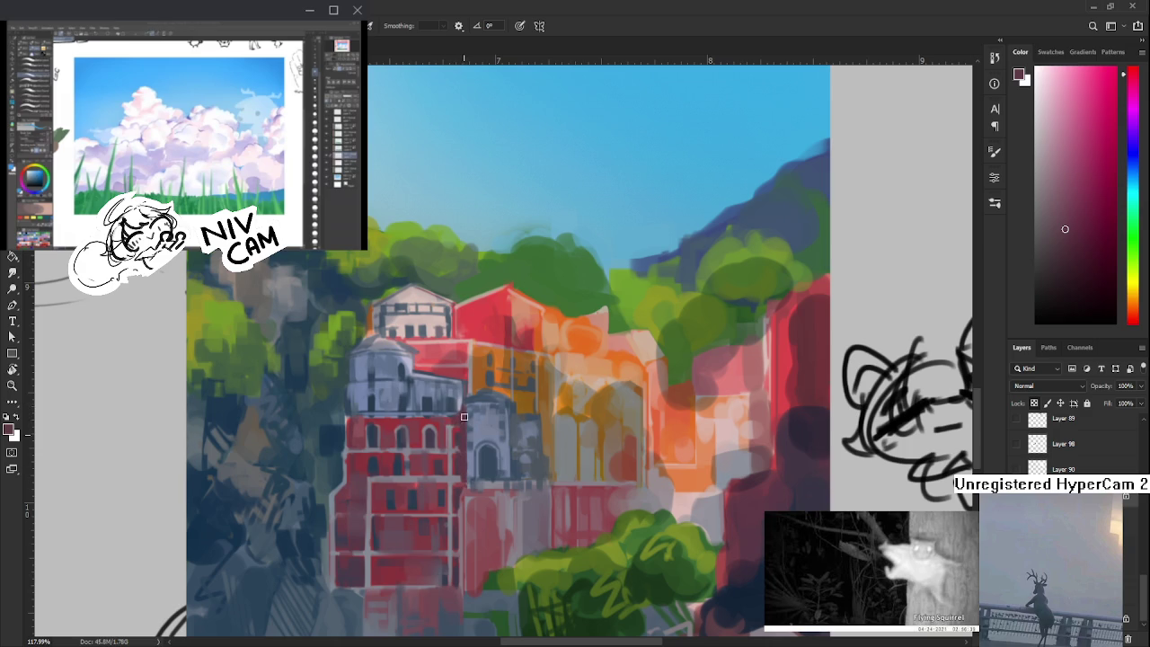
{"action": "left_click_drag", "start_coordinate": [497, 433], "coordinate": [522, 376]}
- Sample blue-grey and magenta-red tones around the grey tower, then zoom closer on it
{"action": "left_click", "coordinate": [513, 399], "text": "alt"}
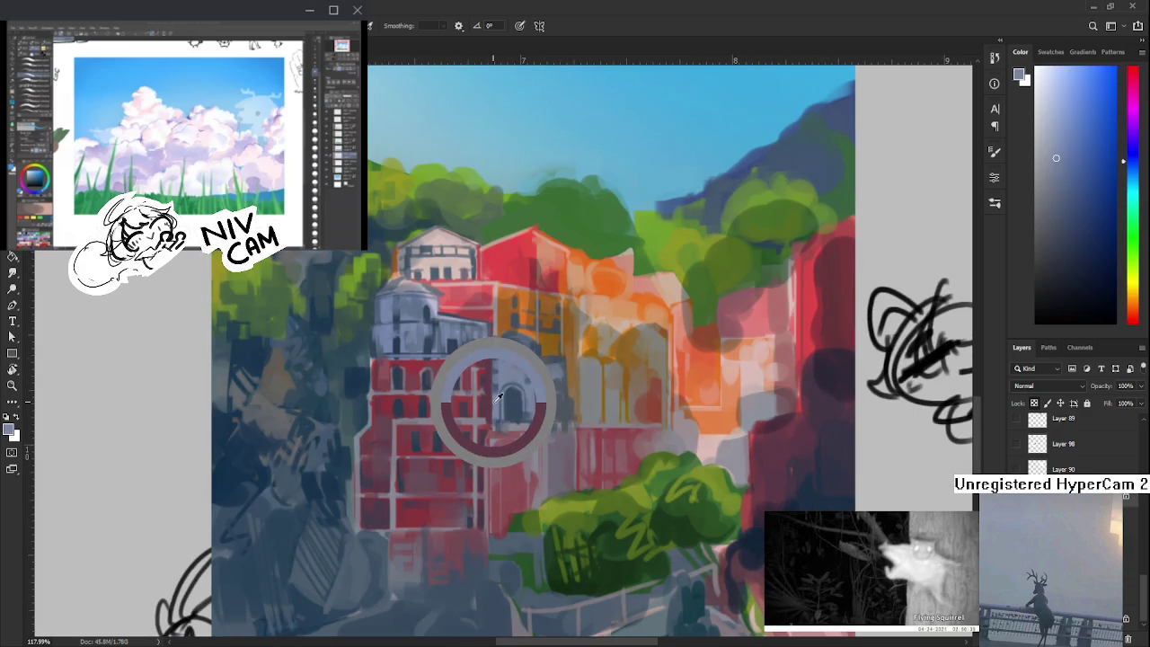
{"action": "left_click", "coordinate": [506, 380], "text": "alt"}
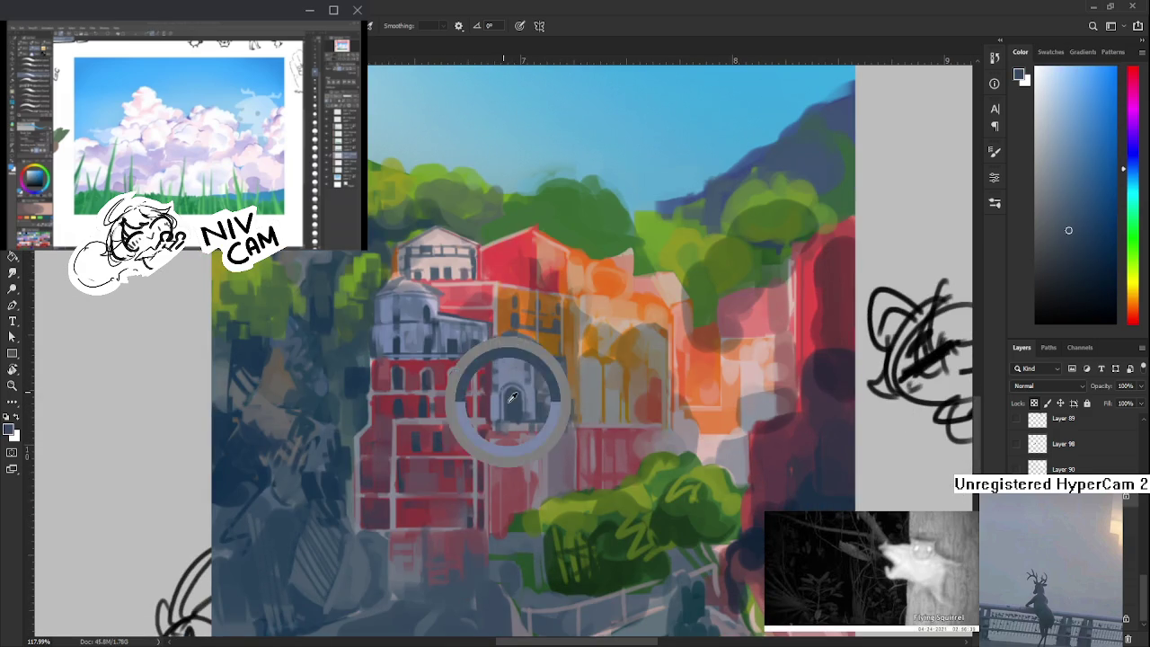
{"action": "left_click", "coordinate": [501, 406], "text": "alt"}
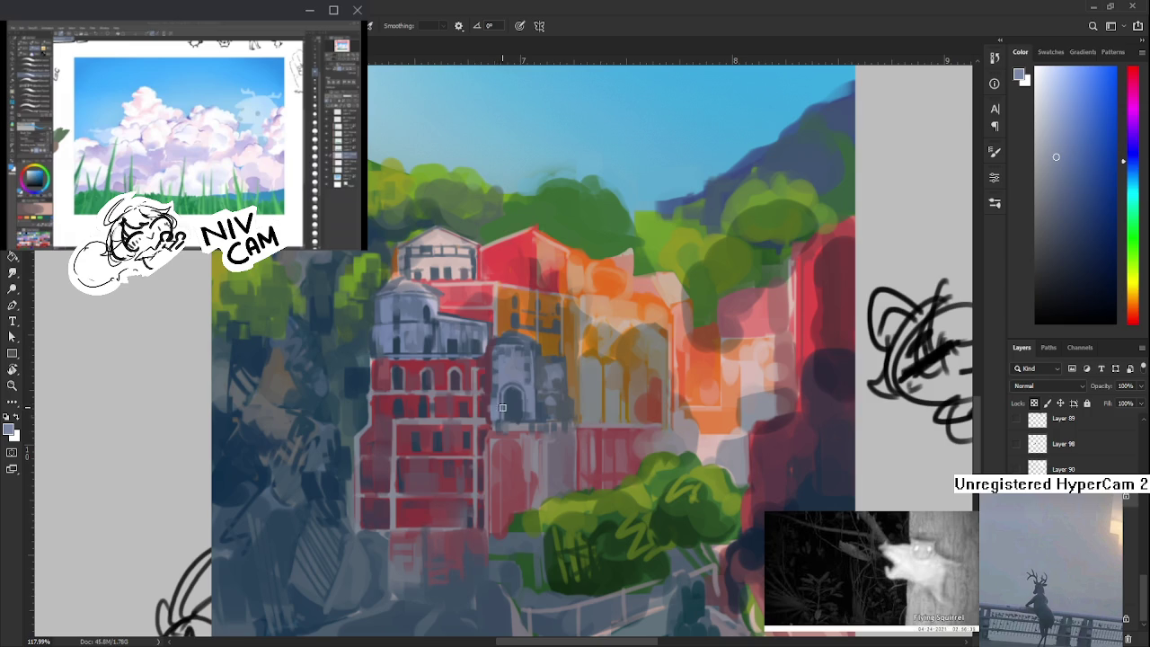
{"action": "left_click", "coordinate": [489, 410], "text": "alt"}
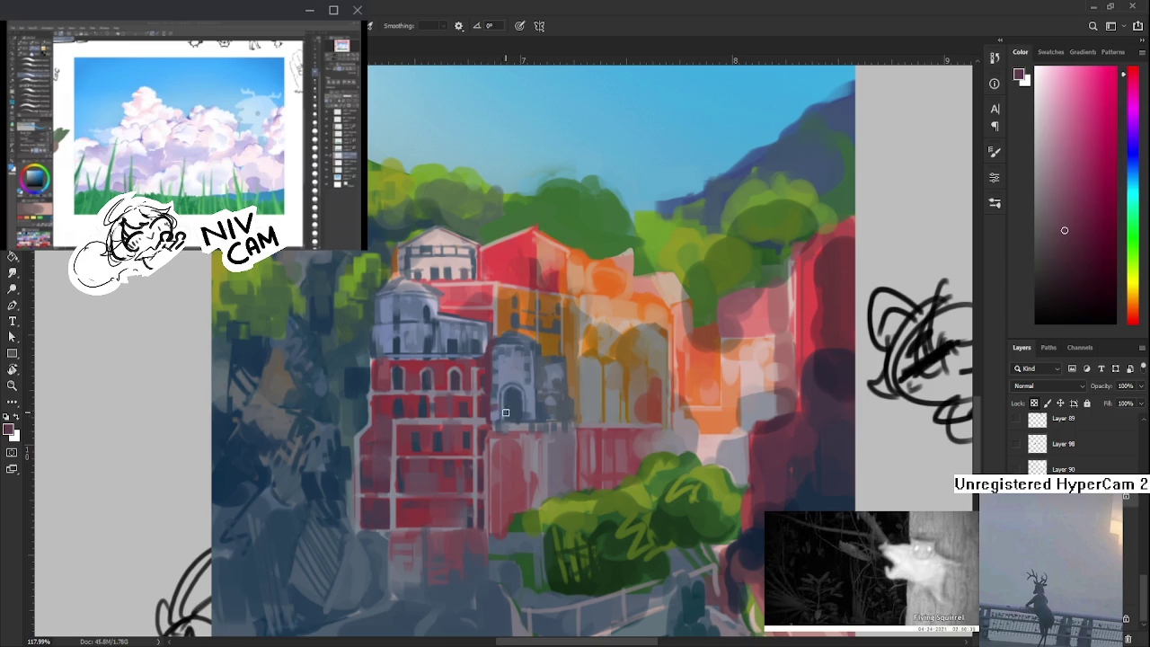
{"action": "left_click", "coordinate": [490, 406], "text": "alt"}
{"action": "left_click", "coordinate": [500, 398], "text": "alt"}
{"action": "left_click", "coordinate": [499, 395], "text": "alt"}
{"action": "left_click", "coordinate": [497, 407], "text": "alt"}
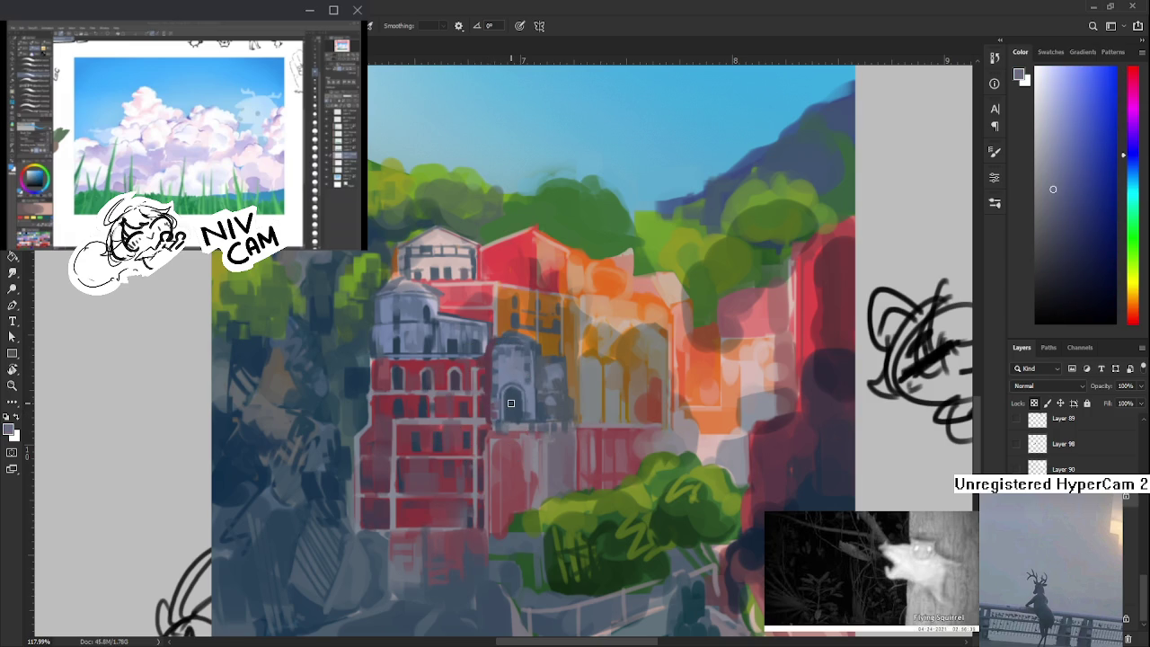
{"action": "scroll", "coordinate": [510, 403], "scroll_direction": "down", "scroll_amount": 3}
{"action": "left_click_drag", "start_coordinate": [509, 406], "coordinate": [569, 411]}
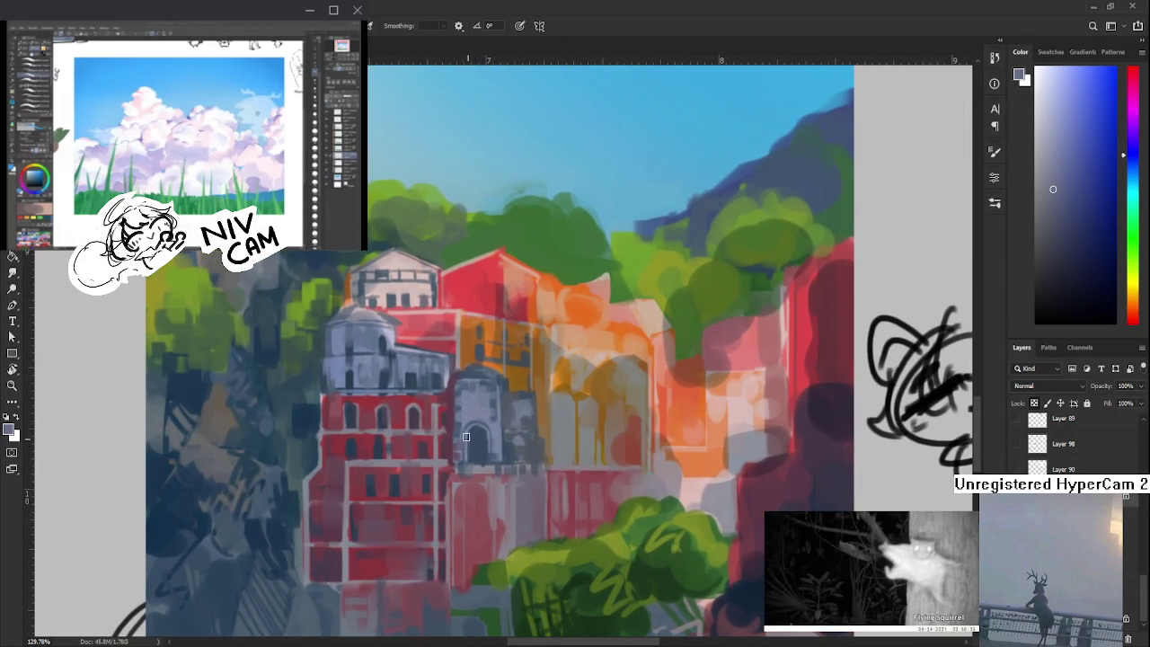
- Sample a darker blue-grey and paint a small dark vertical mark on the tower
{"action": "left_click", "coordinate": [461, 415], "text": "alt"}
{"action": "left_click", "coordinate": [489, 407], "text": "alt"}
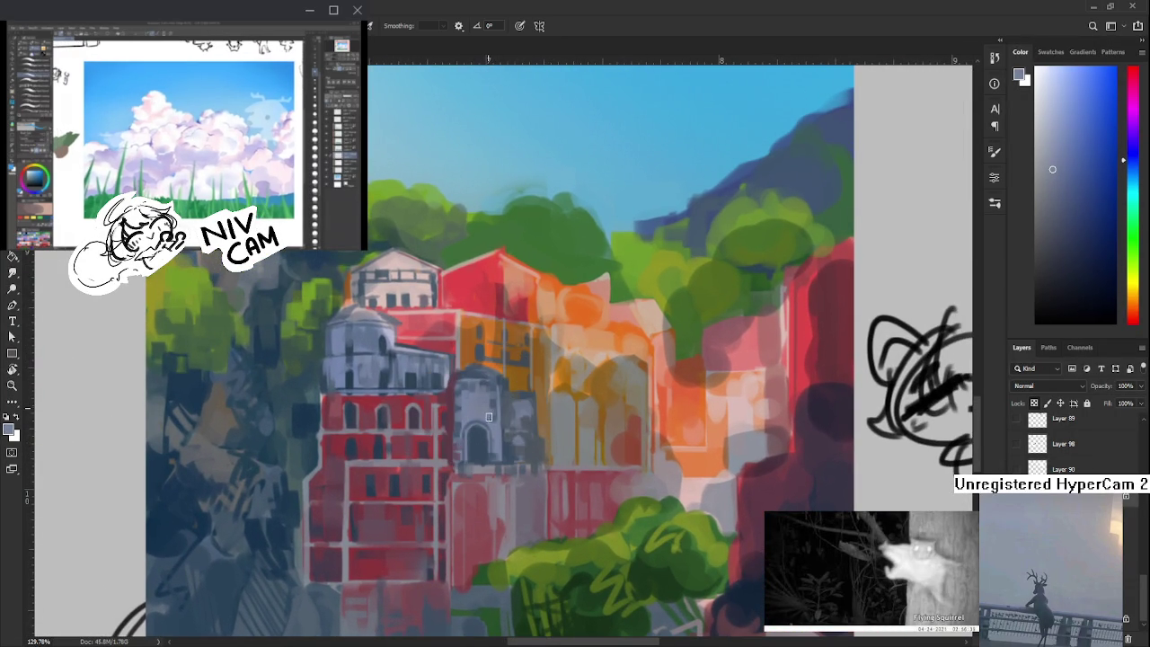
{"action": "left_click", "coordinate": [494, 399], "text": "alt"}
{"action": "left_click_drag", "start_coordinate": [495, 430], "coordinate": [499, 437]}
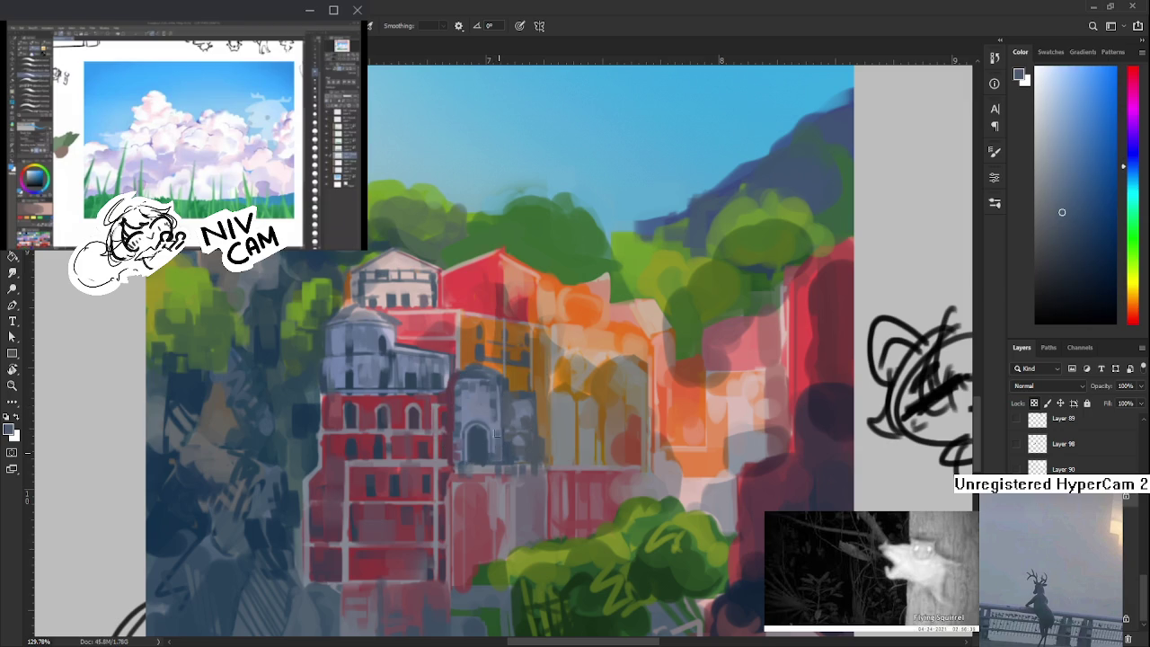
- Alternate lighter and darker blue-grey samples, then brush a dark grey vertical stroke down the tower
{"action": "left_click", "coordinate": [500, 432], "text": "alt"}
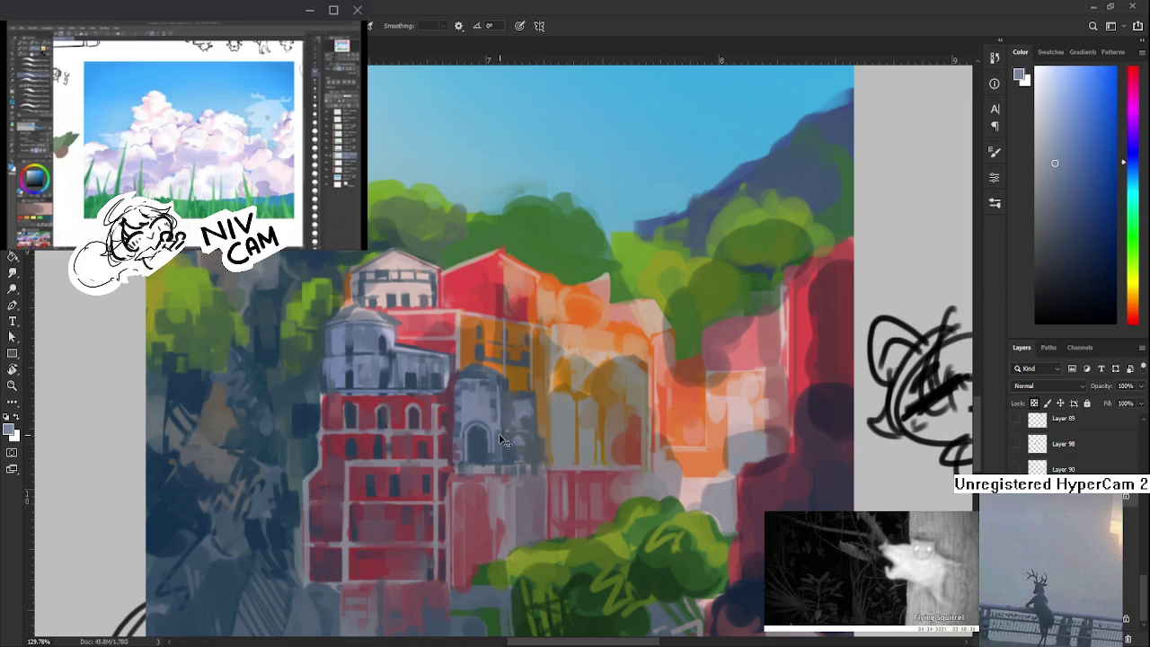
{"action": "left_click", "coordinate": [496, 443], "text": "alt"}
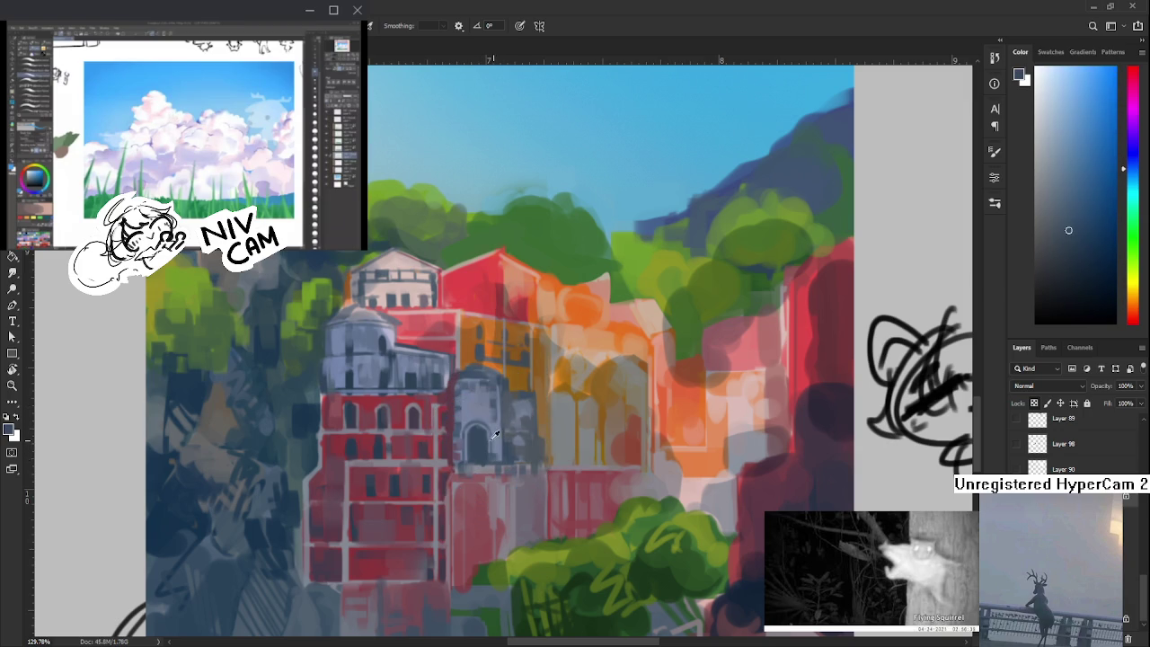
{"action": "left_click", "coordinate": [499, 429], "text": "alt"}
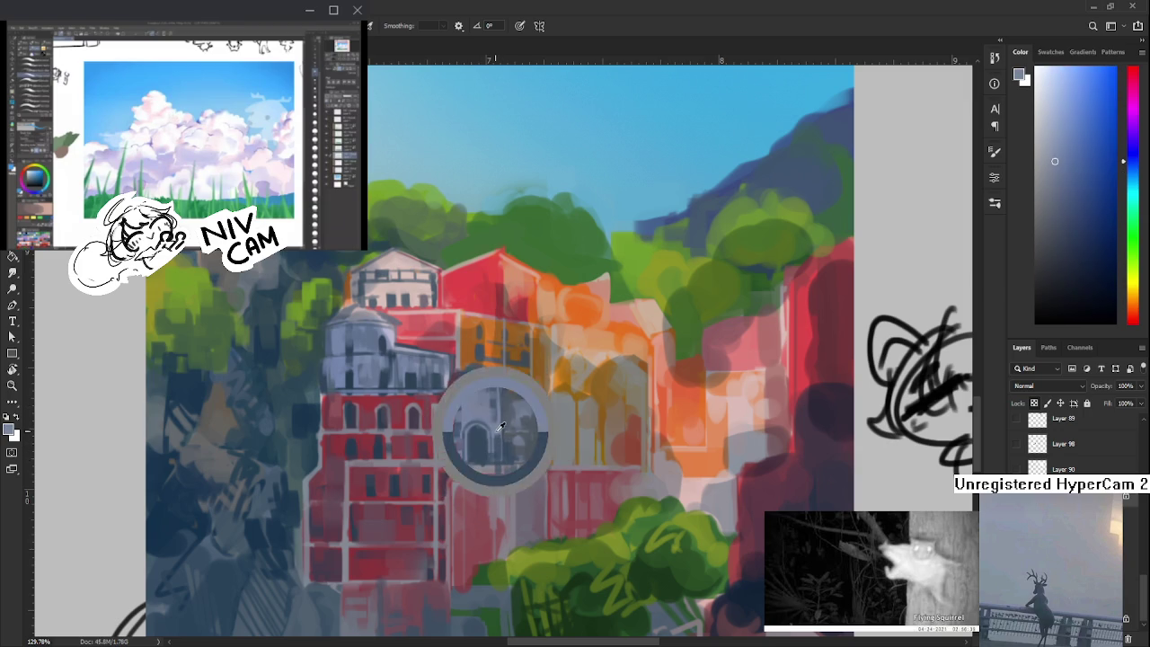
{"action": "left_click", "coordinate": [497, 446], "text": "alt"}
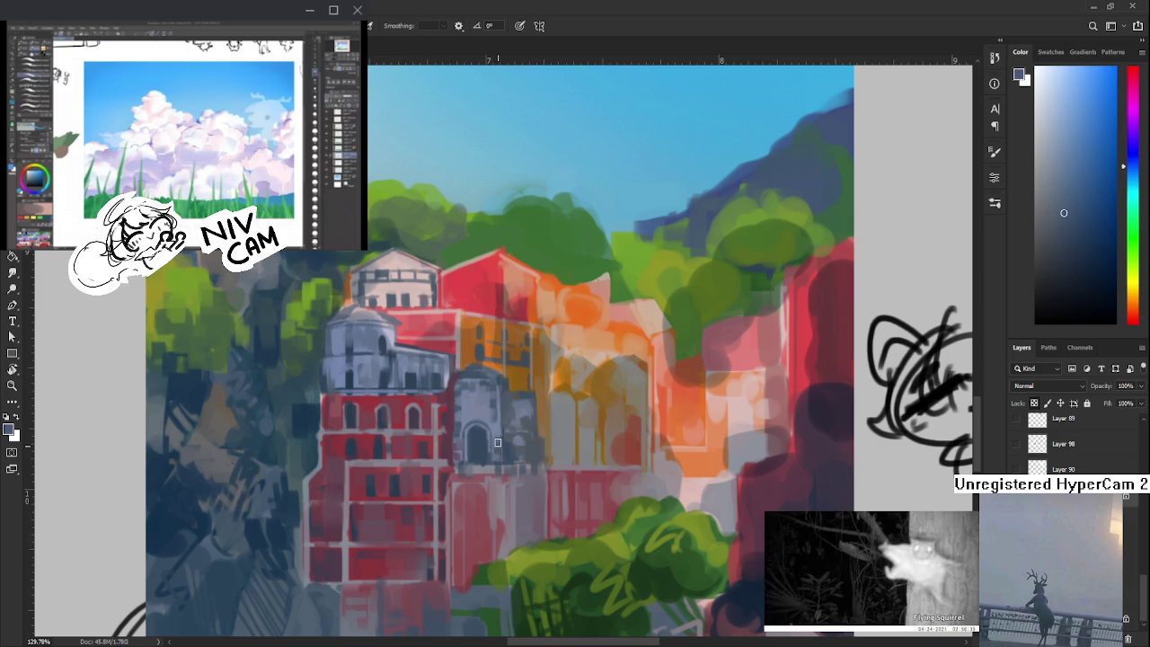
{"action": "left_click", "coordinate": [498, 445], "text": "alt"}
{"action": "left_click", "coordinate": [503, 445], "text": "alt"}
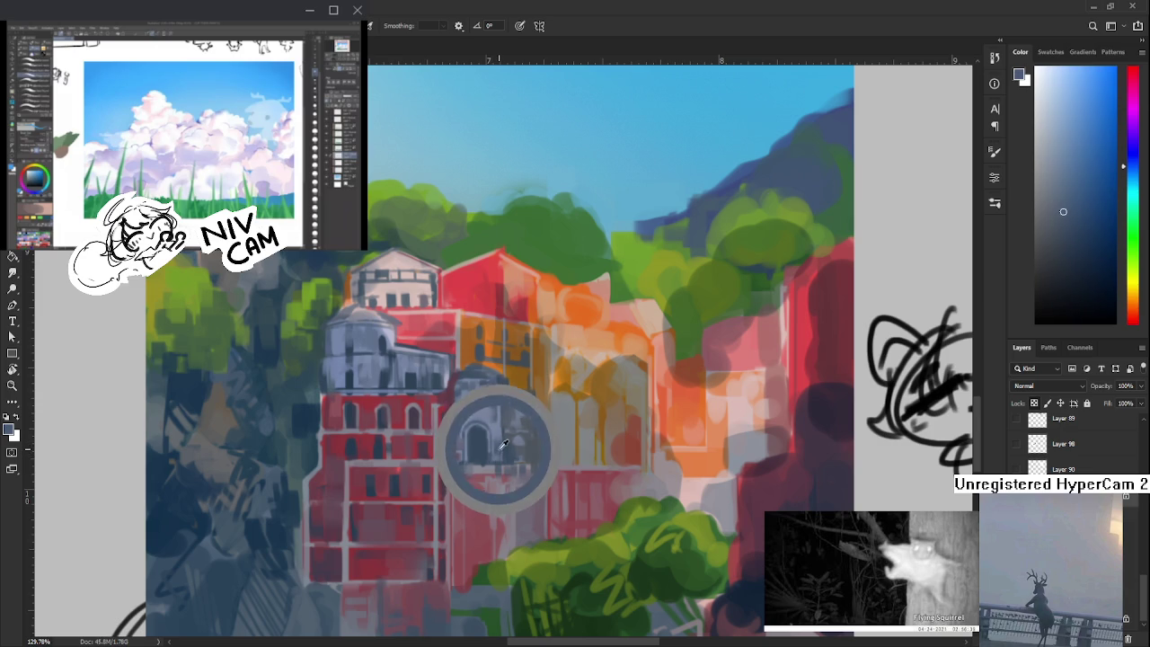
{"action": "left_click", "coordinate": [497, 428], "text": "alt"}
{"action": "left_click", "coordinate": [491, 415], "text": "alt"}
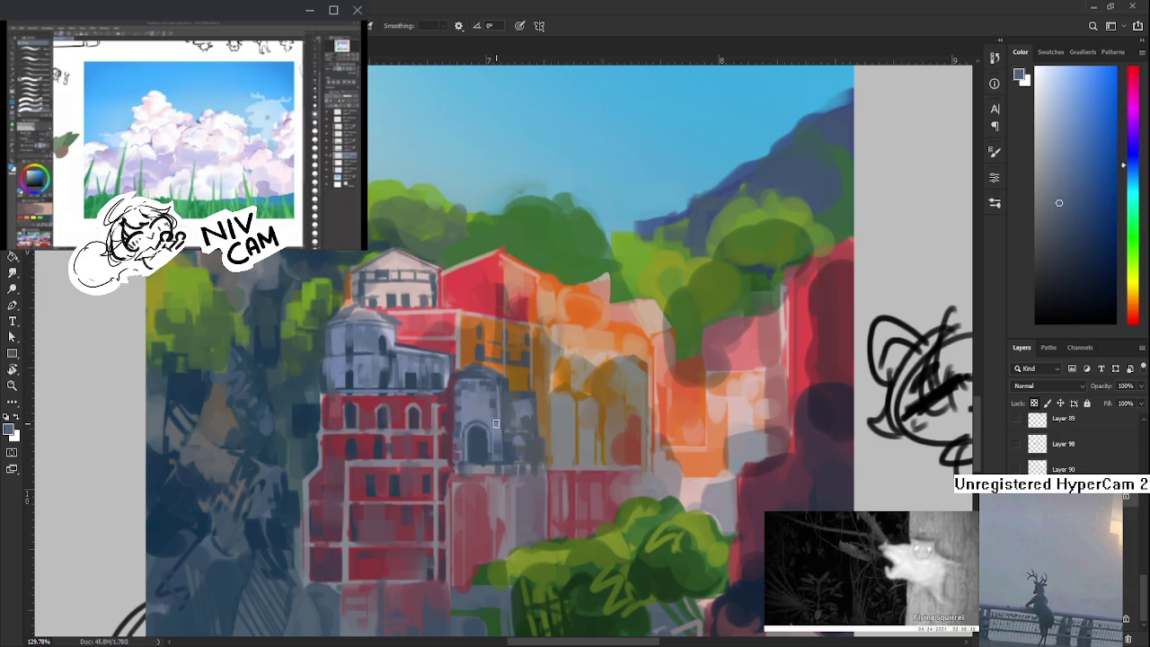
{"action": "left_click", "coordinate": [496, 417], "text": "alt"}
{"action": "left_click", "coordinate": [499, 412], "text": "alt"}
{"action": "left_click", "coordinate": [499, 410], "text": "alt"}
{"action": "left_click", "coordinate": [483, 393], "text": "alt"}
{"action": "left_click_drag", "start_coordinate": [479, 388], "coordinate": [481, 417]}
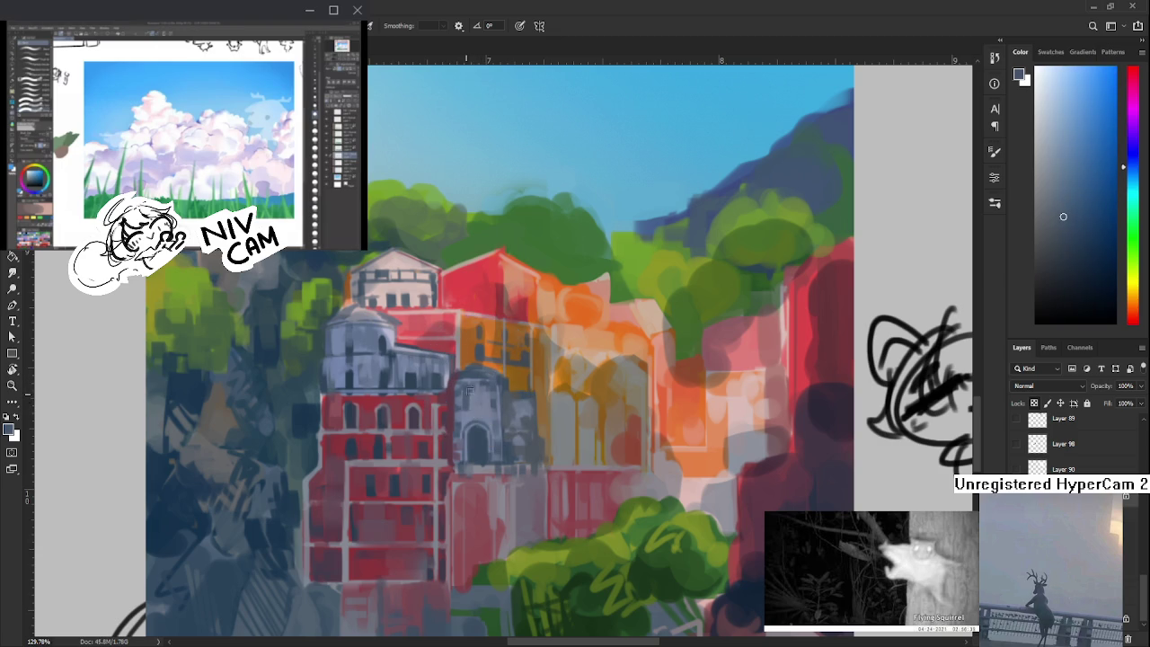
- Sample lighter and darker blue tones from the domed tower
{"action": "left_click", "coordinate": [470, 412], "text": "alt"}
{"action": "left_click", "coordinate": [483, 400], "text": "alt"}
{"action": "left_click", "coordinate": [468, 405], "text": "alt"}
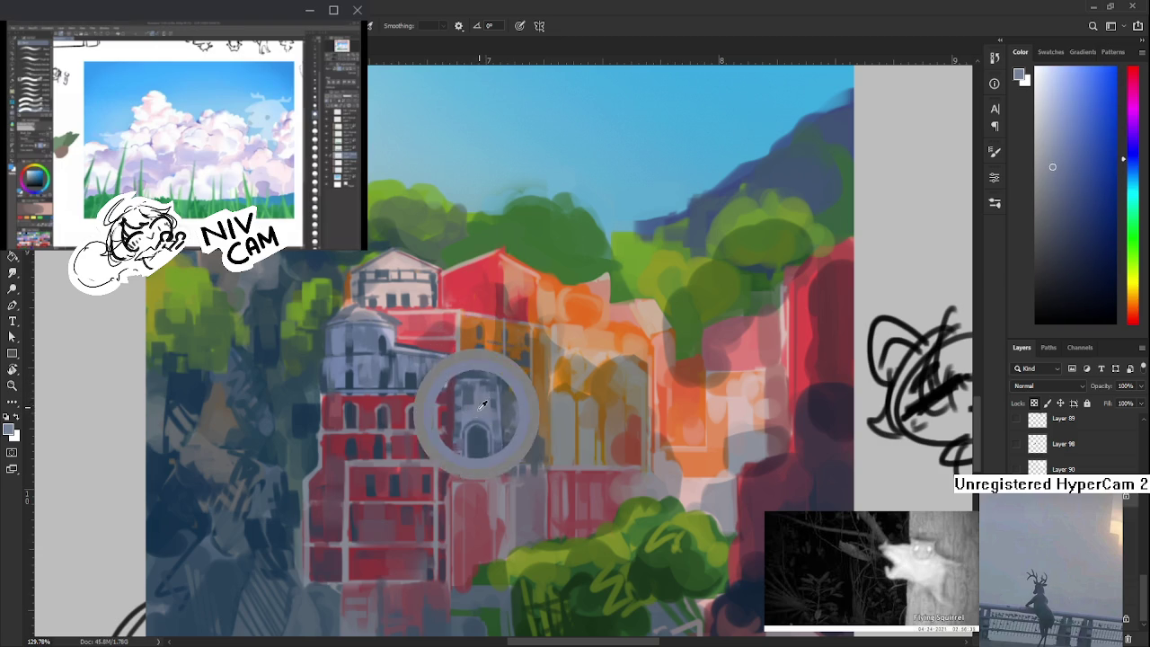
{"action": "left_click", "coordinate": [477, 406], "text": "alt"}
{"action": "left_click", "coordinate": [476, 404], "text": "alt"}
{"action": "left_click", "coordinate": [472, 396], "text": "alt"}
{"action": "left_click", "coordinate": [473, 384], "text": "alt"}
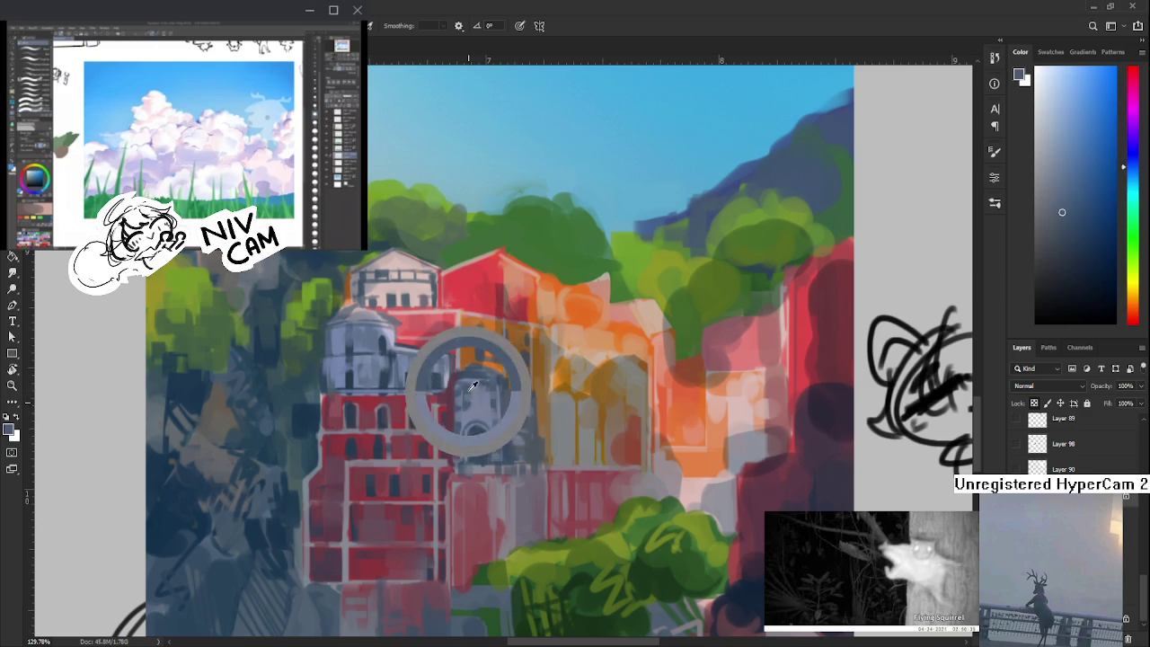
{"action": "left_click", "coordinate": [477, 400], "text": "alt"}
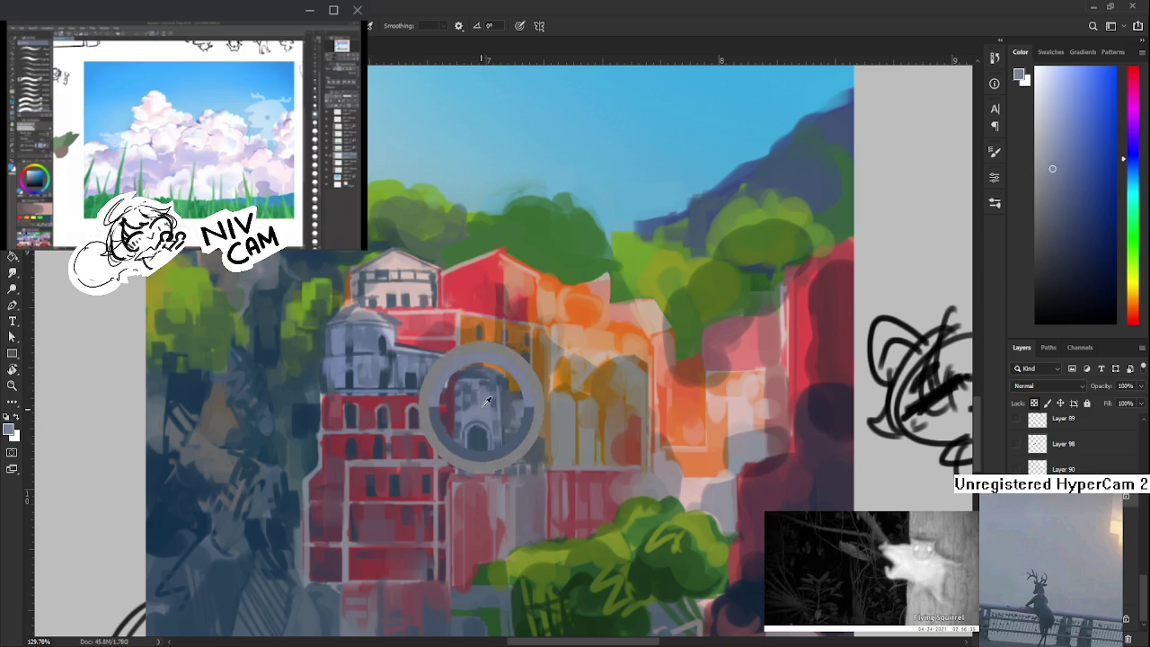
- Fine-tune the sampled colour from the tower's upper section
{"action": "left_click", "coordinate": [476, 389], "text": "alt"}
{"action": "left_click", "coordinate": [471, 387], "text": "alt"}
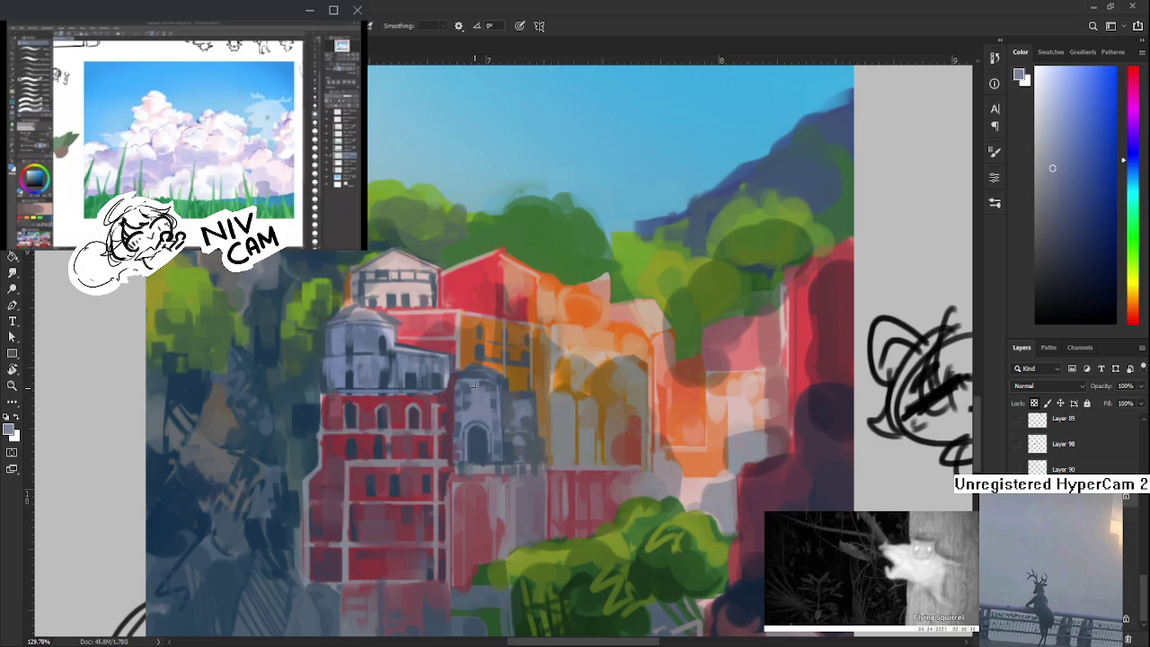
{"action": "left_click", "coordinate": [477, 388], "text": "alt"}
{"action": "left_click", "coordinate": [477, 389], "text": "alt"}
{"action": "left_click", "coordinate": [481, 370], "text": "alt"}
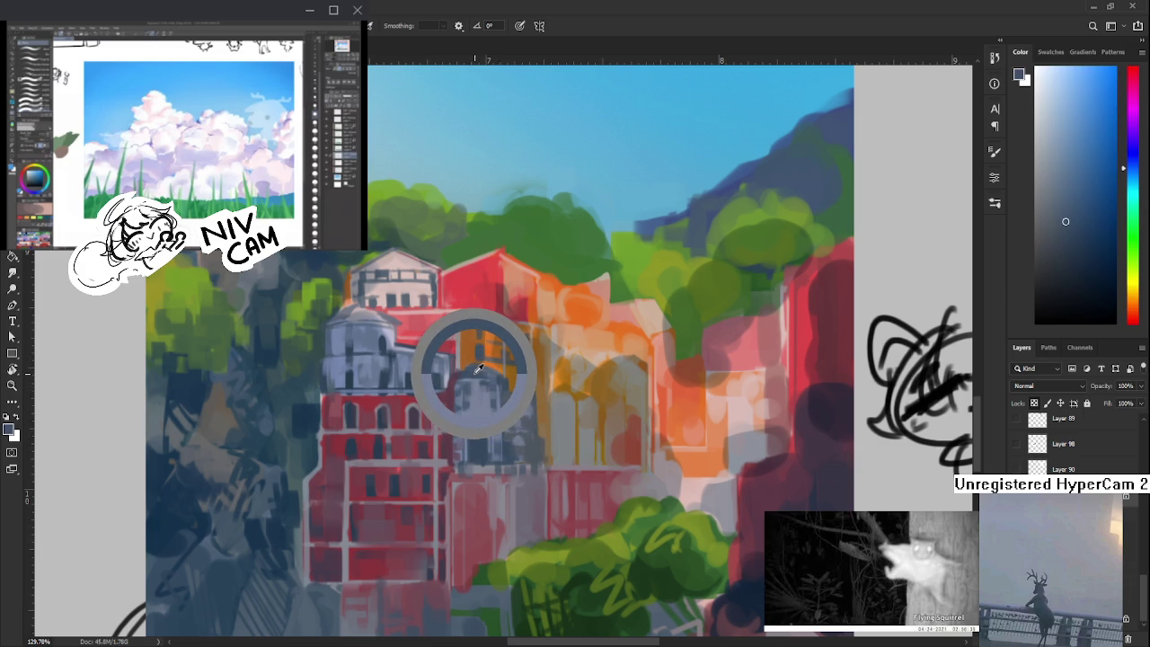
{"action": "left_click", "coordinate": [480, 372], "text": "alt"}
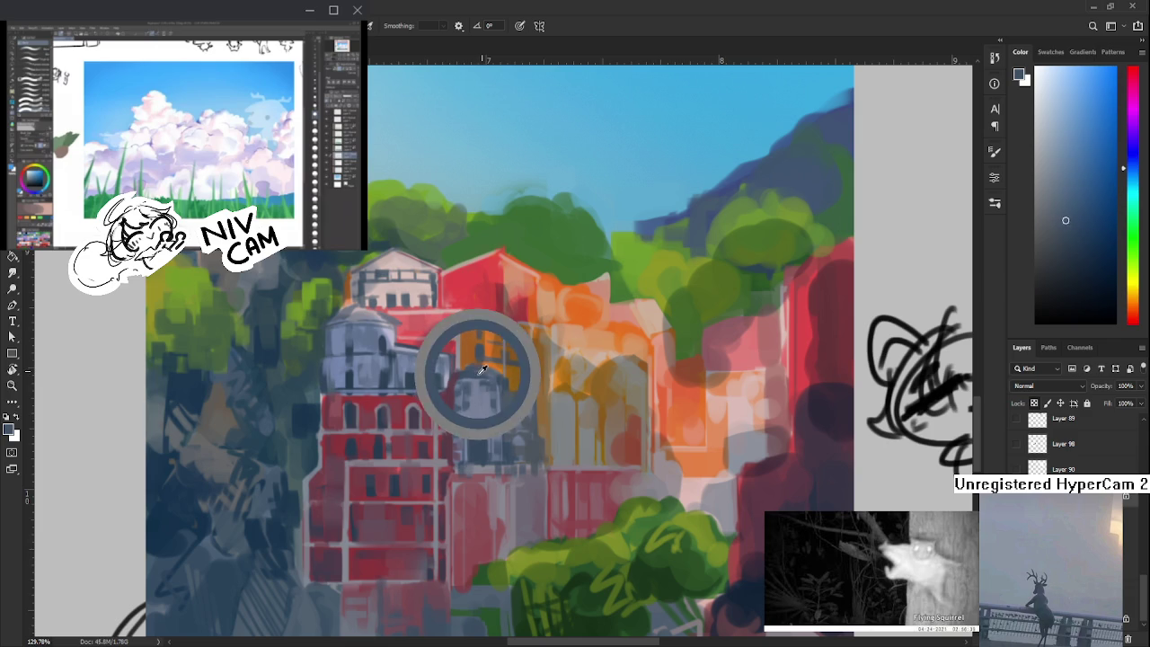
{"action": "left_click", "coordinate": [480, 372], "text": "alt"}
{"action": "left_click", "coordinate": [480, 370], "text": "alt"}
{"action": "left_click", "coordinate": [477, 366], "text": "alt"}
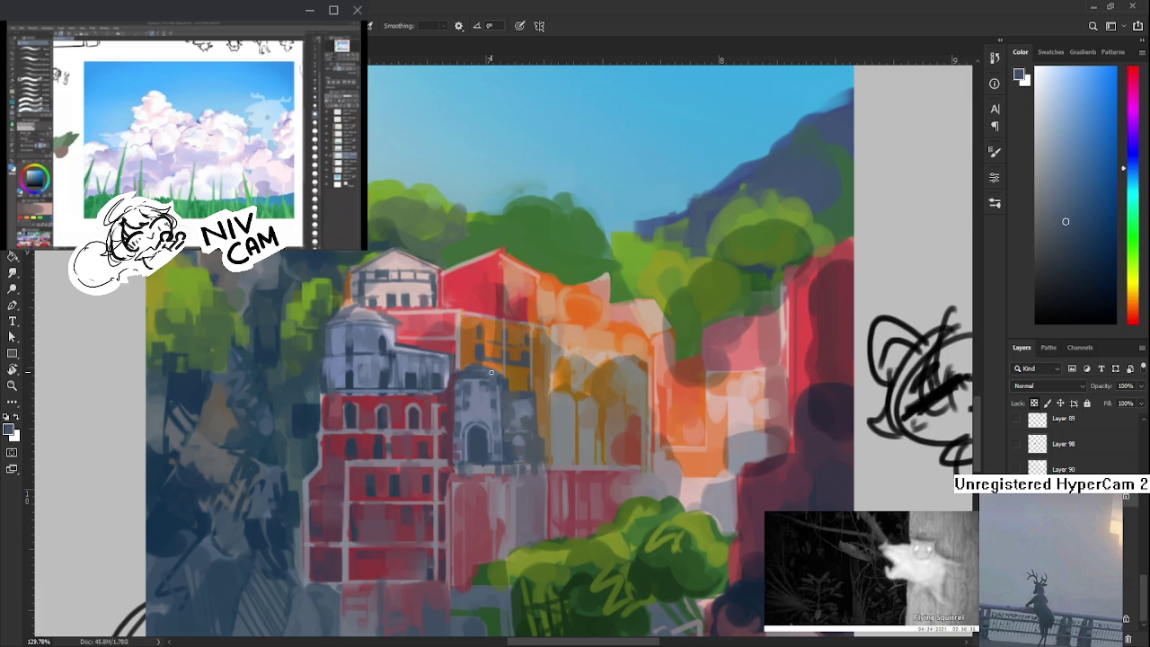
- Sample lighter facade colours and paint lighter window detail on the grey tower
{"action": "mouse_move", "coordinate": [536, 407]}
{"action": "left_mouse_down"}
{"action": "mouse_move", "coordinate": [491, 432]}
{"action": "mouse_move", "coordinate": [508, 438]}
{"action": "left_mouse_up"}
{"action": "left_click", "coordinate": [433, 399], "text": "alt"}
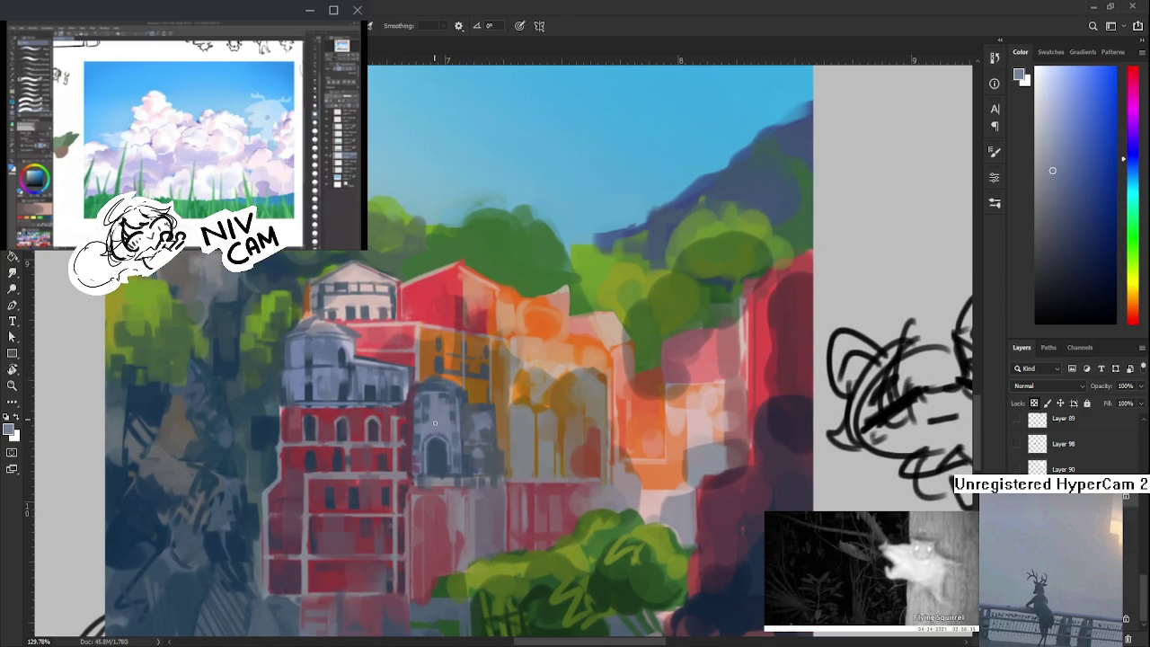
{"action": "left_click_drag", "start_coordinate": [440, 405], "coordinate": [448, 417]}
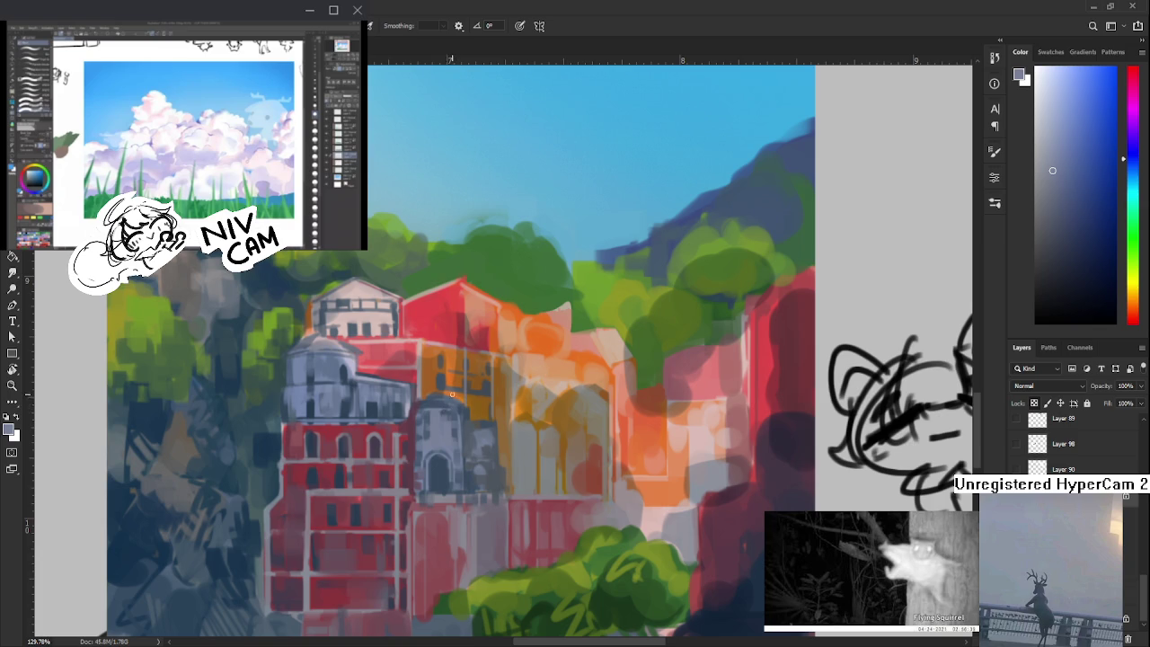
{"action": "left_click_drag", "start_coordinate": [470, 380], "coordinate": [429, 403]}
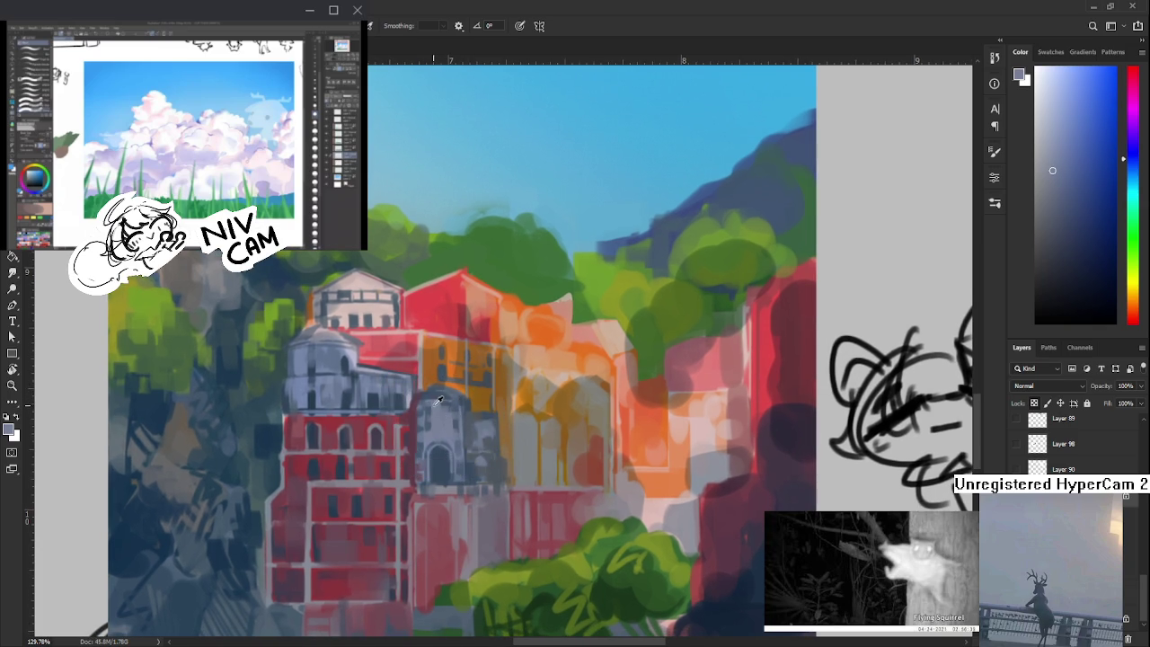
{"action": "left_click", "coordinate": [432, 404]}
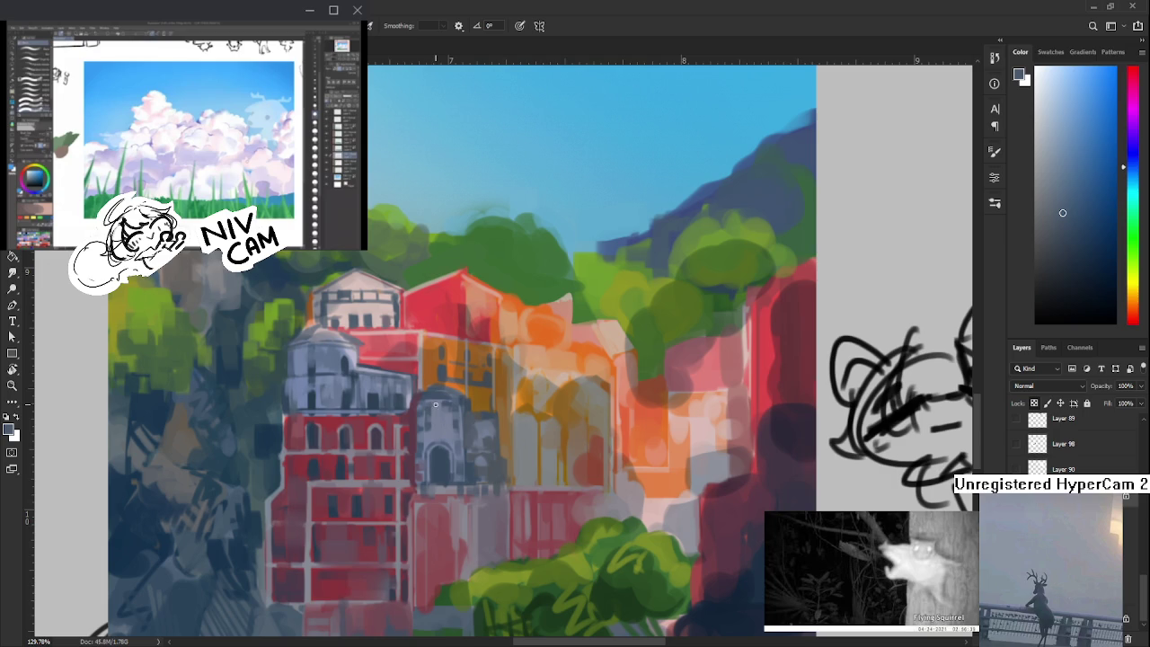
{"action": "left_click", "coordinate": [444, 421]}
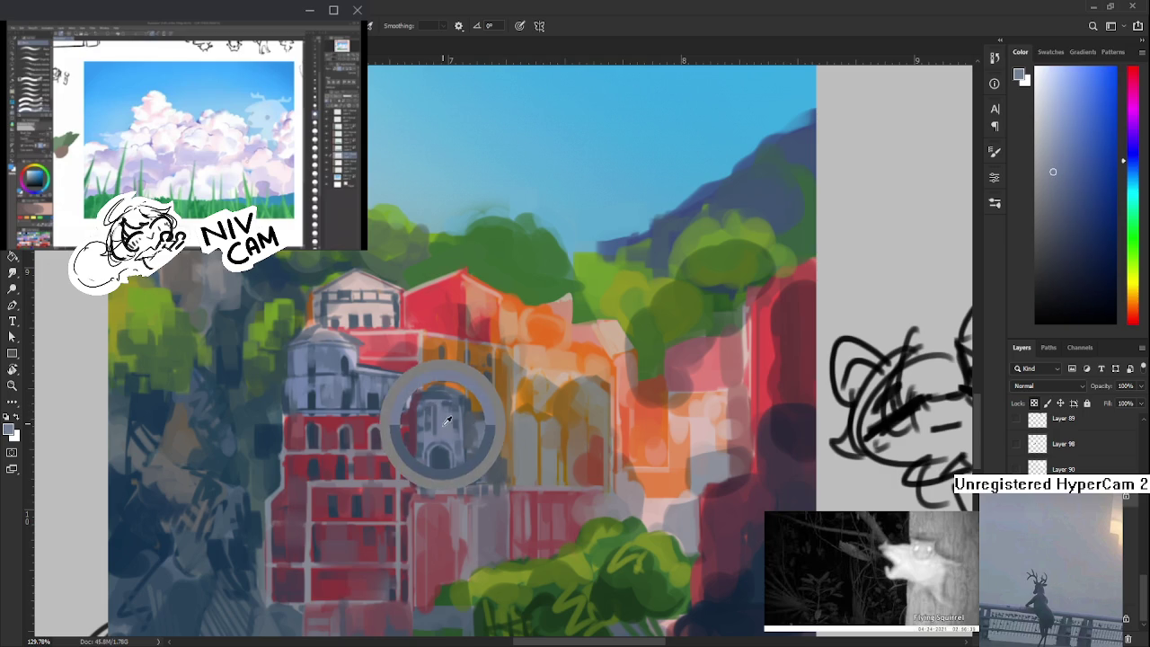
{"action": "left_click", "coordinate": [442, 429]}
- Sample a darker tower grey, then pick up the pinkish-red of the red facade
{"action": "left_click", "coordinate": [435, 431], "text": "alt"}
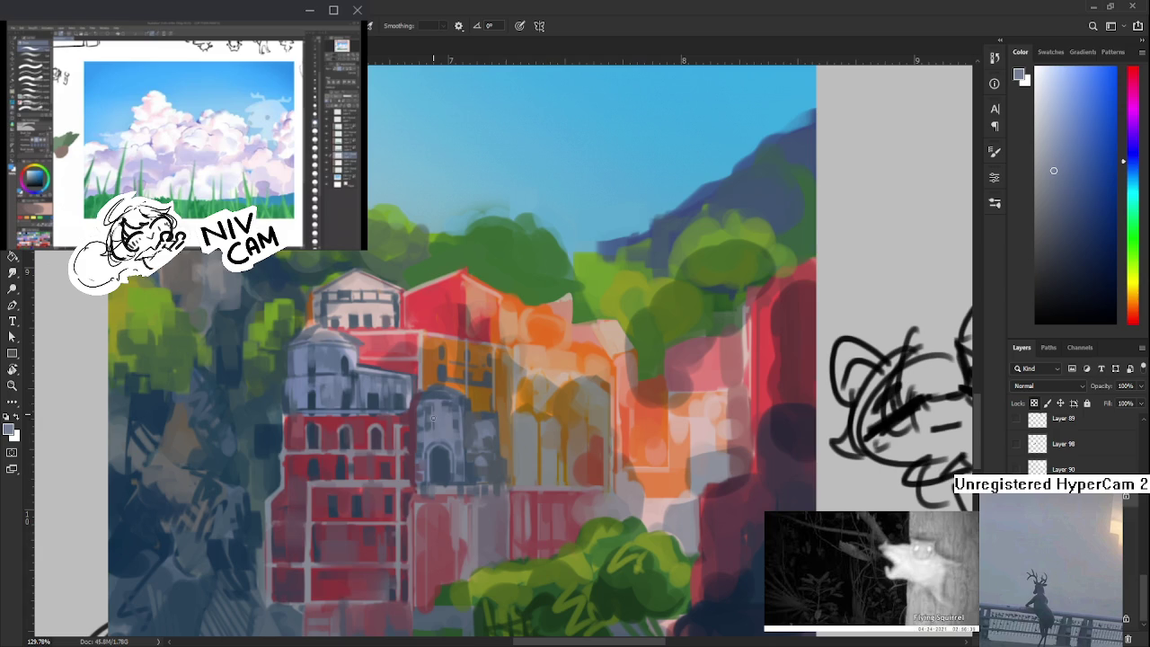
{"action": "mouse_move", "coordinate": [435, 419]}
{"action": "left_mouse_down"}
{"action": "mouse_move", "coordinate": [450, 428]}
{"action": "mouse_move", "coordinate": [454, 416]}
{"action": "left_mouse_up"}
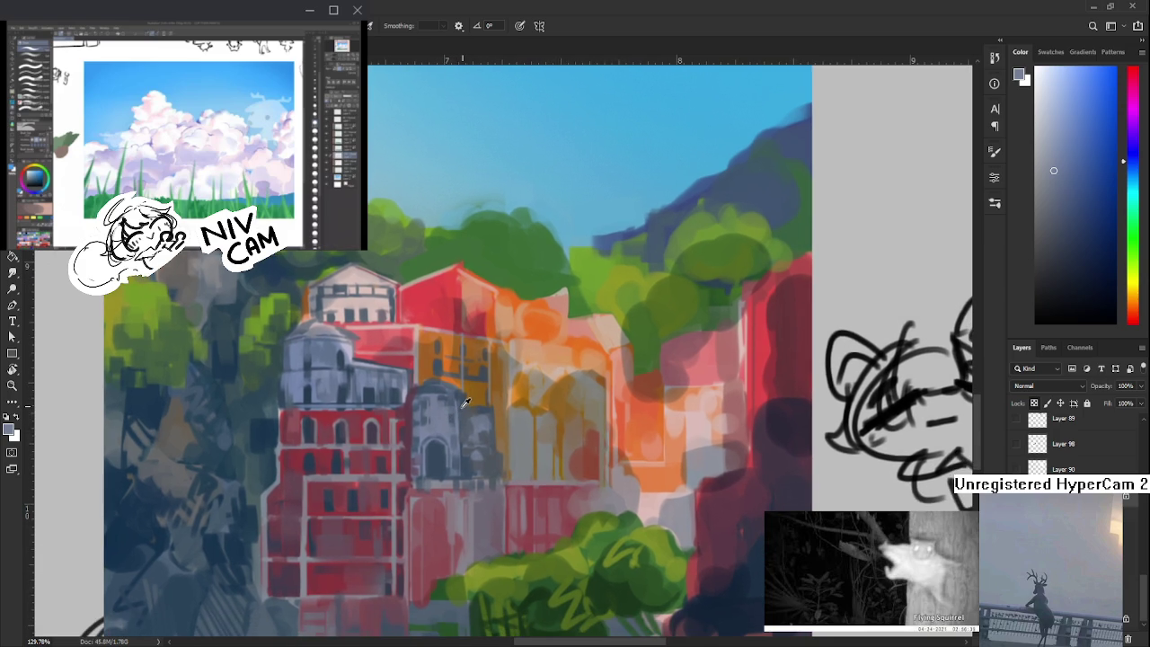
{"action": "left_click", "coordinate": [461, 410], "text": "alt"}
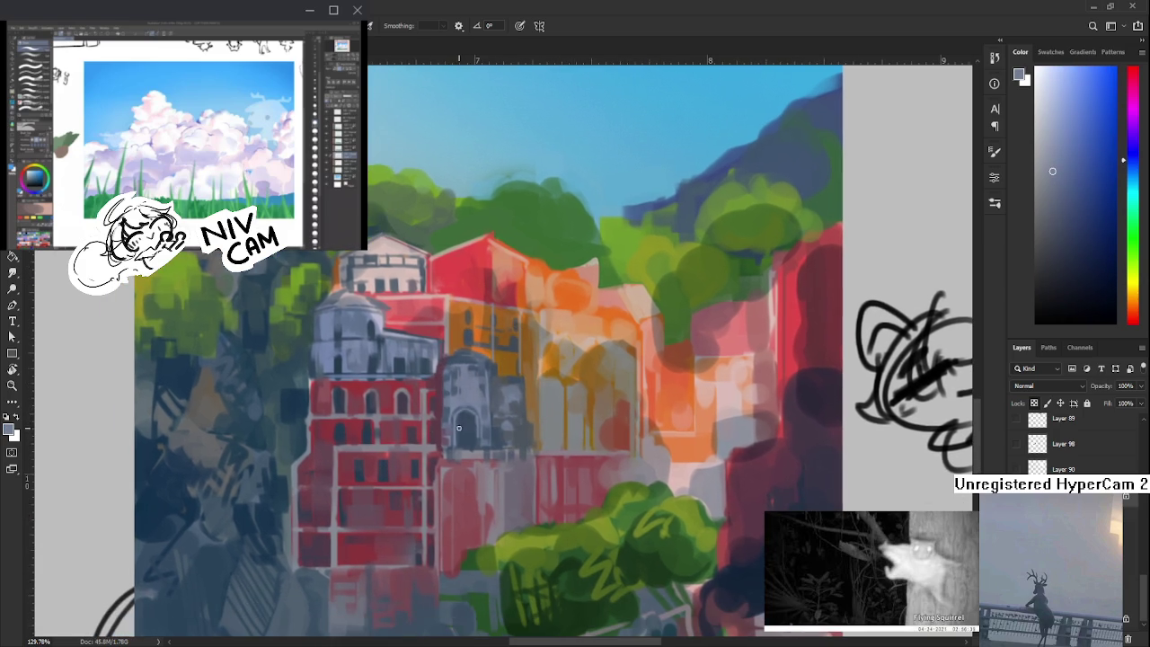
{"action": "left_click", "coordinate": [453, 398], "text": "alt"}
{"action": "mouse_move", "coordinate": [422, 429]}
{"action": "left_mouse_down"}
{"action": "mouse_move", "coordinate": [453, 398]}
{"action": "mouse_move", "coordinate": [441, 436]}
{"action": "left_mouse_up"}
{"action": "left_click", "coordinate": [438, 407], "text": "alt"}
{"action": "left_click", "coordinate": [442, 375], "text": "alt"}
{"action": "left_click", "coordinate": [441, 369], "text": "alt"}
- Sample blue-grey and lighter grey tones from the top of the tower
{"action": "left_click_drag", "start_coordinate": [442, 366], "coordinate": [450, 386]}
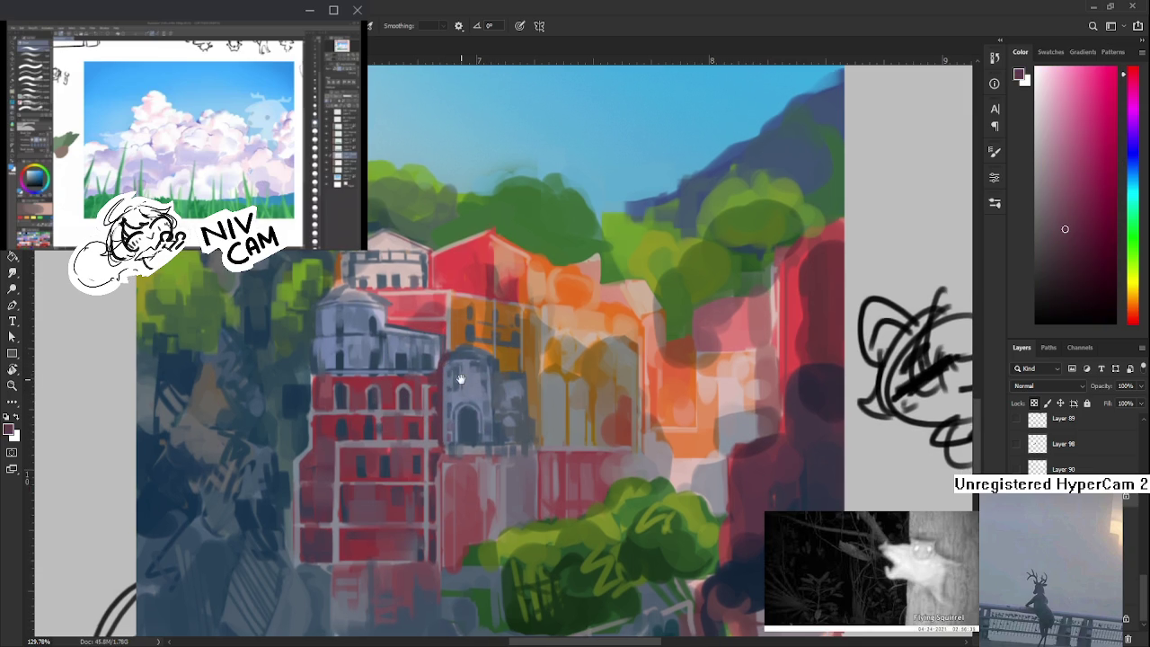
{"action": "left_click", "coordinate": [459, 371], "text": "alt"}
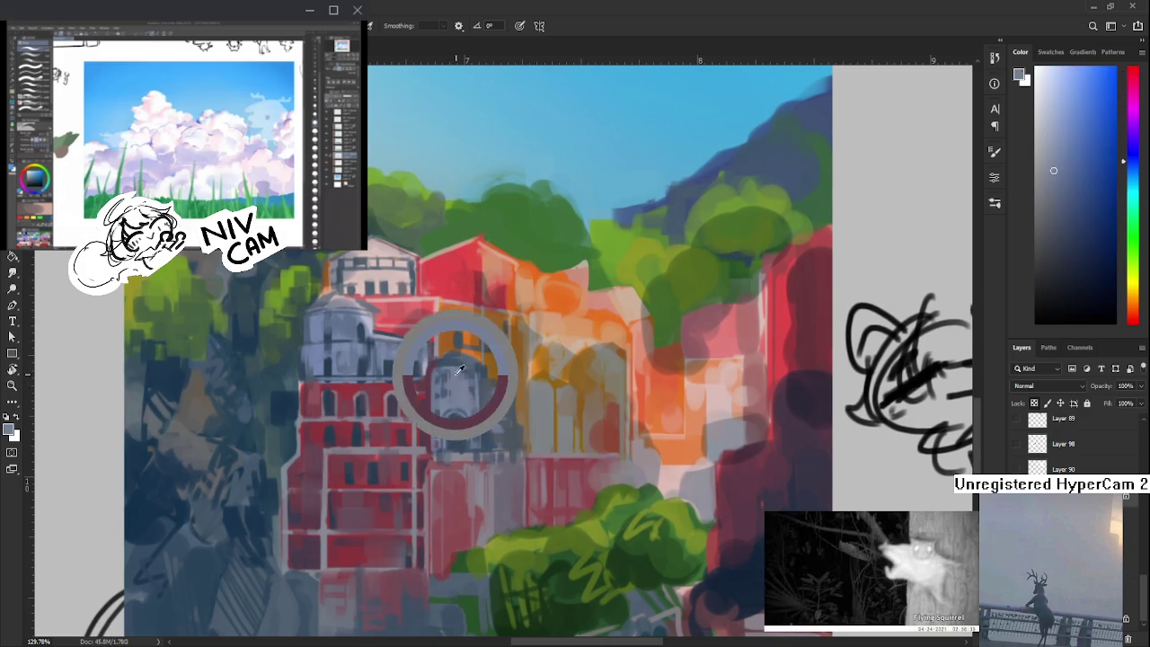
{"action": "left_click", "coordinate": [432, 369], "text": "alt"}
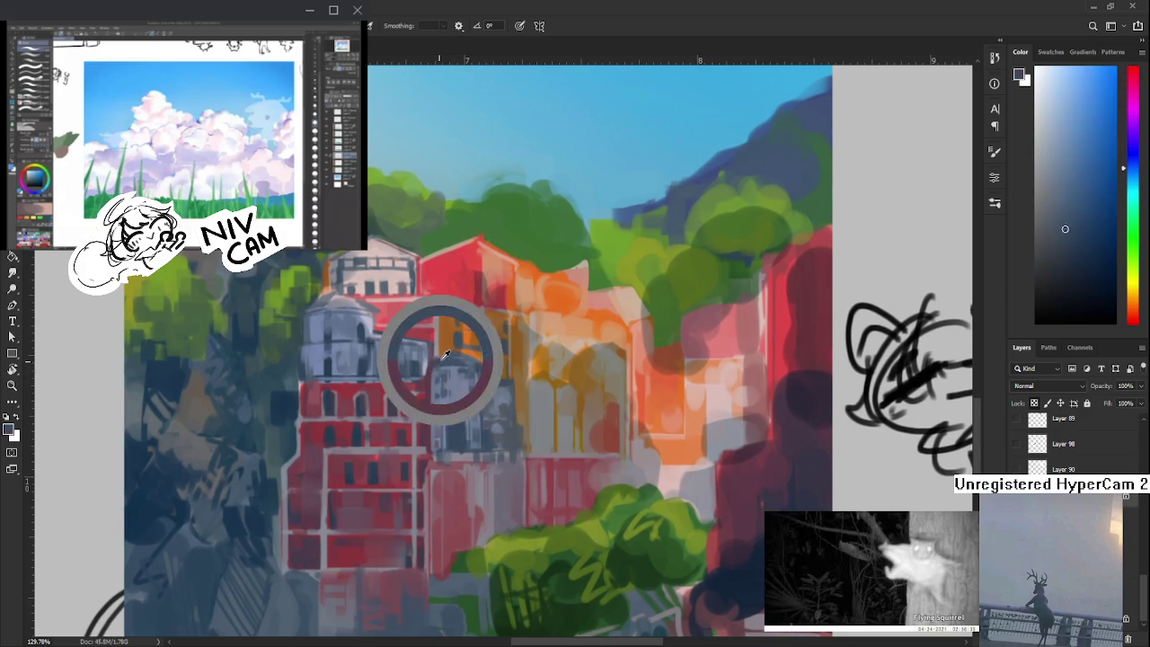
{"action": "left_click", "coordinate": [438, 367], "text": "alt"}
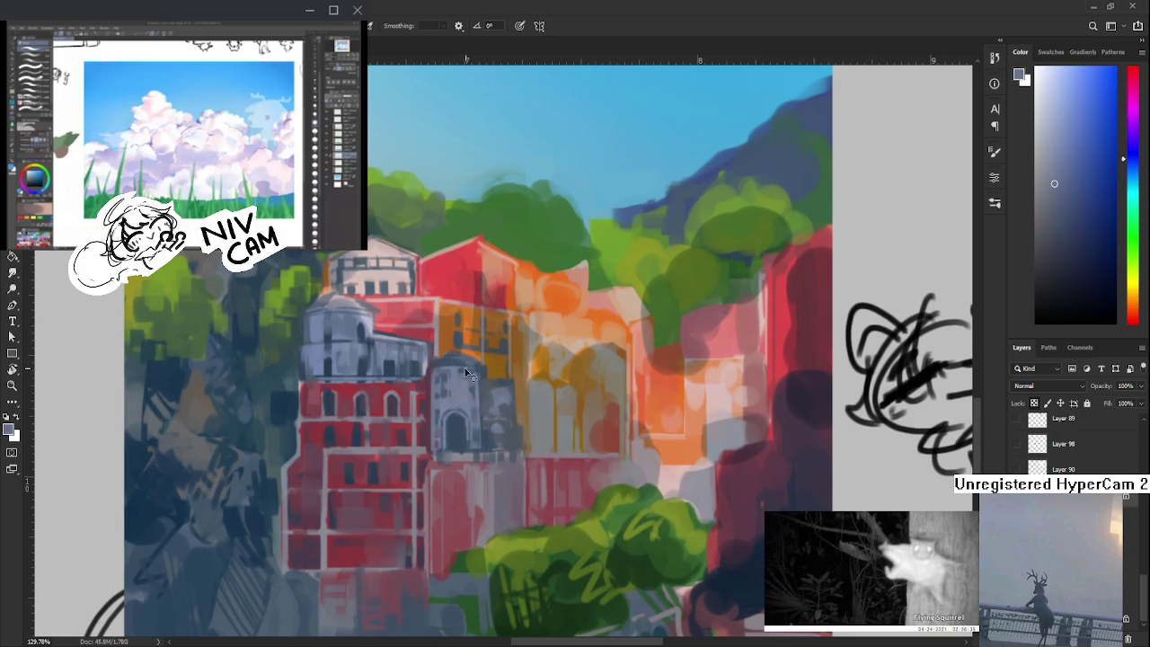
{"action": "left_click", "coordinate": [453, 368], "text": "alt"}
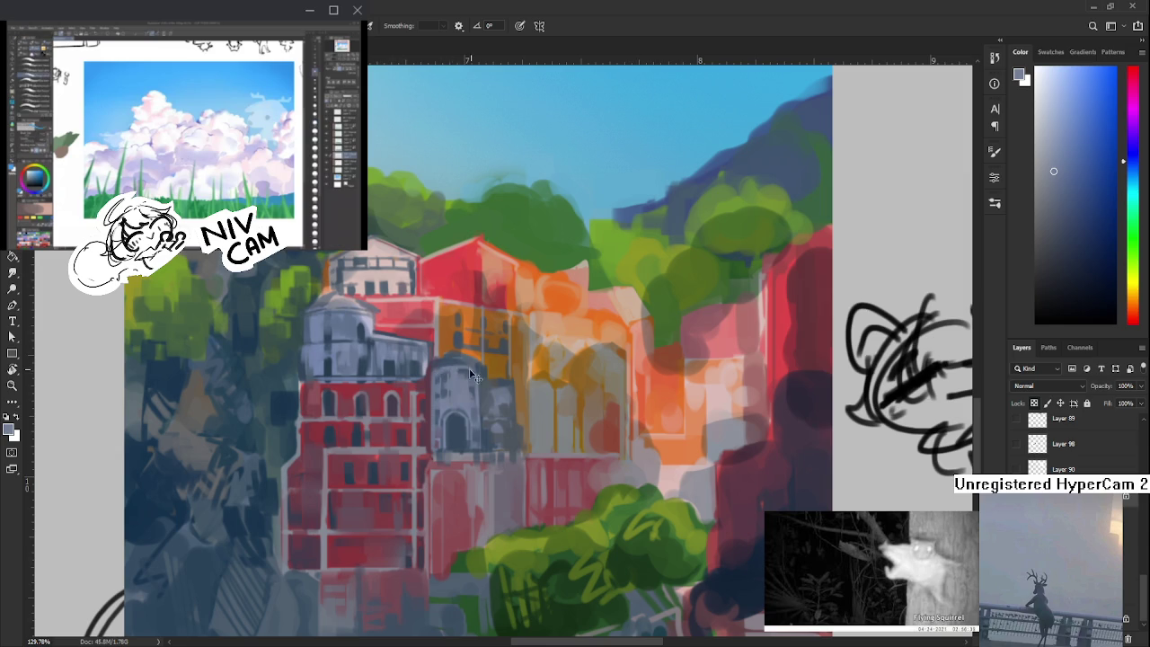
{"action": "left_click", "coordinate": [444, 363], "text": "alt"}
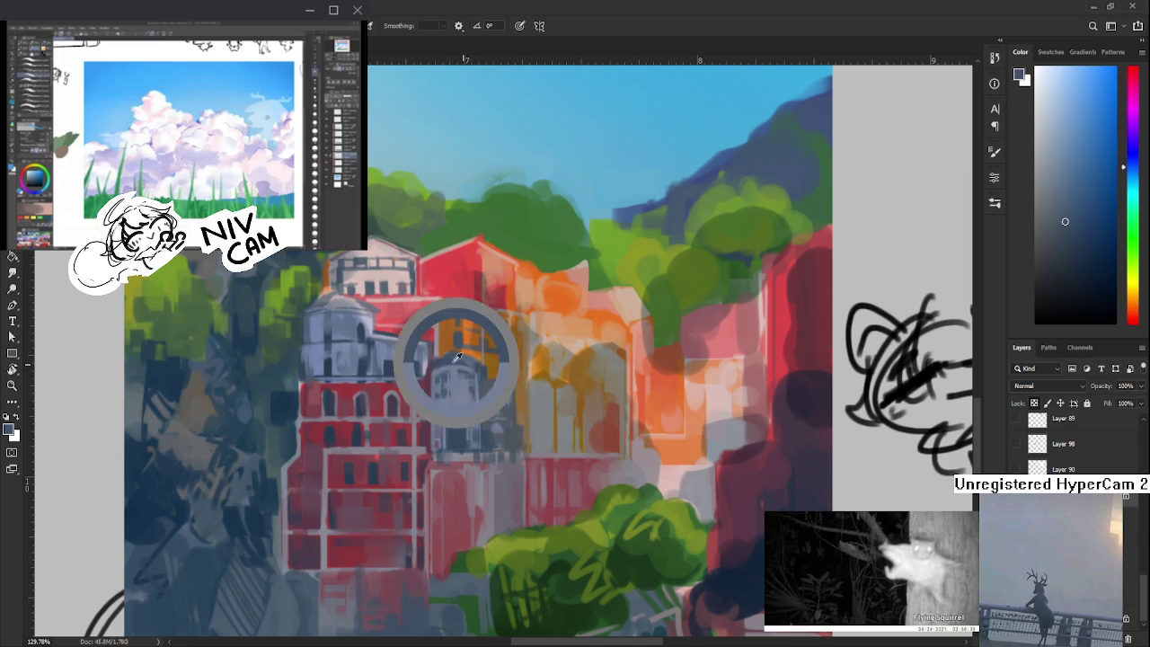
- Sample orange tones and a darker brown for window shadows from the orange building
{"action": "left_click", "coordinate": [441, 356], "text": "alt"}
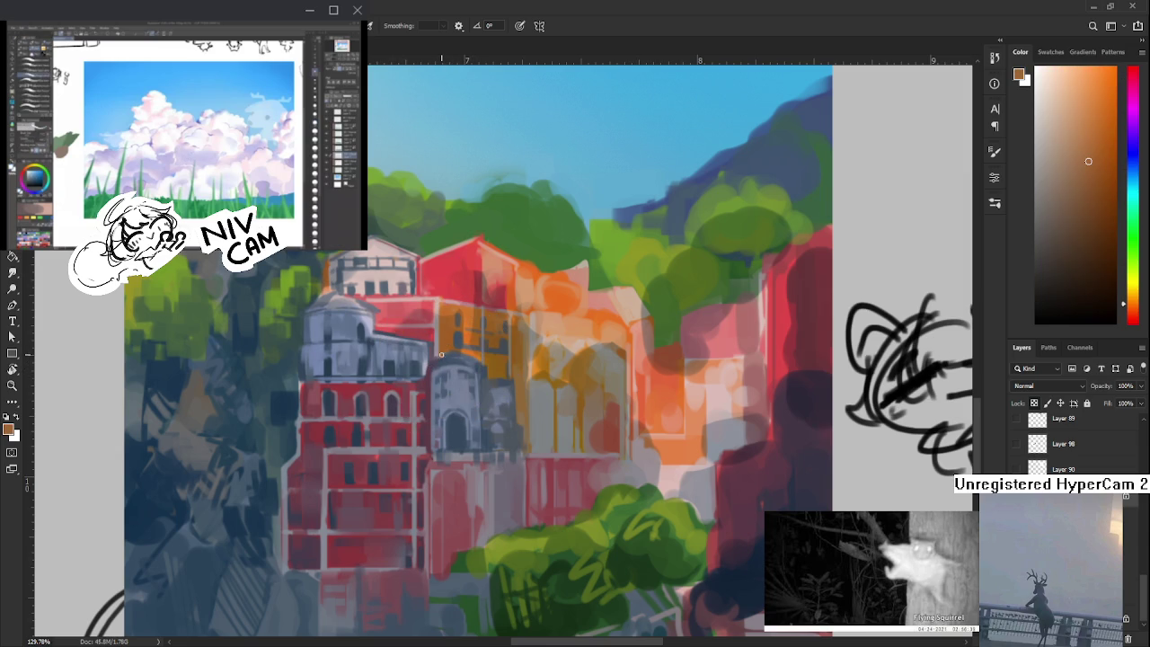
{"action": "left_click", "coordinate": [434, 361], "text": "alt"}
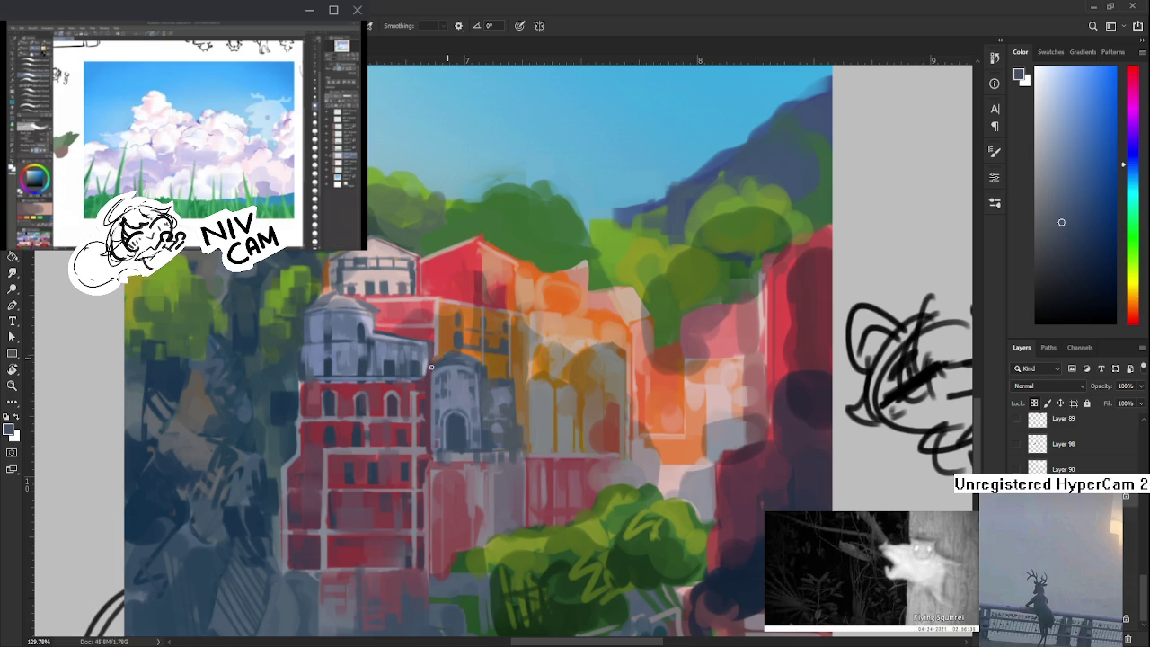
{"action": "left_click", "coordinate": [441, 352], "text": "alt"}
{"action": "left_click", "coordinate": [445, 358], "text": "alt"}
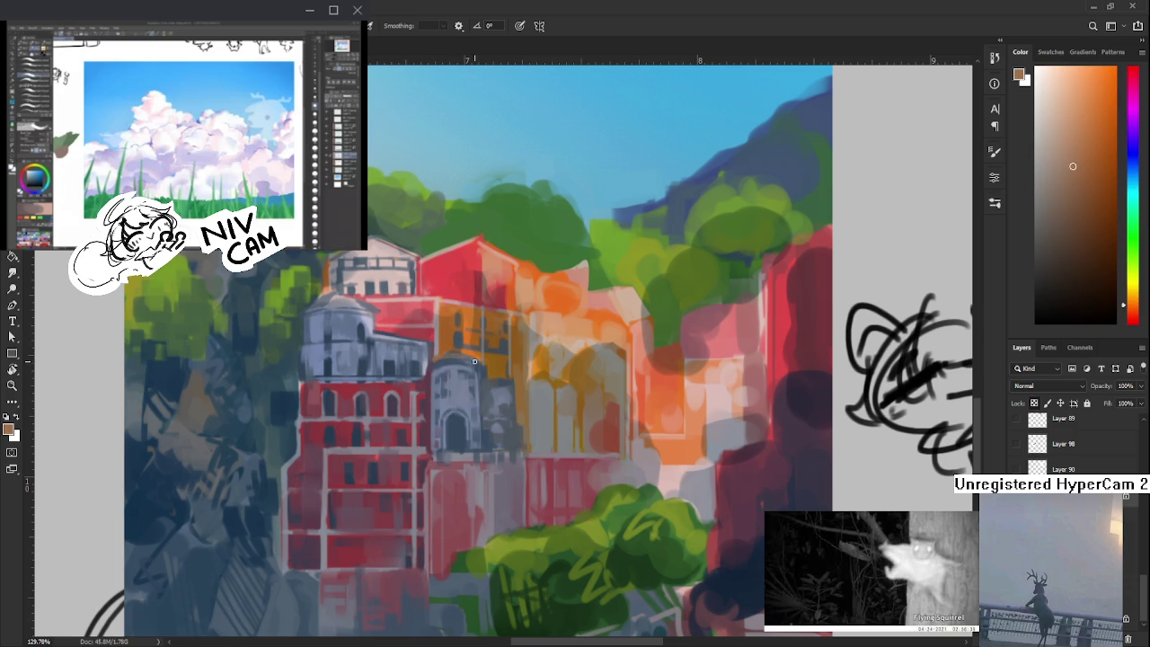
{"action": "left_click", "coordinate": [454, 351], "text": "alt"}
{"action": "left_click", "coordinate": [452, 360], "text": "alt"}
{"action": "left_click", "coordinate": [461, 350], "text": "alt"}
{"action": "left_click", "coordinate": [463, 350], "text": "alt"}
- Sample lighter orange, light grey and dark slate blue-grey from the facade
{"action": "left_click", "coordinate": [465, 341], "text": "alt"}
{"action": "left_click", "coordinate": [467, 322], "text": "alt"}
{"action": "left_click", "coordinate": [464, 334], "text": "alt"}
{"action": "left_click", "coordinate": [470, 334], "text": "alt"}
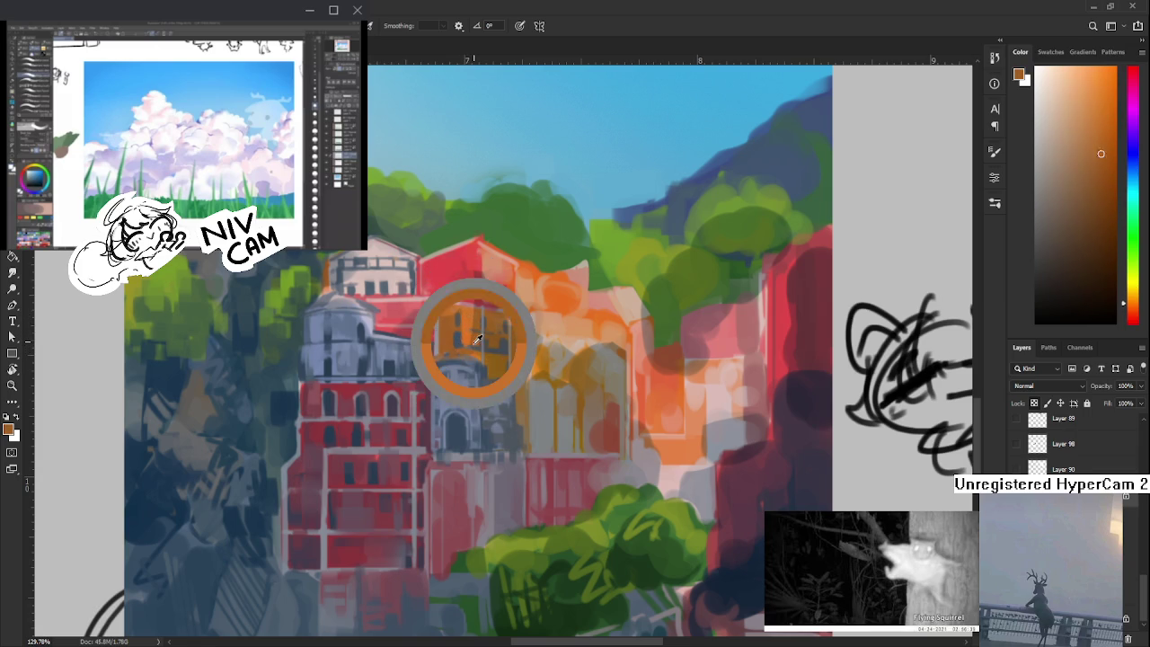
{"action": "left_click", "coordinate": [458, 341], "text": "alt"}
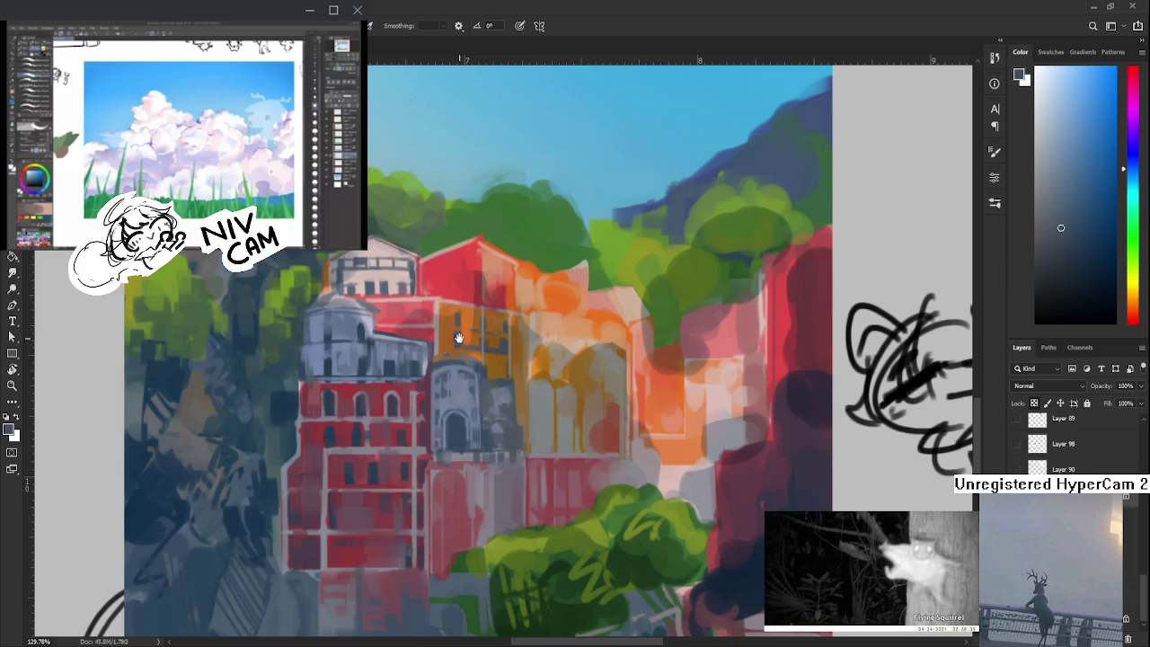
{"action": "left_click_drag", "start_coordinate": [459, 339], "coordinate": [462, 383]}
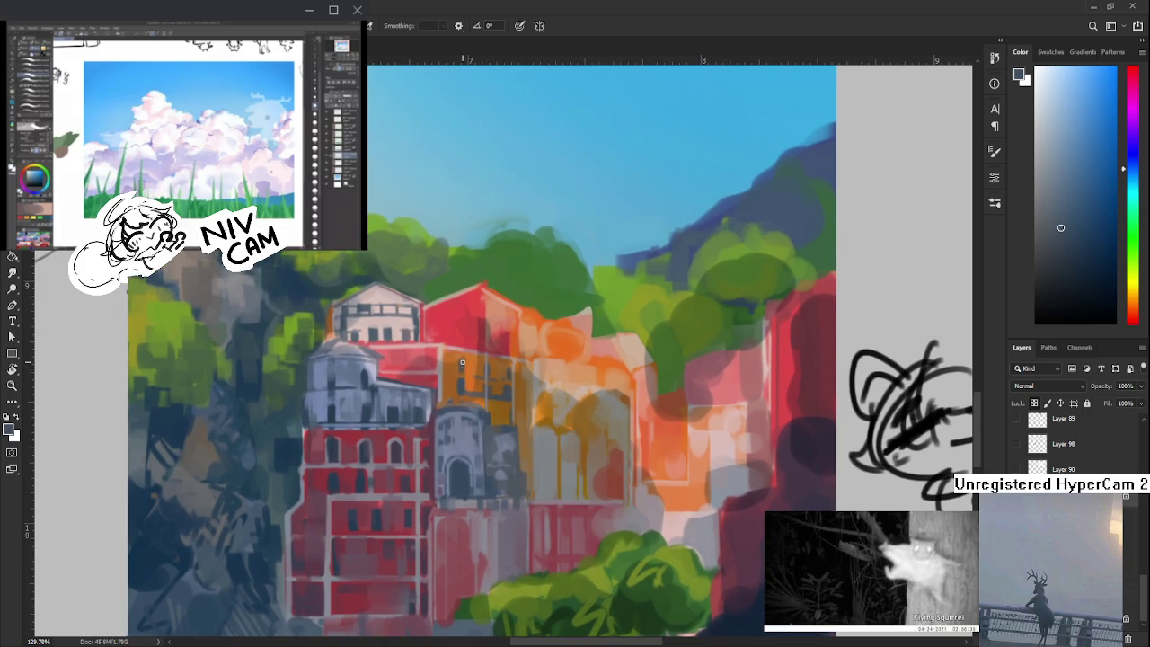
- Fine-tune the orange on the building, then pick up red from the red building
{"action": "left_click", "coordinate": [451, 358], "text": "alt"}
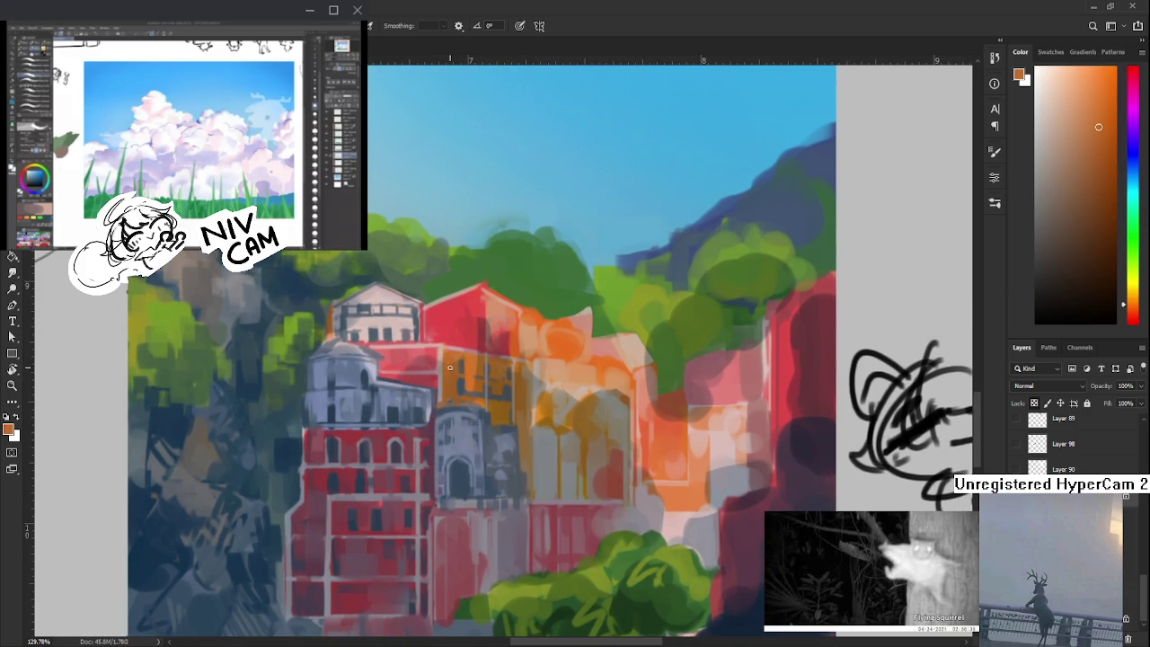
{"action": "left_click", "coordinate": [453, 366], "text": "alt"}
{"action": "left_click", "coordinate": [453, 392], "text": "alt"}
{"action": "left_click", "coordinate": [451, 381], "text": "alt"}
{"action": "left_click", "coordinate": [445, 370], "text": "alt"}
{"action": "left_click", "coordinate": [448, 368], "text": "alt"}
{"action": "left_click", "coordinate": [448, 370], "text": "alt"}
{"action": "left_click_drag", "start_coordinate": [428, 369], "coordinate": [440, 377]}
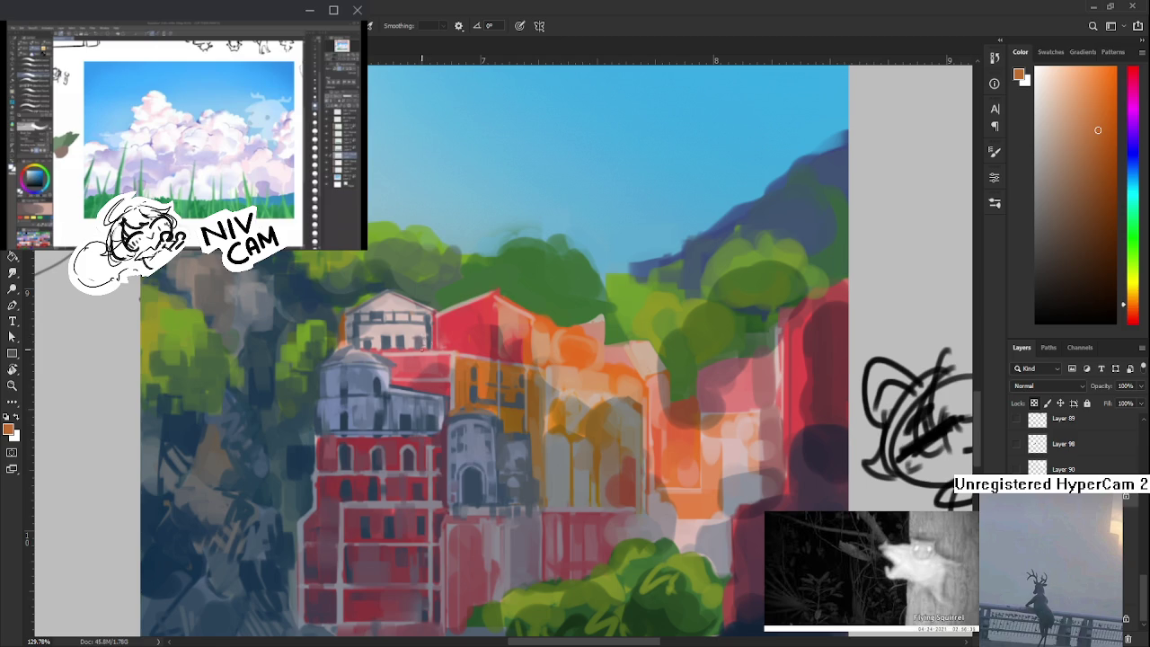
{"action": "left_click", "coordinate": [408, 352], "text": "alt"}
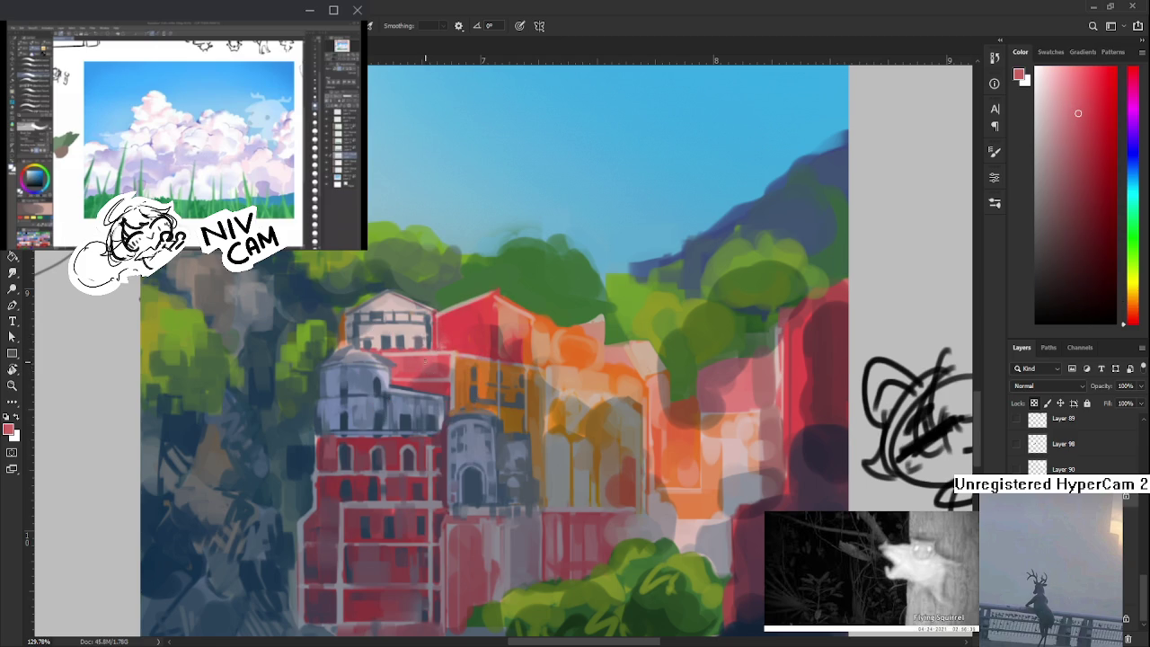
- Sample slightly different reds across the red building's wall
{"action": "left_click", "coordinate": [440, 366], "text": "alt"}
{"action": "left_click", "coordinate": [439, 362], "text": "alt"}
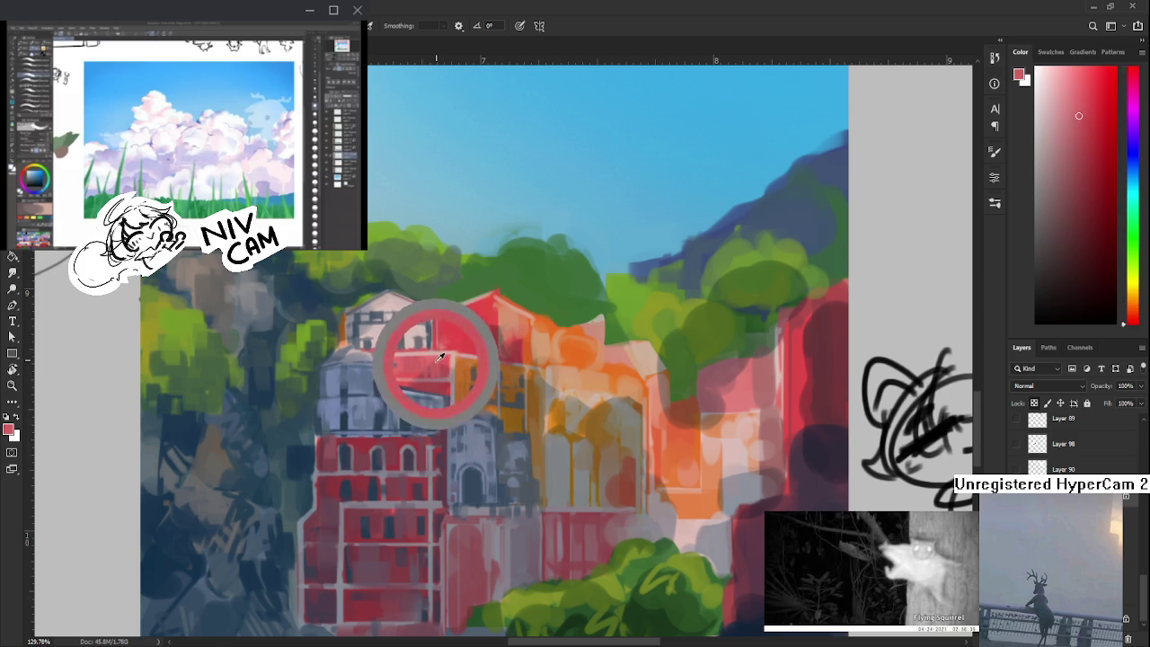
{"action": "left_click_drag", "start_coordinate": [439, 362], "coordinate": [433, 358]}
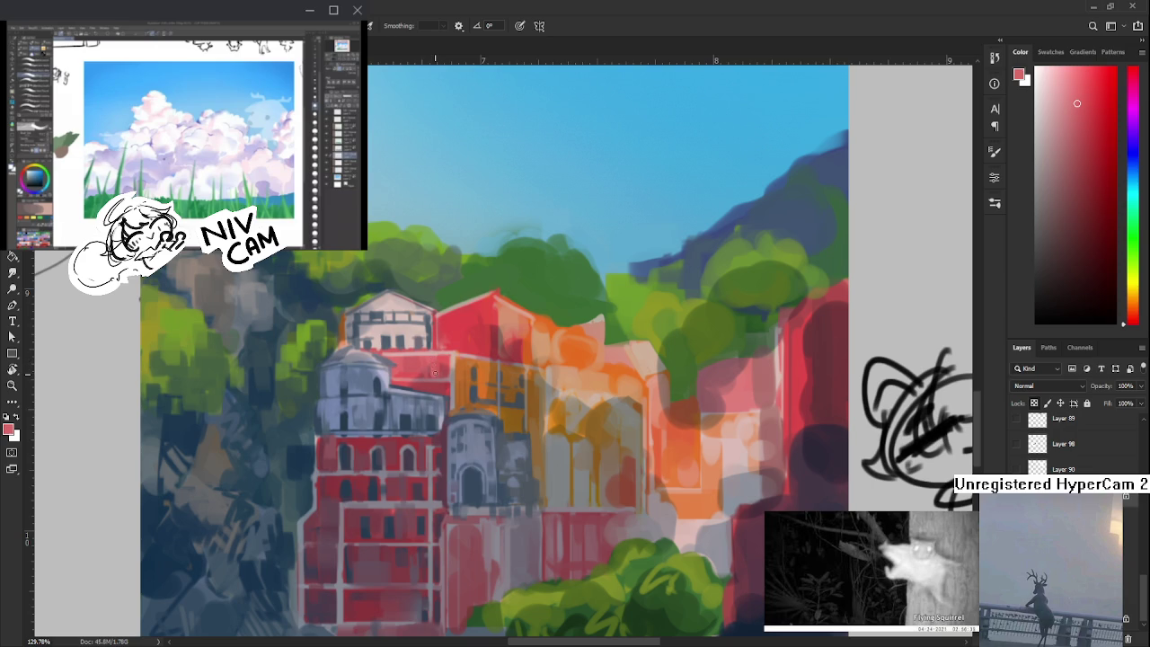
{"action": "left_click", "coordinate": [437, 360], "text": "alt"}
{"action": "left_click_drag", "start_coordinate": [458, 402], "coordinate": [449, 377]}
- Sample lighter reds near the roof and along the upper wall
{"action": "left_click", "coordinate": [451, 379]}
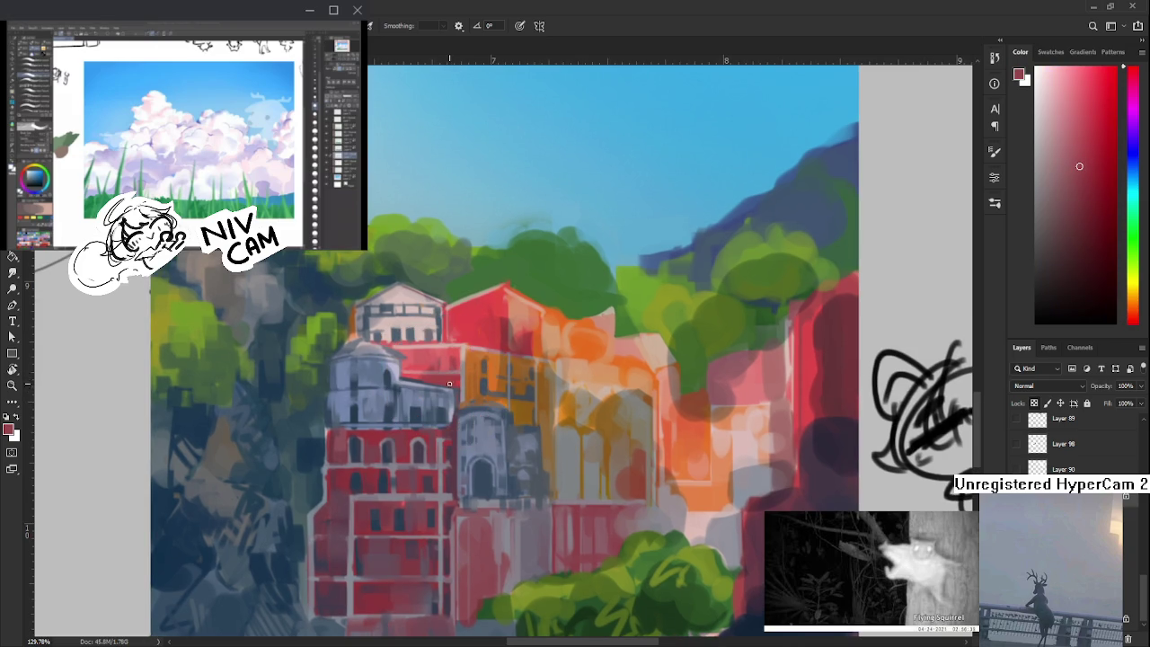
{"action": "left_click", "coordinate": [450, 378]}
{"action": "left_click_drag", "start_coordinate": [449, 365], "coordinate": [441, 368]}
{"action": "left_click", "coordinate": [448, 369]}
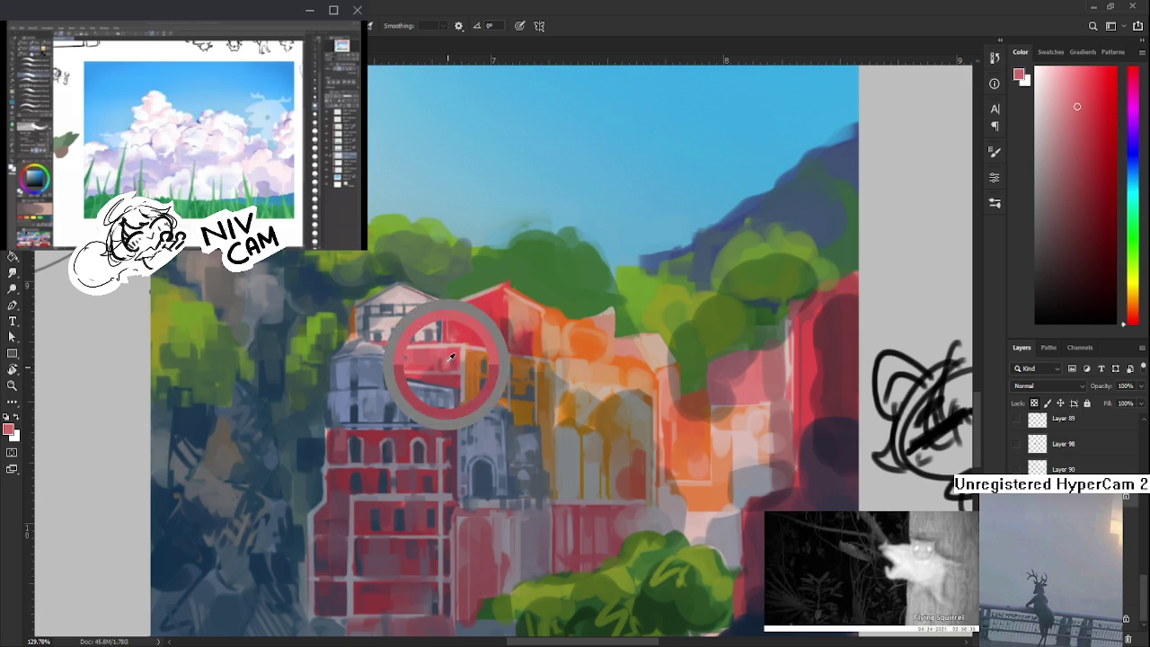
{"action": "left_click", "coordinate": [449, 368]}
{"action": "left_click", "coordinate": [449, 371]}
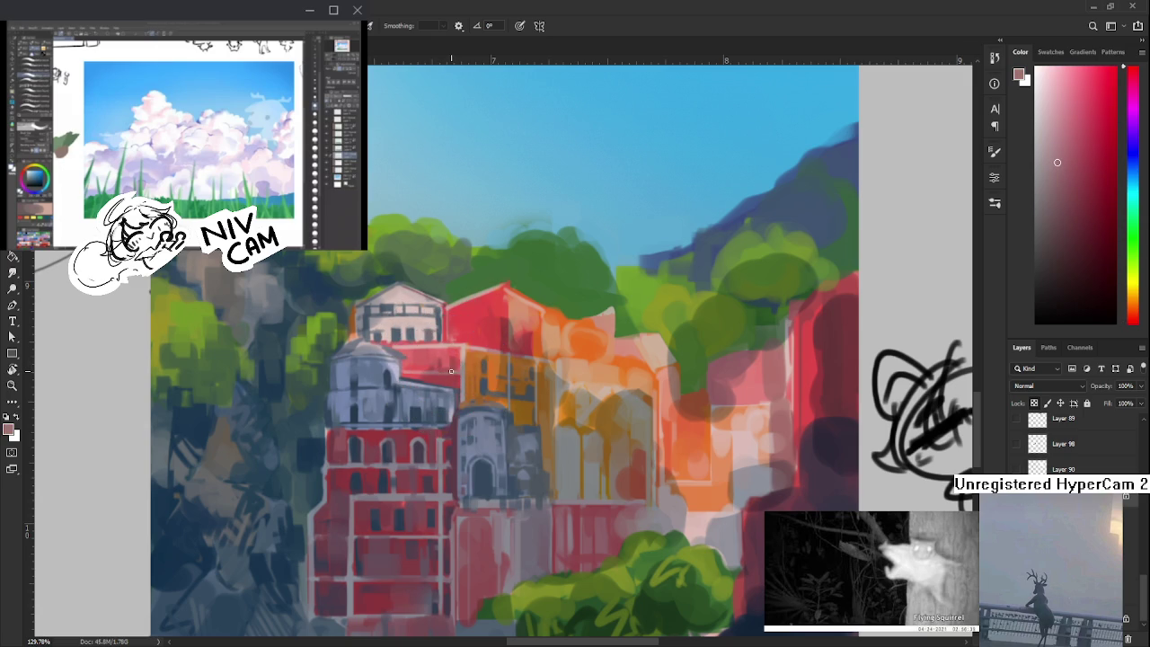
{"action": "left_click", "coordinate": [444, 375]}
- Resample reds further left and higher up the red wall
{"action": "left_click", "coordinate": [423, 372]}
{"action": "left_click", "coordinate": [412, 372]}
{"action": "left_click", "coordinate": [428, 371]}
{"action": "left_click", "coordinate": [425, 353]}
{"action": "left_click", "coordinate": [423, 348]}
- Zoom out to about 60% to see the whole painting down to the turquoise water
{"action": "scroll", "coordinate": [423, 352], "scroll_direction": "down", "scroll_amount": 5}
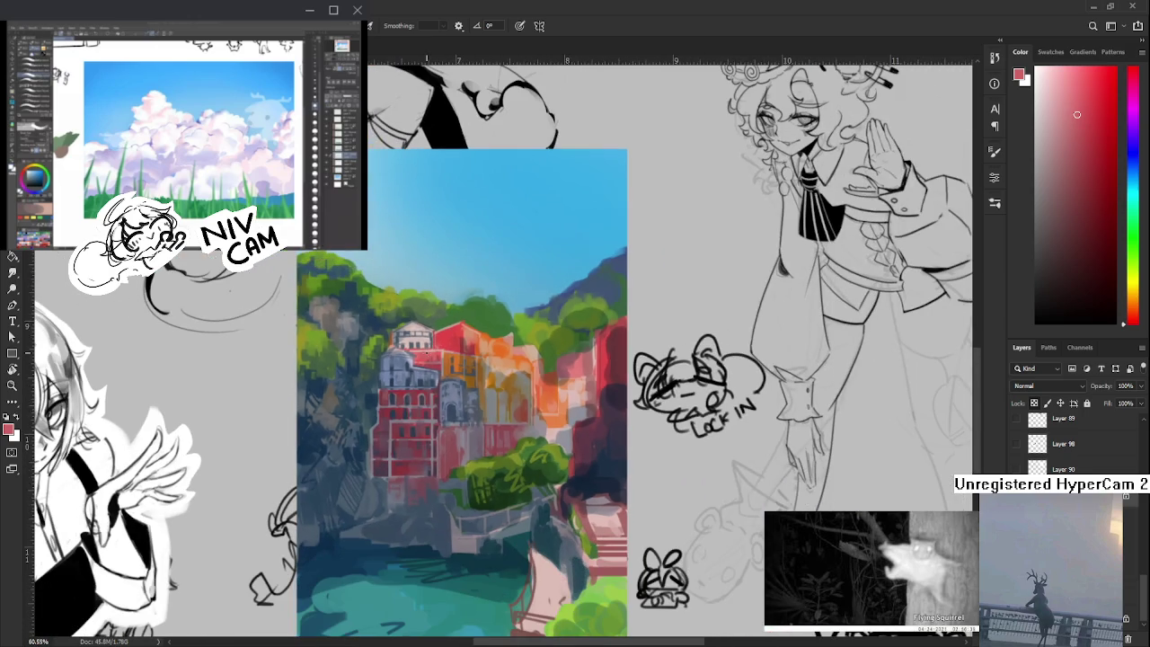
- Pick a deeper, muted red from the red building as the paint colour
{"action": "left_click", "coordinate": [396, 473], "text": "alt"}
{"action": "left_click", "coordinate": [401, 464], "text": "alt"}
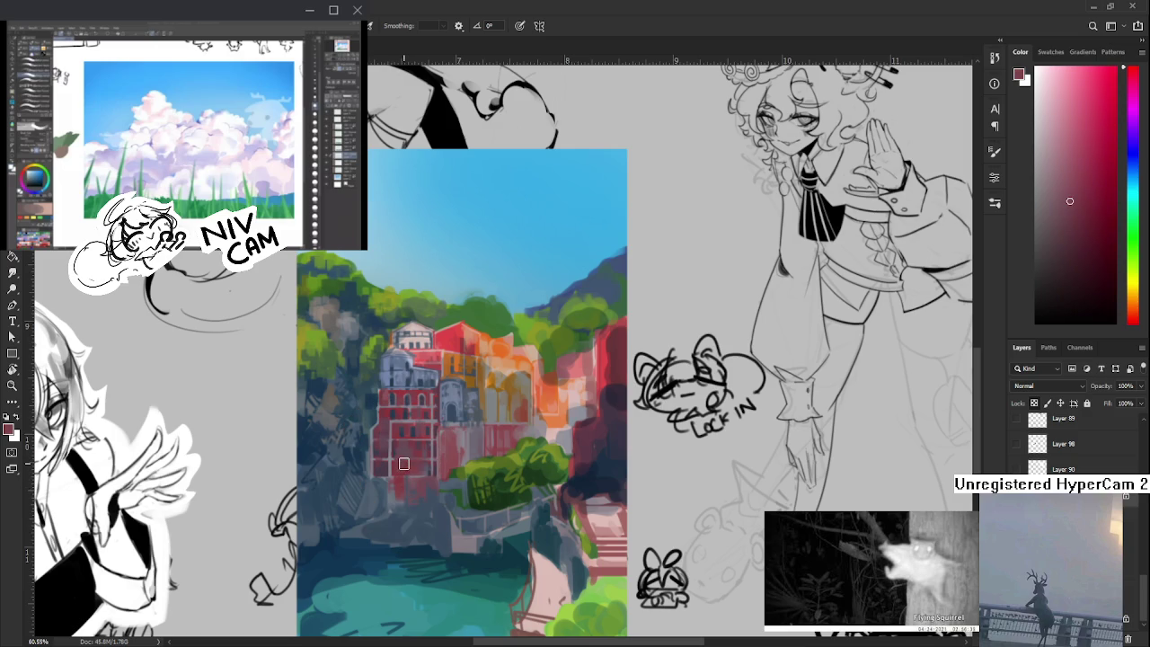